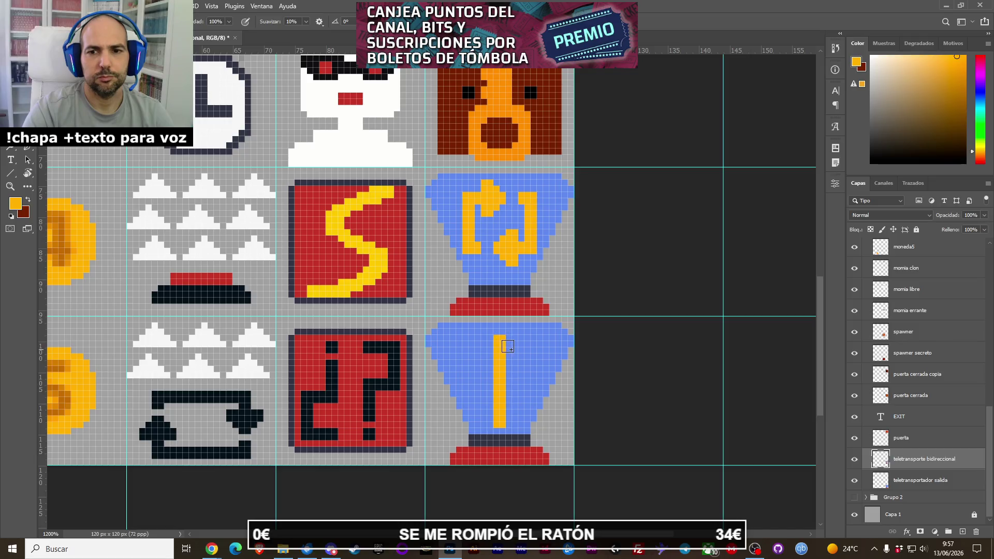
Widen the yellow arrowhead on the lower blue trophy icon with extra pixels on both sides.
{"action": "left_click", "coordinate": [492, 347]}
{"action": "left_click", "coordinate": [509, 355]}
{"action": "left_click", "coordinate": [487, 354]}
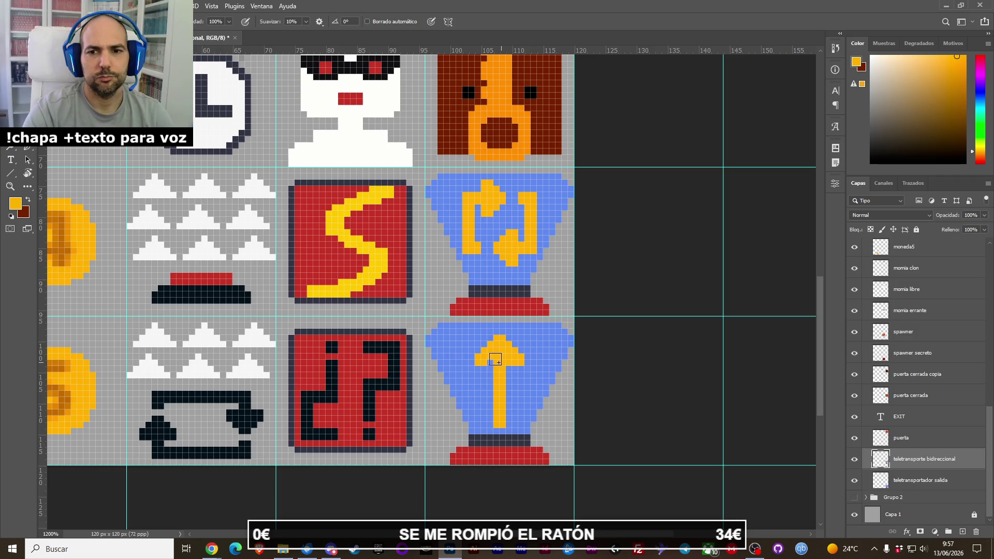
Shorten the arrow stem by painting its bottom pixels in the trophy's light blue.
{"action": "left_click", "coordinate": [516, 398], "text": "alt"}
{"action": "left_click", "coordinate": [501, 427]}
{"action": "left_click", "coordinate": [503, 423]}
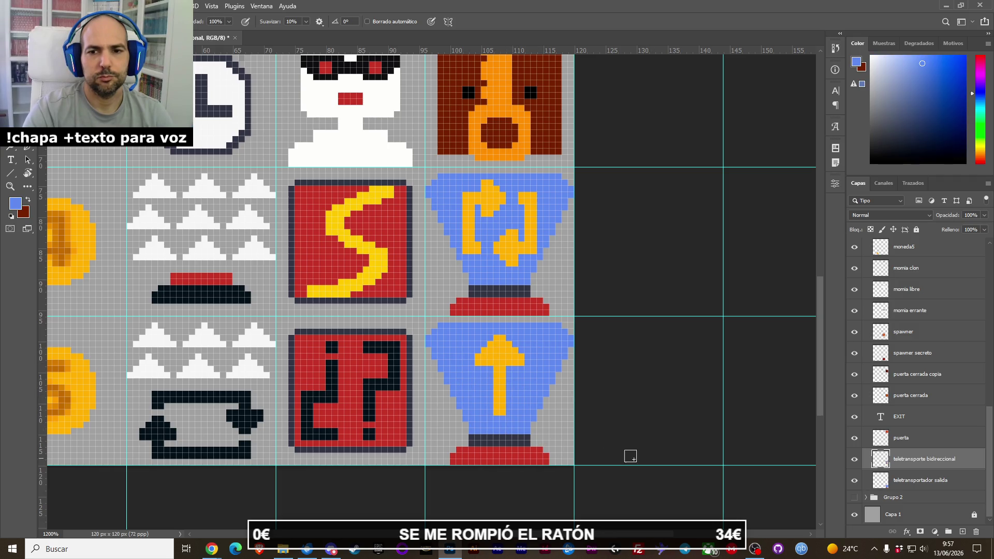
{"action": "key", "text": "alt+a"}
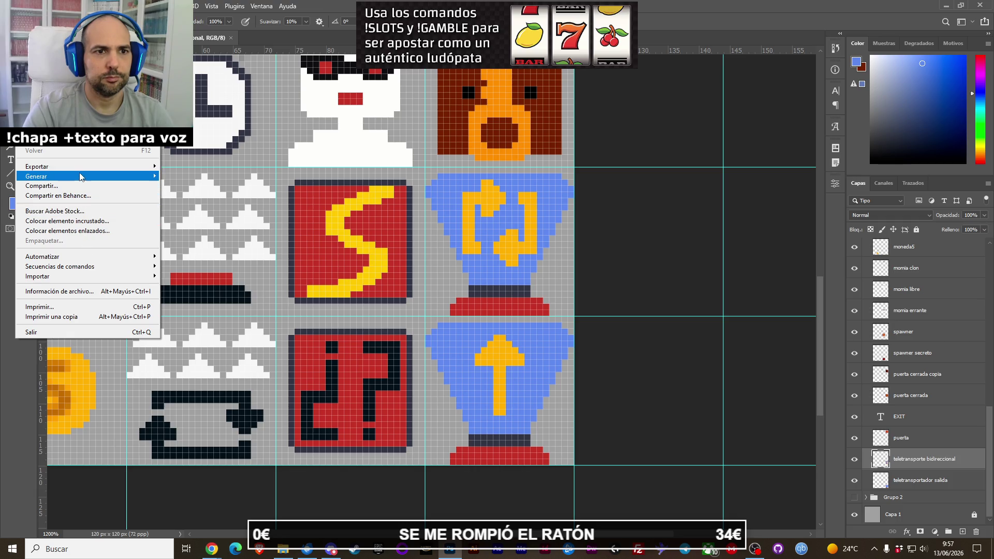
Quick-export the tileset as PNG, saving it as tileset_entidades.png in turbo_mummy_levels.
{"action": "mouse_move", "coordinate": [83, 167]}
{"action": "left_click", "coordinate": [236, 168]}
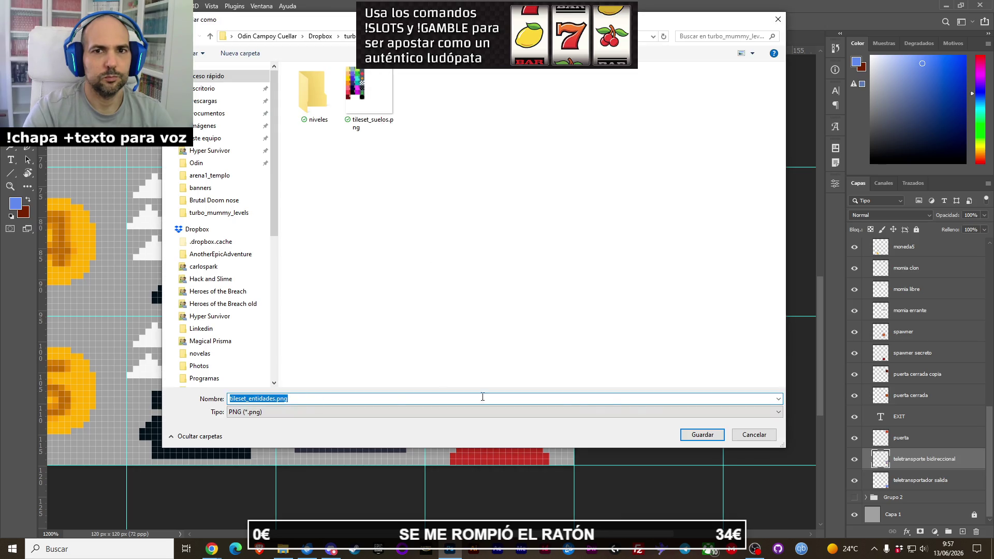
{"action": "left_click", "coordinate": [702, 435]}
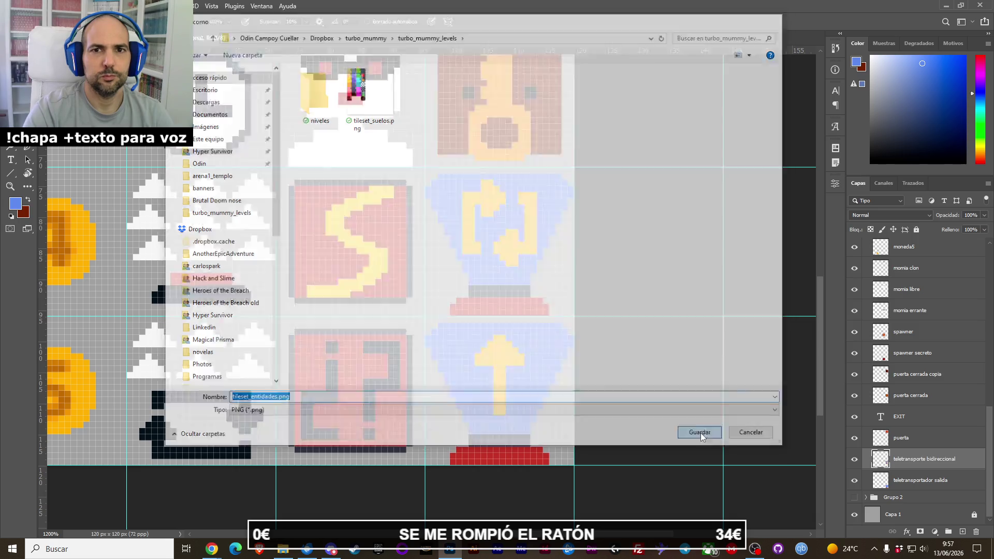
View turbo_mummy_levels as large icons and preview the 120×120 tileset_entidades.png.
{"action": "left_click", "coordinate": [284, 550]}
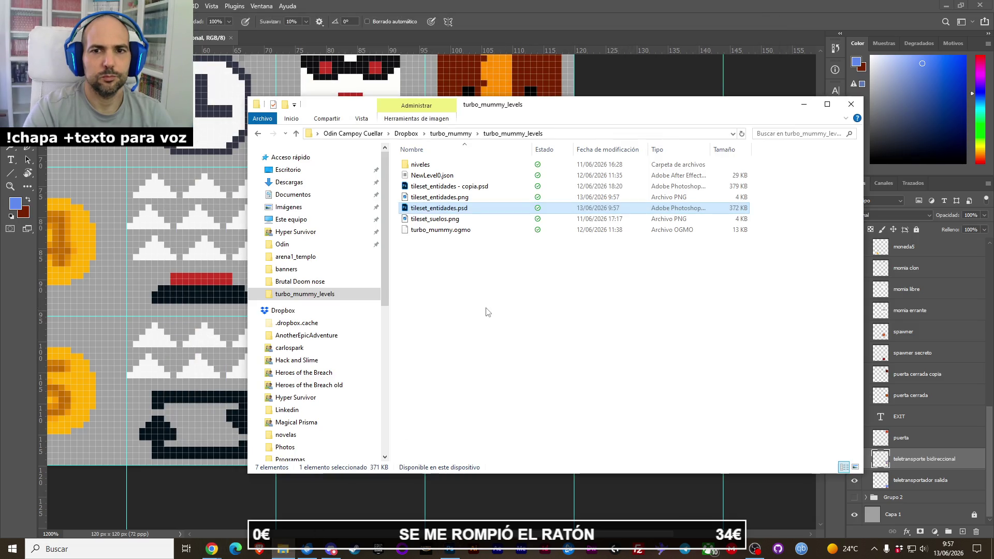
{"action": "left_click", "coordinate": [361, 118]}
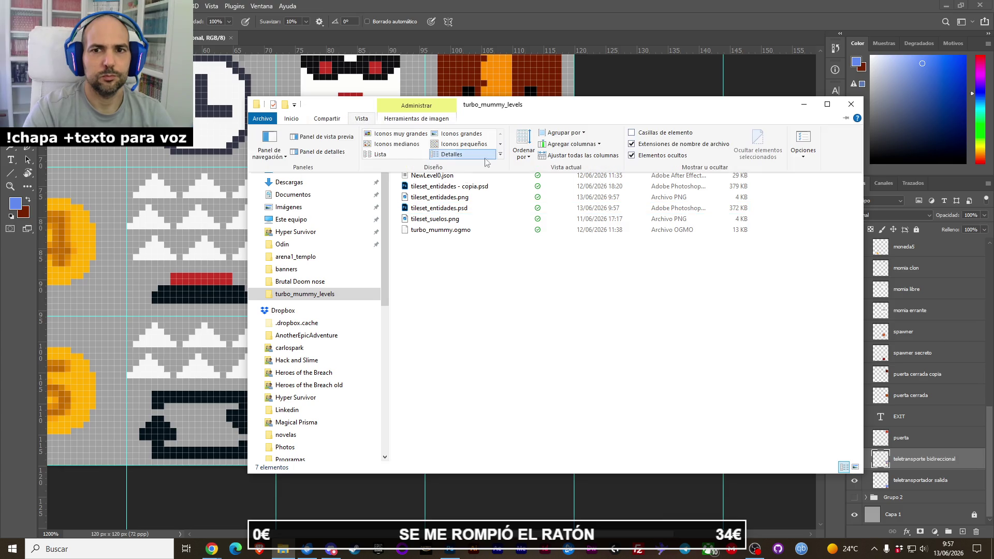
{"action": "left_click", "coordinate": [466, 133]}
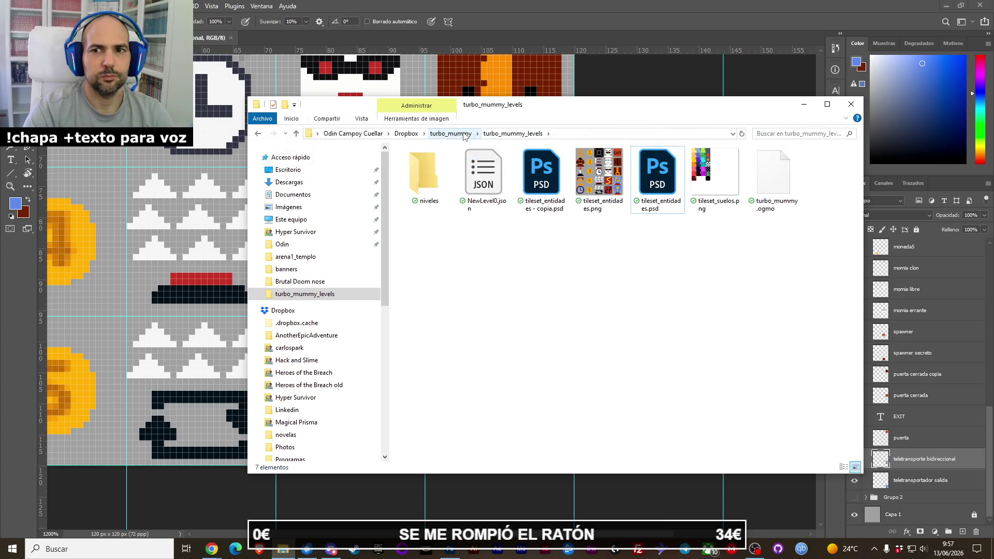
{"action": "left_click", "coordinate": [605, 176]}
{"action": "key", "text": "Return"}
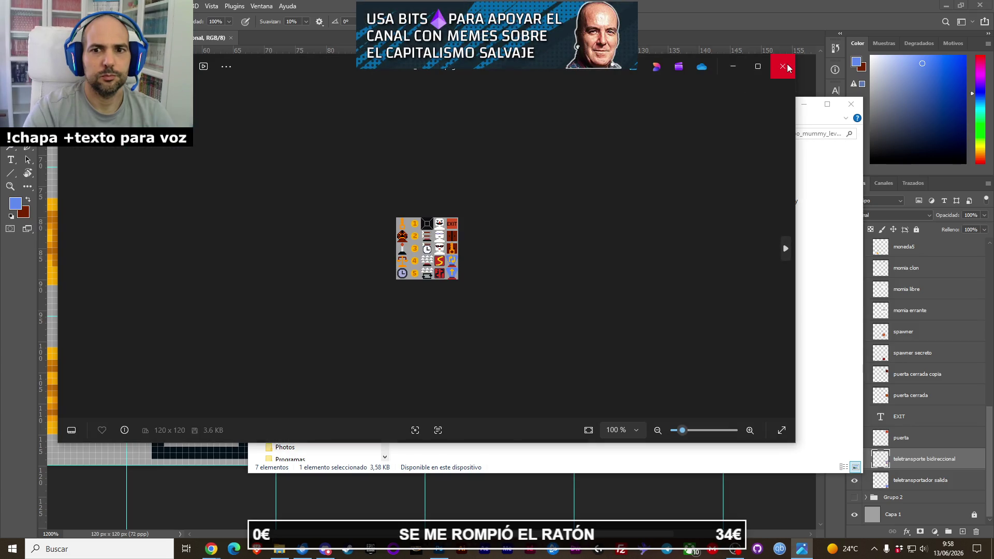
{"action": "left_click", "coordinate": [787, 68]}
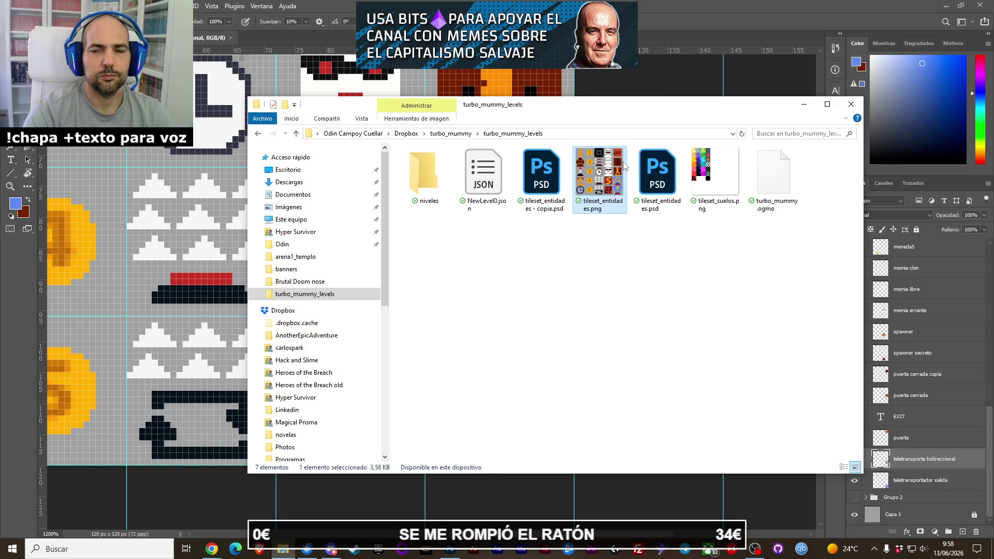
Close the folder window and zoom out to see the whole tileset in Photoshop.
{"action": "key", "text": "alt+Tab"}
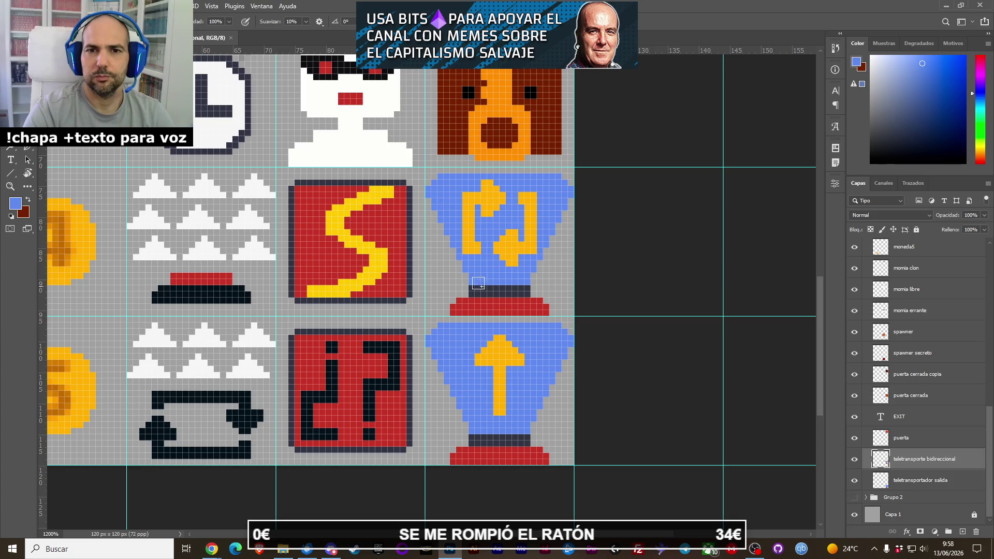
{"action": "key", "text": "z"}
{"action": "mouse_move", "coordinate": [382, 270]}
{"action": "left_mouse_down"}
{"action": "mouse_move", "coordinate": [358, 246]}
{"action": "mouse_move", "coordinate": [403, 357]}
{"action": "left_mouse_up"}
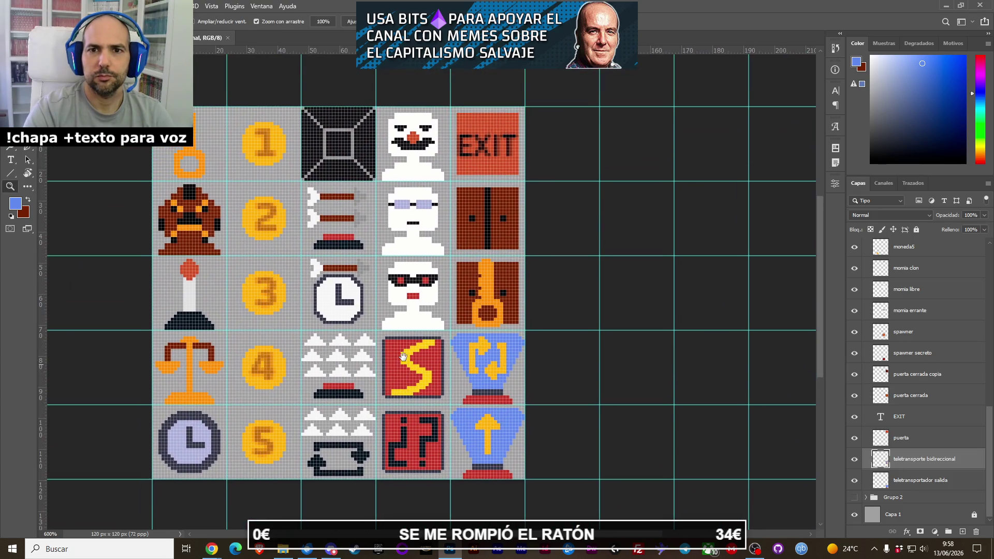
Hide the Capa 1 grey background and quick-export a transparent PNG, overwriting tileset_entidades.png.
{"action": "left_click", "coordinate": [855, 515]}
{"action": "left_click", "coordinate": [13, 6]}
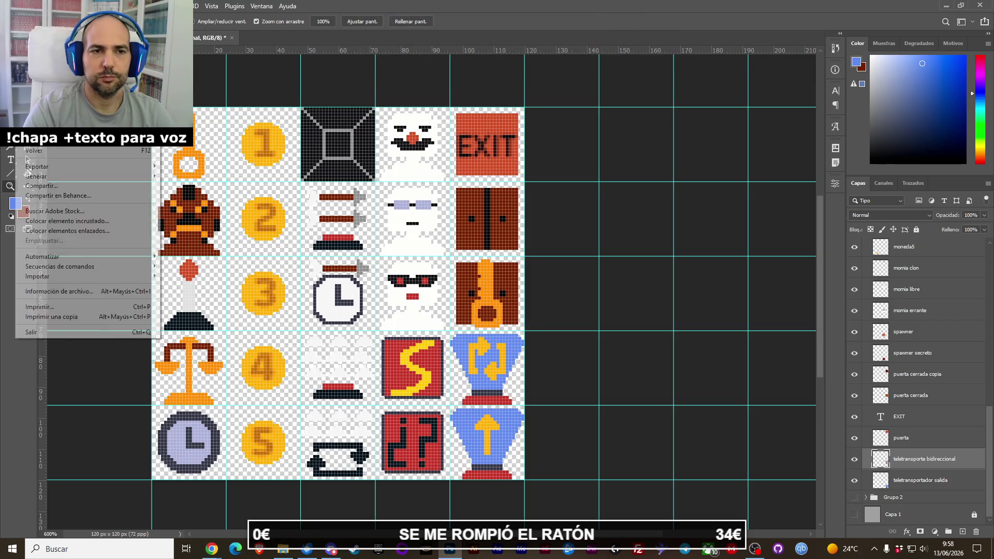
{"action": "mouse_move", "coordinate": [91, 167]}
{"action": "left_click", "coordinate": [207, 165]}
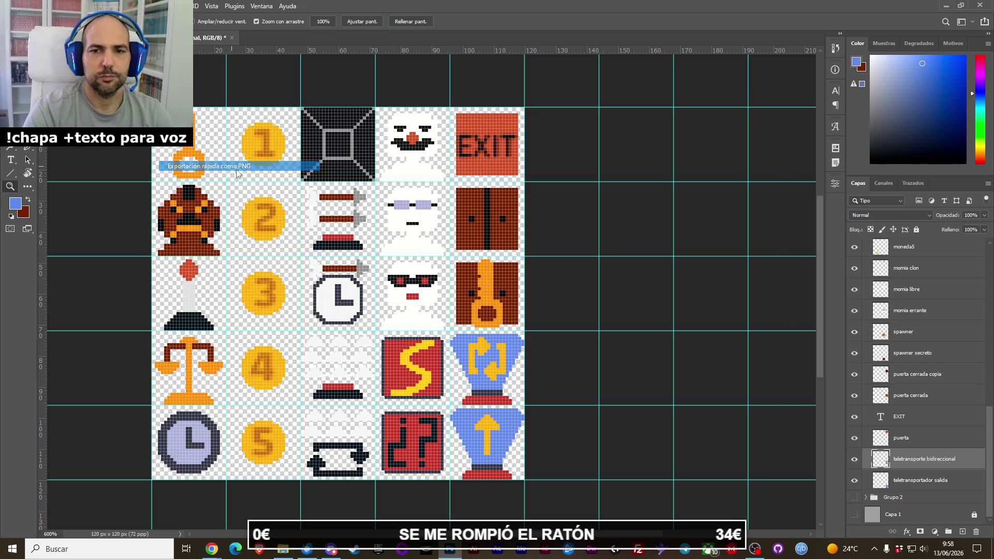
{"action": "left_click", "coordinate": [703, 434]}
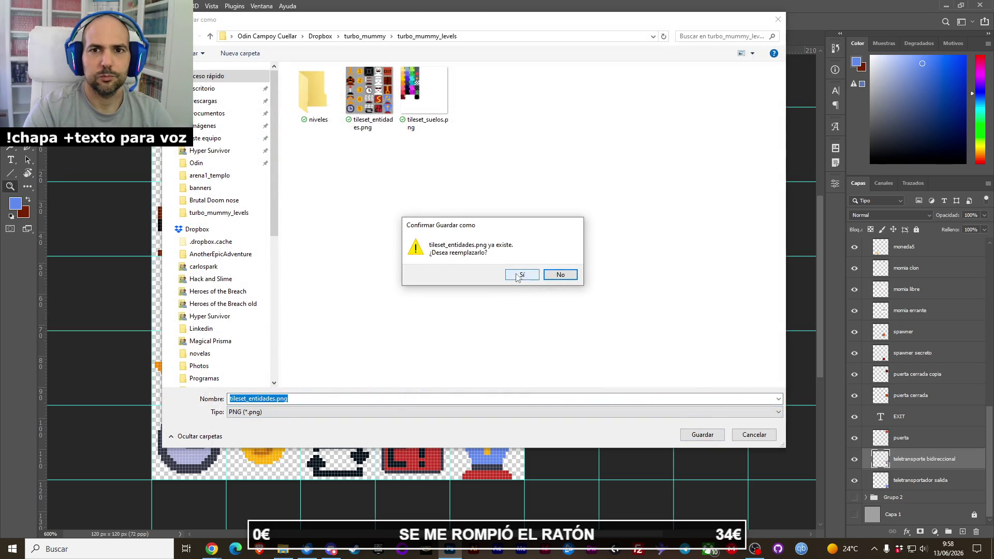
{"action": "left_click", "coordinate": [523, 274]}
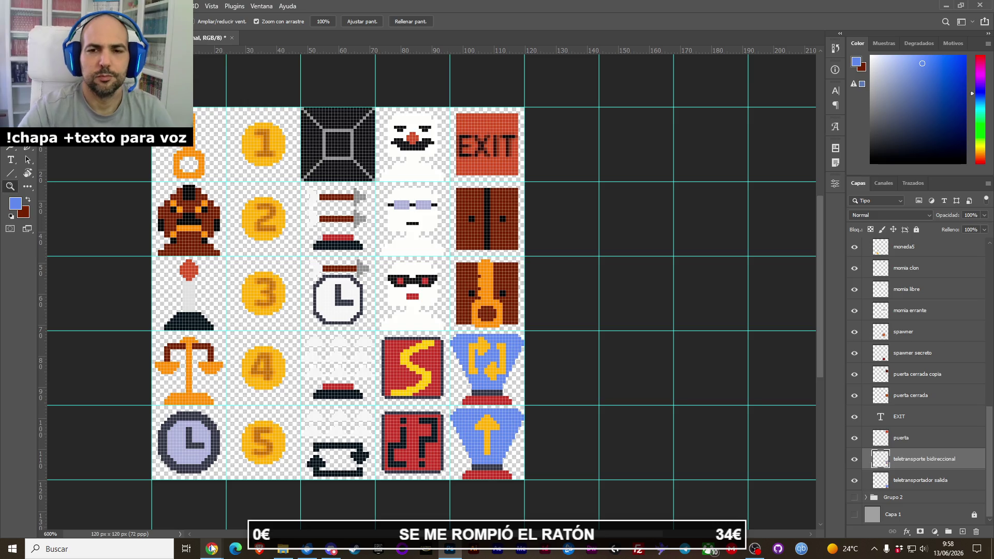
{"action": "mouse_move", "coordinate": [212, 548]}
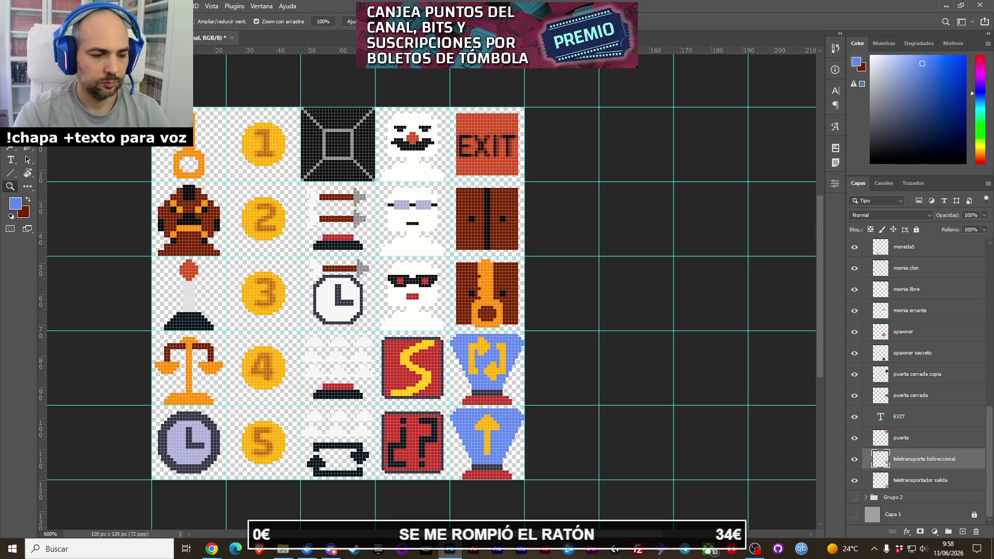
Save the document, then delete tileset_entidades - copia.psd and tileset_suelos.png, confirming both deletions.
{"action": "key", "text": "ctrl+s"}
{"action": "left_click", "coordinate": [282, 549]}
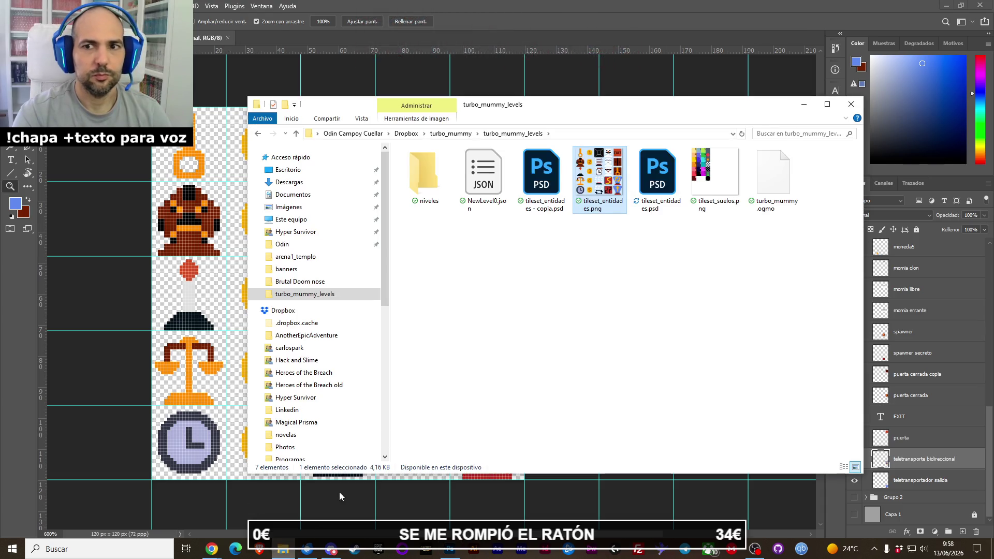
{"action": "left_click", "coordinate": [654, 184]}
{"action": "left_click", "coordinate": [567, 194]}
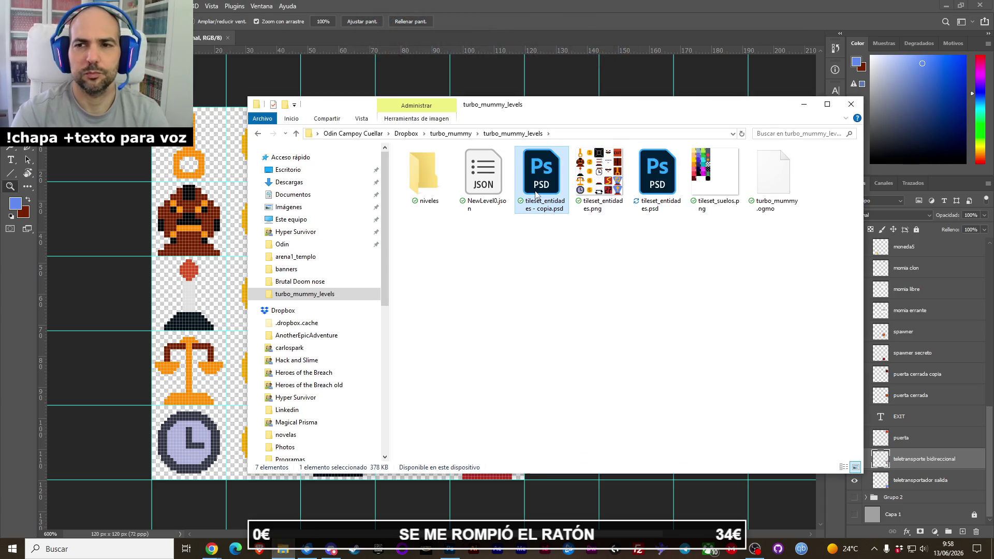
{"action": "key", "text": "Delete"}
{"action": "left_click", "coordinate": [596, 200]}
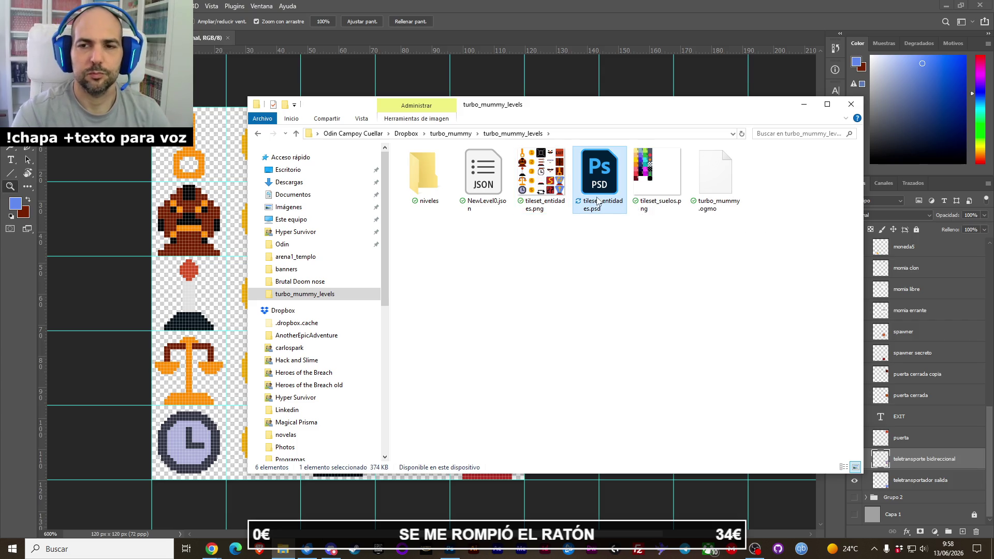
{"action": "left_click", "coordinate": [616, 227]}
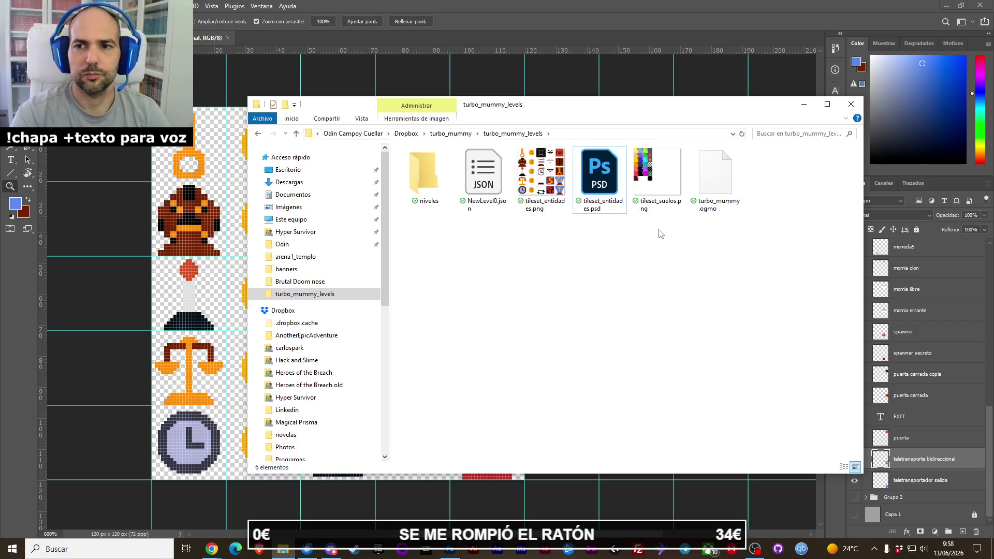
{"action": "double_click", "coordinate": [667, 201]}
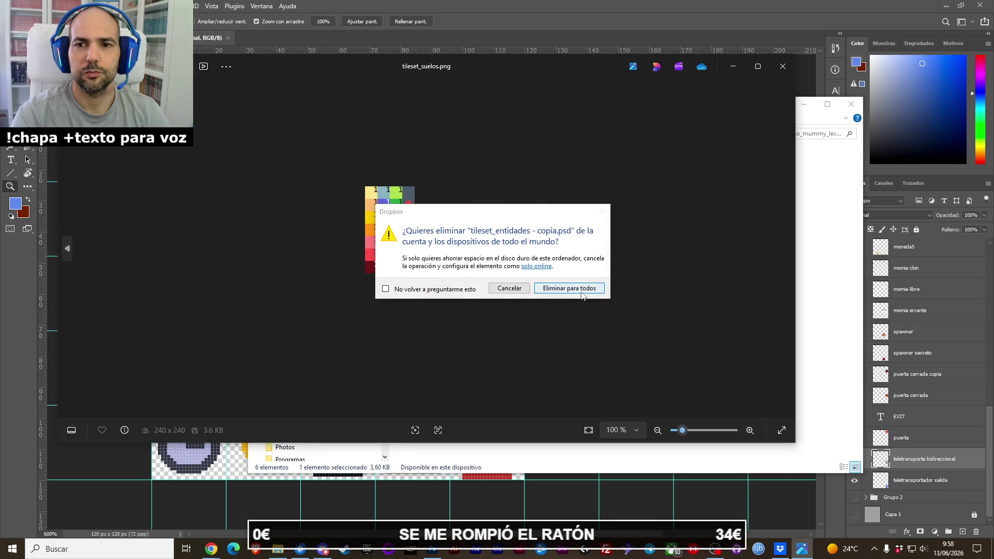
{"action": "left_click", "coordinate": [577, 291]}
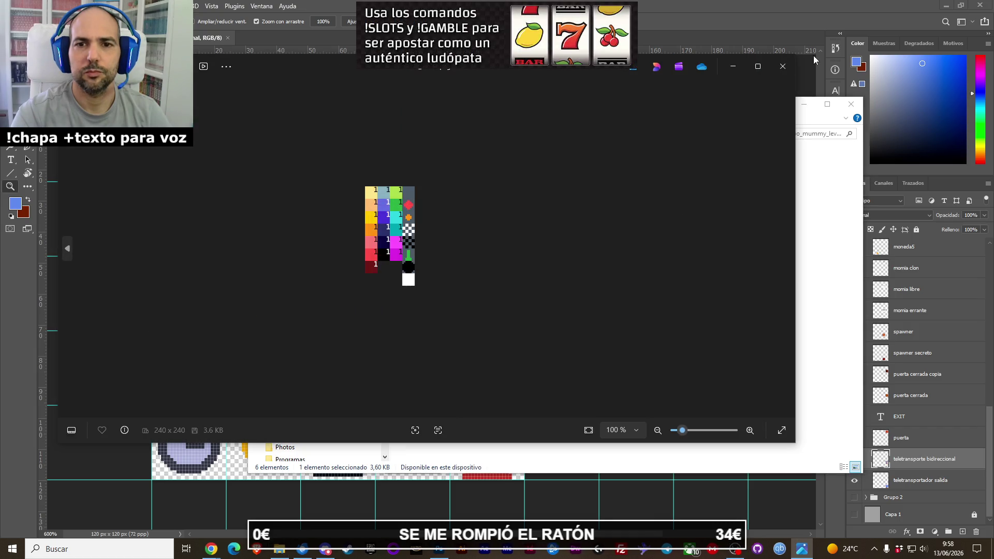
{"action": "left_click", "coordinate": [782, 66]}
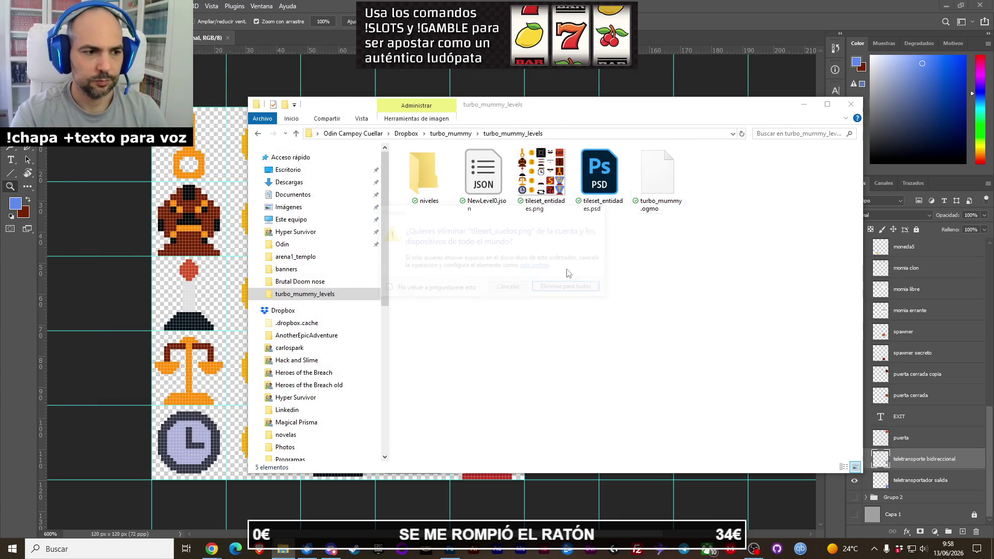
{"action": "left_click", "coordinate": [587, 291]}
Duplicate tileset_entidades.psd and rename the copy tileset_capas.psd.
{"action": "left_click", "coordinate": [591, 193]}
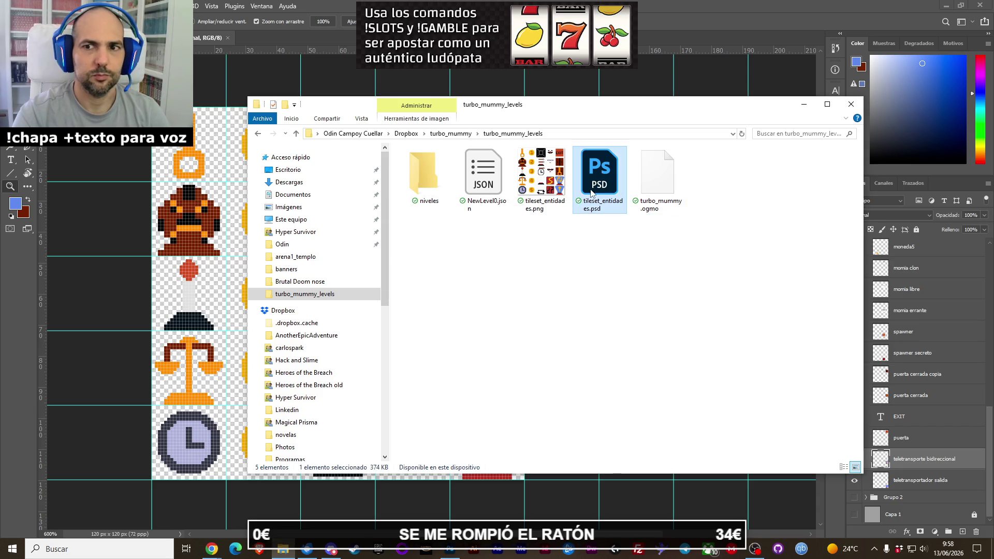
{"action": "key", "text": "ctrl+c"}
{"action": "key", "text": "ctrl+v"}
{"action": "left_click", "coordinate": [558, 203]}
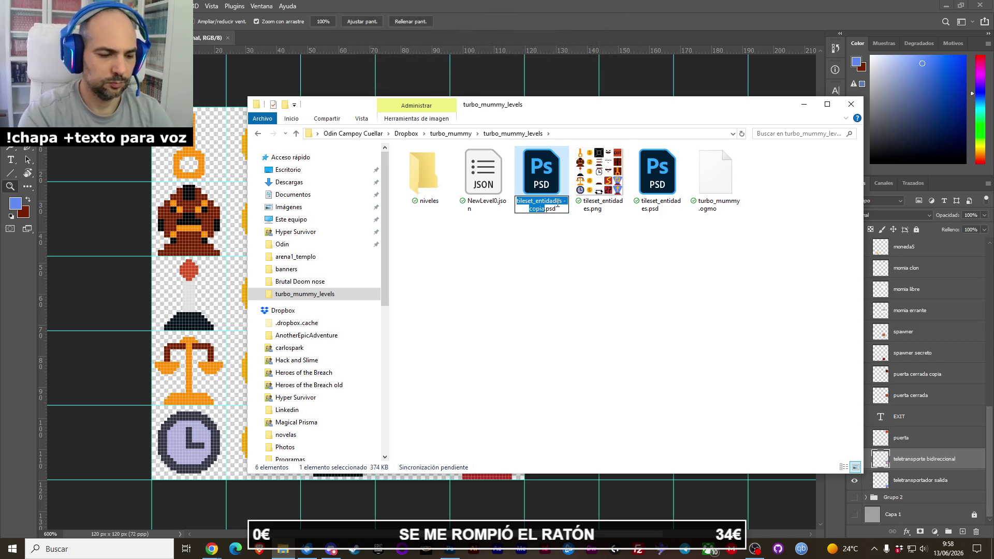
{"action": "type", "text": "tiel"}
{"action": "type", "text": "leset_"}
{"action": "type", "text": "capas"}
{"action": "key", "text": "Return"}
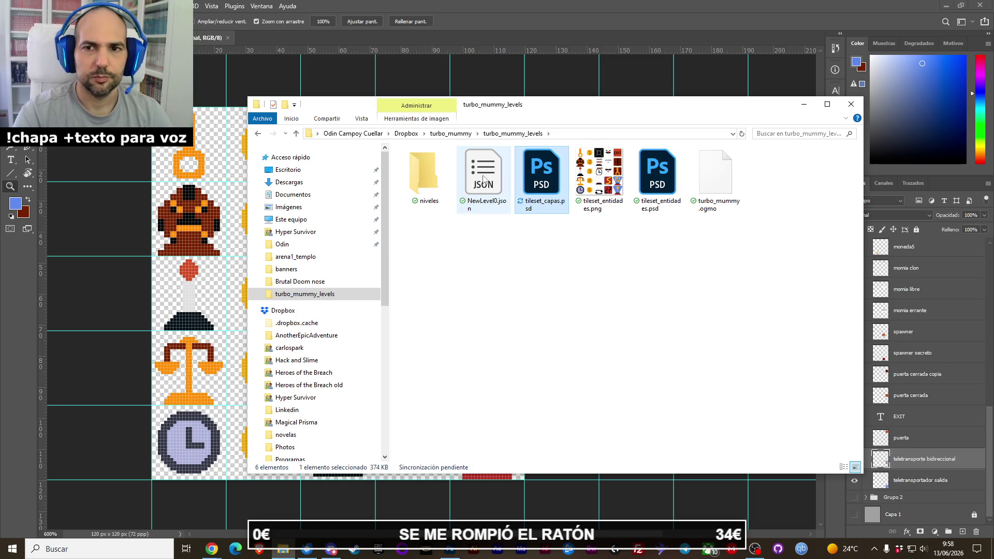
Open tileset_capas.psd in Photoshop and zoom in to 600% on the icon grid.
{"action": "double_click", "coordinate": [539, 169]}
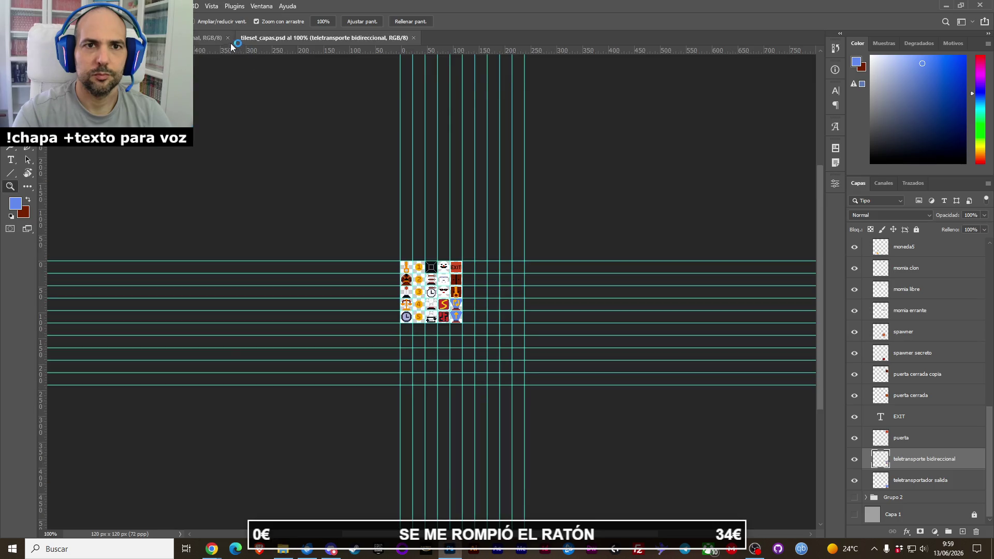
{"action": "left_click_drag", "start_coordinate": [420, 304], "coordinate": [427, 263]}
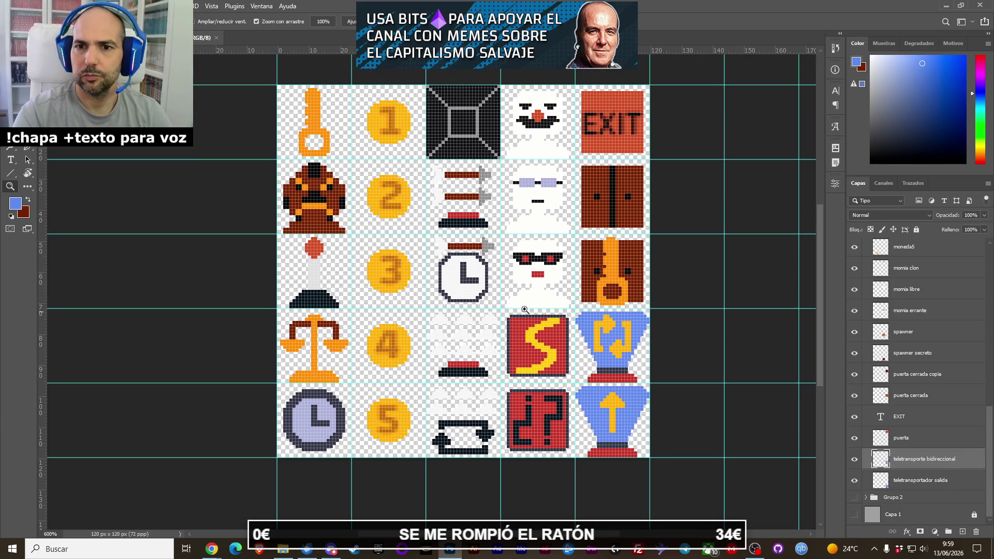
Delete the gold coin and number 1 text from the tileset.
{"action": "key", "text": "v"}
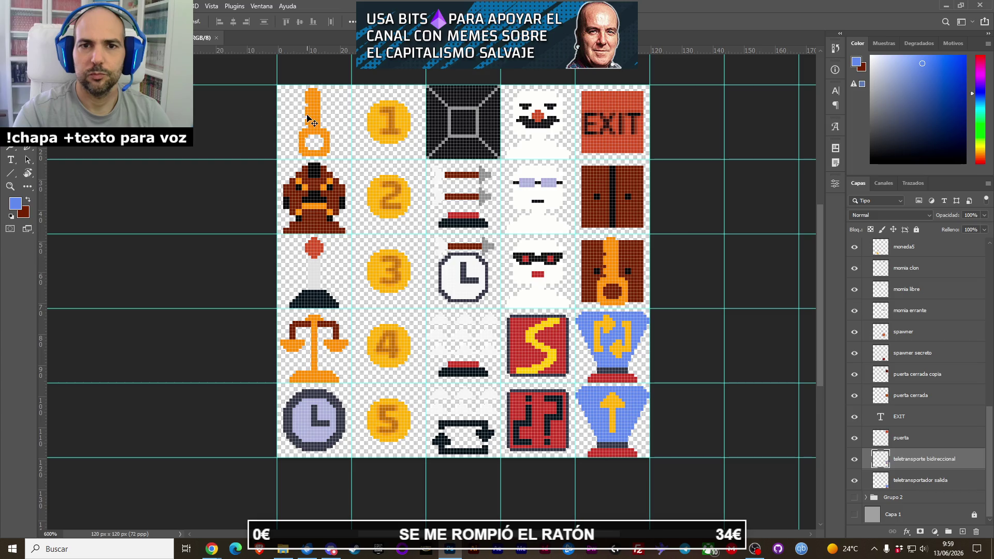
{"action": "left_click", "coordinate": [309, 119], "text": "ctrl"}
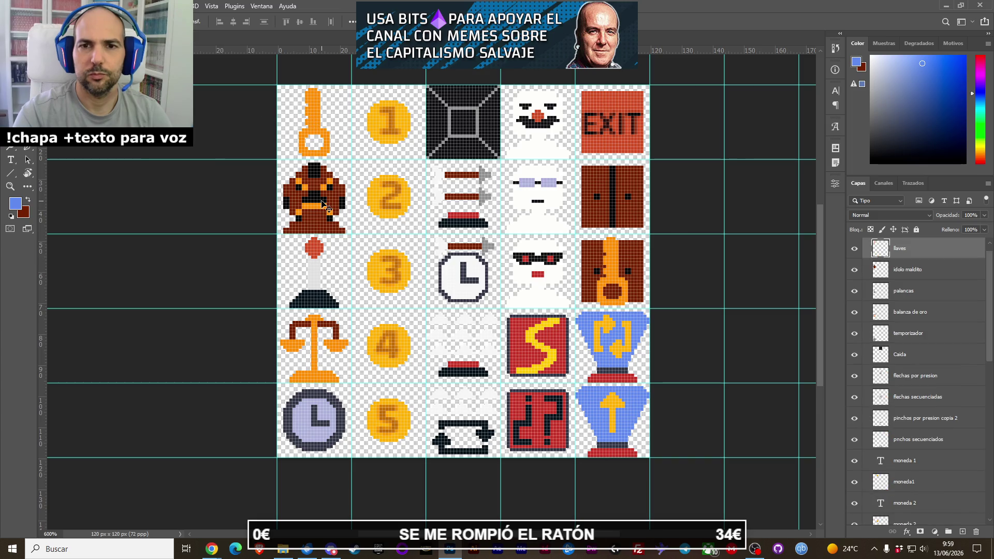
{"action": "left_click", "coordinate": [305, 224], "text": "ctrl"}
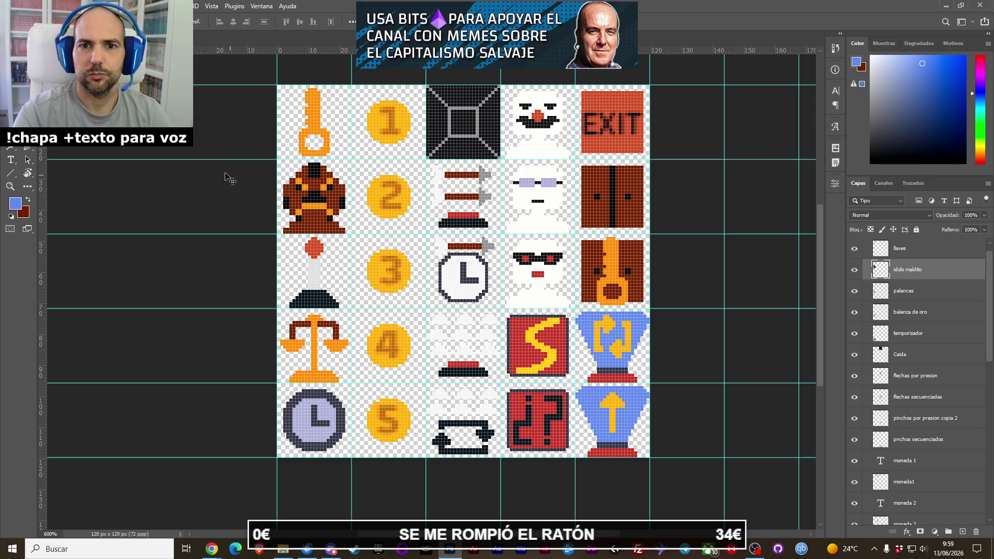
{"action": "left_click", "coordinate": [388, 140], "text": "ctrl"}
{"action": "key", "text": "Delete"}
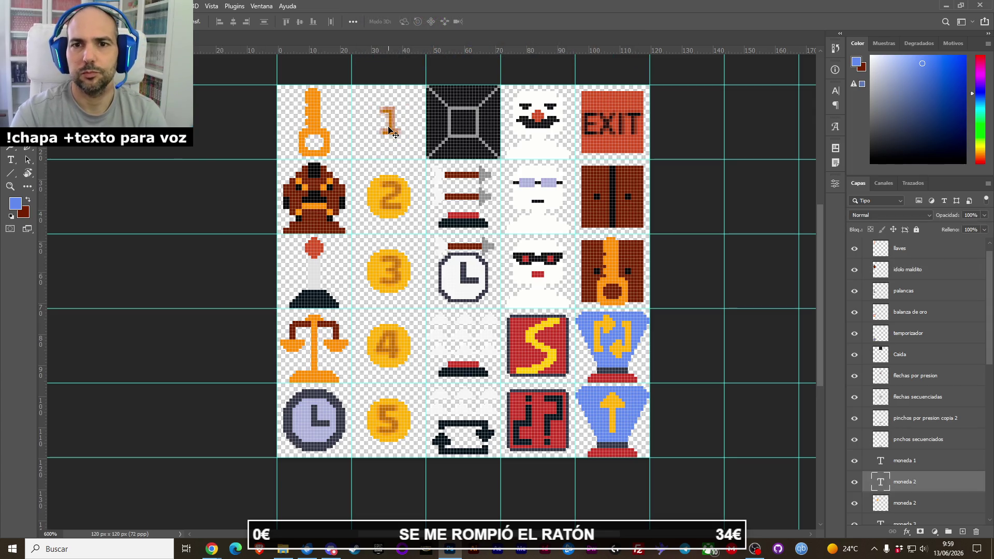
{"action": "key", "text": "Delete"}
Delete coins 2–4 and their number texts.
{"action": "left_click", "coordinate": [393, 193], "text": "ctrl"}
{"action": "key", "text": "Delete"}
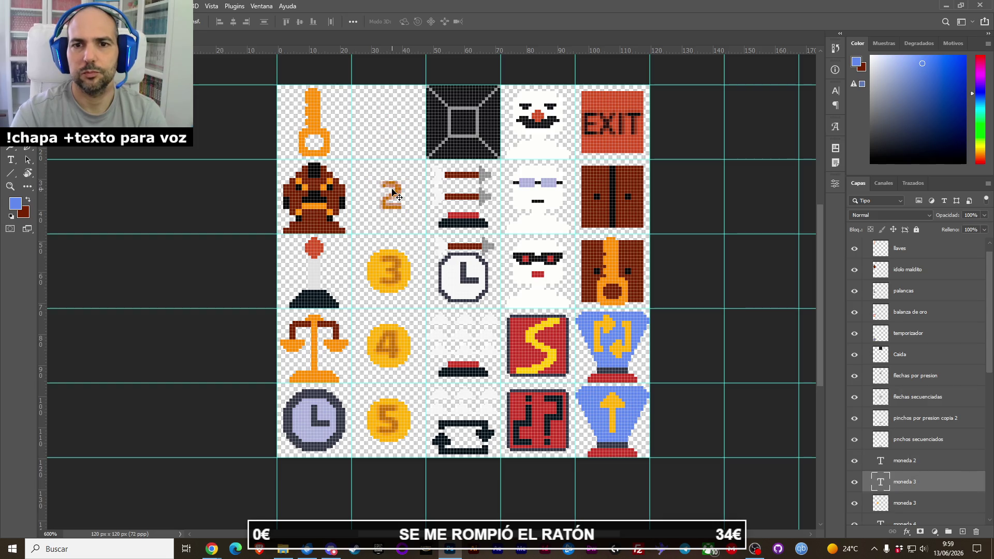
{"action": "left_click", "coordinate": [398, 193], "text": "ctrl"}
{"action": "key", "text": "Delete"}
{"action": "key", "text": "Delete"}
{"action": "left_click", "coordinate": [397, 265], "text": "ctrl"}
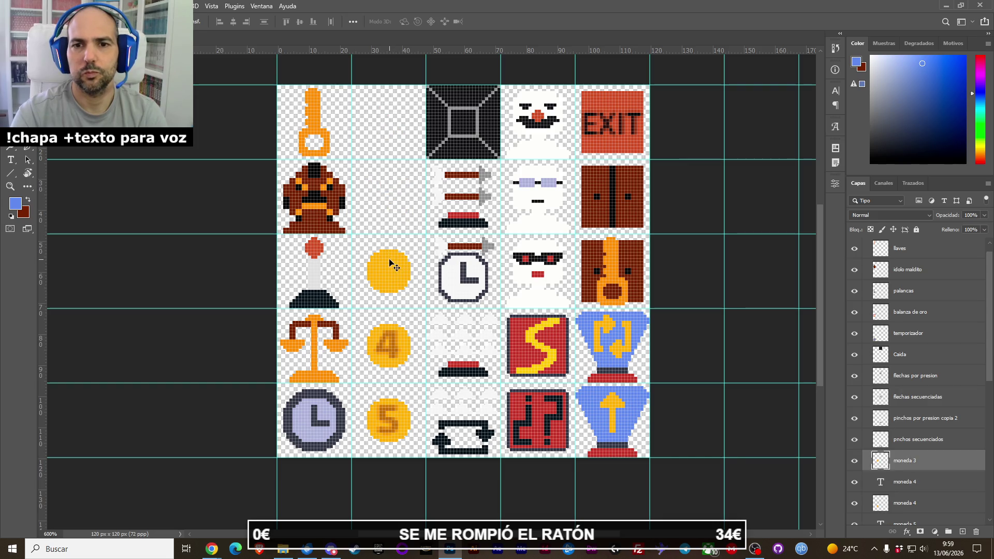
{"action": "key", "text": "Delete"}
{"action": "key", "text": "Delete"}
{"action": "left_click", "coordinate": [395, 352], "text": "ctrl"}
{"action": "key", "text": "Delete"}
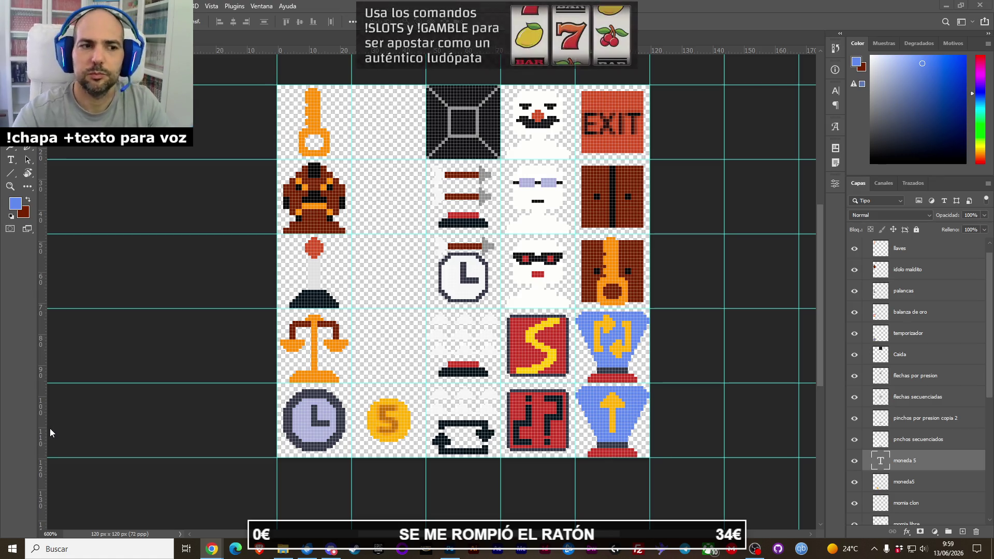
Delete the dark Caida and pressure-arrows tile layers, then deselect all layers.
{"action": "left_click", "coordinate": [492, 126]}
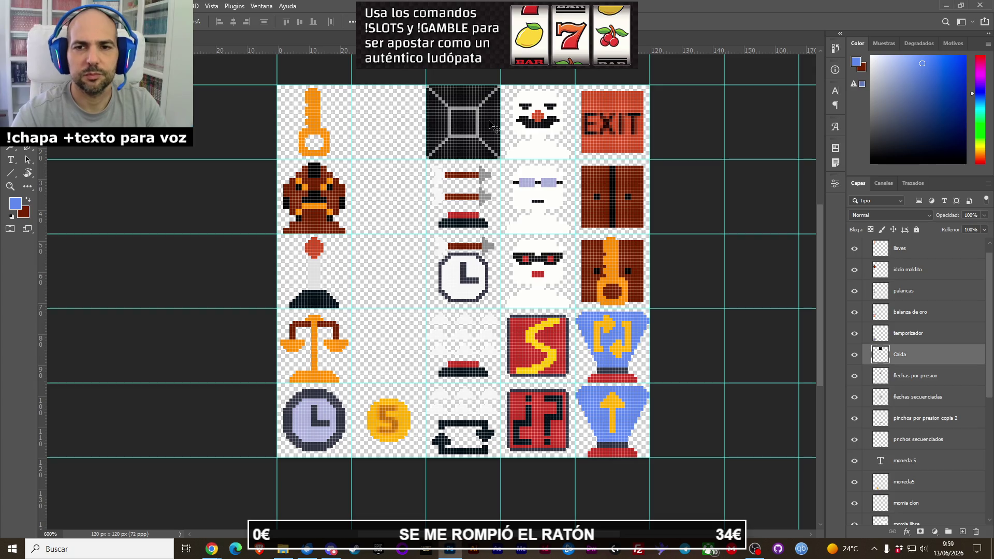
{"action": "key", "text": "Delete"}
{"action": "key", "text": "Delete"}
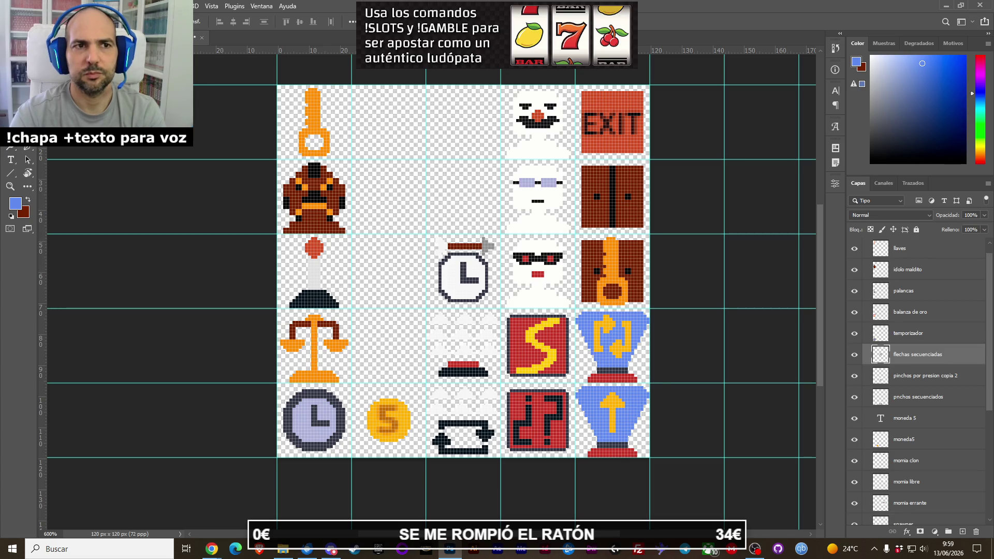
{"action": "left_click", "coordinate": [404, 141]}
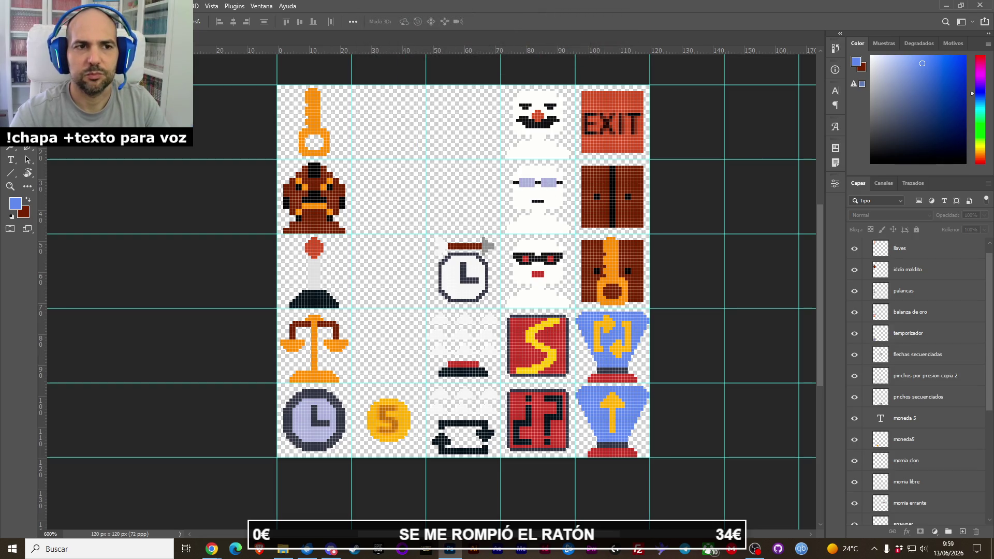
{"action": "key", "text": "b"}
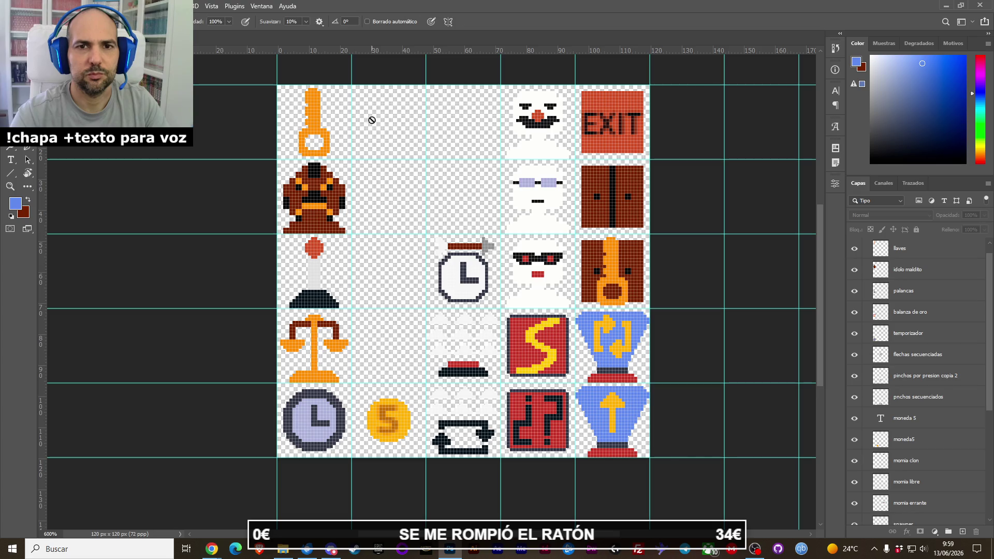
{"action": "left_click", "coordinate": [380, 123]}
Collapse the entidades group and delete all number text layers inside Grupo 2.
{"action": "left_click", "coordinate": [487, 204]}
{"action": "scroll", "coordinate": [958, 308], "scroll_direction": "up", "scroll_amount": 1}
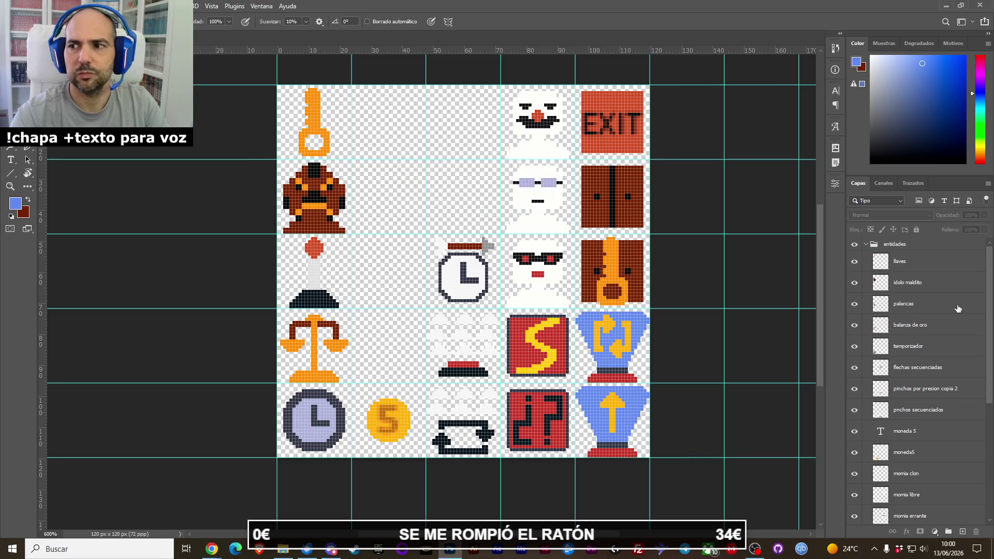
{"action": "left_click", "coordinate": [866, 245]}
{"action": "left_click", "coordinate": [866, 258]}
{"action": "left_click", "coordinate": [855, 258]}
{"action": "left_click", "coordinate": [855, 258]}
{"action": "left_click", "coordinate": [866, 257]}
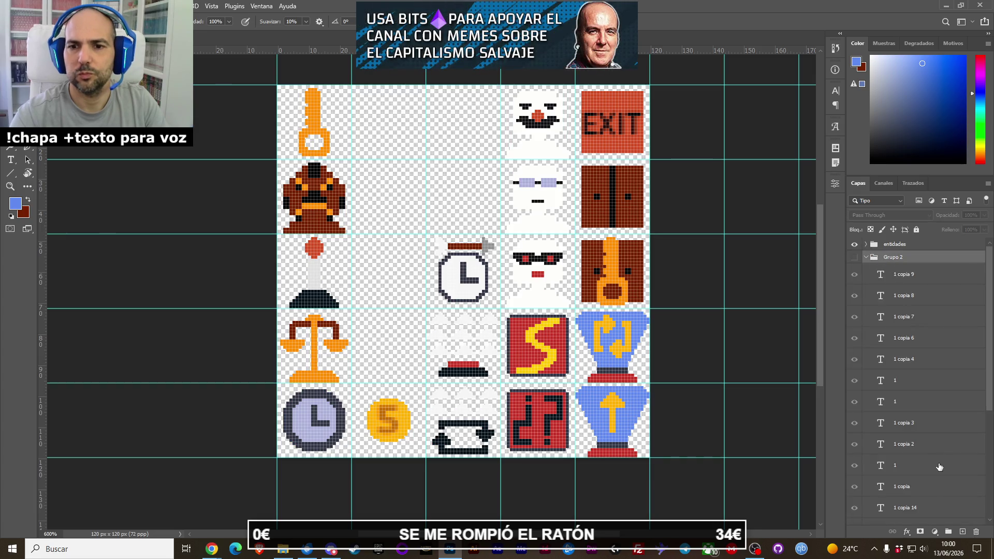
{"action": "left_click", "coordinate": [940, 467]}
{"action": "scroll", "coordinate": [930, 475], "scroll_direction": "down", "scroll_amount": 4}
{"action": "left_click", "coordinate": [911, 475], "text": "shift"}
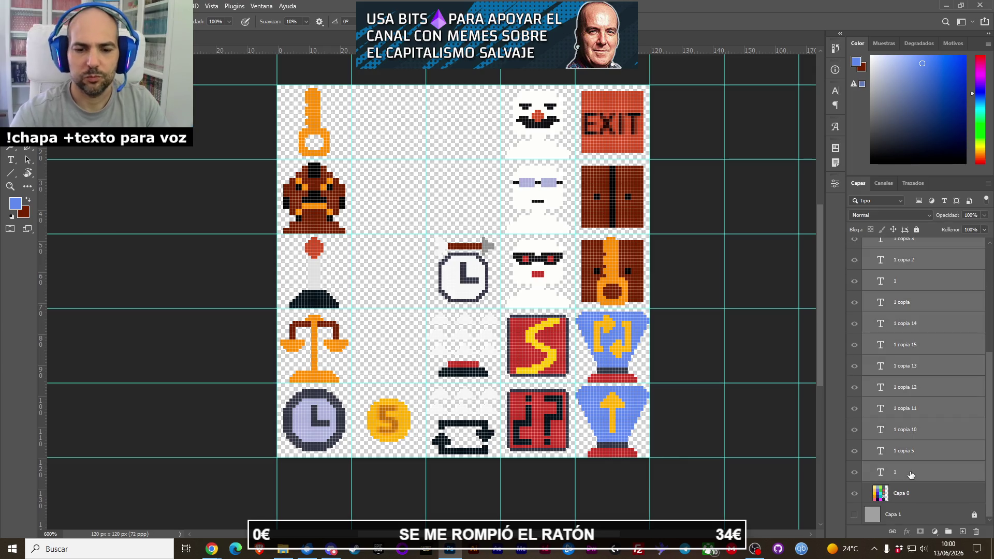
{"action": "key", "text": "Delete"}
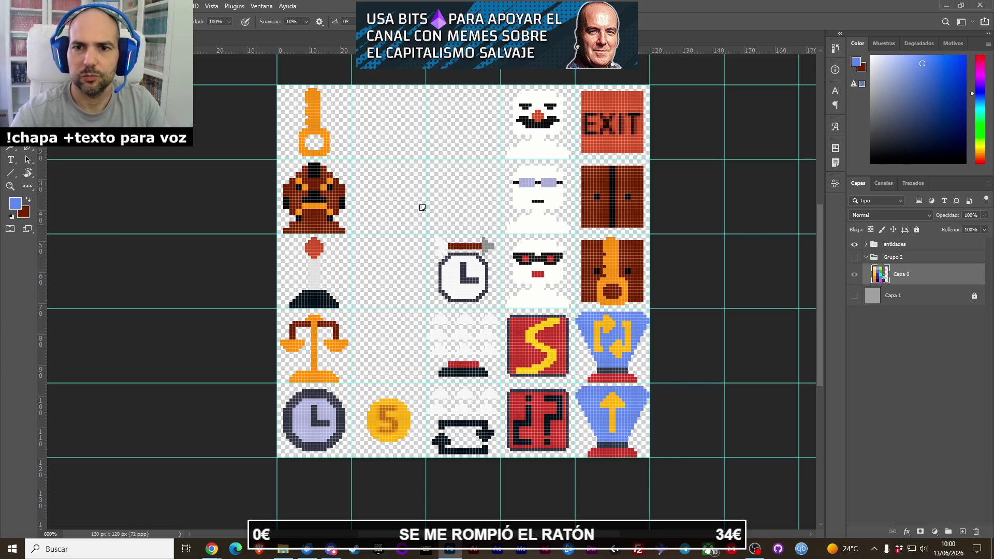
Zoom in, sample the idol's dark brown, and bring up the Game Design Document in Chrome.
{"action": "key", "text": "z"}
{"action": "left_click", "coordinate": [391, 147]}
{"action": "scroll", "coordinate": [391, 147], "scroll_direction": "up", "scroll_amount": 5}
{"action": "key", "text": "b"}
{"action": "left_click", "coordinate": [198, 439], "text": "alt"}
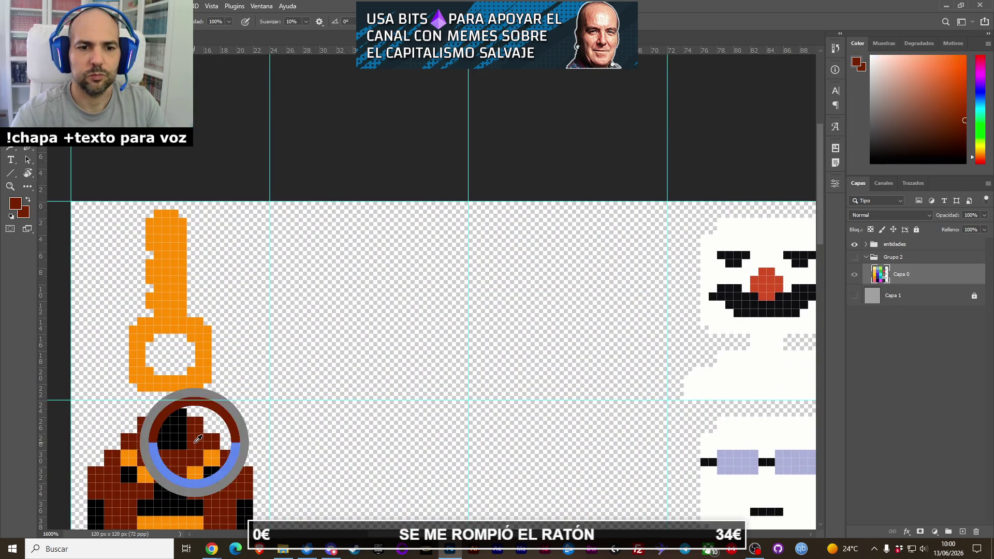
{"action": "mouse_move", "coordinate": [211, 551]}
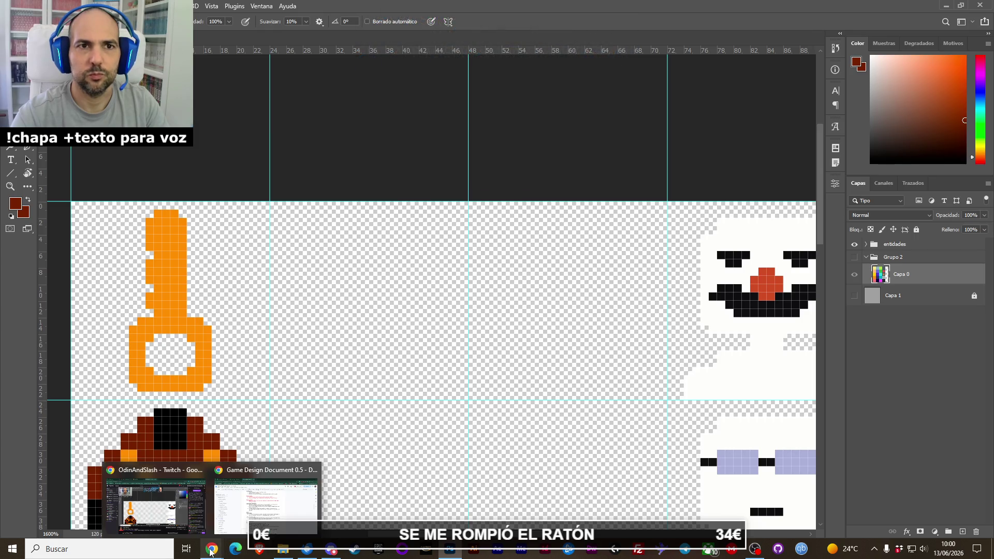
{"action": "left_click", "coordinate": [265, 505]}
{"action": "scroll", "coordinate": [422, 335], "scroll_direction": "down", "scroll_amount": 15}
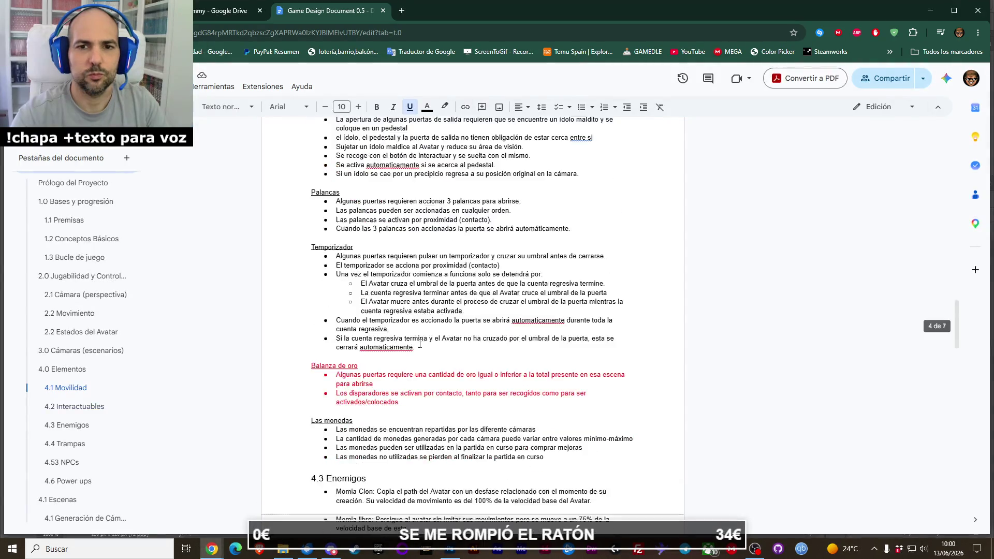
Enter Teletransporte bidireccional beside Spawner and Salida in the cell below.
{"action": "scroll", "coordinate": [350, 294], "scroll_direction": "down", "scroll_amount": 2}
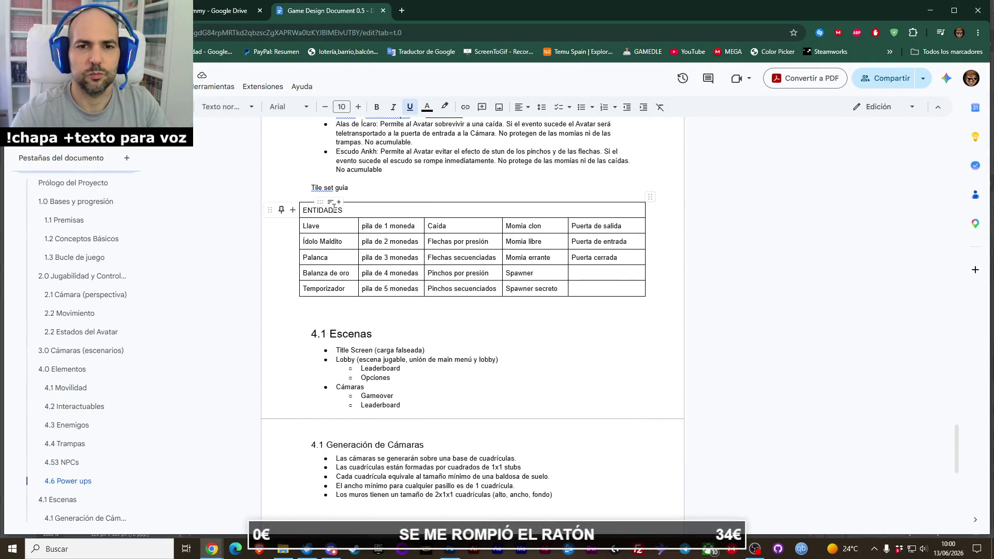
{"action": "left_click", "coordinate": [601, 278]}
{"action": "type", "text": "Teletransporte bidirec"}
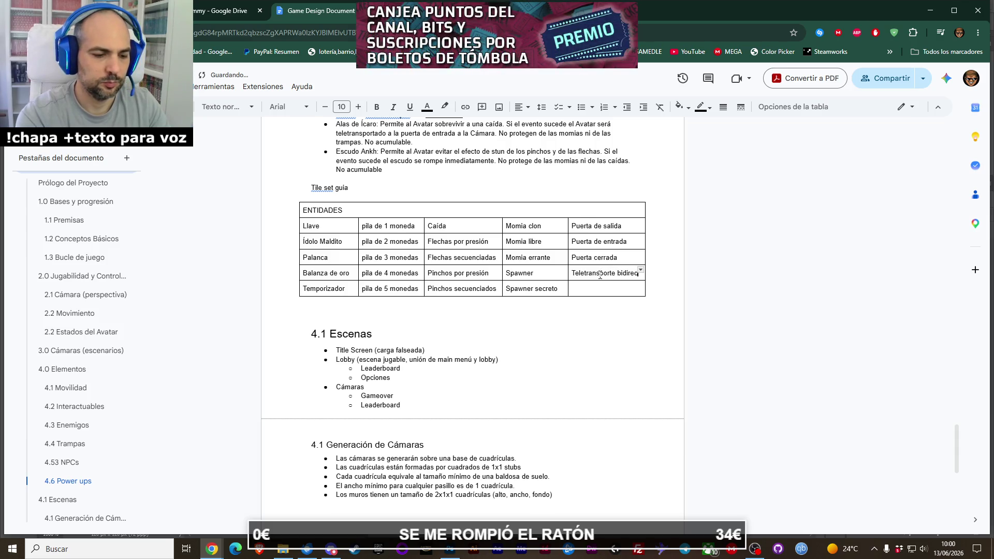
{"action": "type", "text": "cional"}
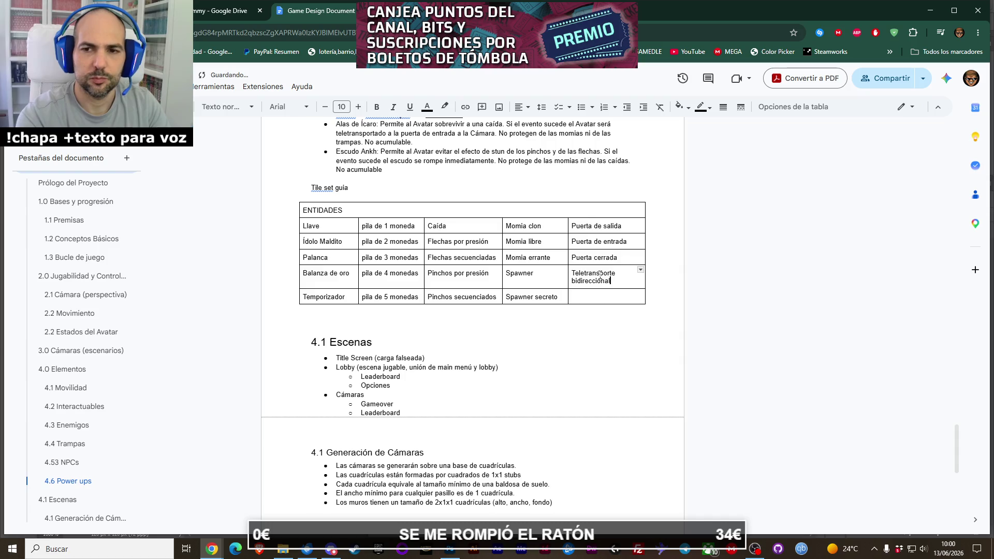
{"action": "key", "text": "Down"}
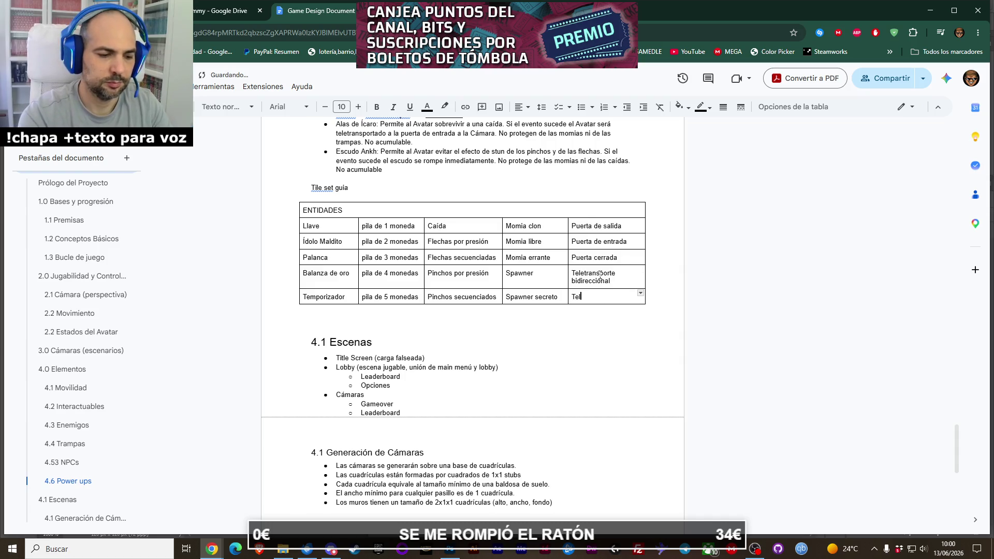
{"action": "type", "text": "Saliuda"}
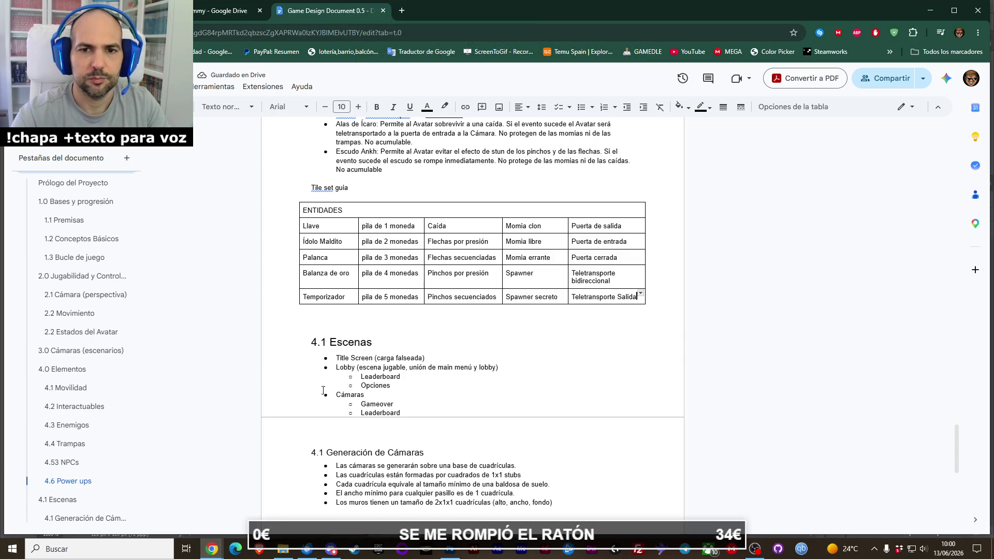
Correct the last ENTIDADES entry to read 'Teletransporte de Salida'.
{"action": "scroll", "coordinate": [363, 333], "scroll_direction": "up", "scroll_amount": 10}
{"action": "scroll", "coordinate": [364, 333], "scroll_direction": "up", "scroll_amount": 10}
{"action": "scroll", "coordinate": [364, 333], "scroll_direction": "up", "scroll_amount": 7}
{"action": "scroll", "coordinate": [364, 333], "scroll_direction": "up", "scroll_amount": 3}
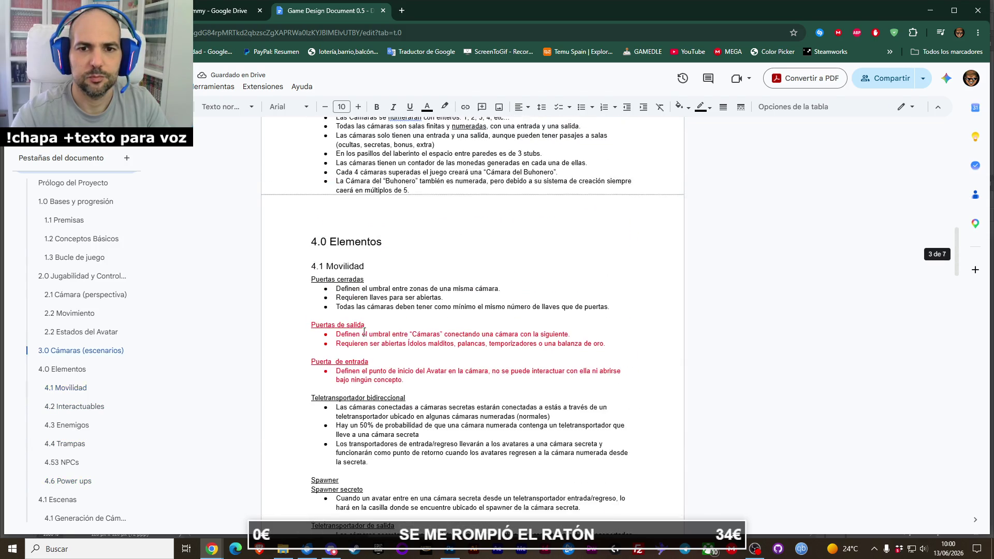
{"action": "scroll", "coordinate": [364, 332], "scroll_direction": "down", "scroll_amount": 3}
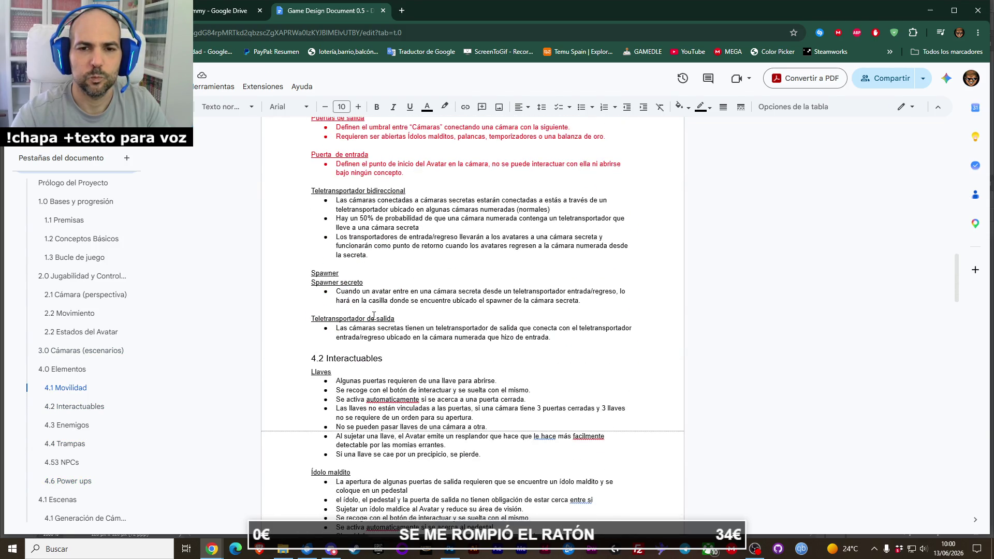
{"action": "scroll", "coordinate": [379, 319], "scroll_direction": "down", "scroll_amount": 10}
{"action": "scroll", "coordinate": [413, 319], "scroll_direction": "down", "scroll_amount": 1}
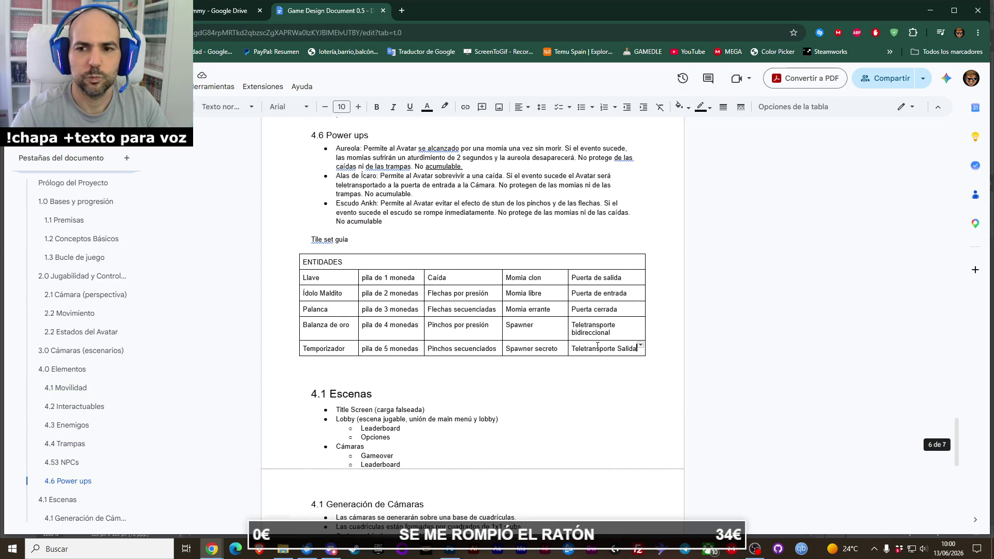
{"action": "left_click", "coordinate": [618, 349]}
{"action": "type", "text": "sw"}
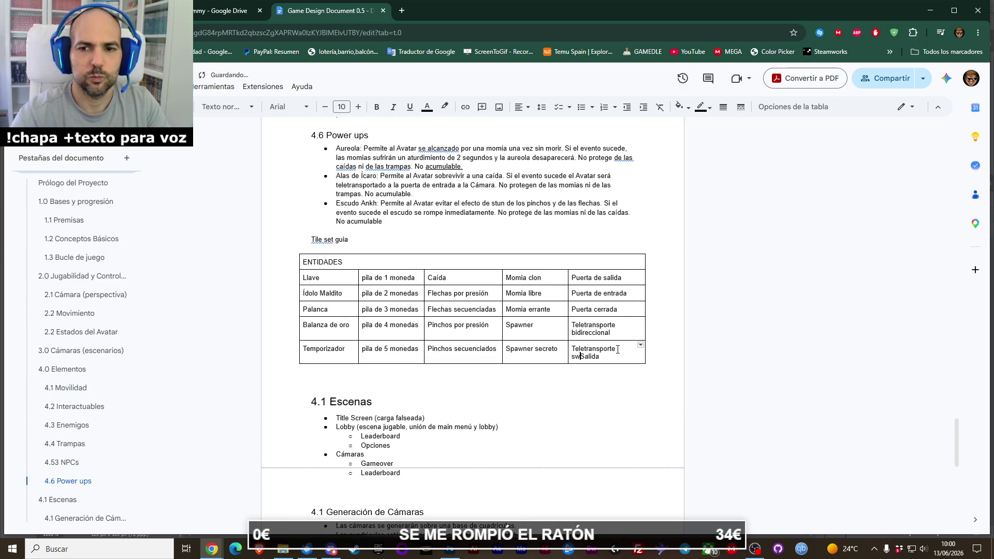
{"action": "key", "text": "BackSpace"}
{"action": "key", "text": "BackSpace"}
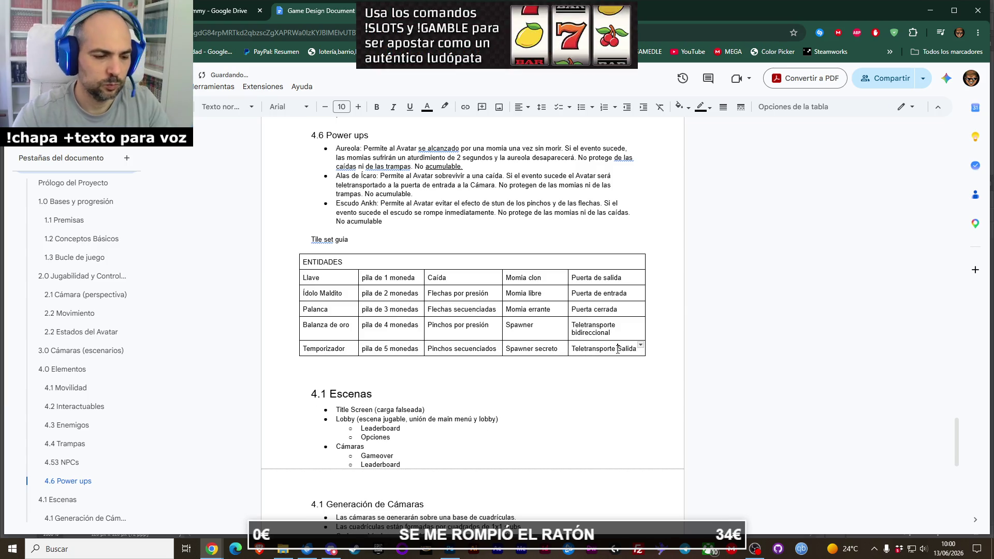
{"action": "type", "text": "de"}
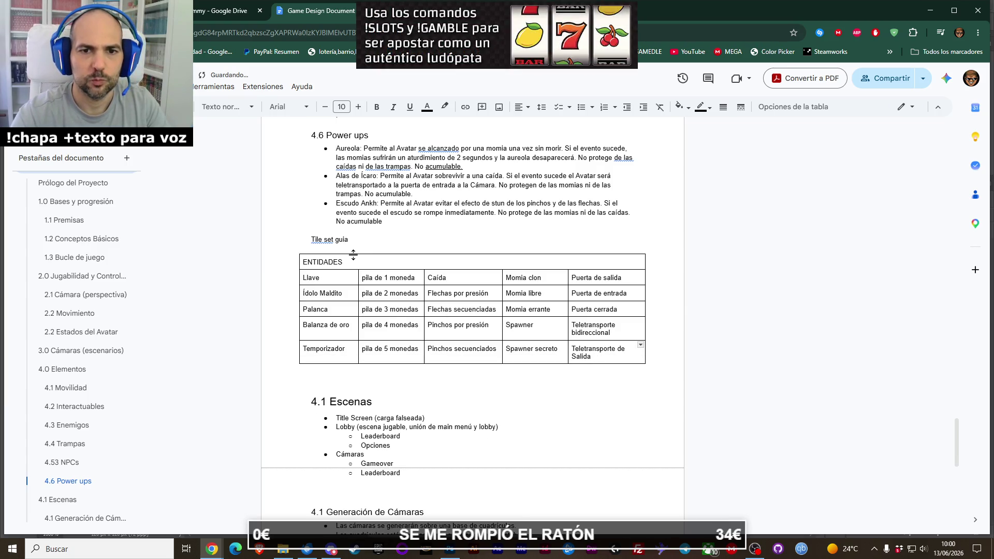
{"action": "left_click_drag", "start_coordinate": [605, 356], "coordinate": [305, 275]}
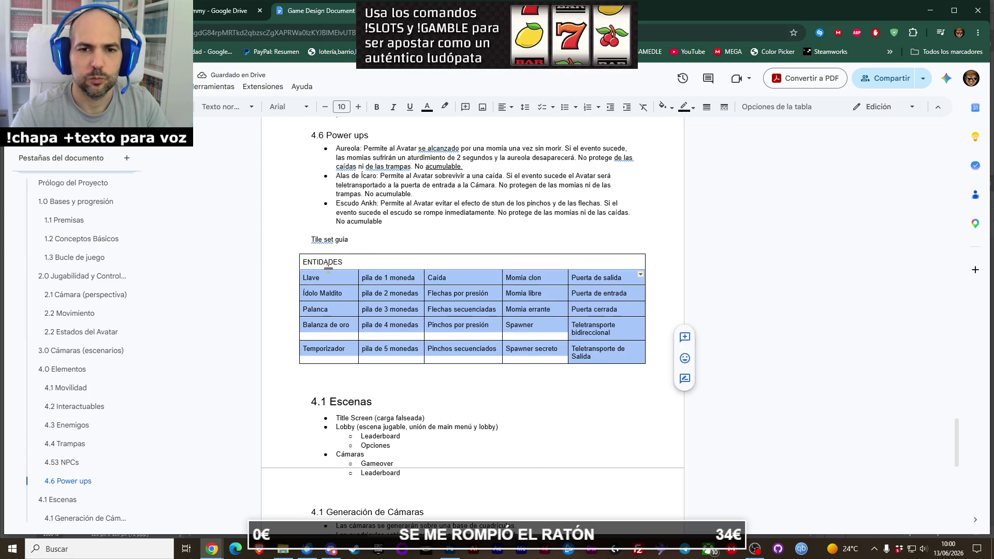
Copy the whole ENTIDADES table and paste a duplicate below it.
{"action": "left_click", "coordinate": [579, 385]}
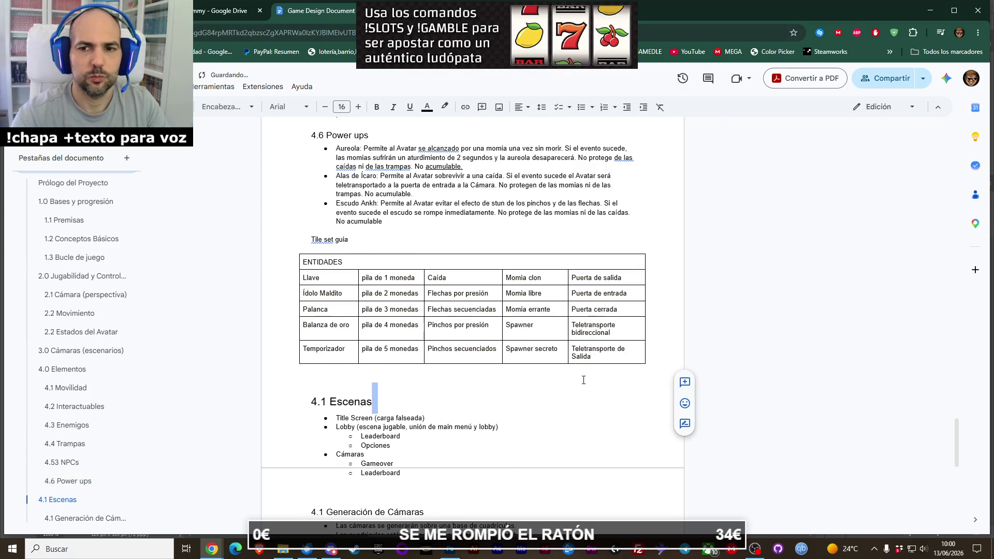
{"action": "left_click_drag", "start_coordinate": [304, 261], "coordinate": [605, 391]}
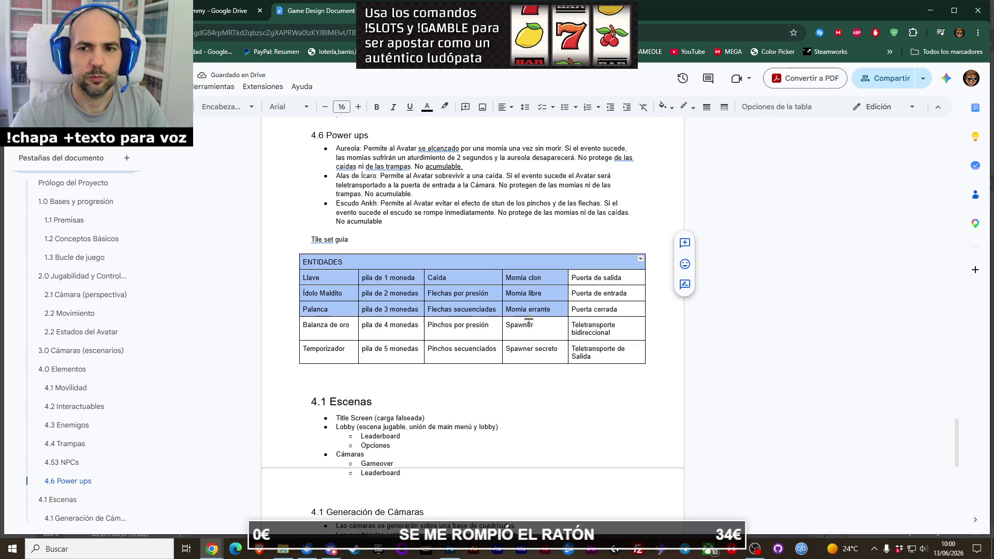
{"action": "key", "text": "ctrl+c"}
{"action": "left_click", "coordinate": [646, 368]}
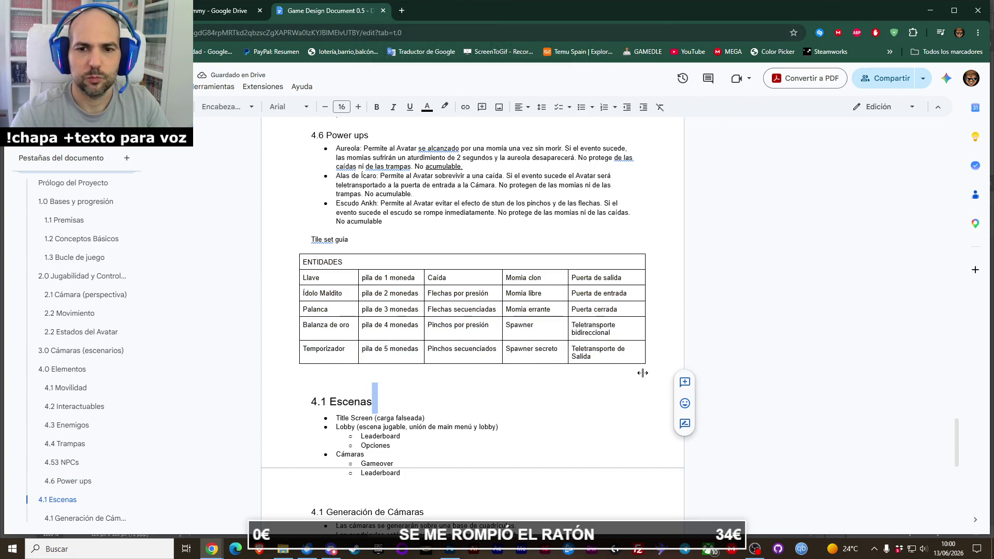
{"action": "key", "text": "ctrl+v"}
Rename the copy's header to CAPAS and clear all its body rows.
{"action": "left_click", "coordinate": [366, 391]}
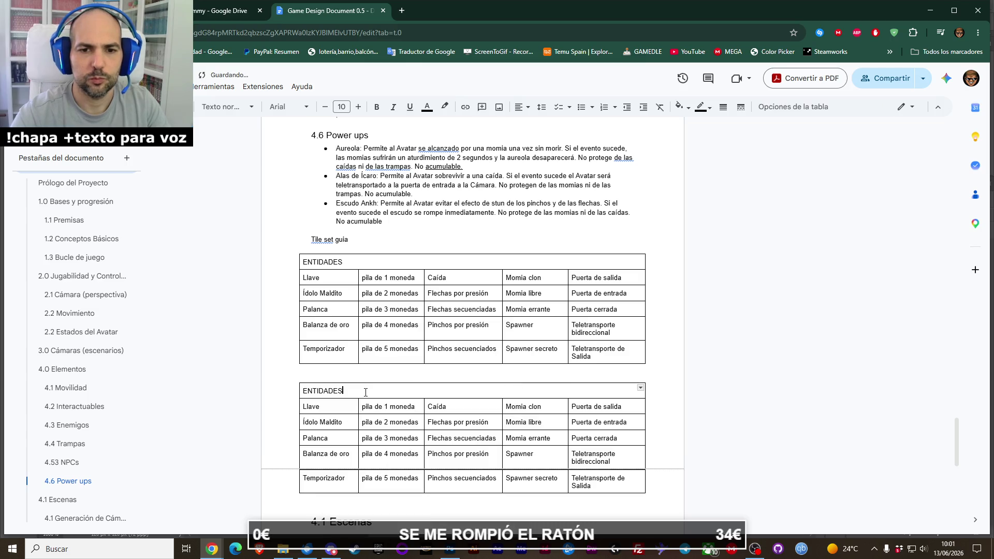
{"action": "key", "text": "BackSpace"}
{"action": "key", "text": "BackSpace"}
{"action": "key", "text": "BackSpace"}
{"action": "key", "text": "BackSpace"}
{"action": "key", "text": "BackSpace"}
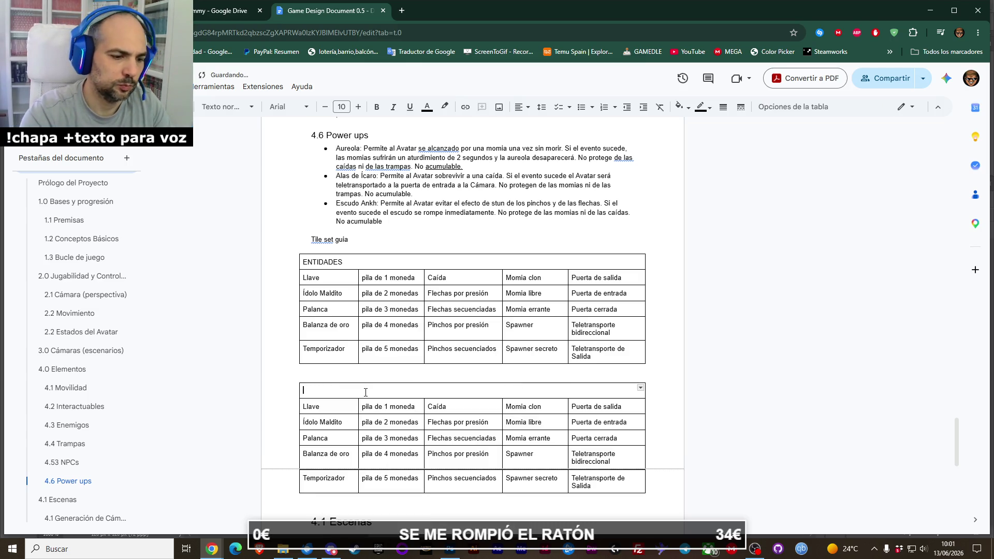
{"action": "type", "text": "CAPAS"}
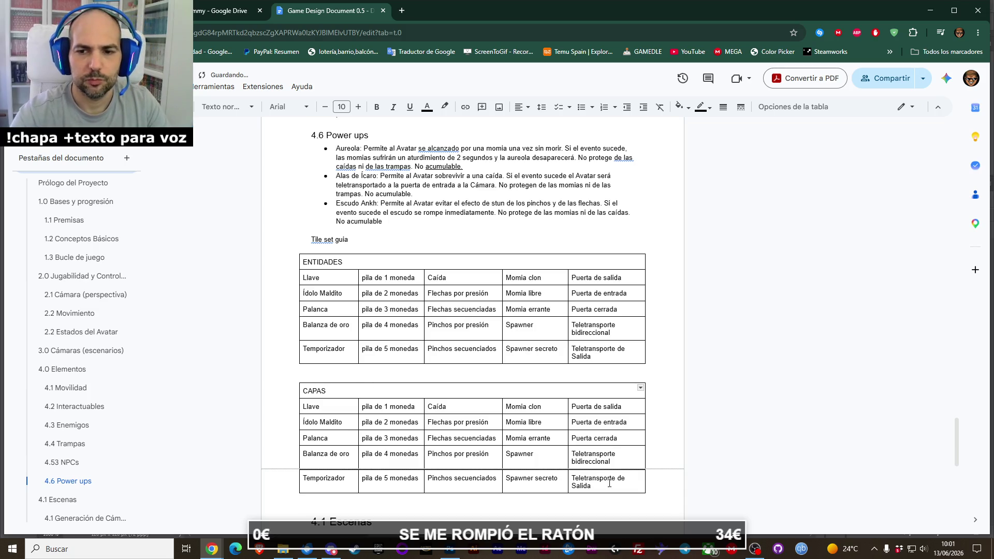
{"action": "key", "text": "shift+Tab"}
{"action": "left_click_drag", "start_coordinate": [534, 468], "coordinate": [312, 411]}
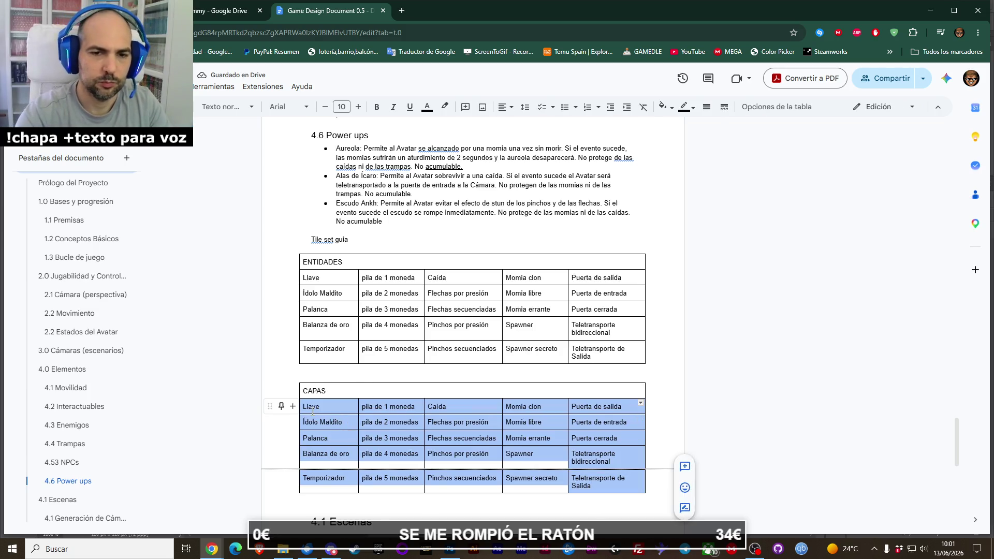
{"action": "key", "text": "Delete"}
Fill the CAPAS table's first row with Suelo and Muro normal.
{"action": "type", "text": "MU"}
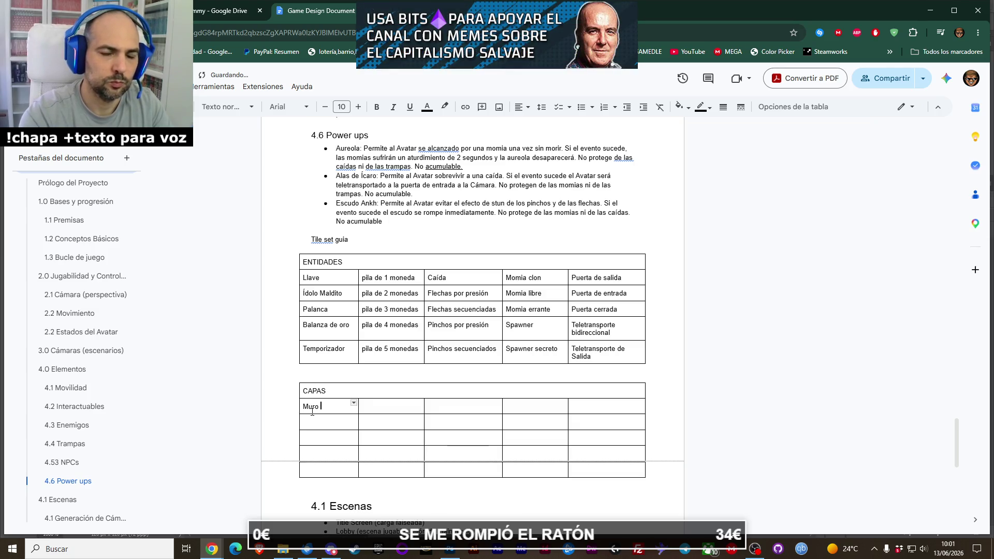
{"action": "key", "text": "BackSpace"}
{"action": "key", "text": "BackSpace"}
{"action": "key", "text": "BackSpace"}
{"action": "type", "text": "Suel"}
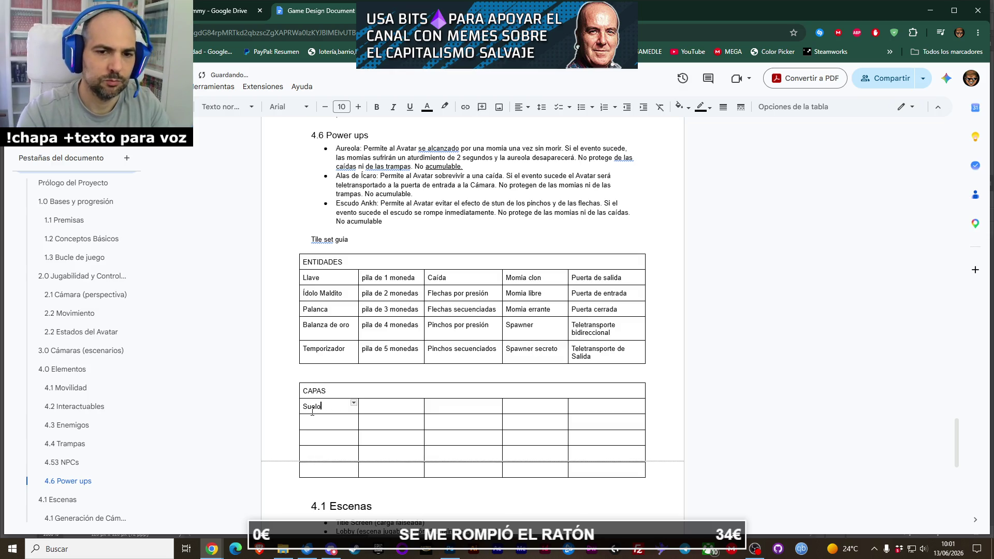
{"action": "key", "text": "Tab"}
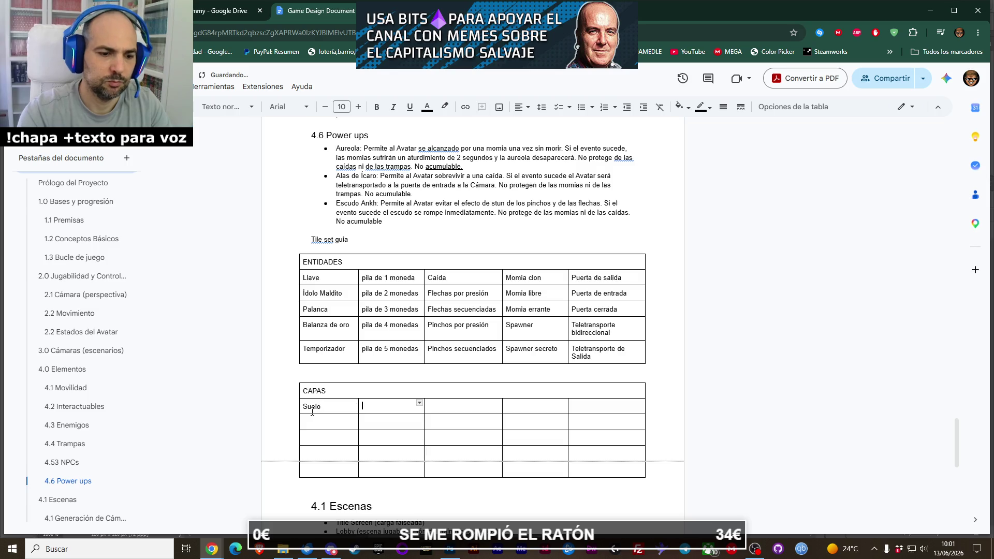
{"action": "type", "text": "Muro nor"}
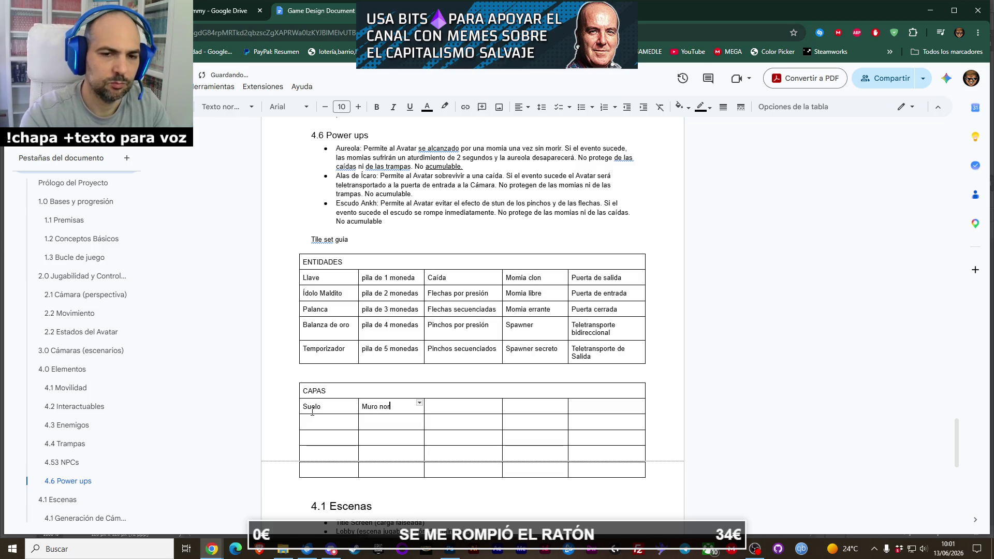
{"action": "type", "text": "mal"}
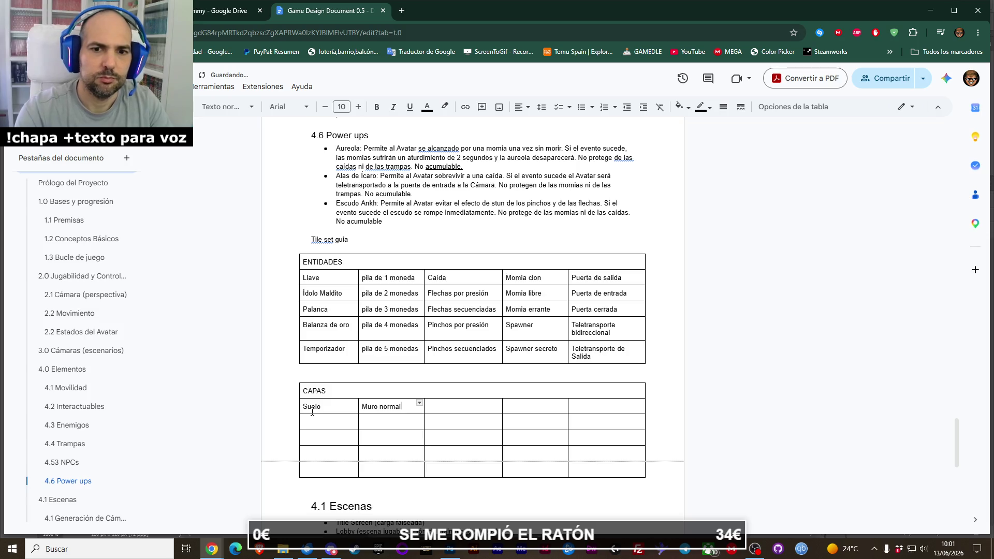
{"action": "key", "text": "Tab"}
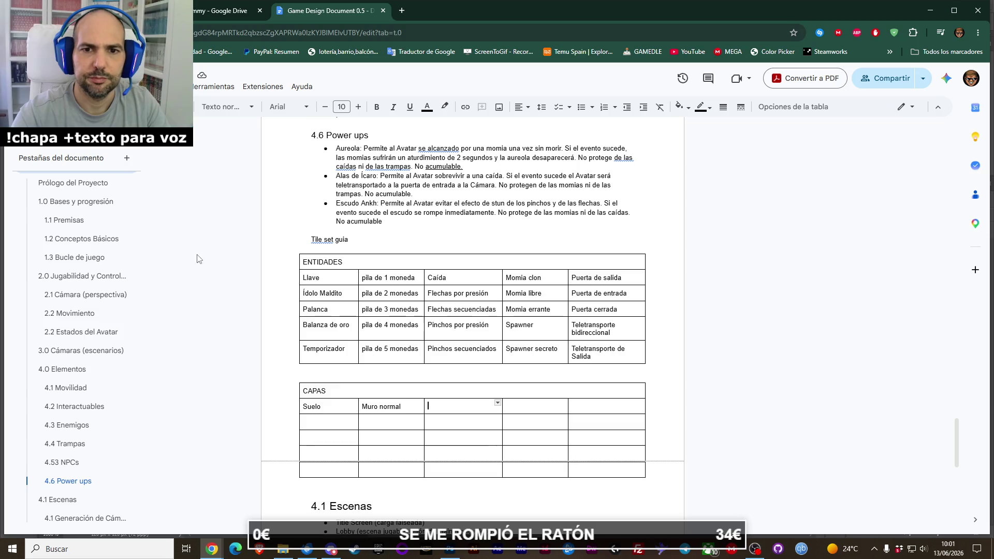
{"action": "left_click", "coordinate": [306, 236]}
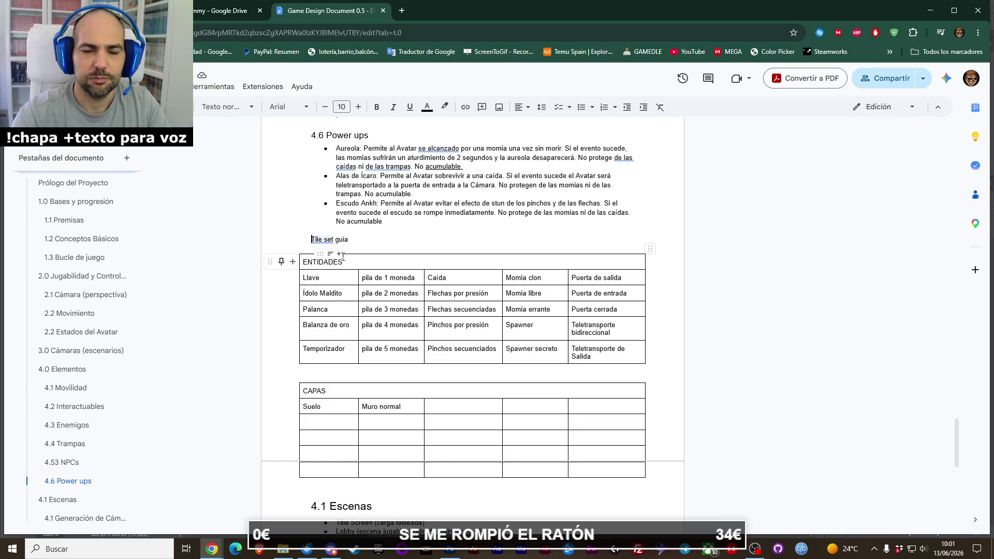
Prefix the 'Tile set guia' line with '4.7 ' and leave its paragraph style unchanged.
{"action": "type", "text": "4.7"}
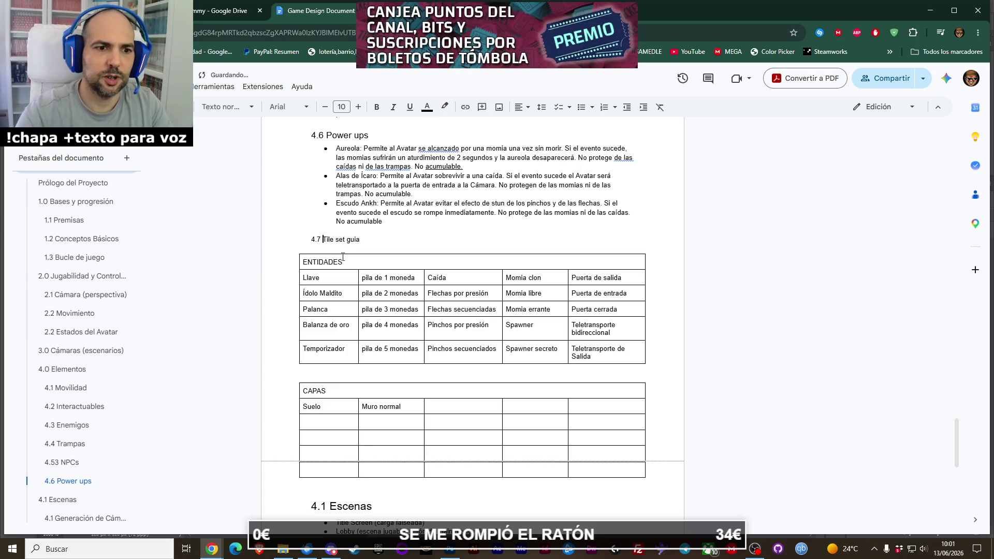
{"action": "triple_click", "coordinate": [375, 239]}
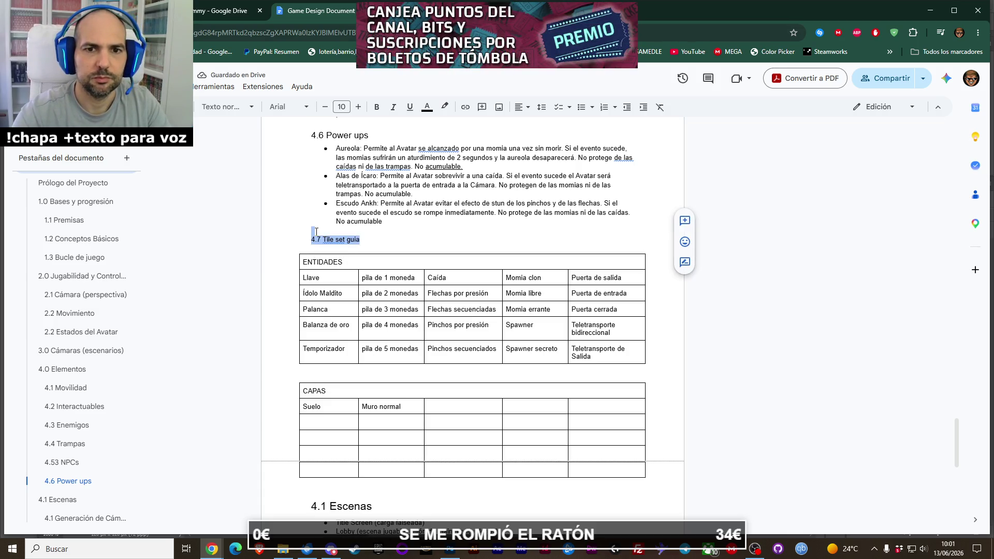
{"action": "left_click", "coordinate": [227, 107]}
{"action": "mouse_move", "coordinate": [234, 151]}
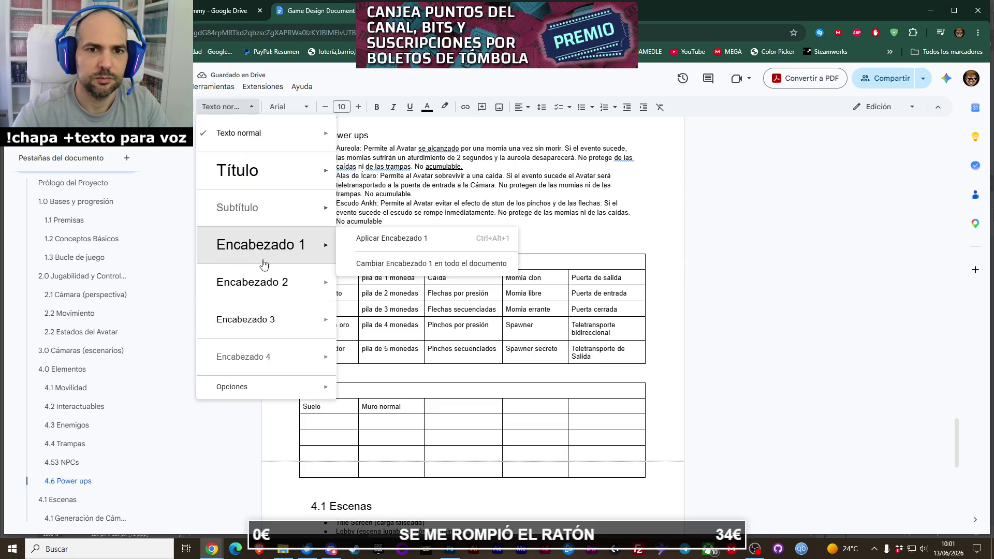
{"action": "key", "text": "Escape"}
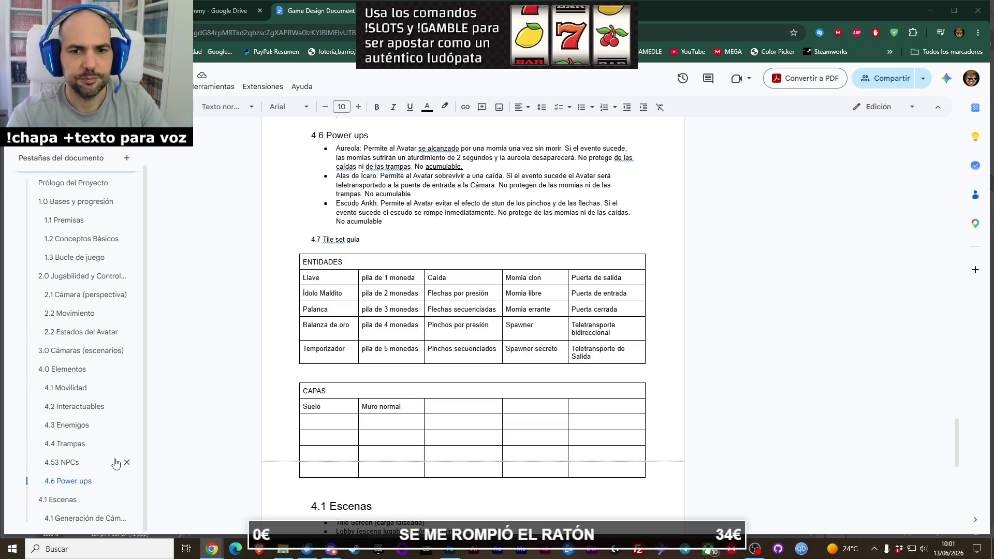
{"action": "left_click", "coordinate": [406, 406]}
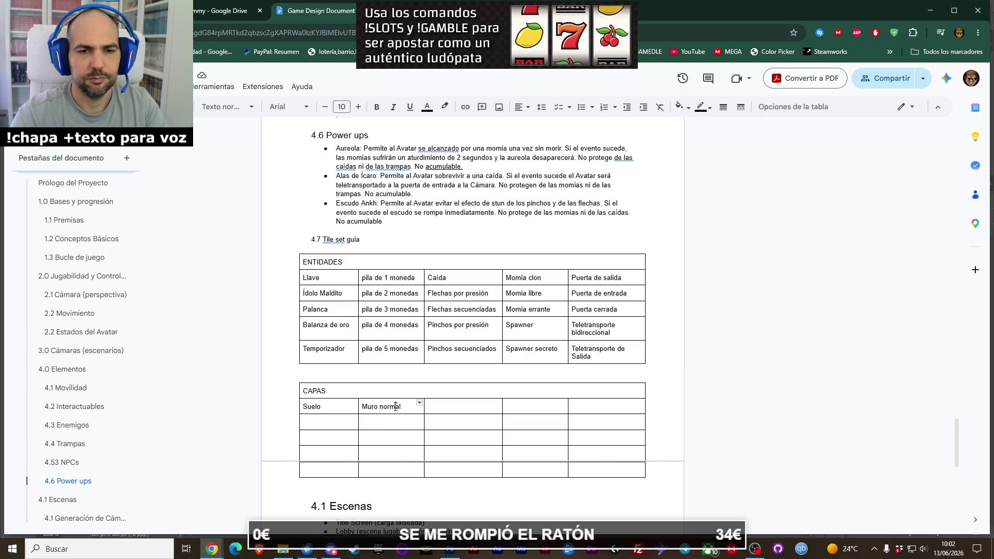
Give the ENTIDADES and CAPAS header cells centred text and a light grey background.
{"action": "left_click", "coordinate": [344, 262]}
{"action": "left_click", "coordinate": [522, 107]}
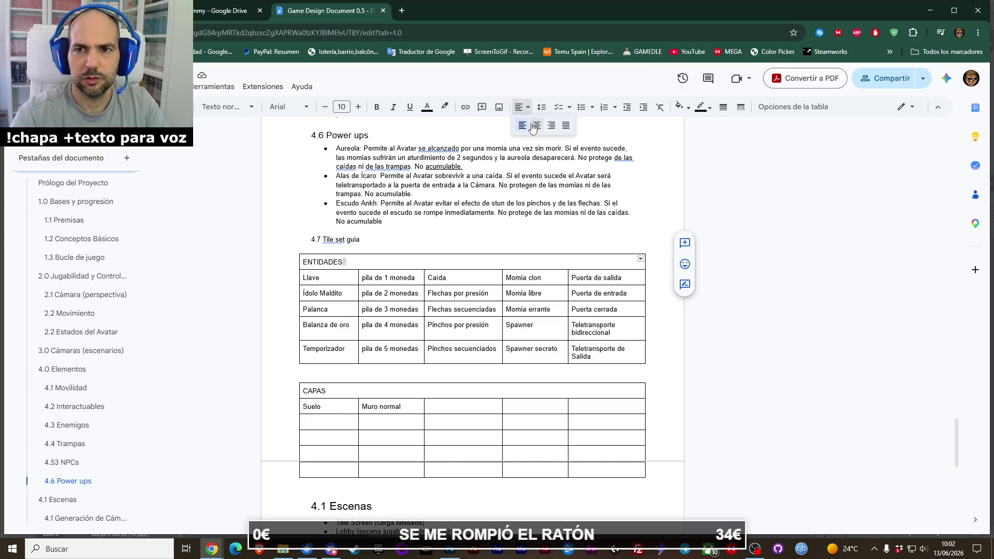
{"action": "left_click", "coordinate": [535, 130]}
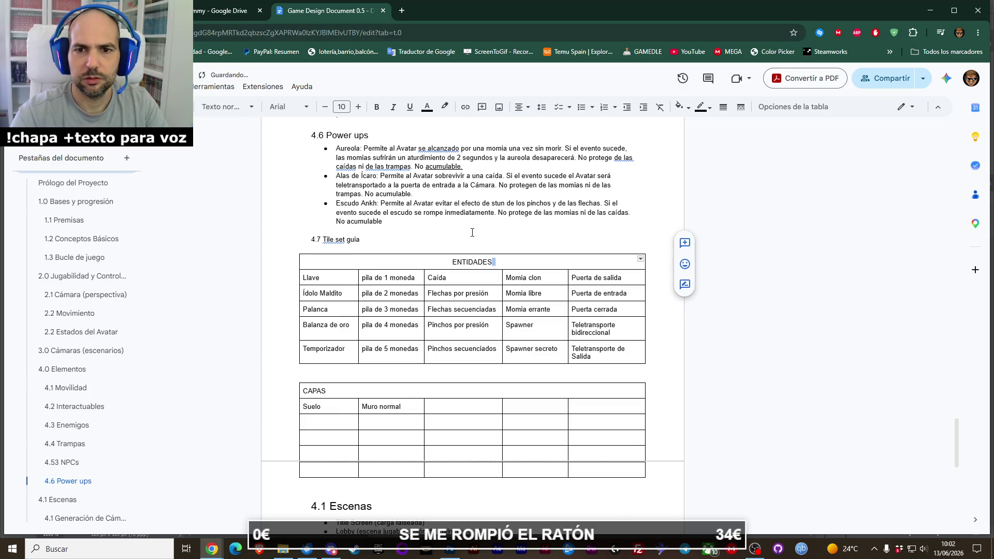
{"action": "left_click", "coordinate": [682, 107]}
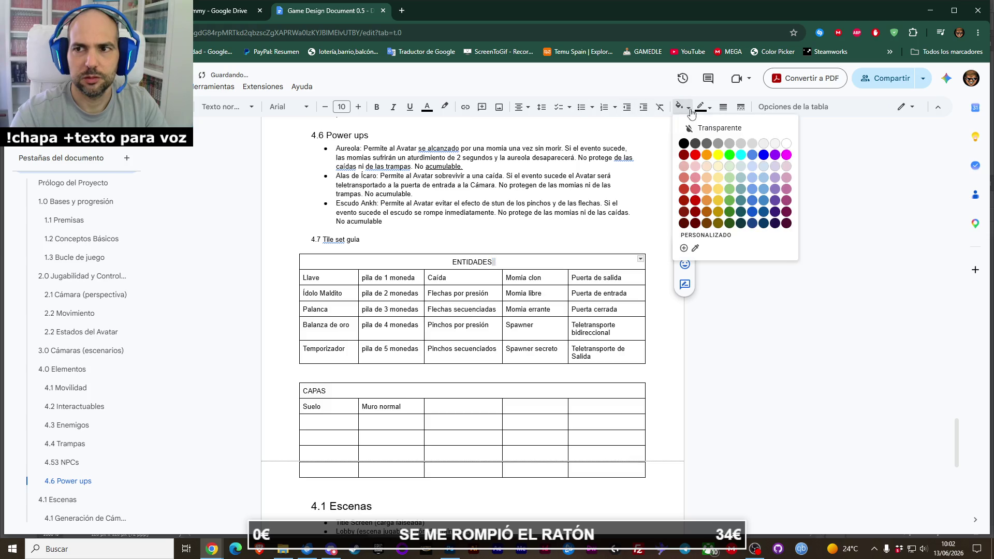
{"action": "left_click", "coordinate": [764, 144]}
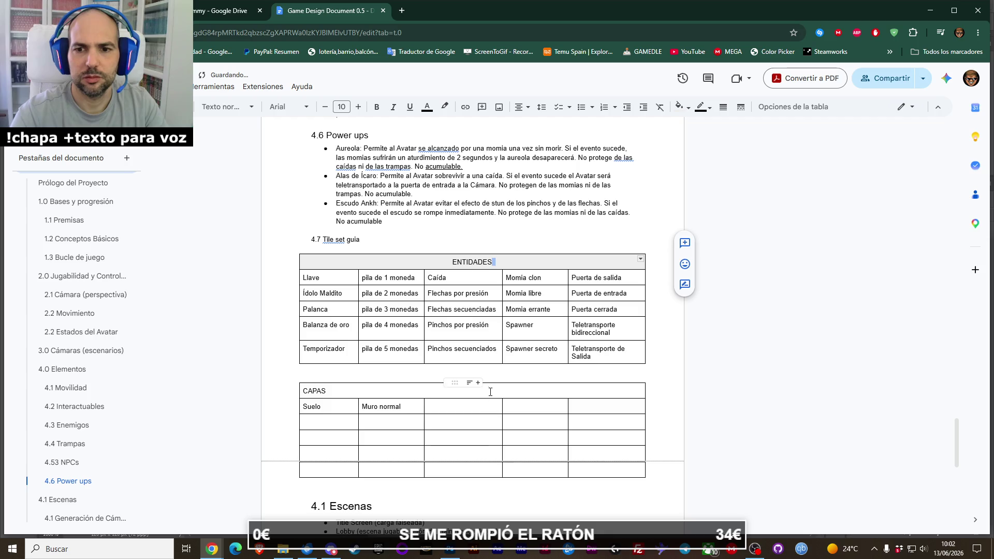
{"action": "left_click", "coordinate": [458, 391]}
{"action": "left_click", "coordinate": [521, 107]}
{"action": "left_click", "coordinate": [535, 129]}
{"action": "left_click", "coordinate": [692, 109]}
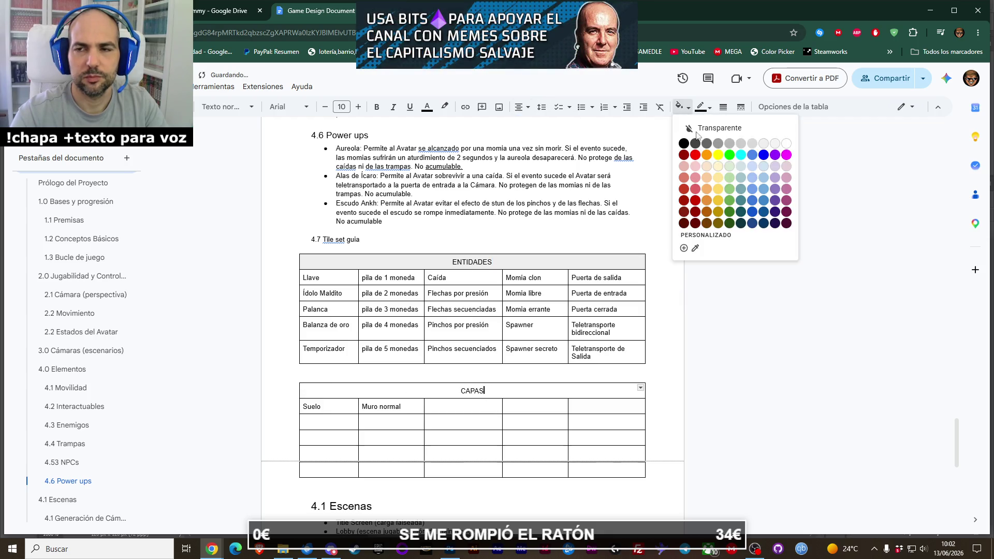
{"action": "left_click", "coordinate": [764, 144]}
Change the first CAPAS cell from 'Suelo' to 'Suelo normal'.
{"action": "left_click", "coordinate": [521, 406]}
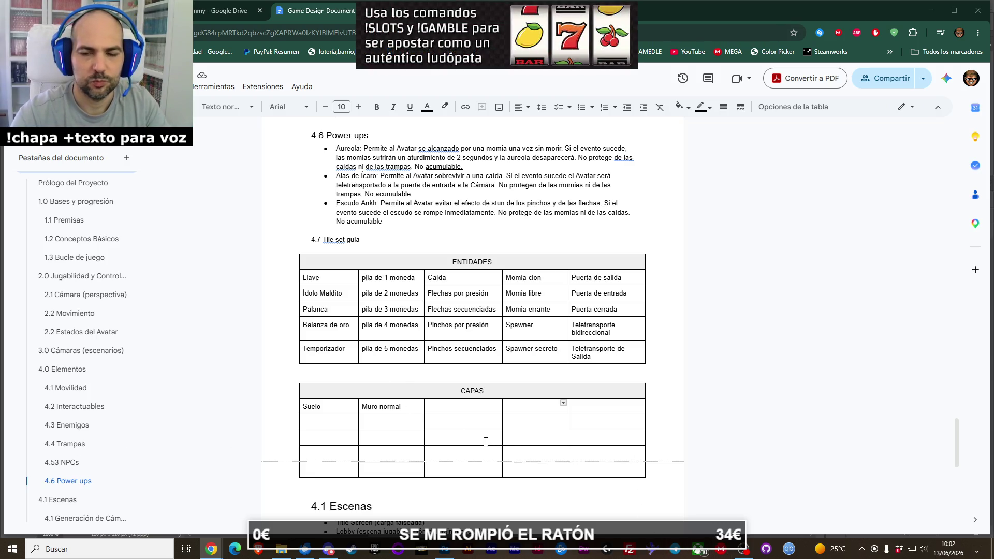
{"action": "left_click", "coordinate": [468, 422]}
{"action": "left_click", "coordinate": [457, 407]}
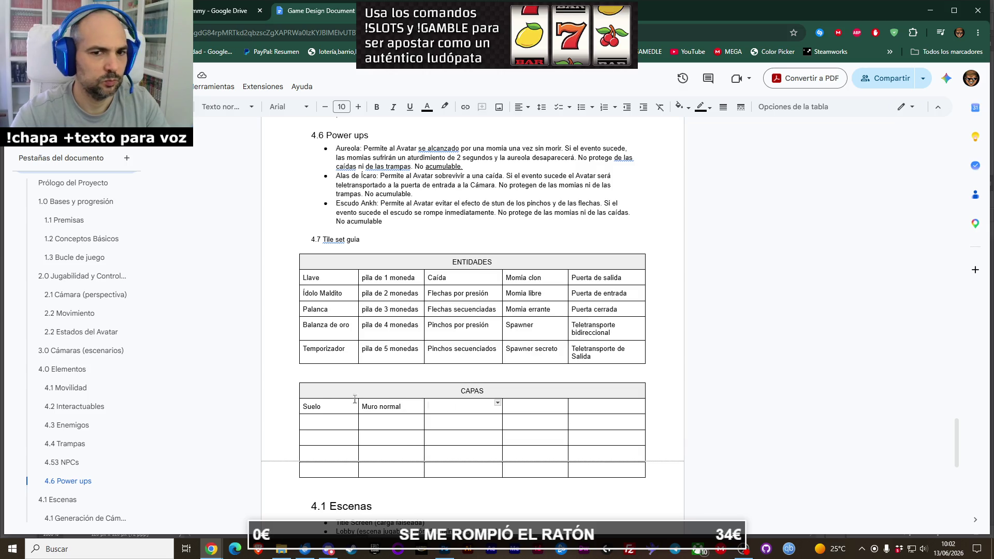
{"action": "left_click", "coordinate": [338, 406]}
{"action": "type", "text": "normal"}
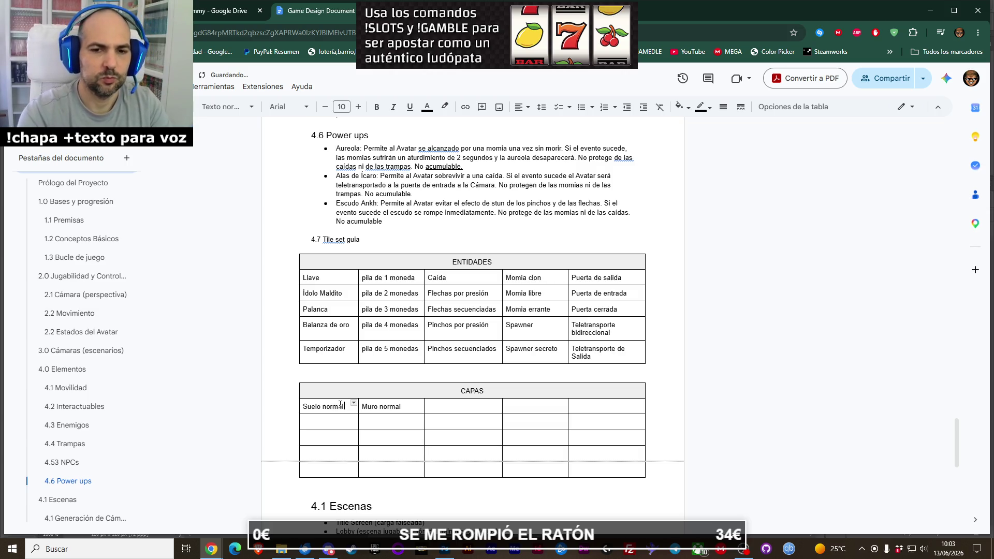
Switch back to Photoshop and zoom the sprite sheet out.
{"action": "left_click", "coordinate": [441, 552]}
{"action": "key", "text": "z"}
{"action": "left_click", "coordinate": [324, 245], "text": "alt"}
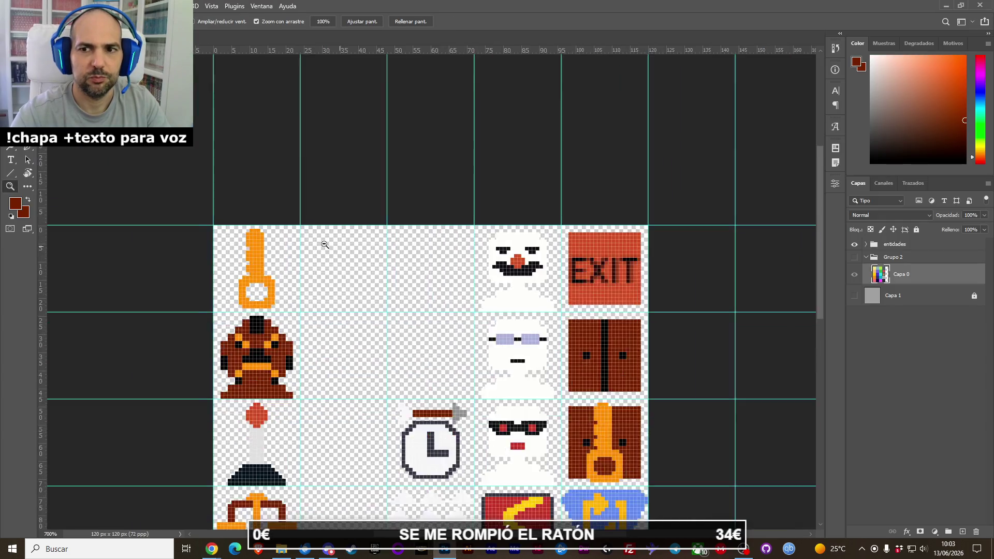
With the Pencil, sample the EXIT sign's orange-red as the drawing colour.
{"action": "left_click", "coordinate": [325, 244], "text": "alt"}
{"action": "left_click", "coordinate": [326, 247]}
{"action": "left_click", "coordinate": [327, 250]}
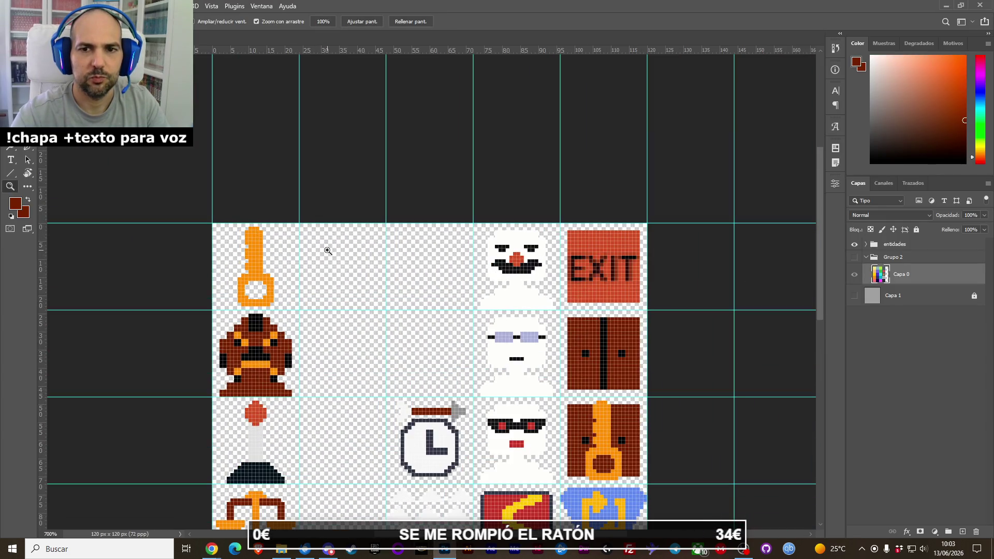
{"action": "key", "text": "b"}
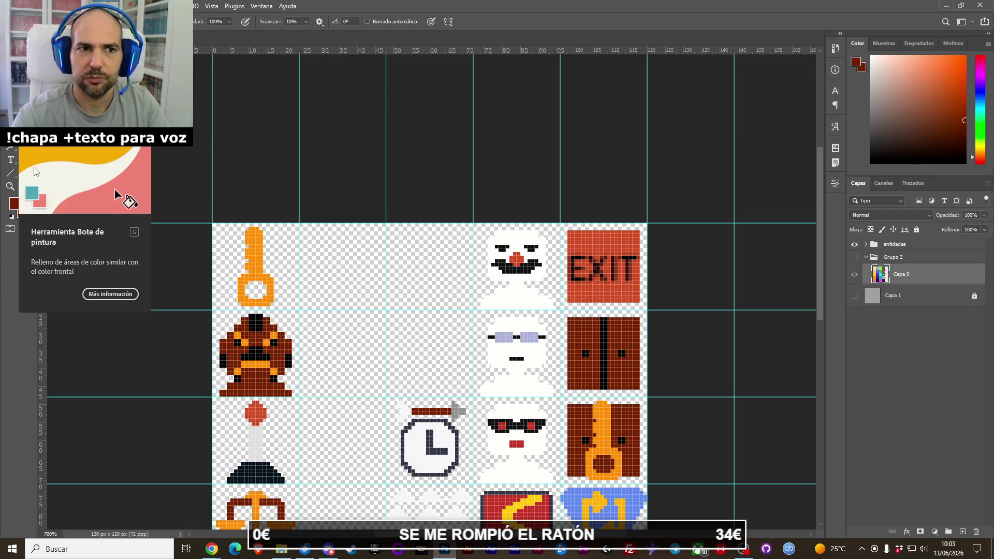
{"action": "left_click", "coordinate": [583, 232], "text": "alt"}
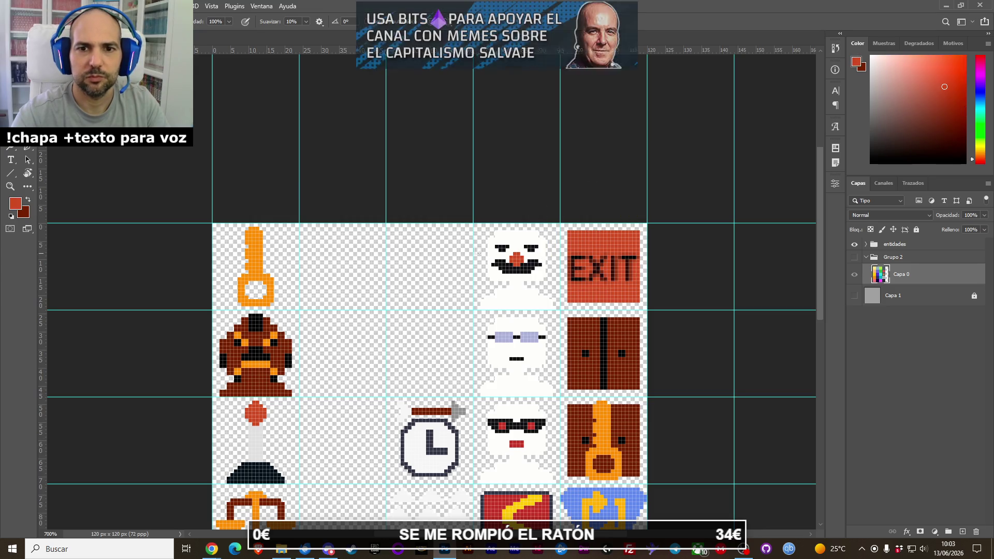
Delete the Grupo 2 layer group and add a new layer with one orange-red pixel.
{"action": "scroll", "coordinate": [378, 228], "scroll_direction": "up", "scroll_amount": 2}
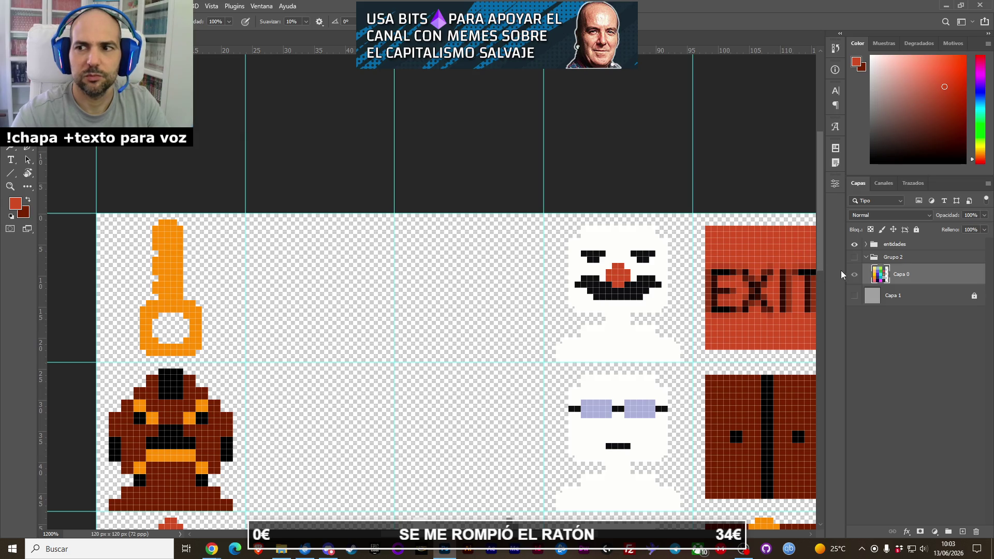
{"action": "left_click", "coordinate": [855, 257]}
{"action": "left_click", "coordinate": [854, 262]}
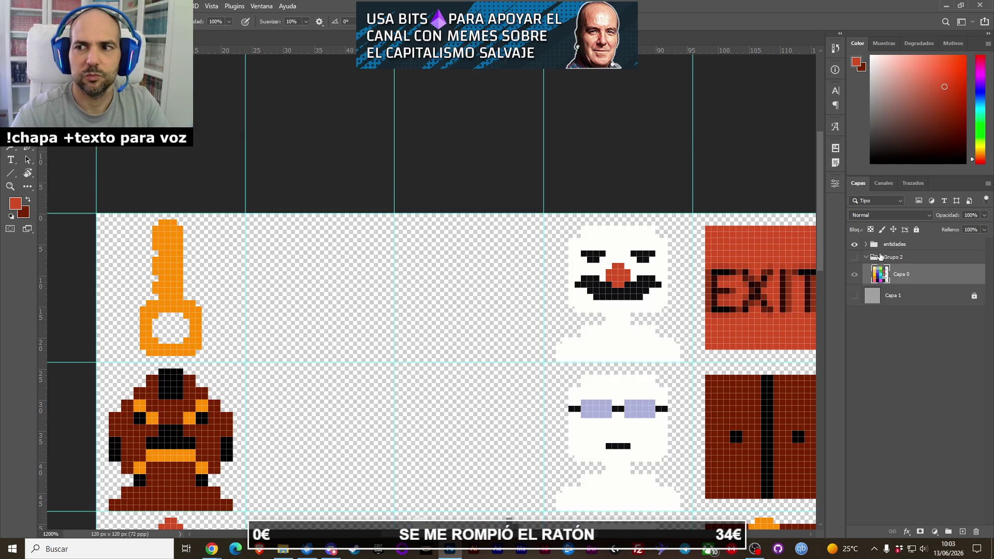
{"action": "left_click", "coordinate": [875, 258]}
{"action": "key", "text": "Delete"}
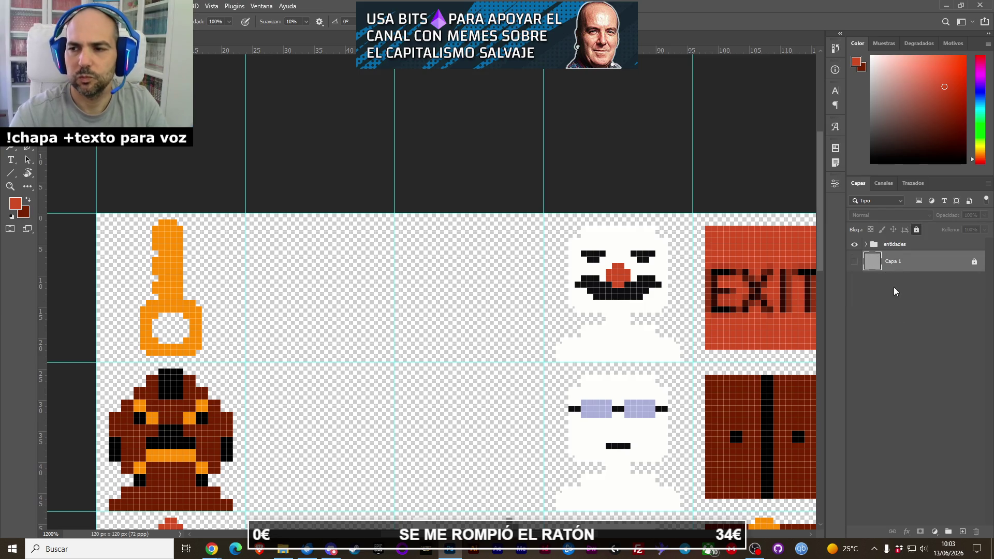
{"action": "left_click", "coordinate": [963, 532]}
{"action": "left_click", "coordinate": [381, 238]}
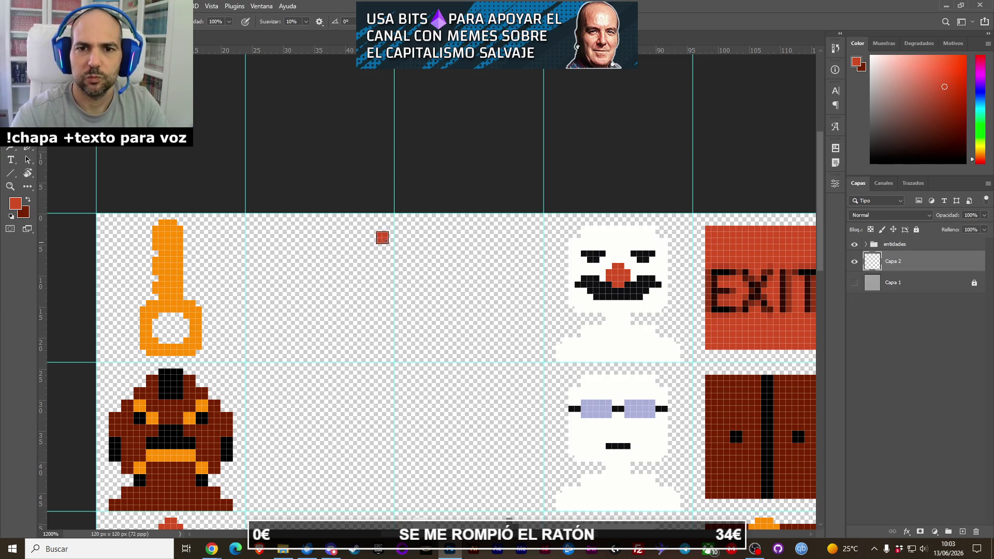
Pencil a frame in the second top-row tile and bucket-fill it with brownish red #8c503c.
{"action": "left_click_drag", "start_coordinate": [388, 219], "coordinate": [254, 221]}
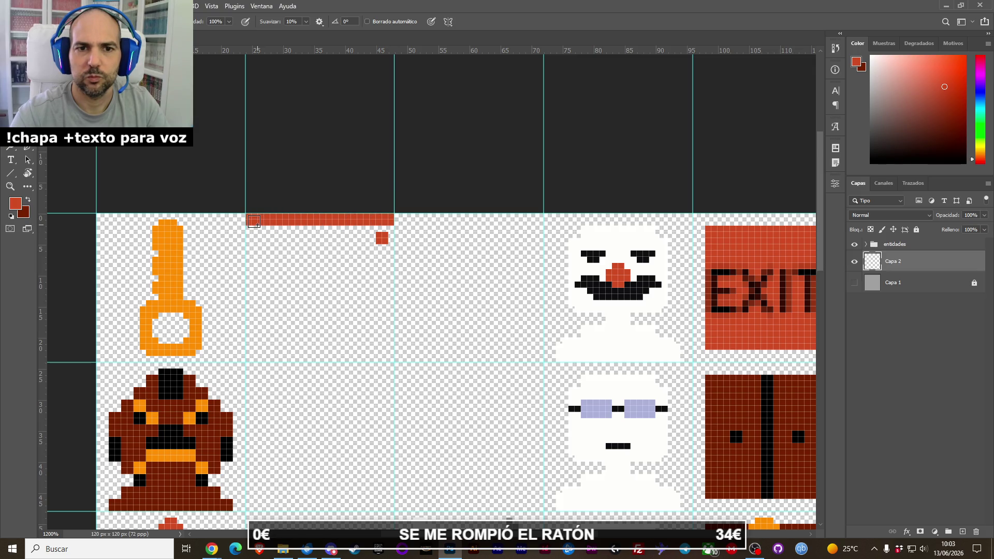
{"action": "left_click", "coordinate": [20, 209]}
{"action": "left_click", "coordinate": [438, 171]}
{"action": "left_click", "coordinate": [435, 184]}
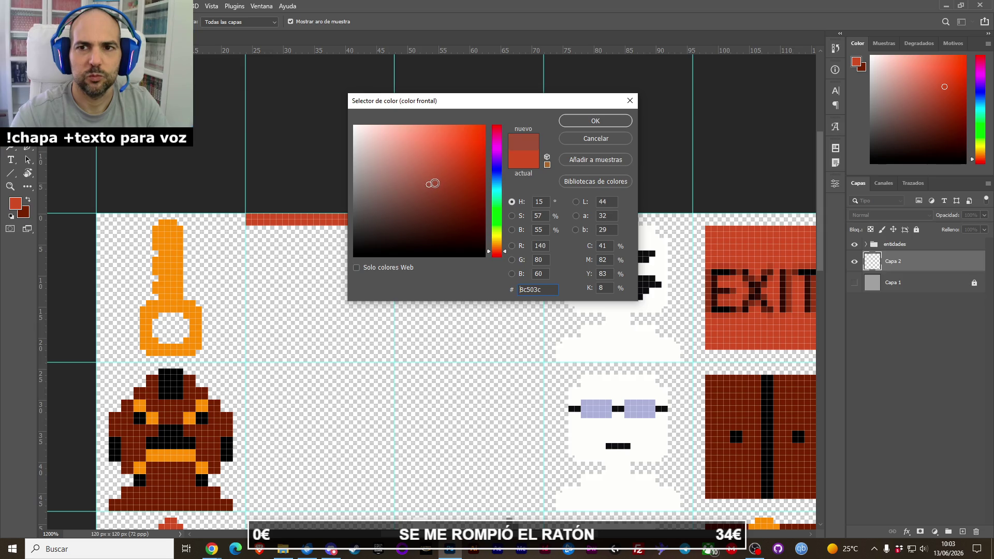
{"action": "left_click", "coordinate": [569, 123]}
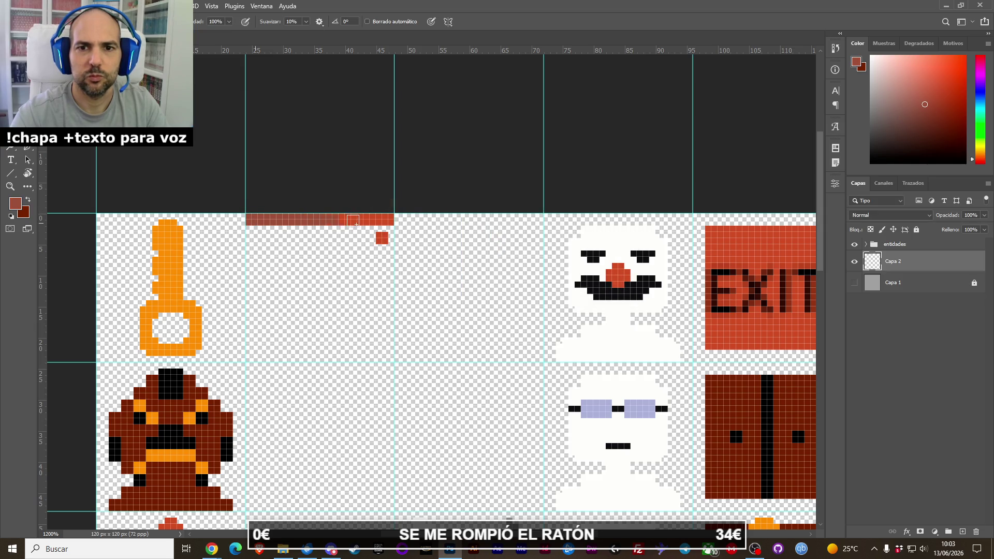
{"action": "mouse_move", "coordinate": [388, 224]}
{"action": "left_mouse_down"}
{"action": "mouse_move", "coordinate": [254, 229]}
{"action": "mouse_move", "coordinate": [388, 241]}
{"action": "mouse_move", "coordinate": [385, 347]}
{"action": "mouse_move", "coordinate": [252, 356]}
{"action": "mouse_move", "coordinate": [252, 246]}
{"action": "left_mouse_up"}
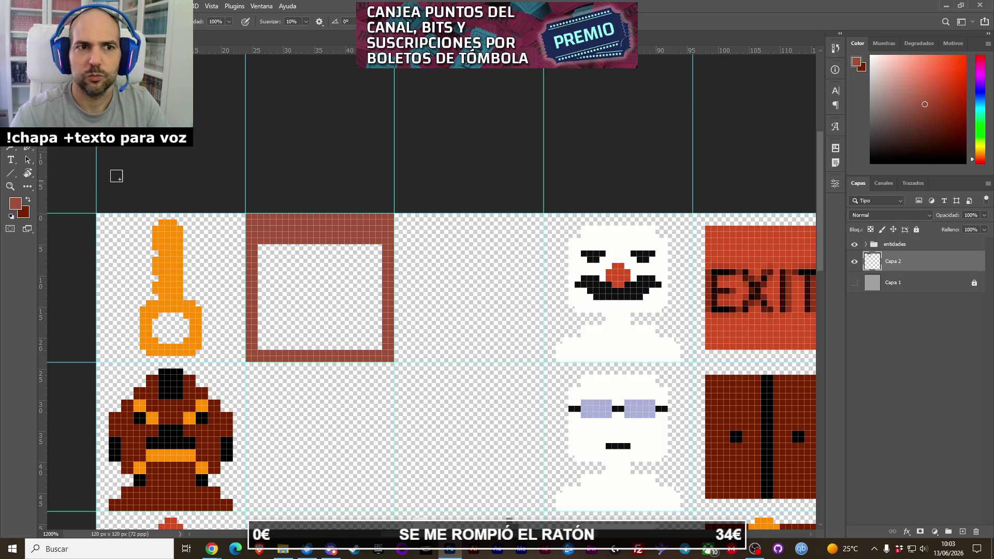
{"action": "key", "text": "g"}
{"action": "left_click", "coordinate": [339, 310]}
Delete the orange key sprite with the Move tool.
{"action": "scroll", "coordinate": [322, 268], "scroll_direction": "left", "scroll_amount": 5}
{"action": "key", "text": "v"}
{"action": "left_click", "coordinate": [295, 261], "text": "ctrl"}
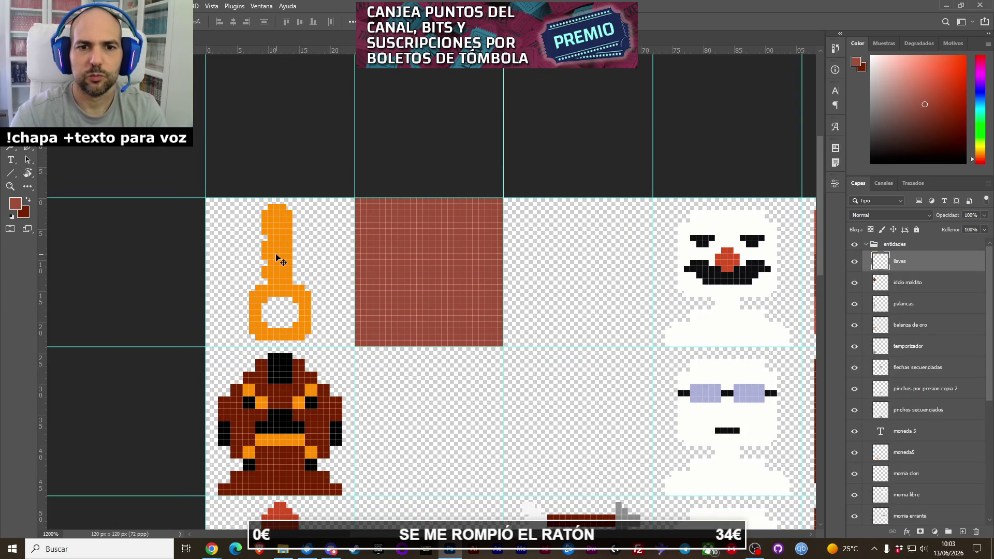
{"action": "key", "text": "Delete"}
Sample Capa 1's light grey as the Pencil colour, then hide Capa 1 again.
{"action": "left_click_drag", "start_coordinate": [605, 339], "coordinate": [559, 298]}
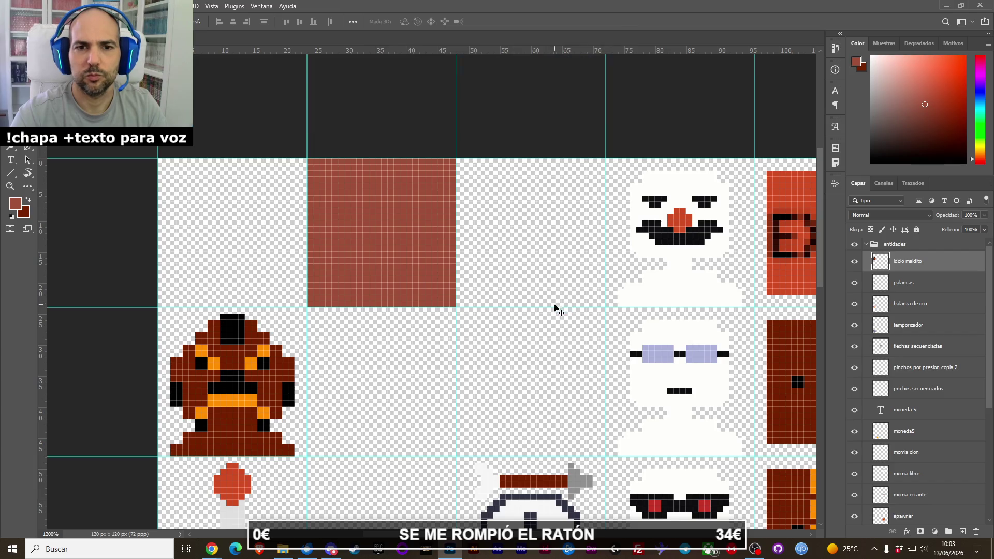
{"action": "scroll", "coordinate": [919, 414], "scroll_direction": "down", "scroll_amount": 5}
{"action": "left_click", "coordinate": [854, 515]}
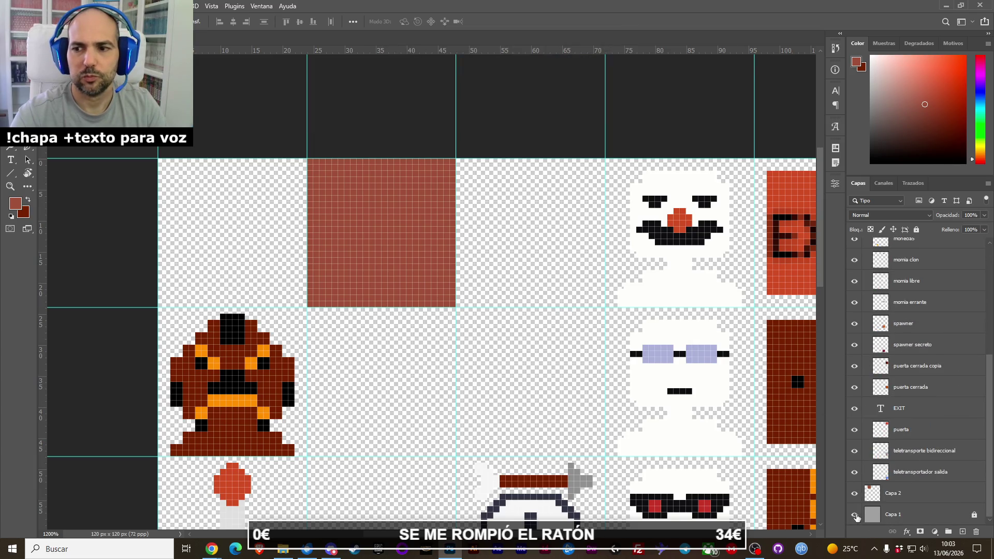
{"action": "key", "text": "b"}
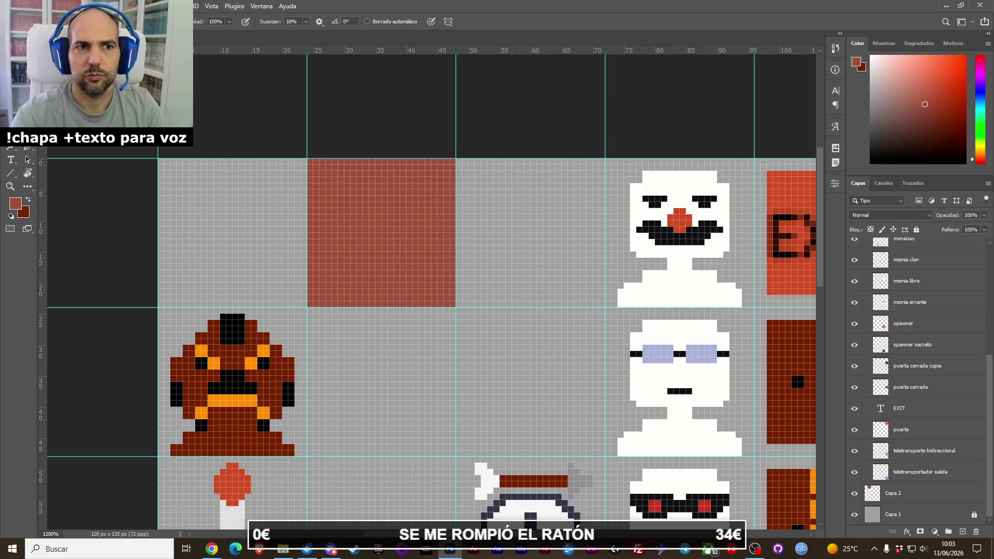
{"action": "left_click", "coordinate": [200, 200], "text": "alt"}
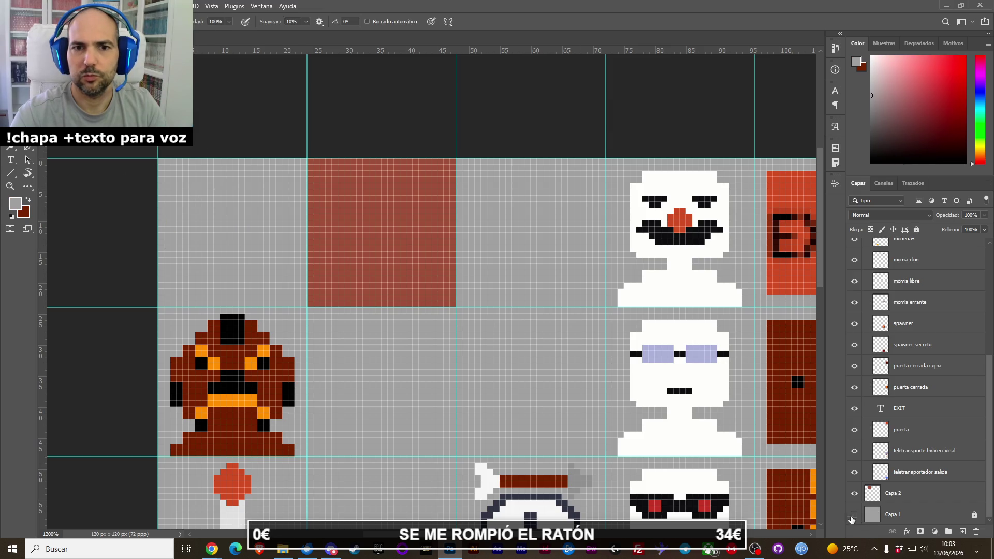
{"action": "left_click", "coordinate": [854, 514]}
On a new layer, pencil a grey frame in the first tile and bucket-fill it.
{"action": "left_click", "coordinate": [962, 532]}
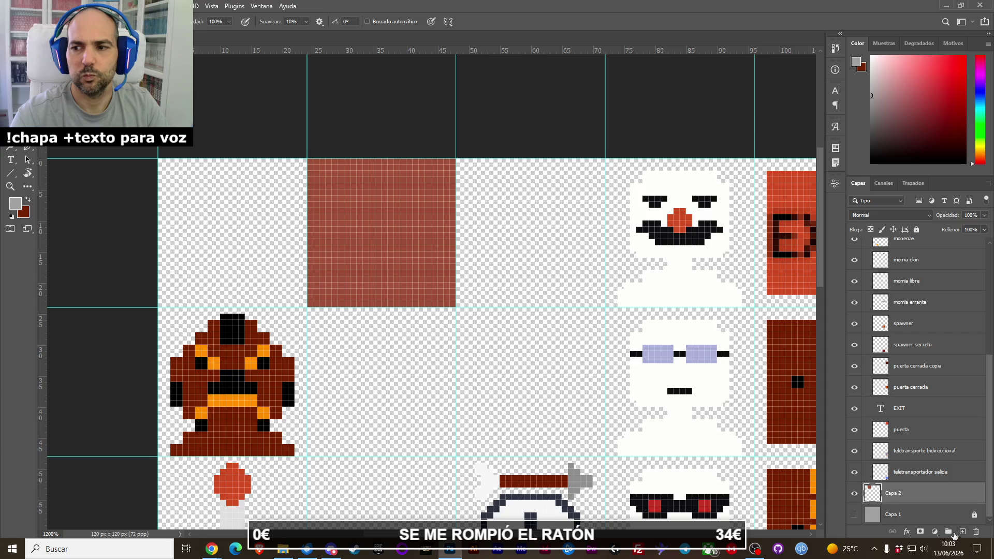
{"action": "left_click", "coordinate": [269, 208]}
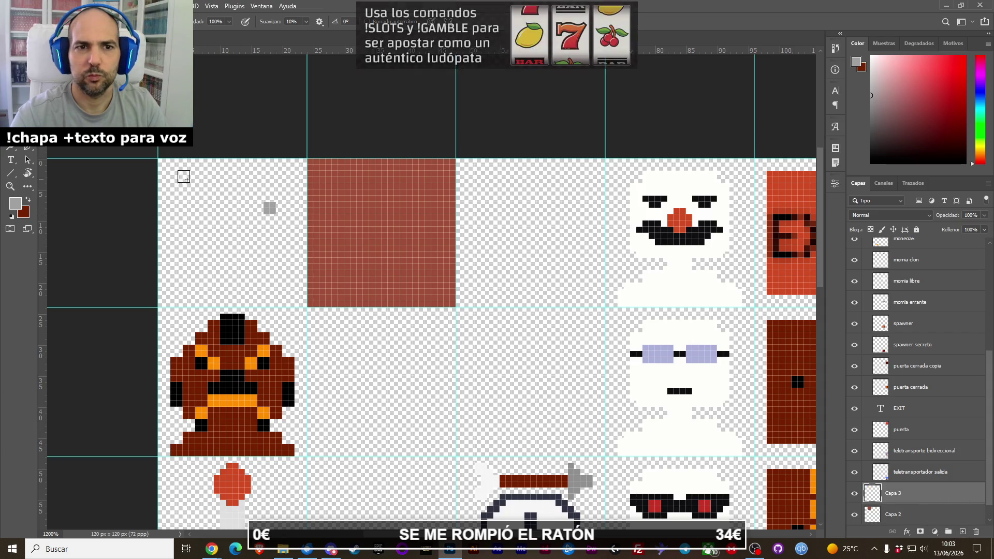
{"action": "mouse_move", "coordinate": [165, 164]}
{"action": "left_mouse_down"}
{"action": "mouse_move", "coordinate": [301, 164]}
{"action": "mouse_move", "coordinate": [181, 308]}
{"action": "left_mouse_up"}
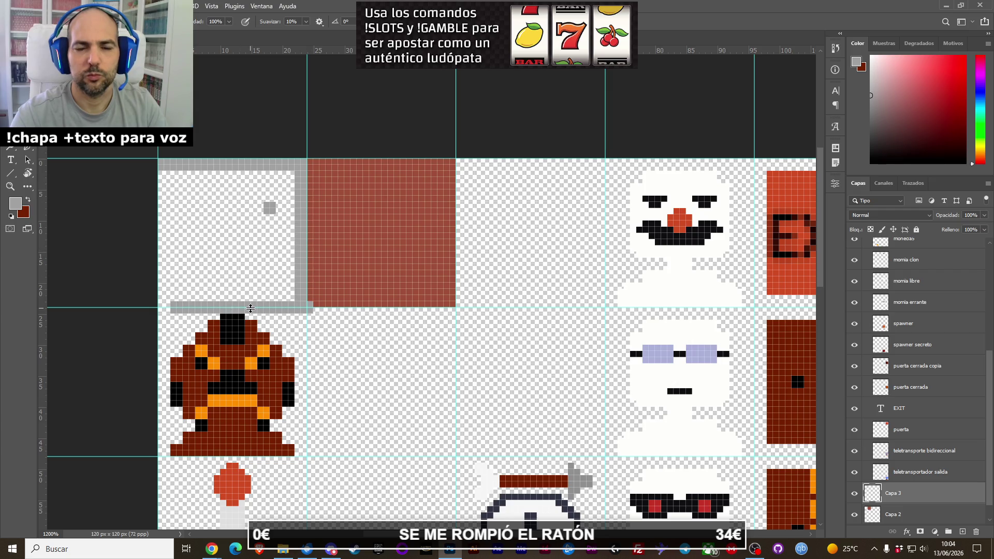
{"action": "key", "text": "ctrl+z"}
{"action": "left_click_drag", "start_coordinate": [293, 296], "coordinate": [202, 295]}
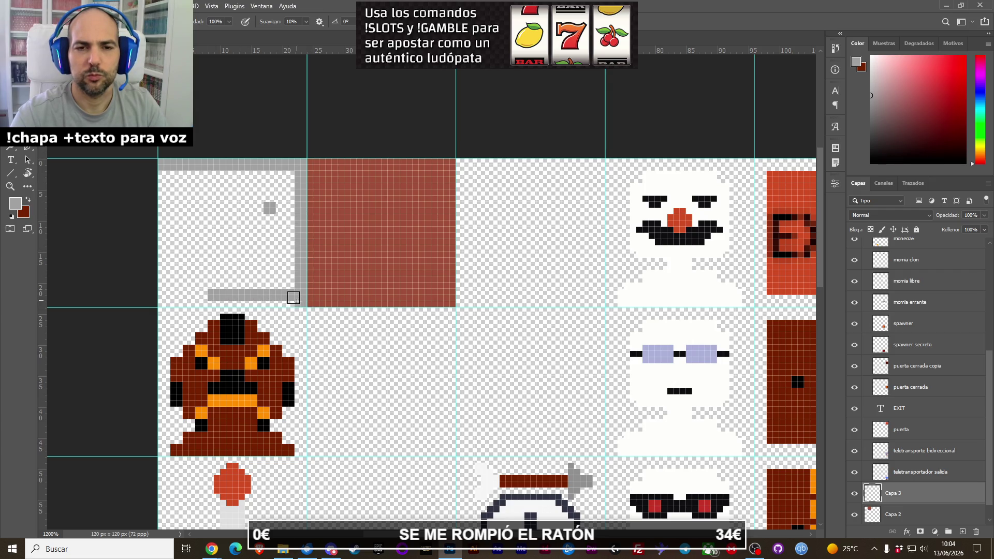
{"action": "left_click_drag", "start_coordinate": [165, 299], "coordinate": [273, 300]}
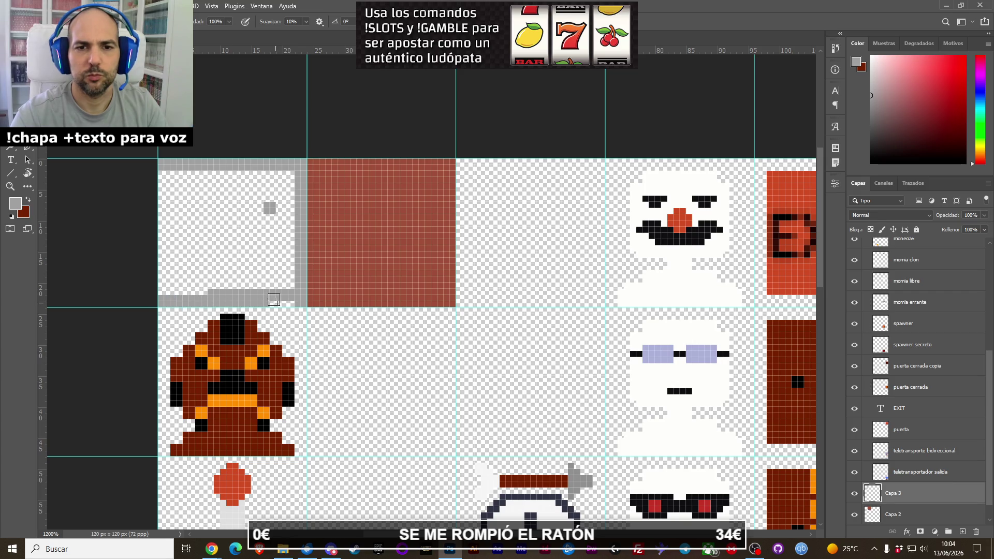
{"action": "left_click_drag", "start_coordinate": [166, 175], "coordinate": [168, 276]}
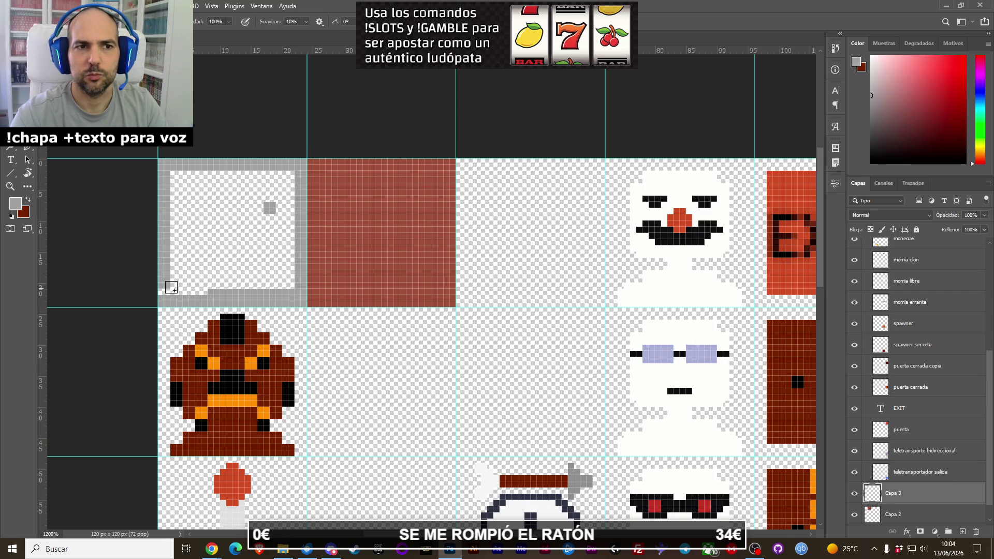
{"action": "key", "text": "g"}
{"action": "left_click", "coordinate": [255, 244]}
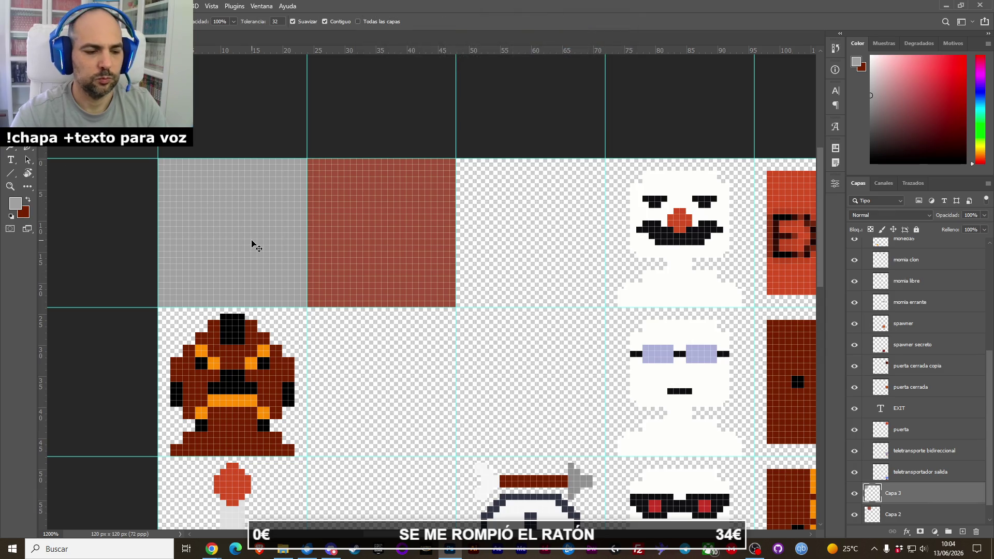
{"action": "scroll", "coordinate": [278, 255], "scroll_direction": "down", "scroll_amount": 5}
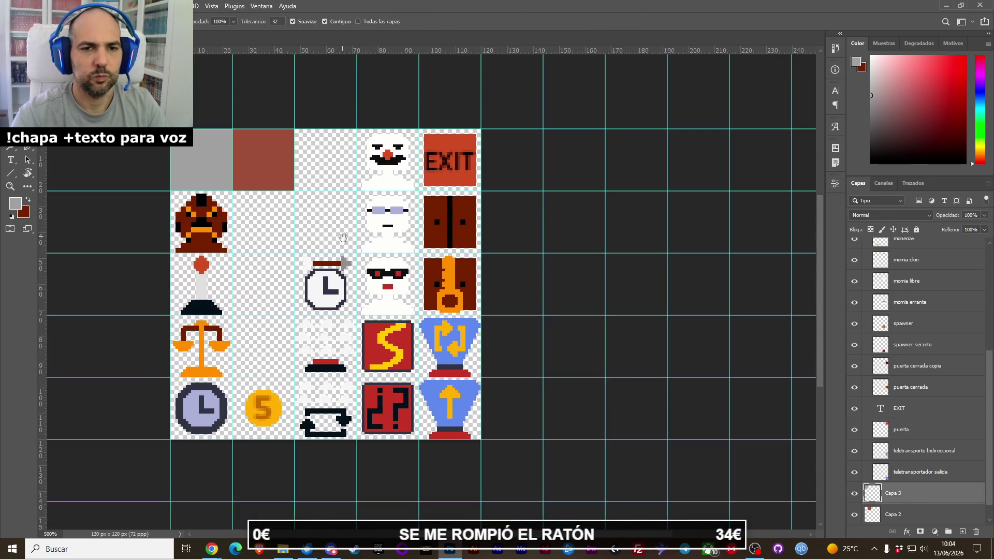
Delete the creature, joystick, balance, clocks, coin and pile sprites.
{"action": "key", "text": "v"}
{"action": "left_click_drag", "start_coordinate": [201, 223], "coordinate": [206, 337]}
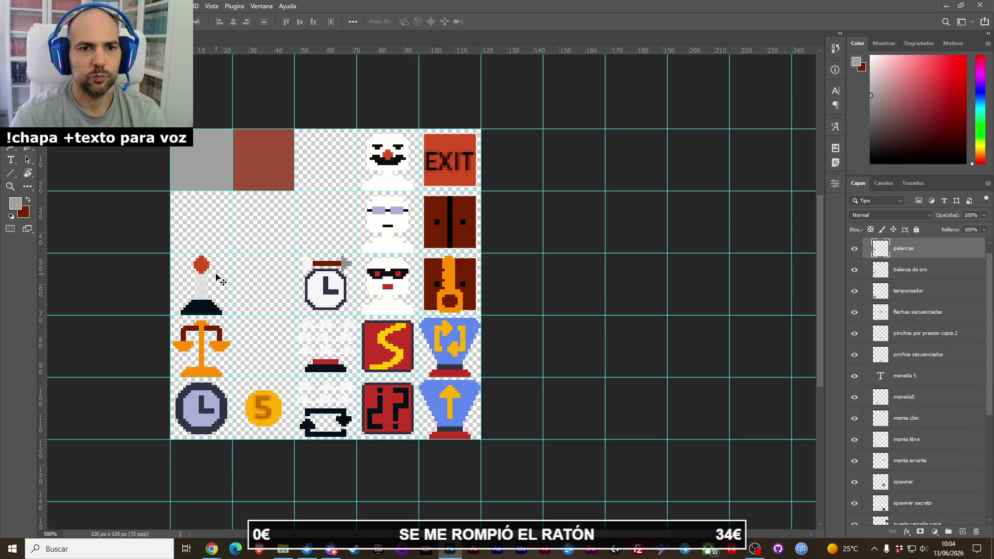
{"action": "key", "text": "Delete"}
{"action": "key", "text": "Delete"}
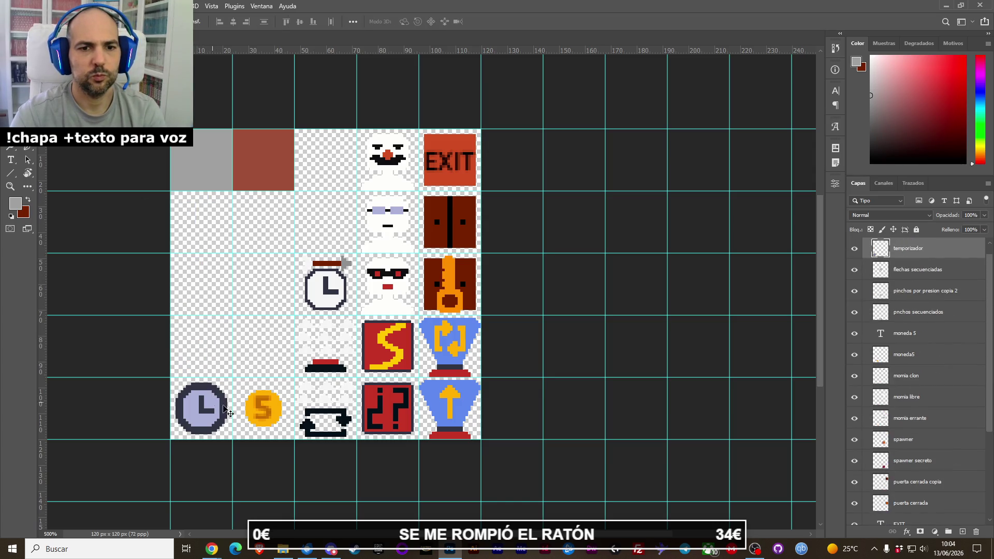
{"action": "left_click", "coordinate": [202, 406]}
{"action": "key", "text": "Delete"}
{"action": "left_click", "coordinate": [262, 419]}
{"action": "key", "text": "Delete"}
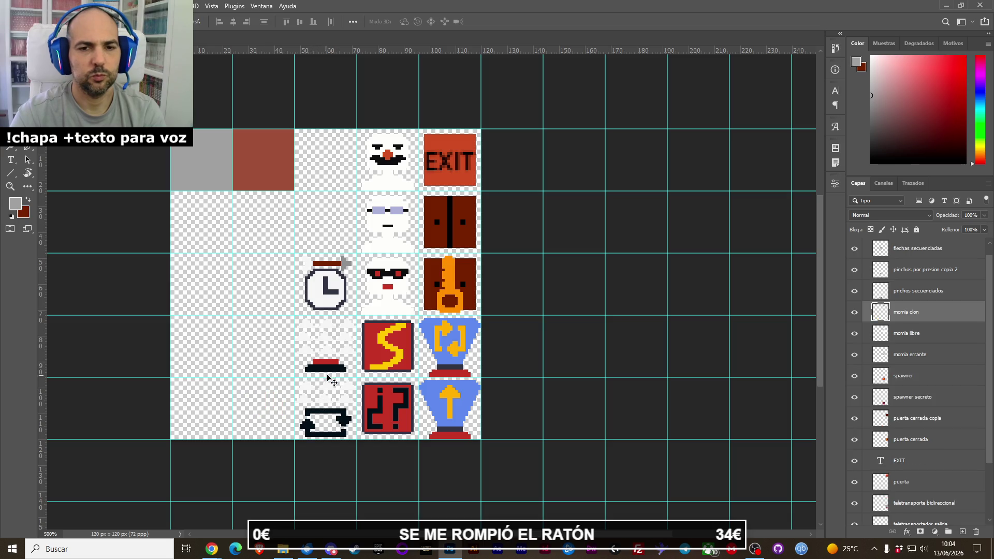
{"action": "left_click", "coordinate": [325, 362]}
{"action": "key", "text": "Delete"}
{"action": "left_click", "coordinate": [331, 271]}
{"action": "key", "text": "Delete"}
{"action": "left_click", "coordinate": [387, 223]}
Delete the remaining mummy, snowman, EXIT, keyhole, door, teleporter, S and question-mark sprites.
{"action": "key", "text": "Delete"}
{"action": "left_click", "coordinate": [393, 171]}
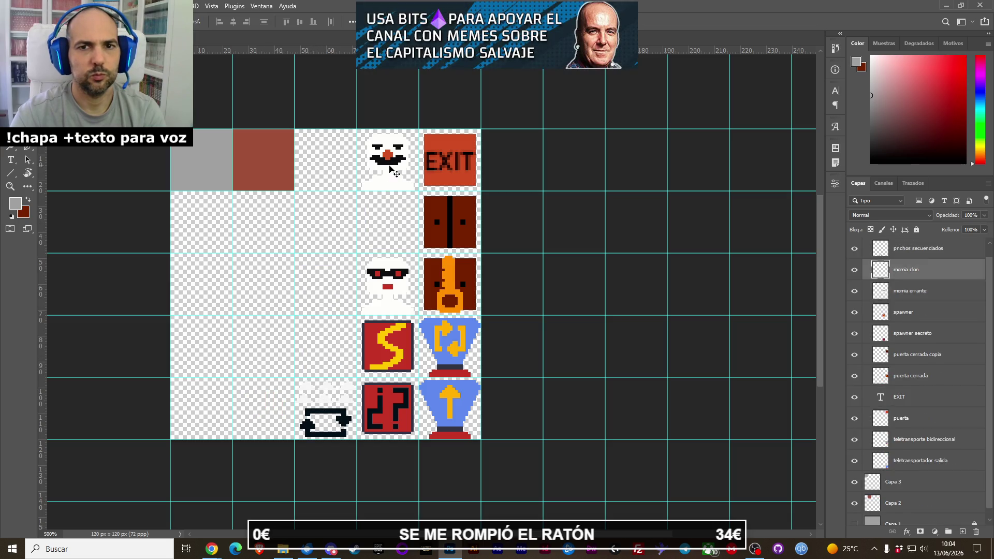
{"action": "key", "text": "Delete"}
{"action": "left_click", "coordinate": [449, 168]}
{"action": "key", "text": "Delete"}
{"action": "key", "text": "Delete"}
{"action": "left_click", "coordinate": [448, 223]}
{"action": "key", "text": "Delete"}
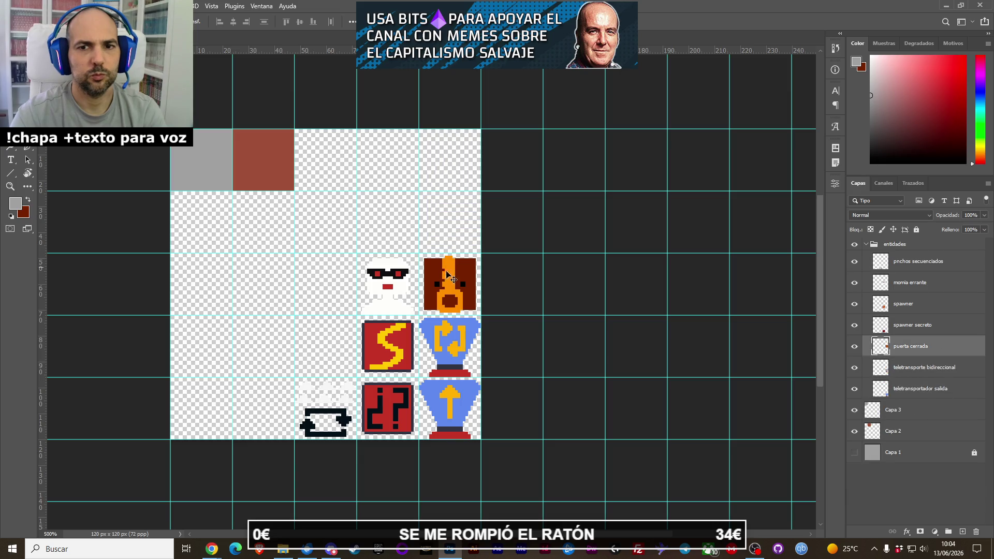
{"action": "key", "text": "Delete"}
{"action": "left_click", "coordinate": [462, 324]}
{"action": "key", "text": "Delete"}
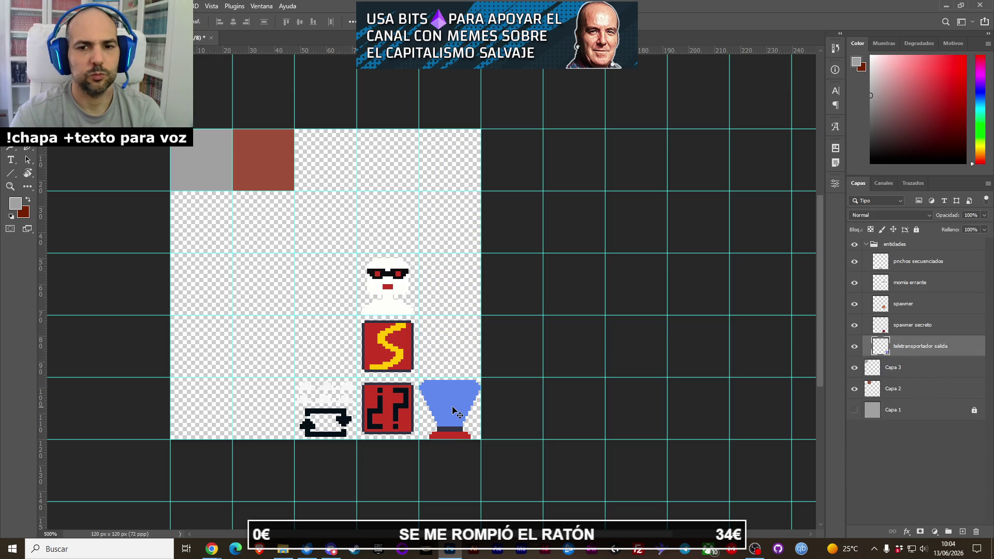
{"action": "left_click", "coordinate": [456, 388]}
{"action": "key", "text": "Delete"}
{"action": "key", "text": "Delete"}
{"action": "left_click", "coordinate": [388, 290]}
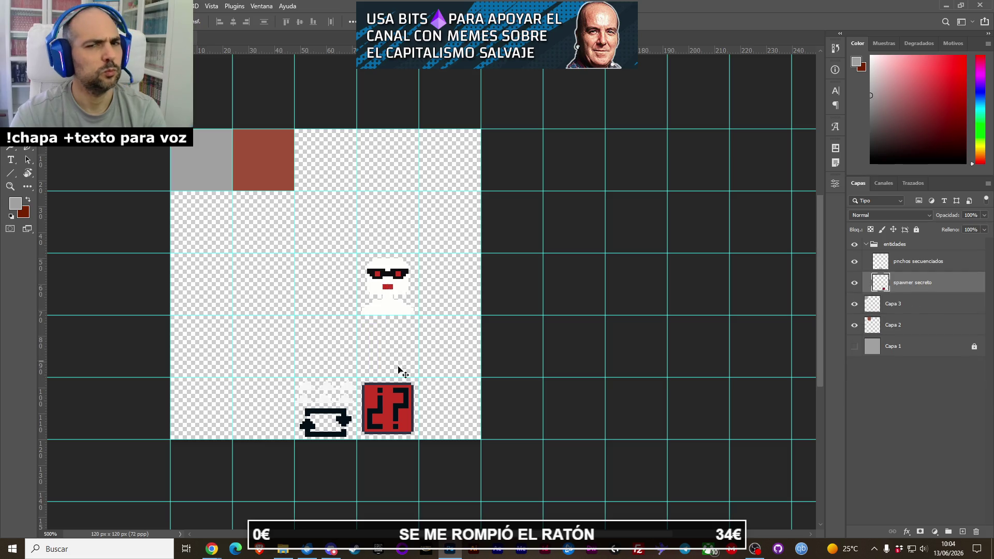
{"action": "key", "text": "Delete"}
{"action": "key", "text": "Delete"}
{"action": "key", "text": "Delete"}
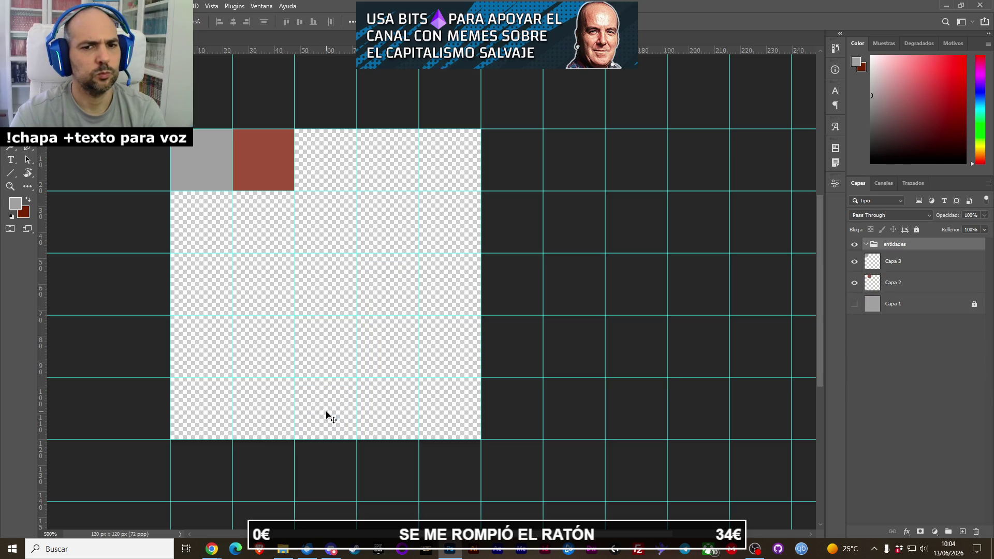
{"action": "left_click_drag", "start_coordinate": [306, 195], "coordinate": [332, 191]}
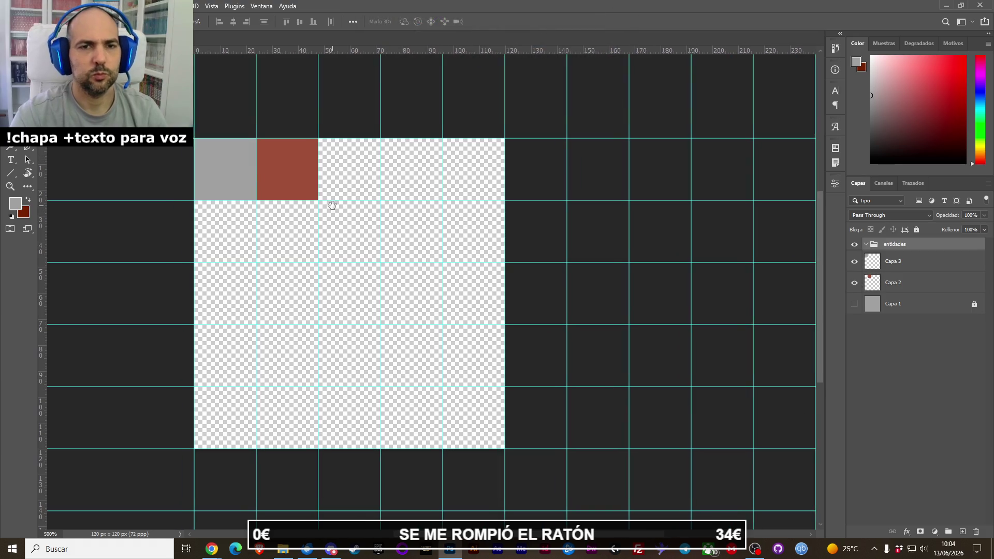
Zoom out and drag the extra vertical guides beyond the canvas off onto the ruler.
{"action": "key", "text": "z"}
{"action": "left_click", "coordinate": [359, 222], "text": "alt"}
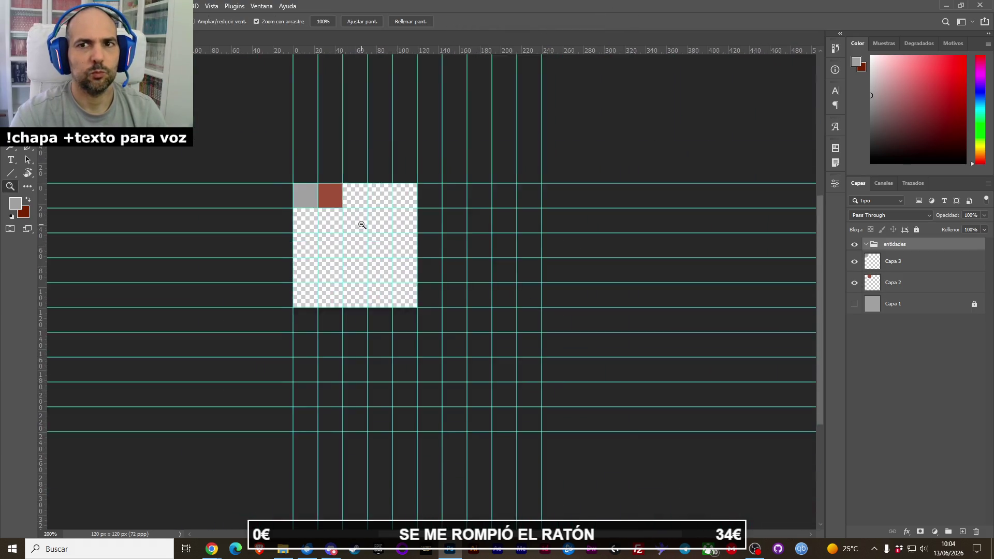
{"action": "key", "text": "v"}
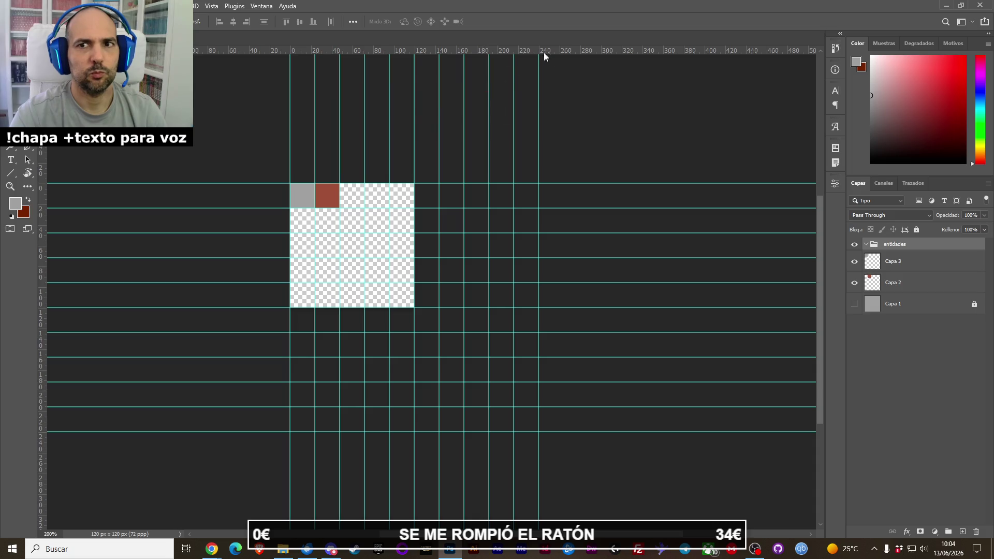
{"action": "left_click_drag", "start_coordinate": [538, 85], "coordinate": [513, 167]}
{"action": "key", "text": "e"}
{"action": "left_click", "coordinate": [510, 164]}
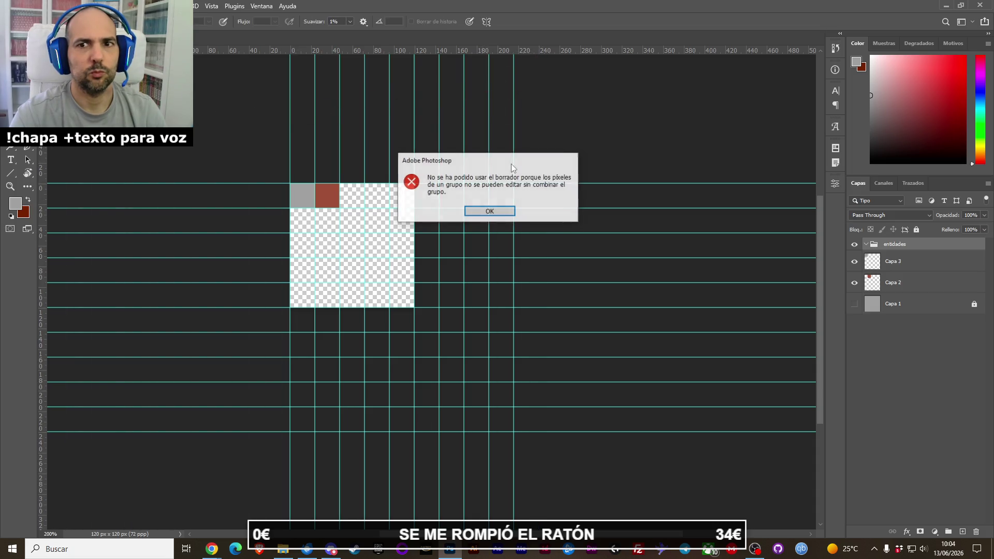
{"action": "left_click", "coordinate": [489, 212]}
{"action": "key", "text": "v"}
{"action": "left_click", "coordinate": [890, 303]}
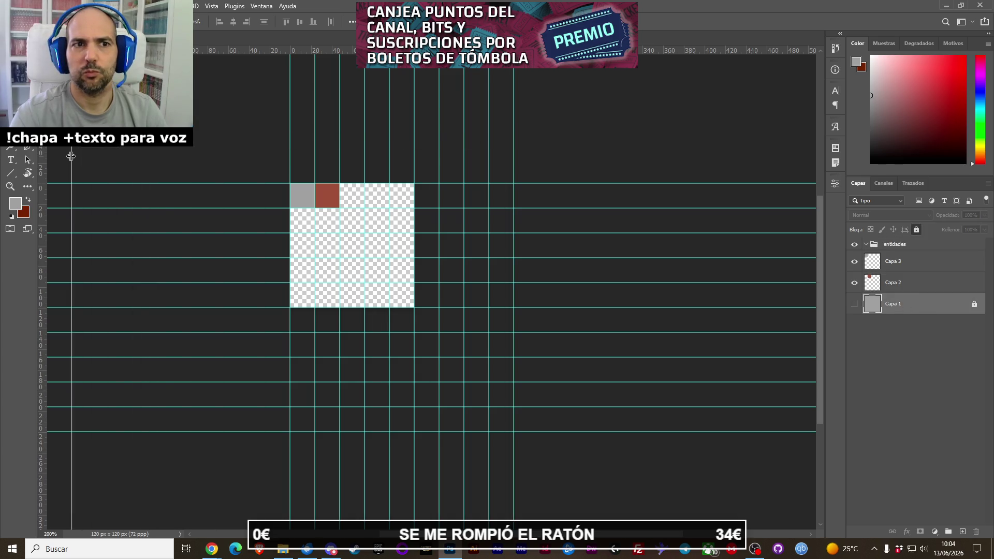
{"action": "left_click_drag", "start_coordinate": [514, 143], "coordinate": [44, 155]}
{"action": "left_click_drag", "start_coordinate": [489, 156], "coordinate": [42, 157]}
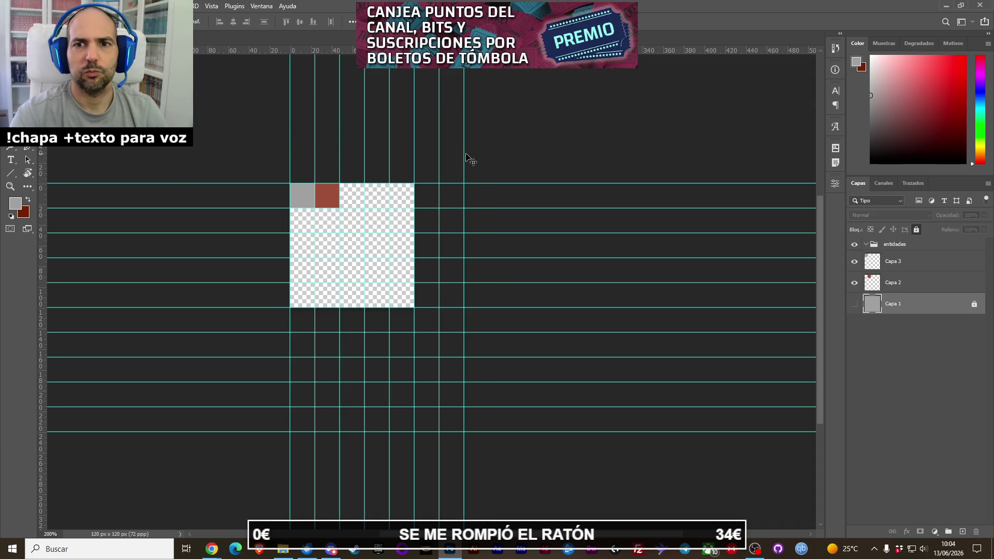
{"action": "left_click_drag", "start_coordinate": [465, 154], "coordinate": [44, 165]}
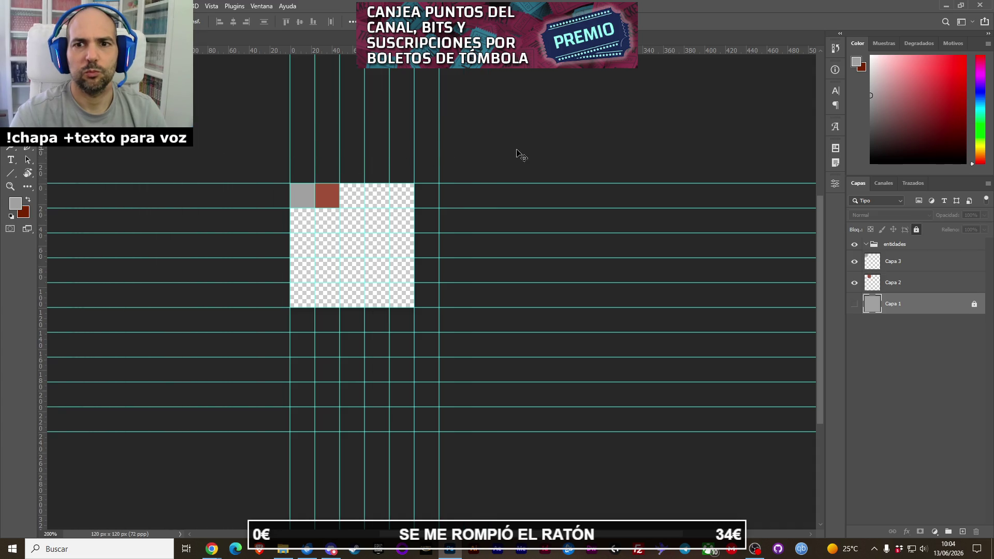
{"action": "left_click_drag", "start_coordinate": [438, 183], "coordinate": [44, 179]}
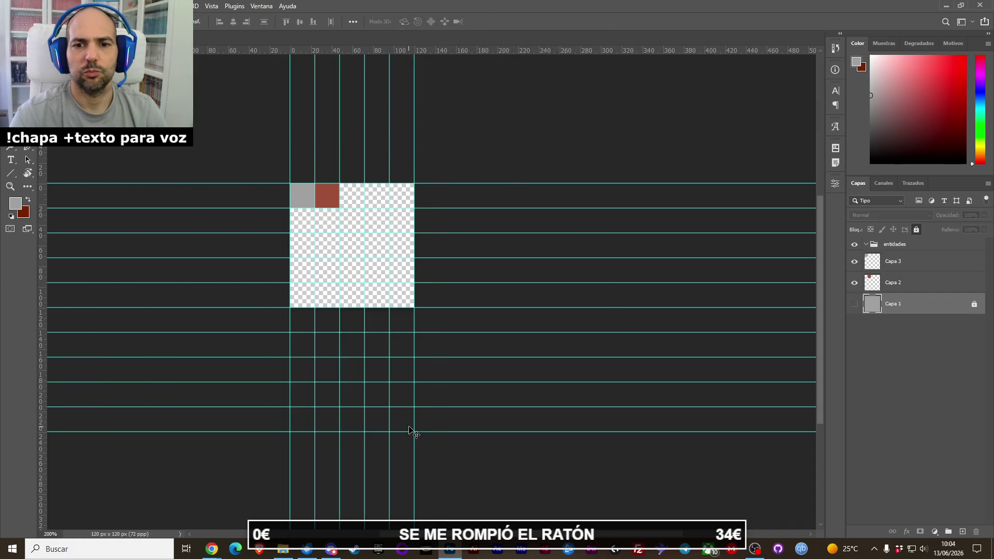
Drag the stray horizontal guides below the canvas onto the top ruler to remove them.
{"action": "left_click_drag", "start_coordinate": [409, 432], "coordinate": [455, 46]}
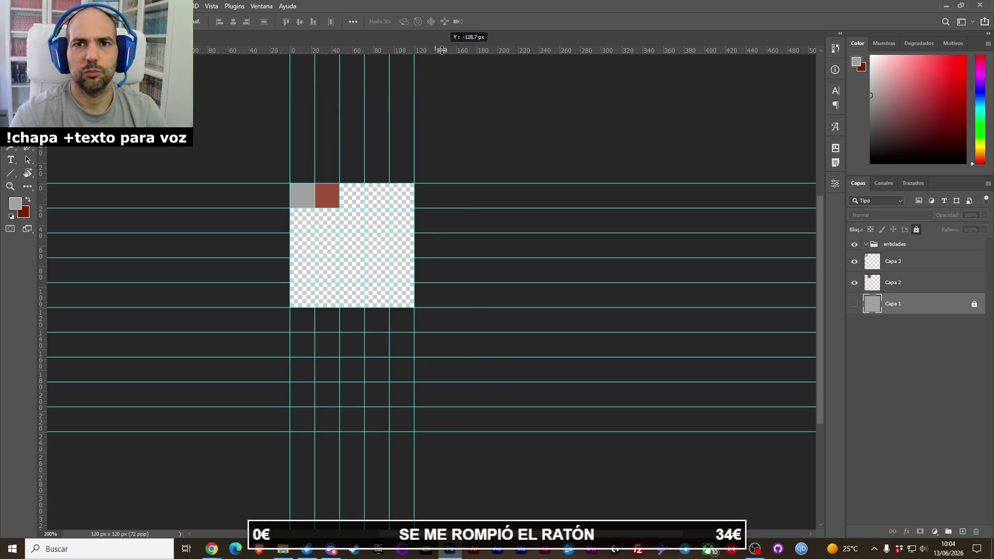
{"action": "left_click_drag", "start_coordinate": [409, 408], "coordinate": [444, 41]}
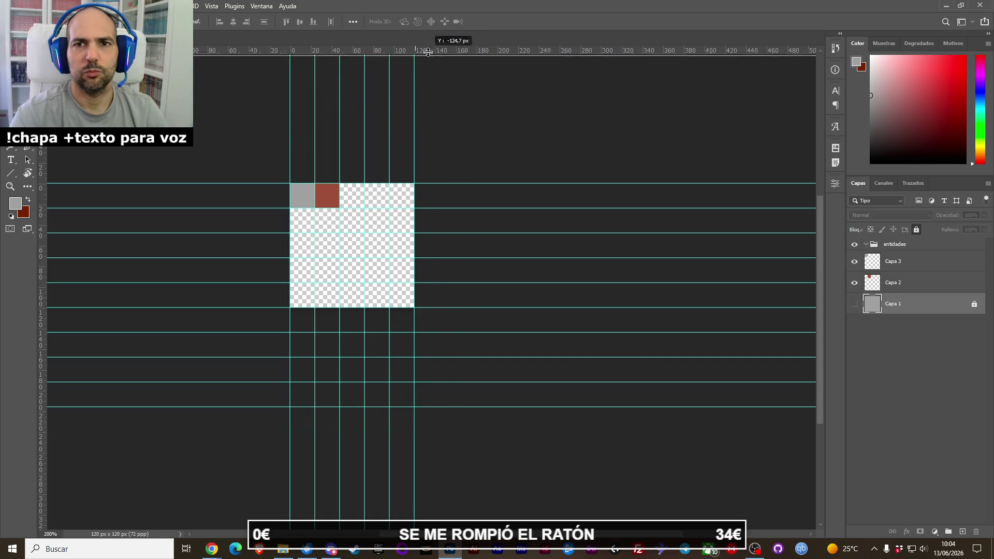
{"action": "left_click_drag", "start_coordinate": [406, 382], "coordinate": [458, 31]}
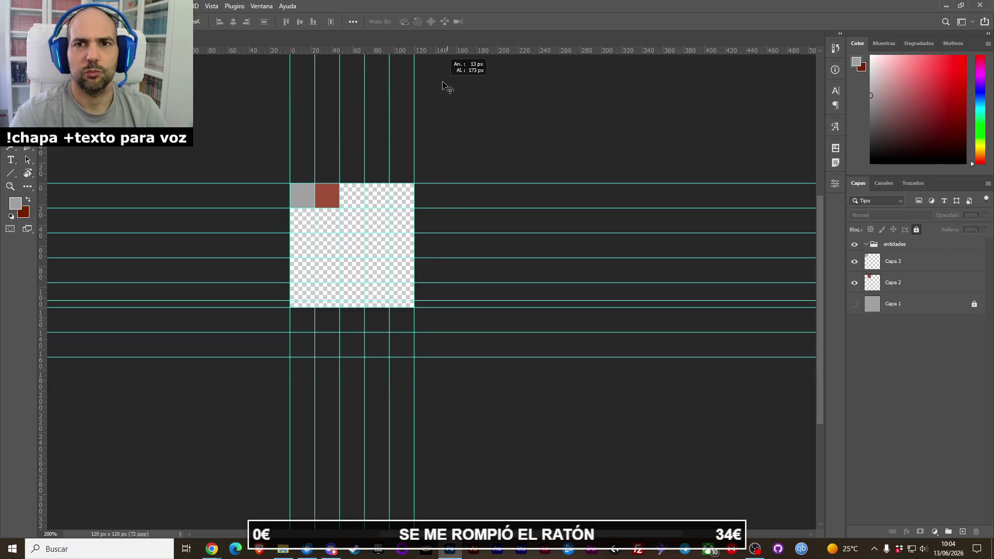
{"action": "key", "text": "ctrl+z"}
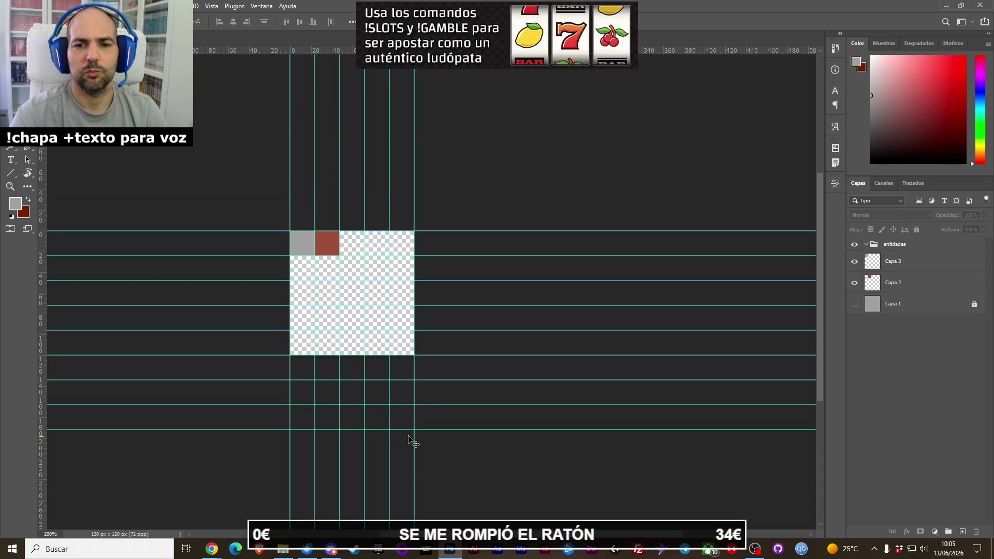
{"action": "left_click_drag", "start_coordinate": [402, 430], "coordinate": [409, 46]}
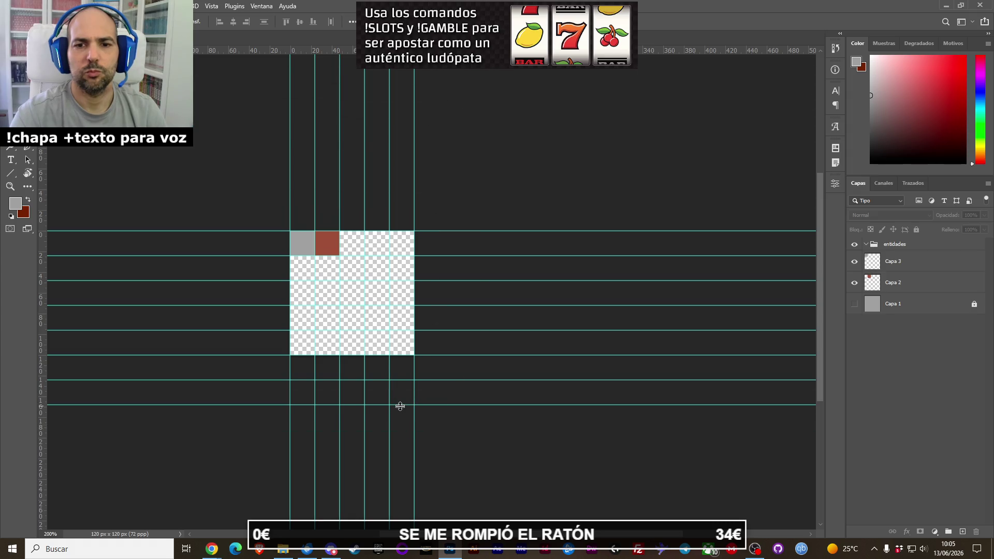
{"action": "mouse_move", "coordinate": [399, 406]}
{"action": "left_mouse_down"}
{"action": "mouse_move", "coordinate": [398, 89]}
{"action": "mouse_move", "coordinate": [445, 49]}
{"action": "left_mouse_up"}
{"action": "scroll", "coordinate": [395, 145], "scroll_direction": "down", "scroll_amount": 1}
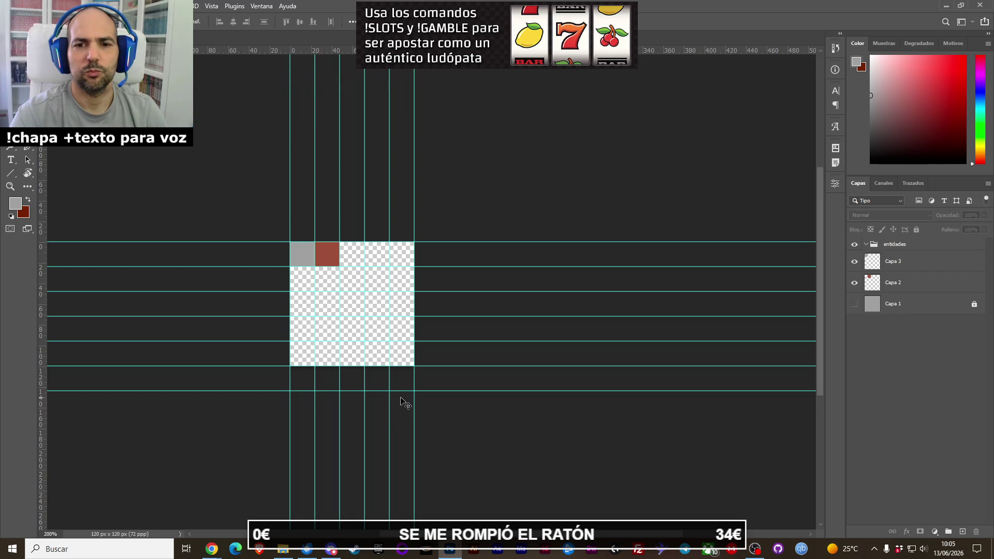
{"action": "left_click_drag", "start_coordinate": [403, 393], "coordinate": [401, 50]}
{"action": "key", "text": "z"}
{"action": "left_click", "coordinate": [419, 282]}
{"action": "key", "text": "v"}
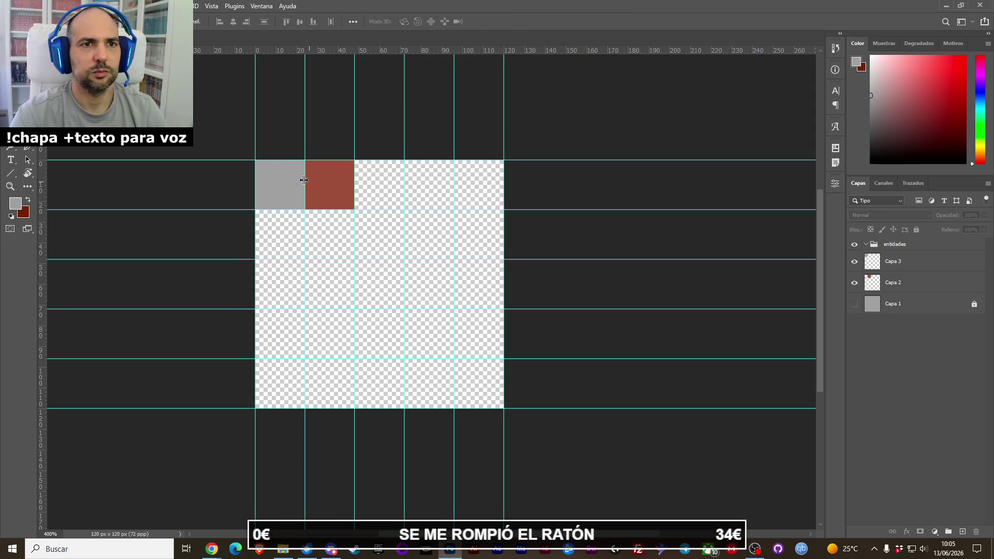
Set the Image Size width to 124 px with proportions linked.
{"action": "left_click", "coordinate": [77, 6]}
{"action": "left_click", "coordinate": [93, 95]}
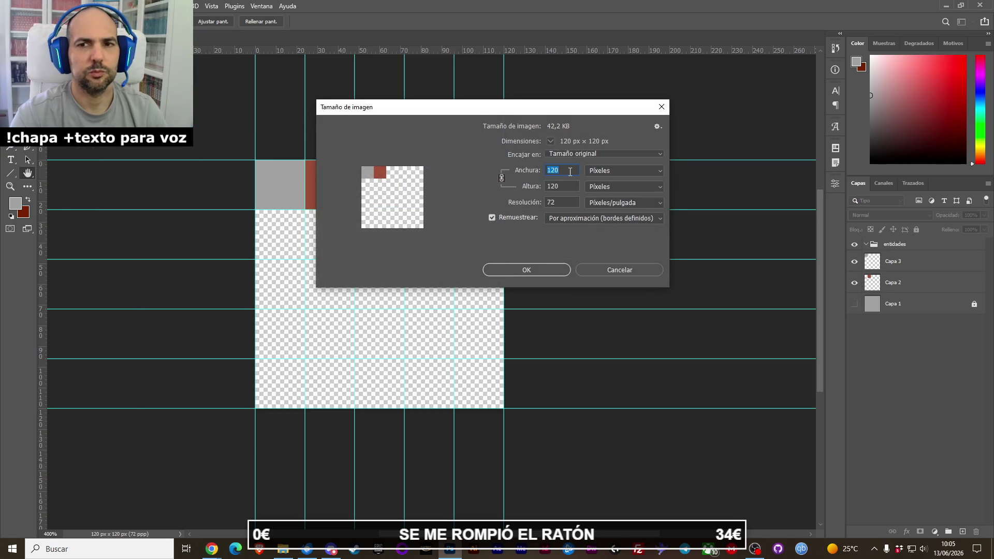
{"action": "type", "text": "124"}
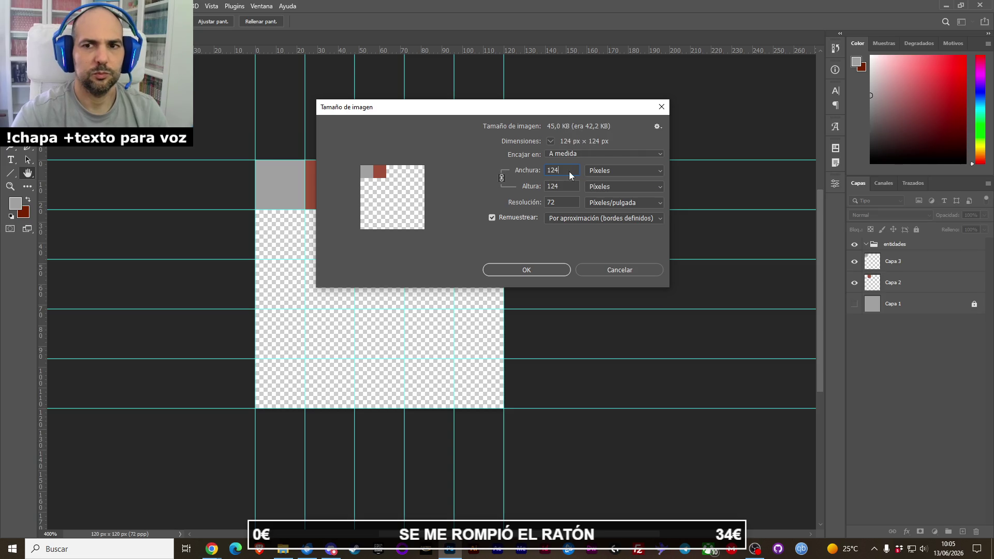
{"action": "left_click", "coordinate": [537, 270]}
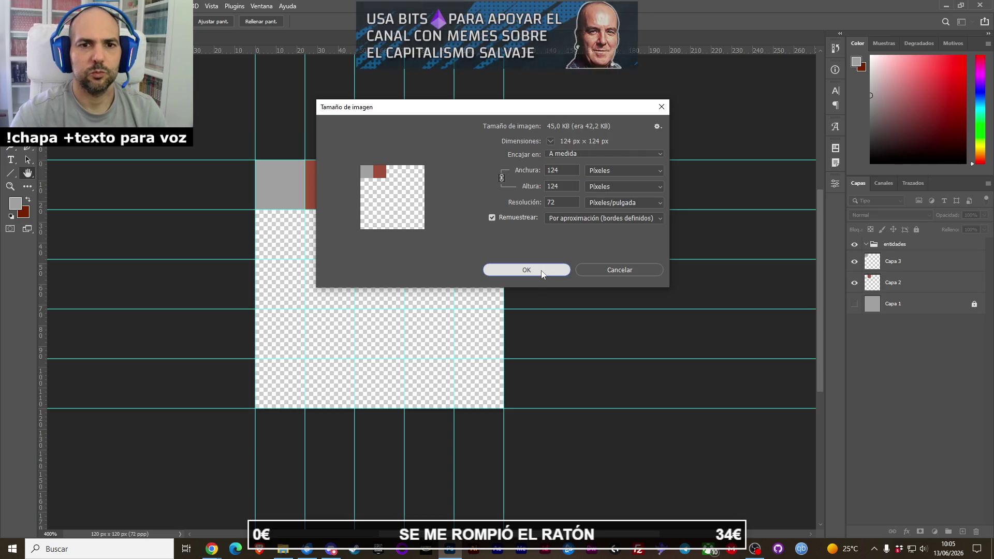
Zoom in to check the grey and brownish-red squares' edges against the guides.
{"action": "key", "text": "z"}
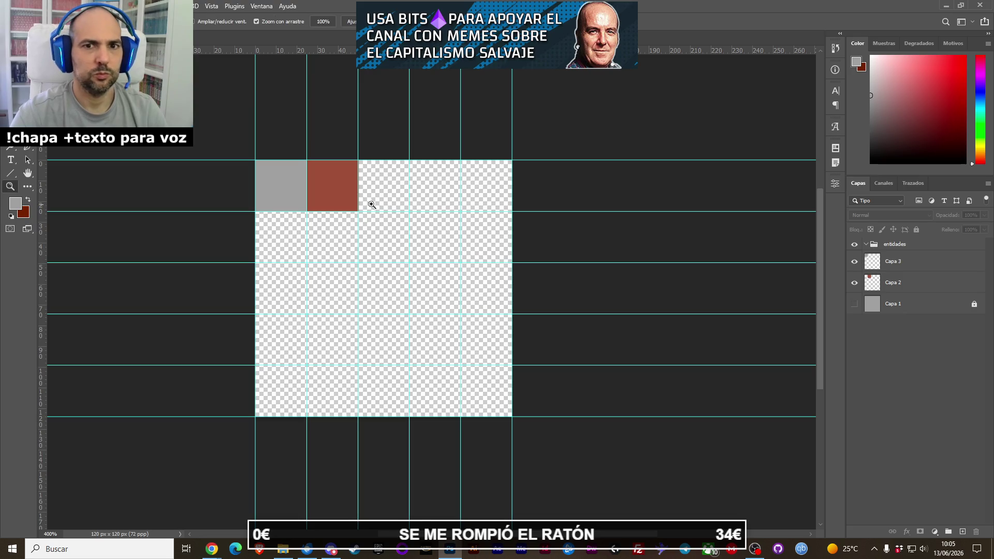
{"action": "left_click", "coordinate": [360, 202]}
{"action": "left_click", "coordinate": [360, 202]}
{"action": "left_click", "coordinate": [360, 202]}
{"action": "key", "text": "v"}
{"action": "left_click_drag", "start_coordinate": [301, 188], "coordinate": [493, 235]}
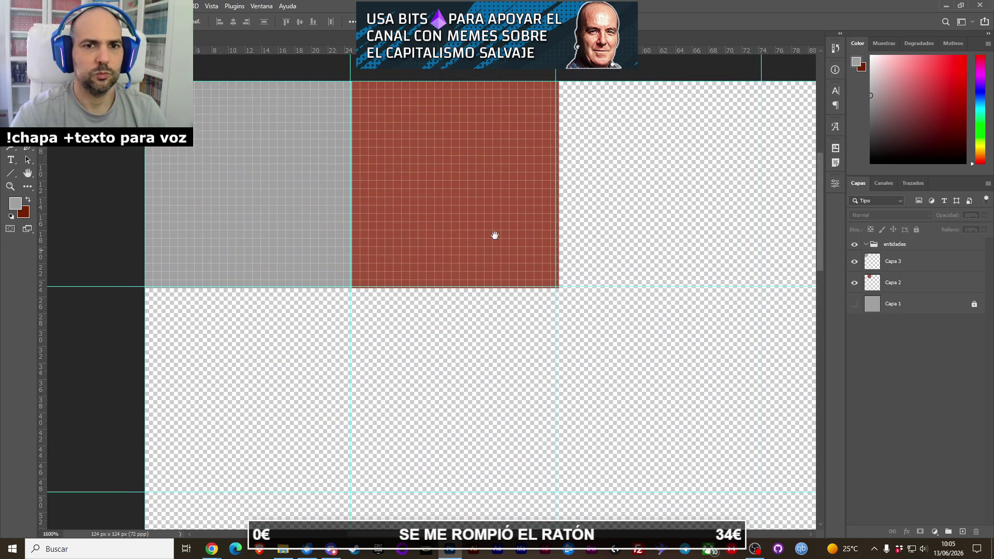
{"action": "key", "text": "z"}
{"action": "left_click", "coordinate": [484, 240], "text": "alt"}
{"action": "left_click", "coordinate": [484, 241], "text": "alt"}
{"action": "left_click", "coordinate": [483, 243], "text": "alt"}
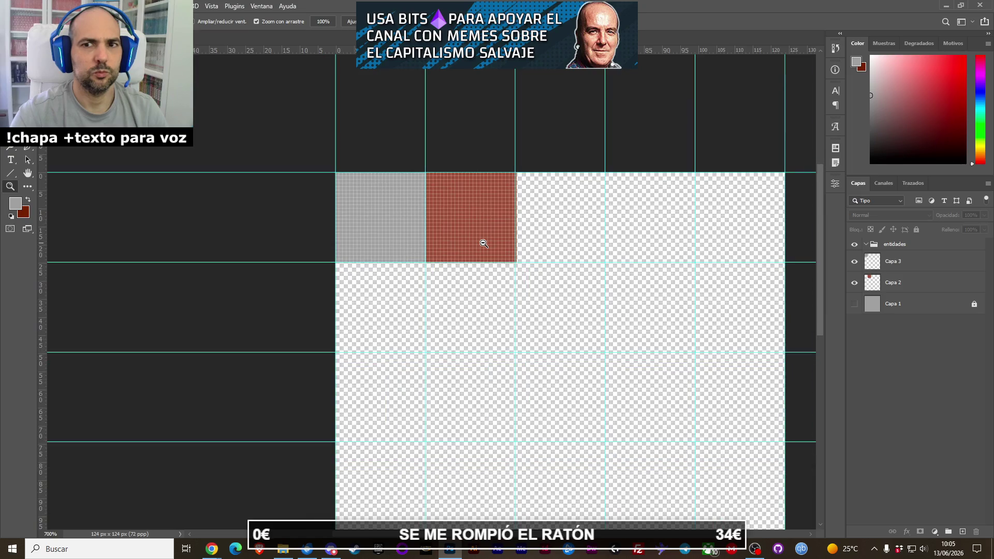
{"action": "left_click", "coordinate": [467, 240]}
{"action": "left_click", "coordinate": [467, 240]}
{"action": "left_click", "coordinate": [467, 240]}
{"action": "key", "text": "v"}
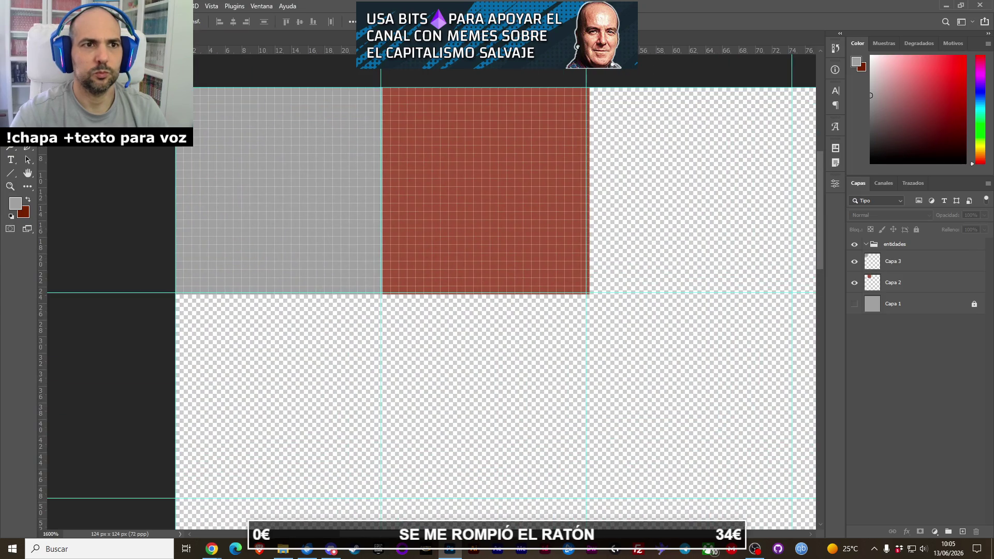
{"action": "left_click_drag", "start_coordinate": [142, 293], "coordinate": [145, 300]}
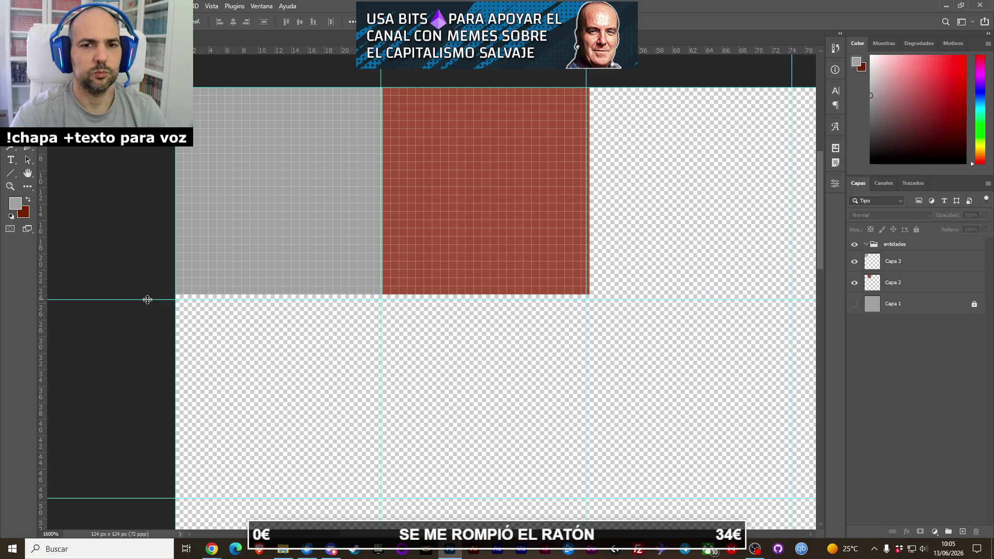
{"action": "key", "text": "z"}
{"action": "key", "text": "ctrl+z"}
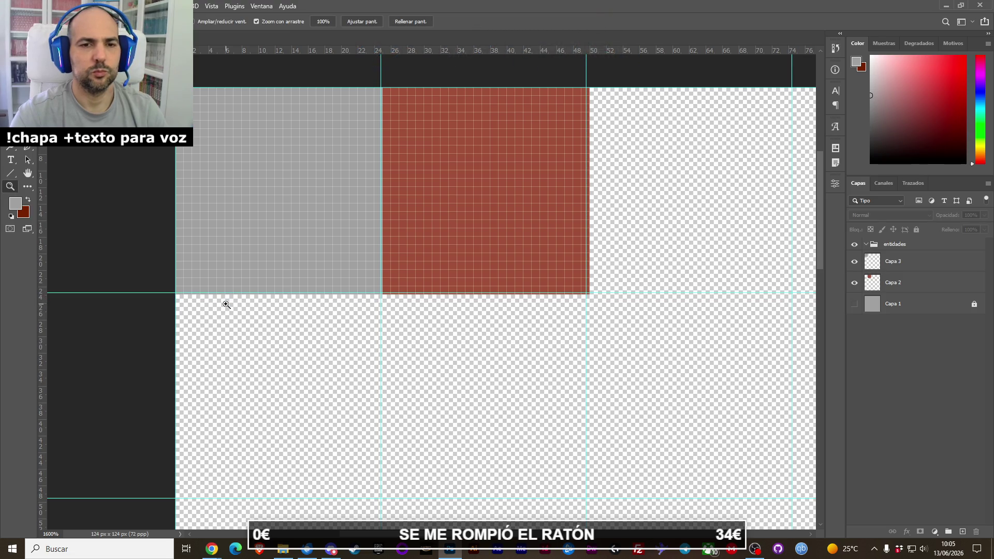
Bring the whole canvas back into view and fit the image in the window.
{"action": "scroll", "coordinate": [226, 305], "scroll_direction": "down", "scroll_amount": 2}
{"action": "scroll", "coordinate": [223, 303], "scroll_direction": "down", "scroll_amount": 2}
{"action": "scroll", "coordinate": [223, 301], "scroll_direction": "down", "scroll_amount": 1}
{"action": "mouse_move", "coordinate": [304, 343]}
{"action": "left_mouse_down"}
{"action": "mouse_move", "coordinate": [335, 223]}
{"action": "mouse_move", "coordinate": [353, 258]}
{"action": "left_mouse_up"}
{"action": "left_click", "coordinate": [347, 21]}
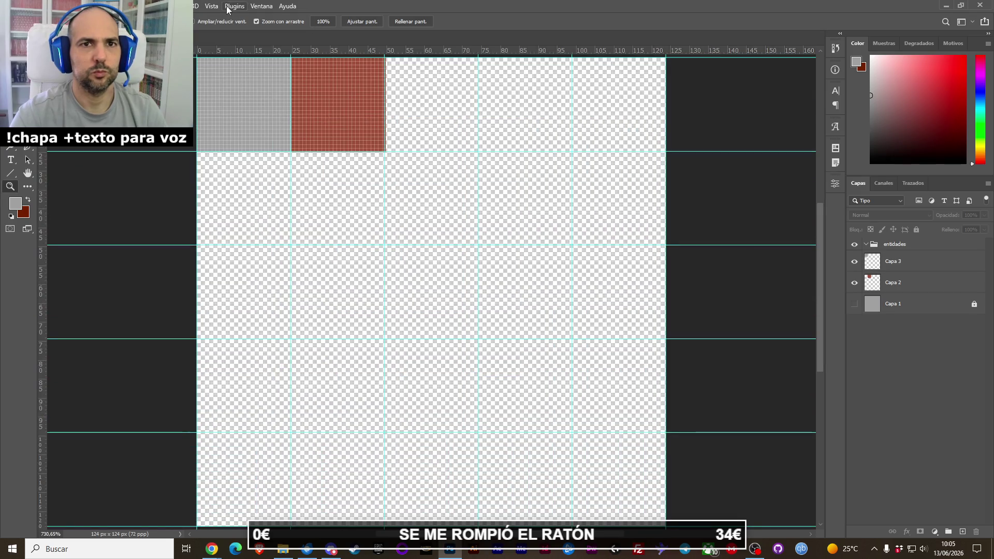
{"action": "left_click", "coordinate": [211, 6]}
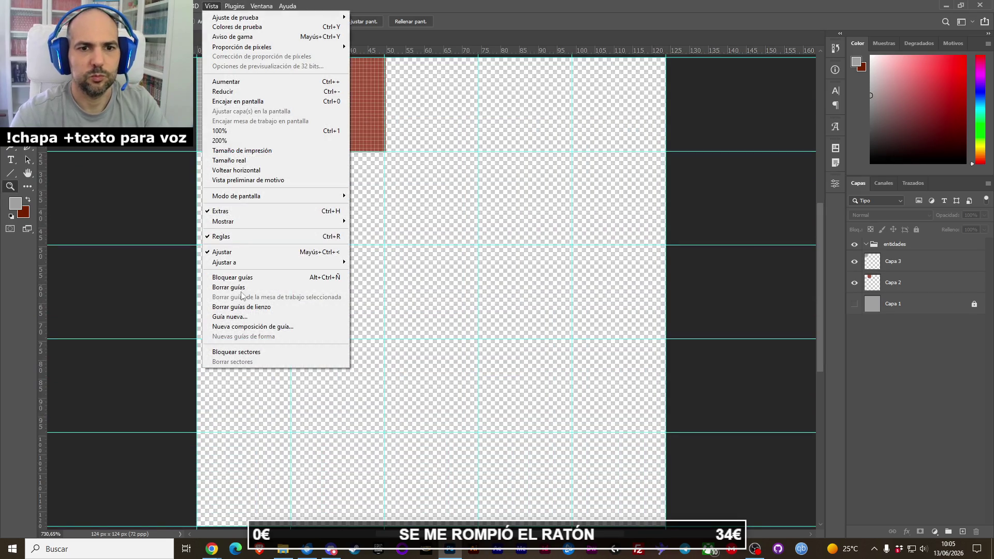
Clear the old guides and add a new guide layout of 5 columns by 5 rows.
{"action": "left_click", "coordinate": [236, 288]}
{"action": "left_click", "coordinate": [216, 6]}
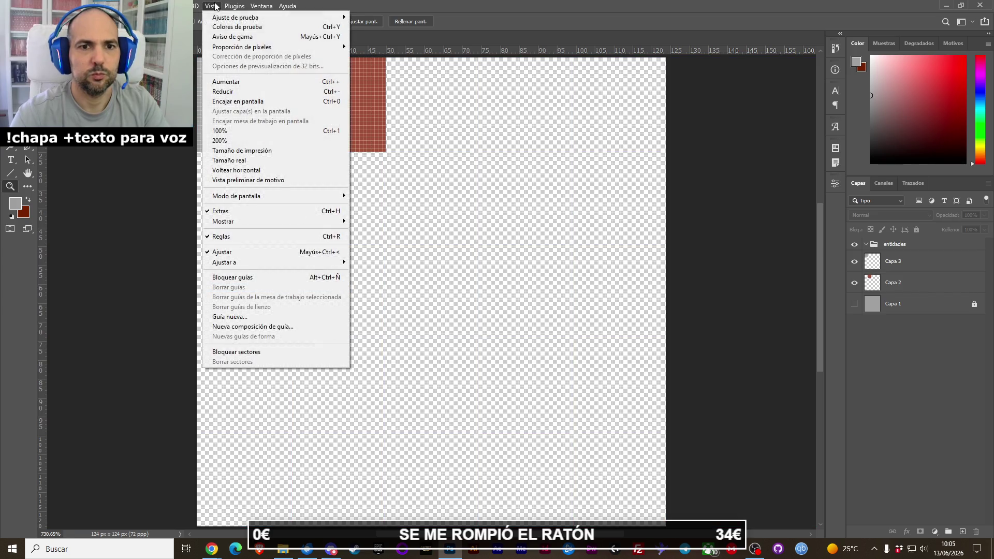
{"action": "left_click", "coordinate": [252, 326]}
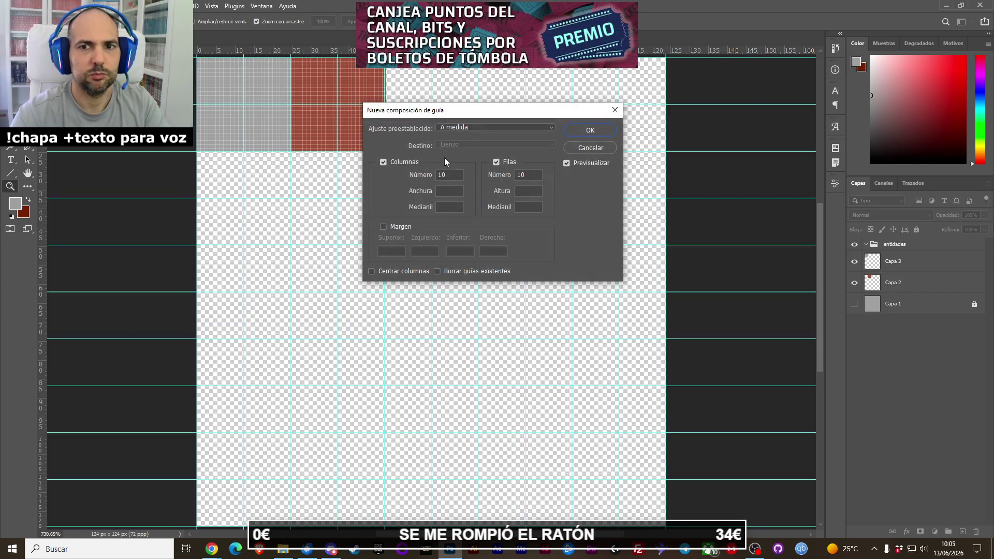
{"action": "key", "text": "BackSpace"}
{"action": "key", "text": "BackSpace"}
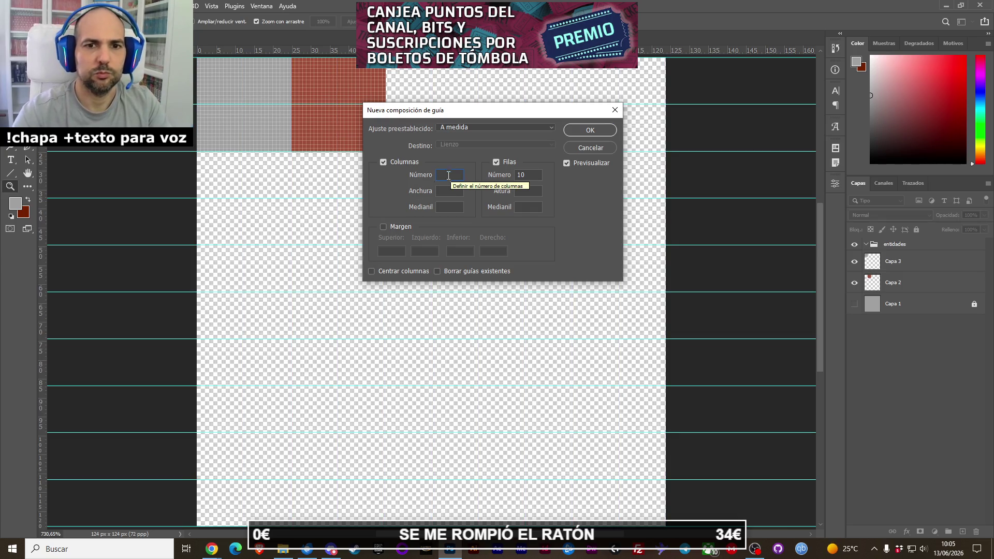
{"action": "type", "text": "8"}
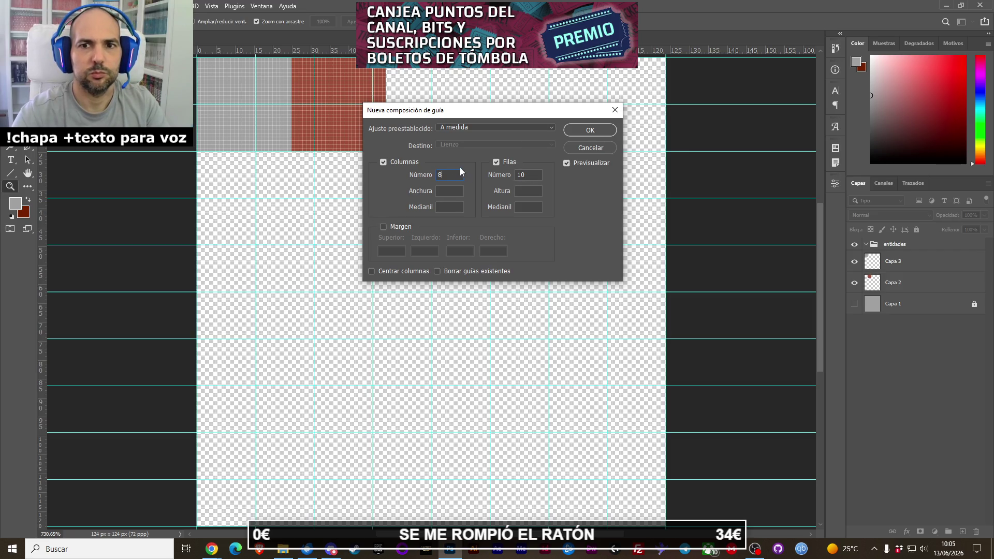
{"action": "type", "text": "5"}
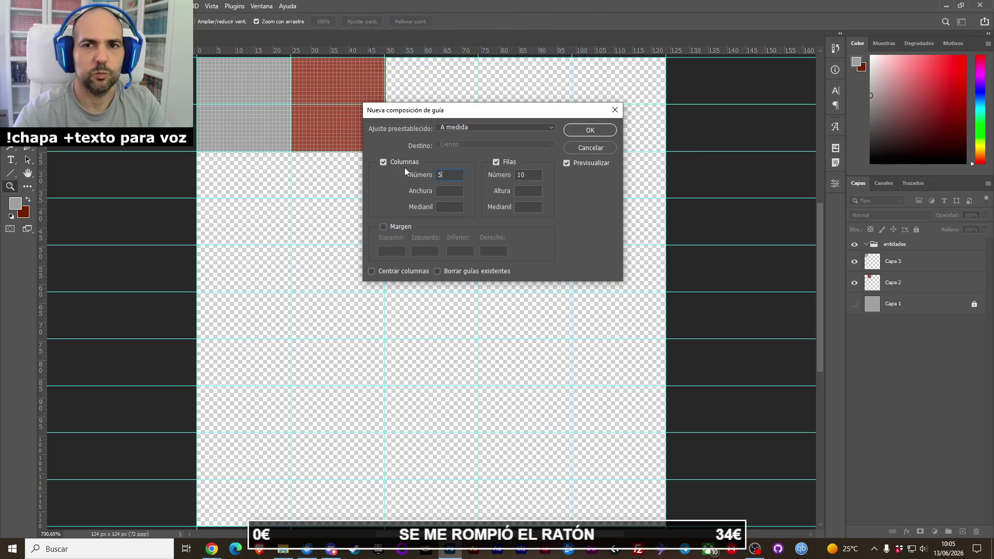
{"action": "double_click", "coordinate": [540, 175]}
{"action": "type", "text": "5"}
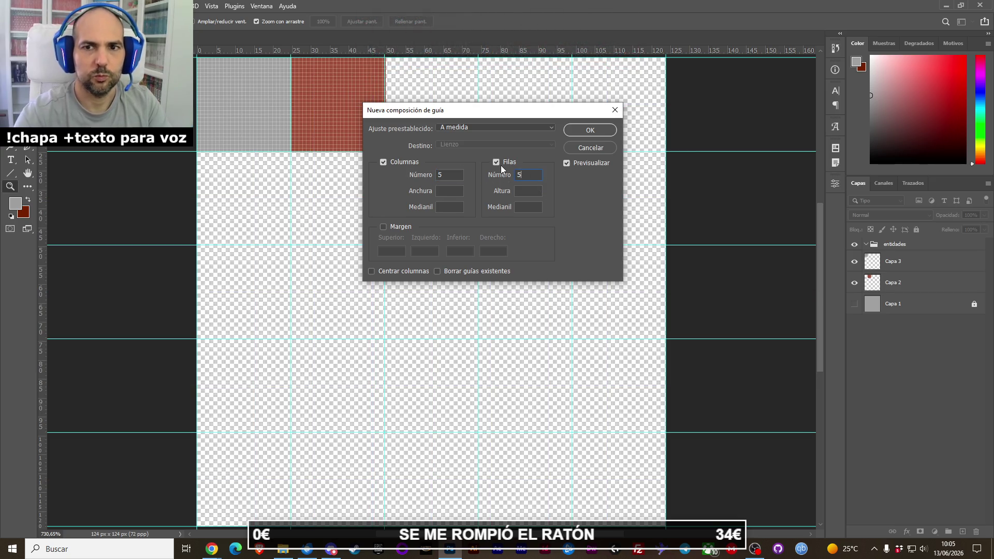
{"action": "left_click", "coordinate": [590, 130]}
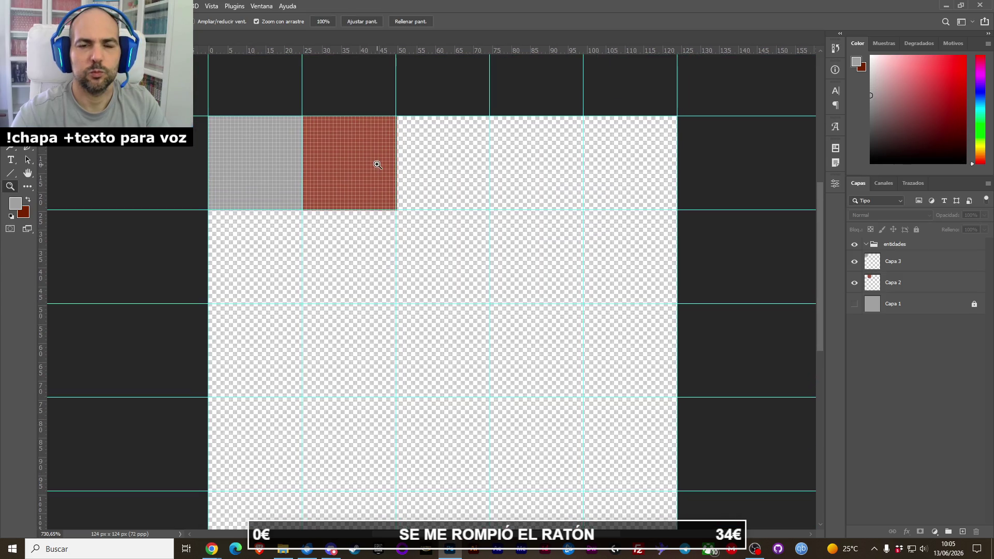
{"action": "left_click", "coordinate": [377, 161]}
{"action": "left_click_drag", "start_coordinate": [377, 161], "coordinate": [376, 162]}
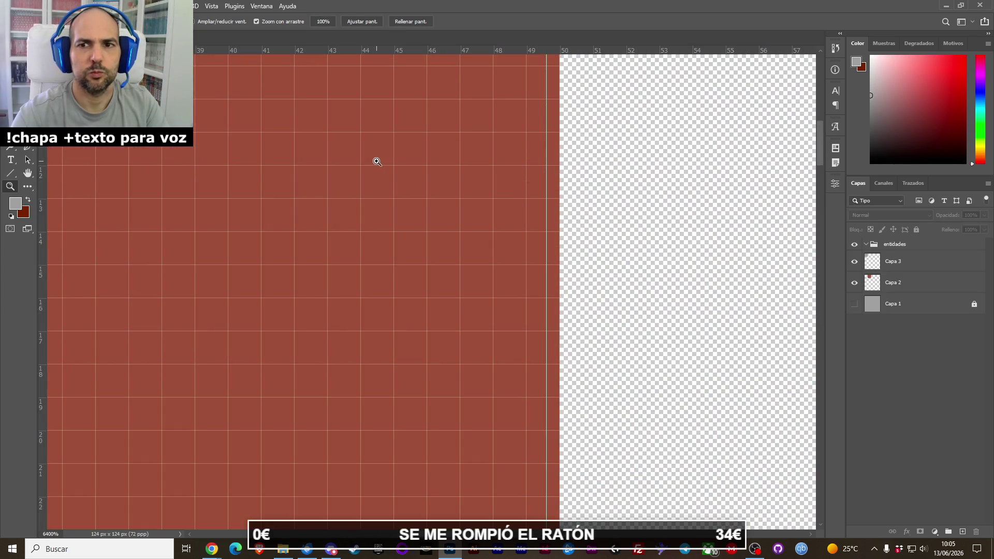
{"action": "left_click", "coordinate": [452, 204], "text": "alt"}
{"action": "left_click_drag", "start_coordinate": [275, 206], "coordinate": [660, 249]}
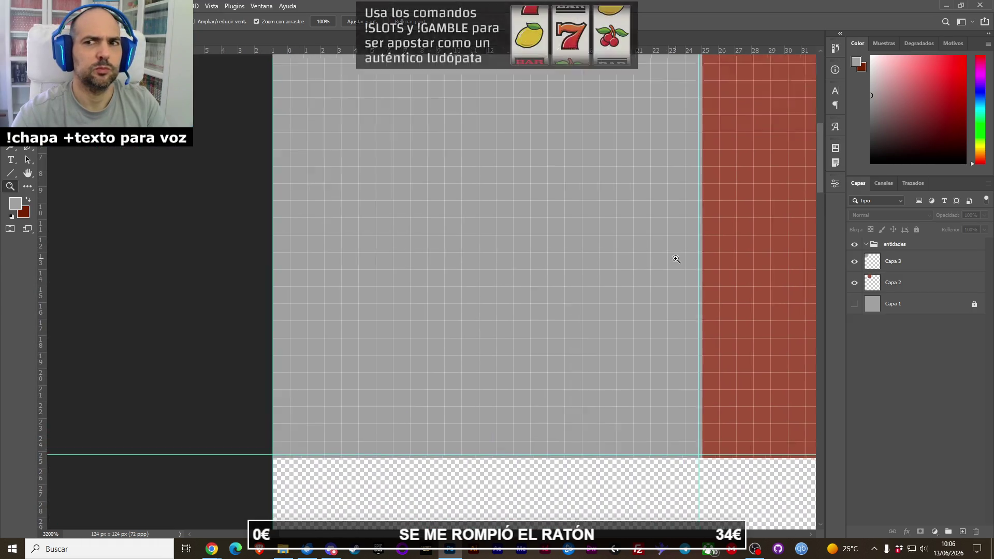
{"action": "left_click", "coordinate": [666, 252], "text": "alt"}
{"action": "left_click_drag", "start_coordinate": [676, 259], "coordinate": [346, 156]}
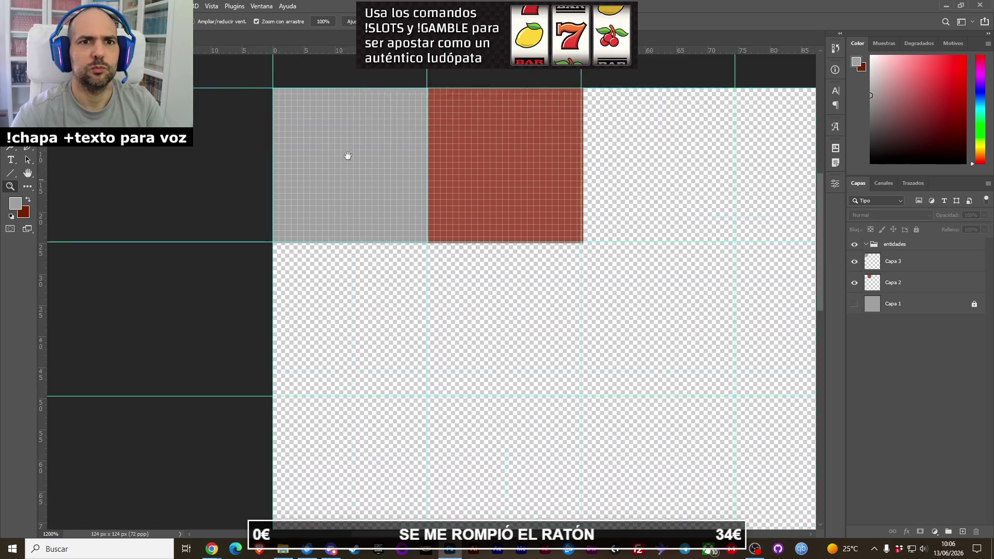
{"action": "left_click", "coordinate": [492, 222], "text": "alt"}
{"action": "left_click", "coordinate": [492, 222], "text": "alt"}
{"action": "left_click_drag", "start_coordinate": [557, 284], "coordinate": [446, 212]}
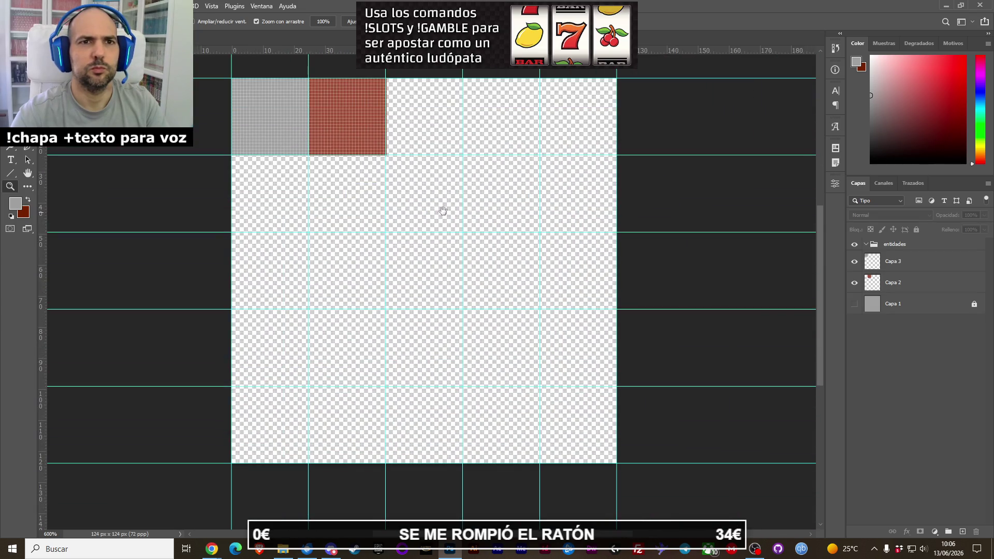
{"action": "left_click", "coordinate": [80, 5]}
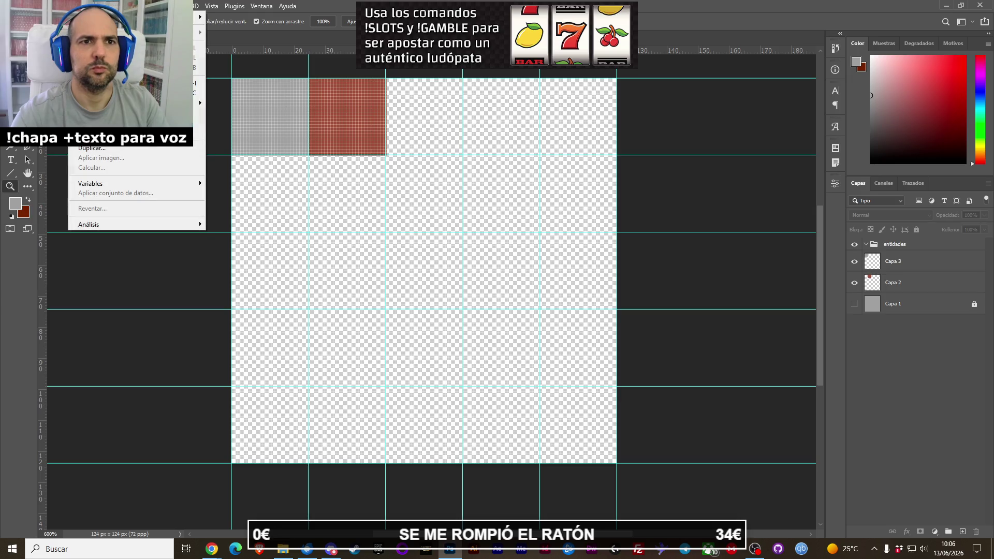
Resize the image to 128 × 128 pixels.
{"action": "left_click", "coordinate": [130, 83]}
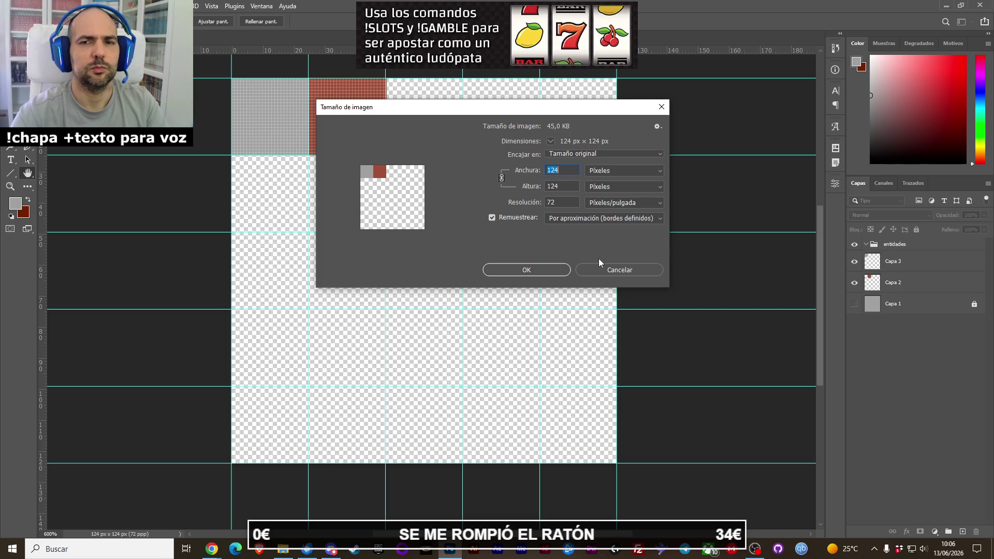
{"action": "type", "text": "128"}
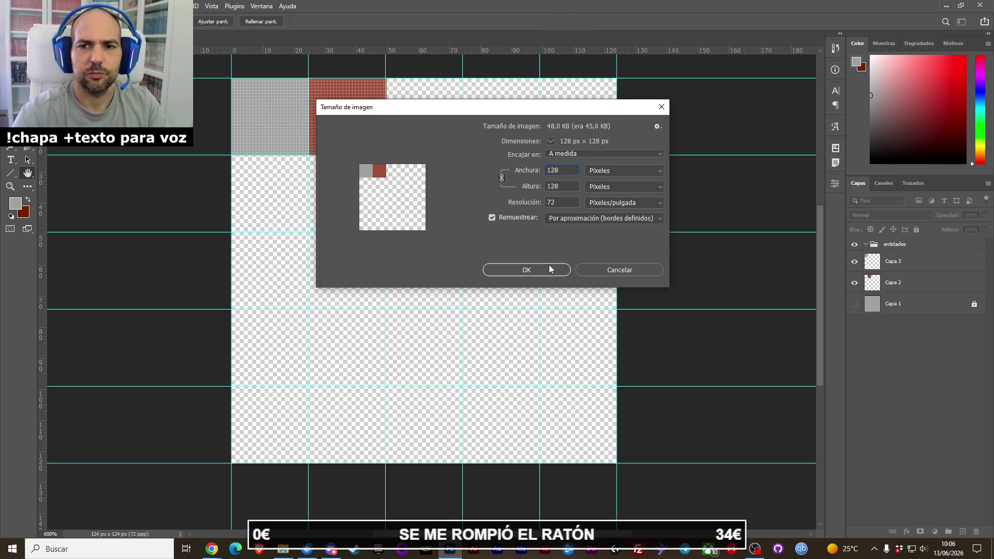
{"action": "left_click", "coordinate": [549, 272]}
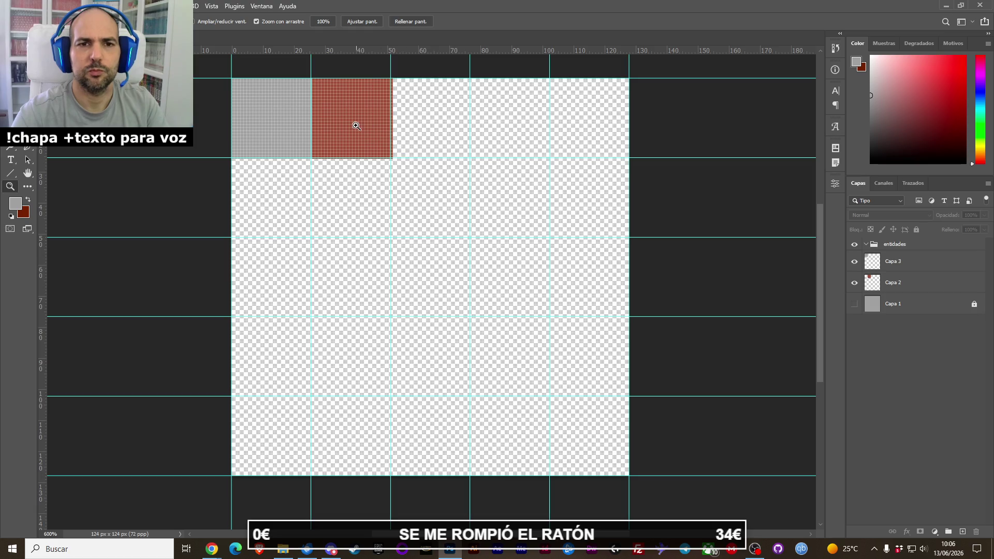
Zoom in close on the red square to inspect its edges.
{"action": "left_click", "coordinate": [357, 125]}
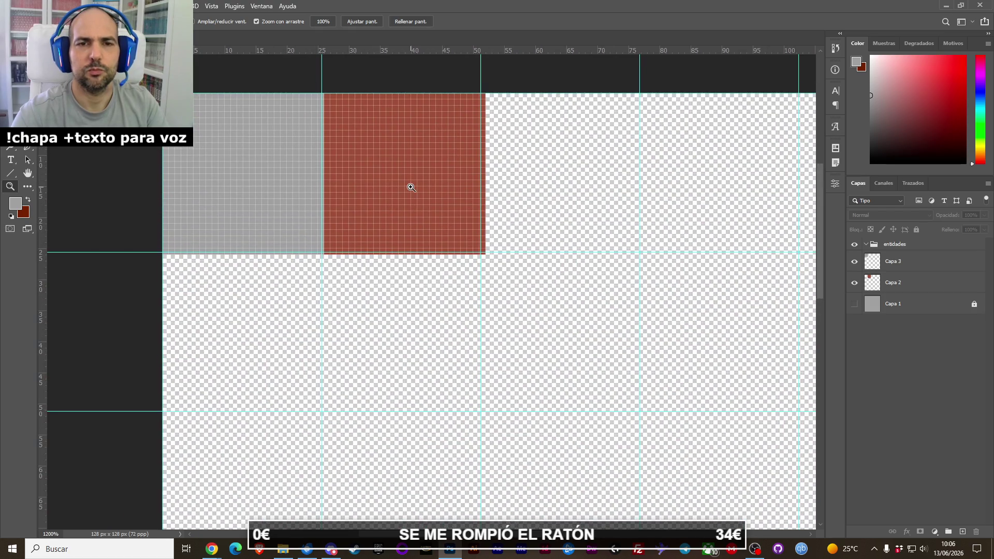
{"action": "left_click_drag", "start_coordinate": [411, 187], "coordinate": [402, 193]}
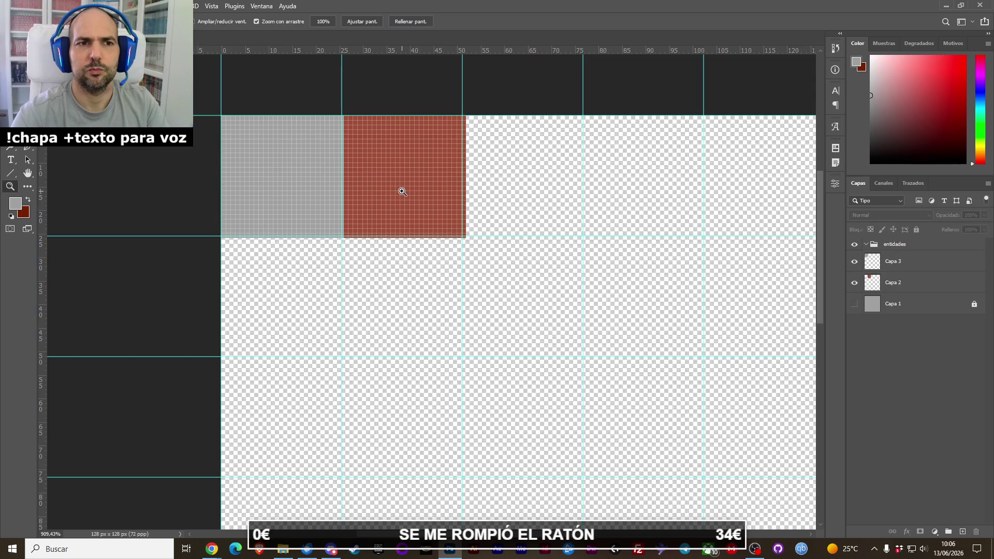
{"action": "left_click", "coordinate": [402, 192]}
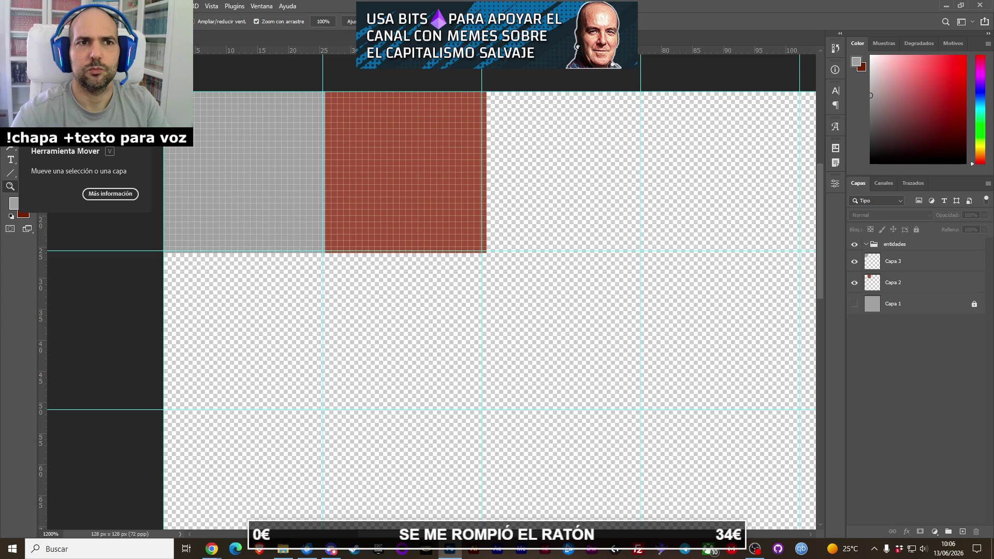
{"action": "left_click", "coordinate": [211, 5]}
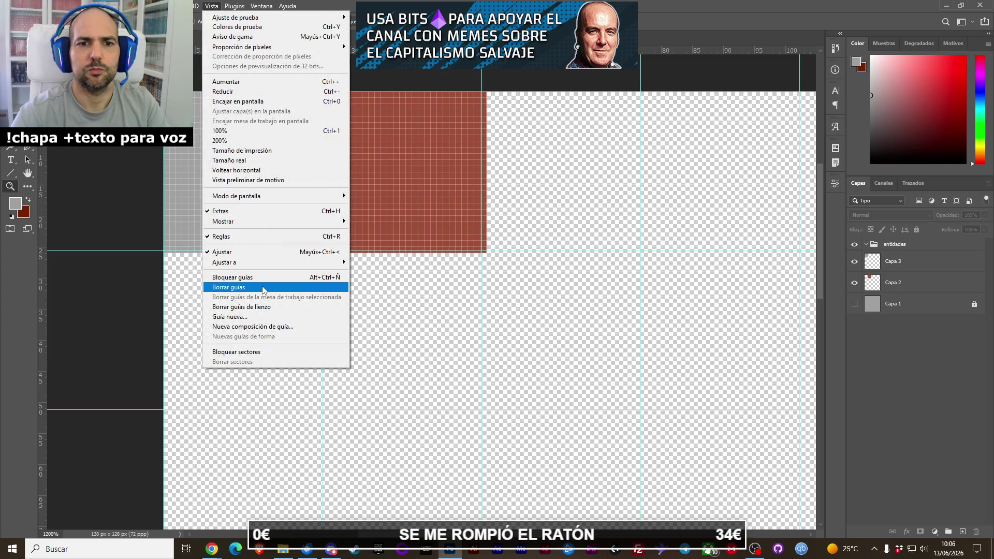
Clear the guides and apply a fresh 5-column, 5-row guide layout to the 128 px canvas.
{"action": "left_click", "coordinate": [263, 288]}
{"action": "left_click", "coordinate": [212, 6]}
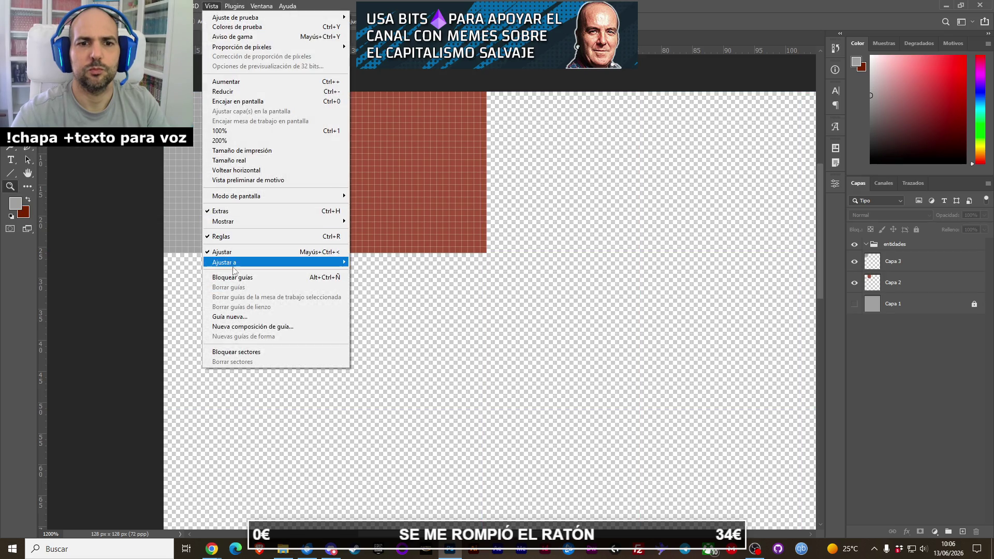
{"action": "left_click", "coordinate": [245, 326]}
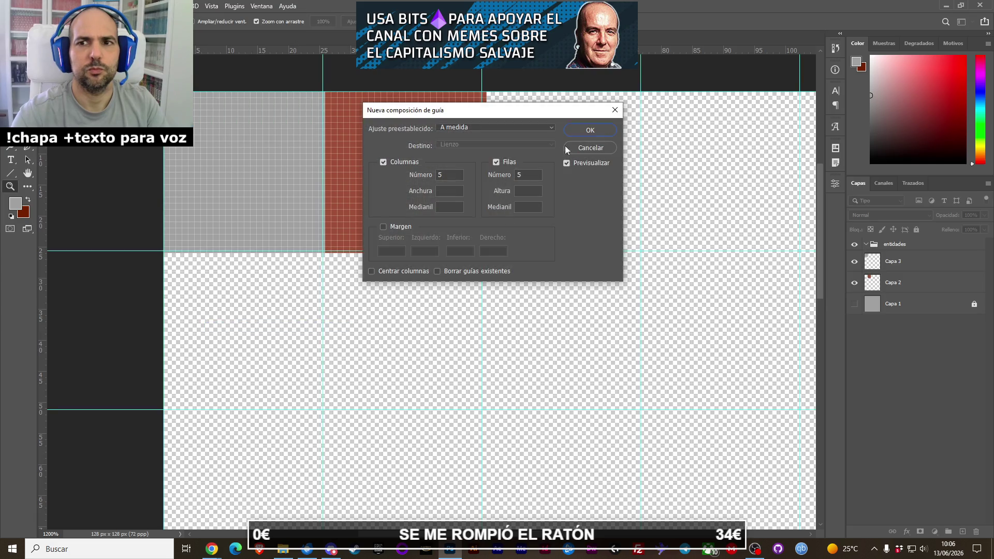
{"action": "left_click", "coordinate": [584, 147]}
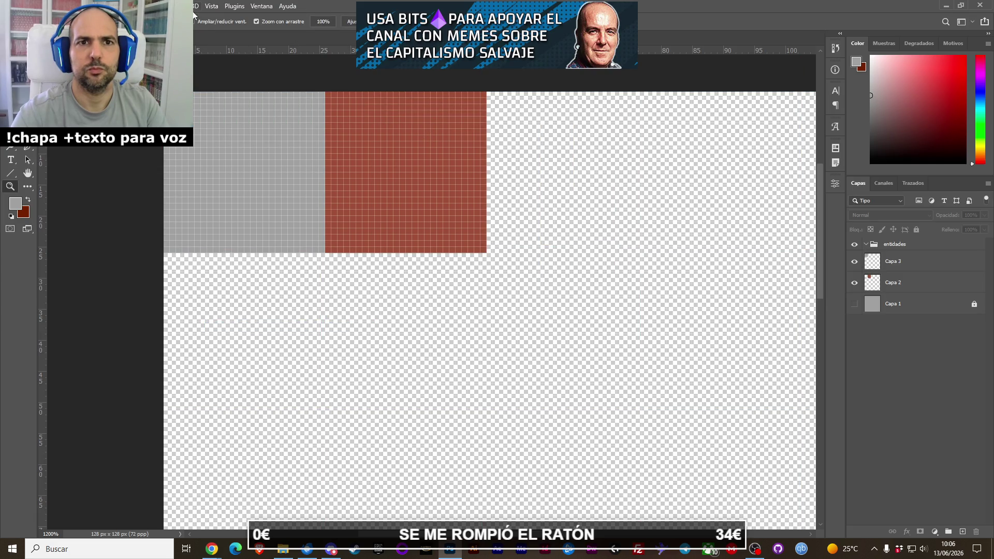
{"action": "left_click", "coordinate": [211, 7]}
{"action": "left_click", "coordinate": [244, 326]}
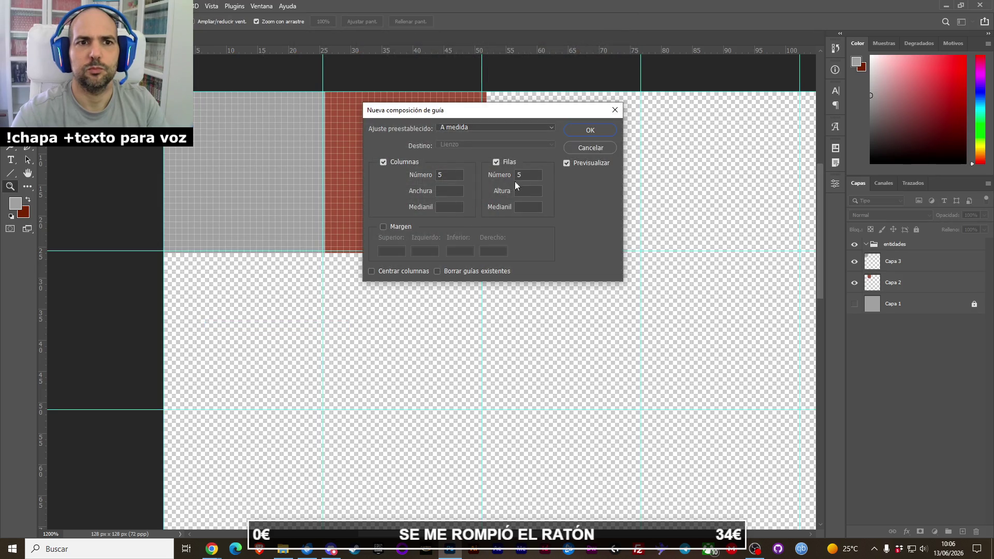
{"action": "left_click", "coordinate": [584, 133]}
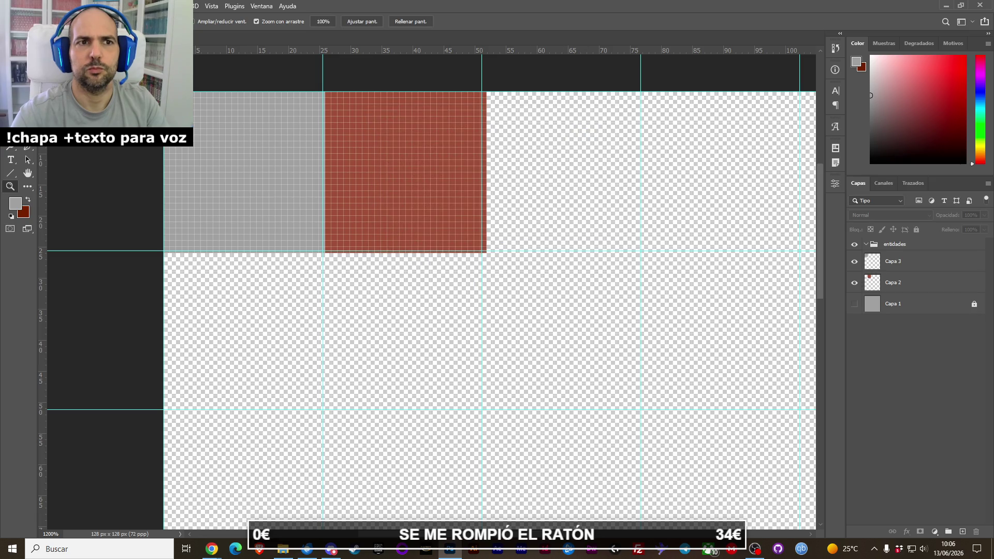
On Capa 2, erase the red tile's rightmost pixel column and bottom pixel row.
{"action": "key", "text": "e"}
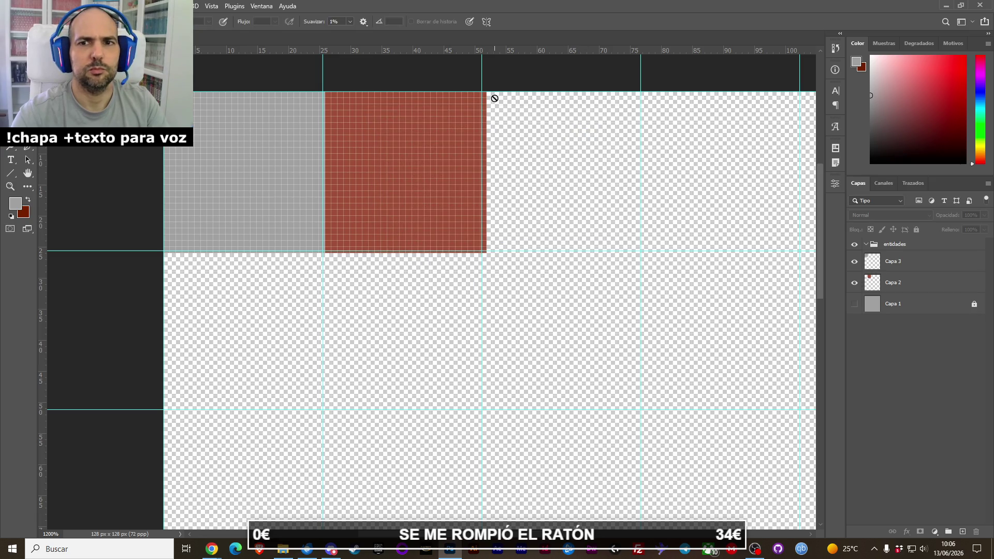
{"action": "left_click", "coordinate": [874, 280]}
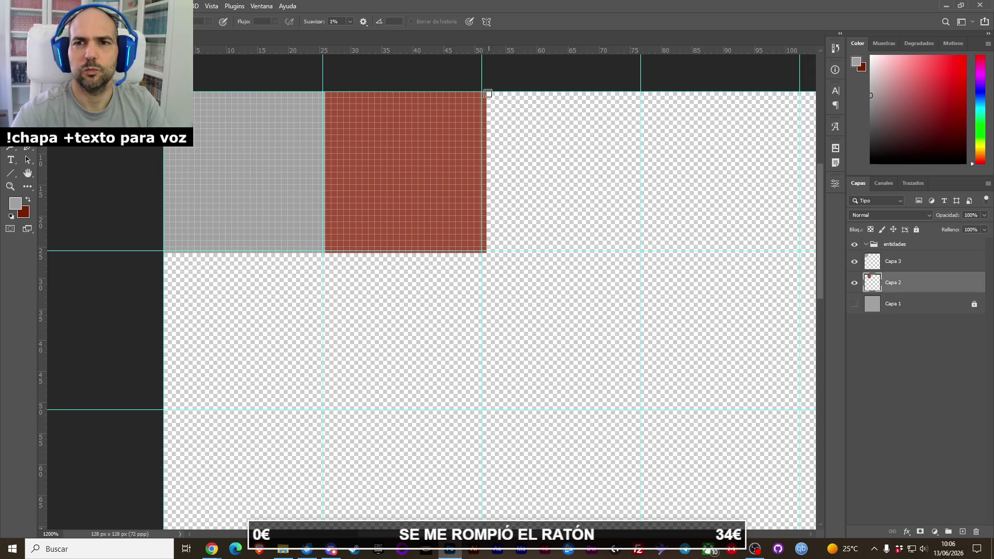
{"action": "left_click_drag", "start_coordinate": [484, 95], "coordinate": [485, 251]}
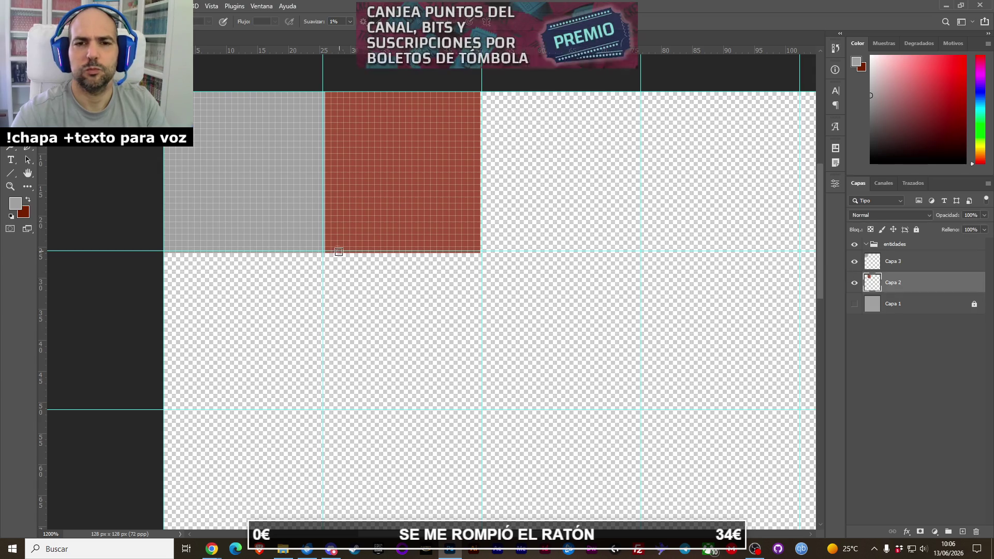
{"action": "left_click_drag", "start_coordinate": [354, 256], "coordinate": [505, 262]}
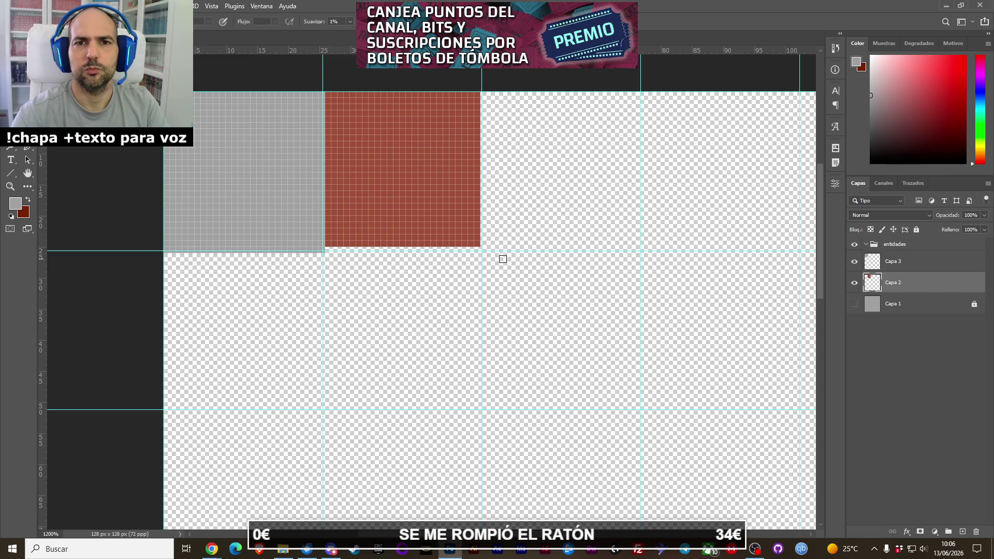
{"action": "scroll", "coordinate": [504, 268], "scroll_direction": "down", "scroll_amount": 2}
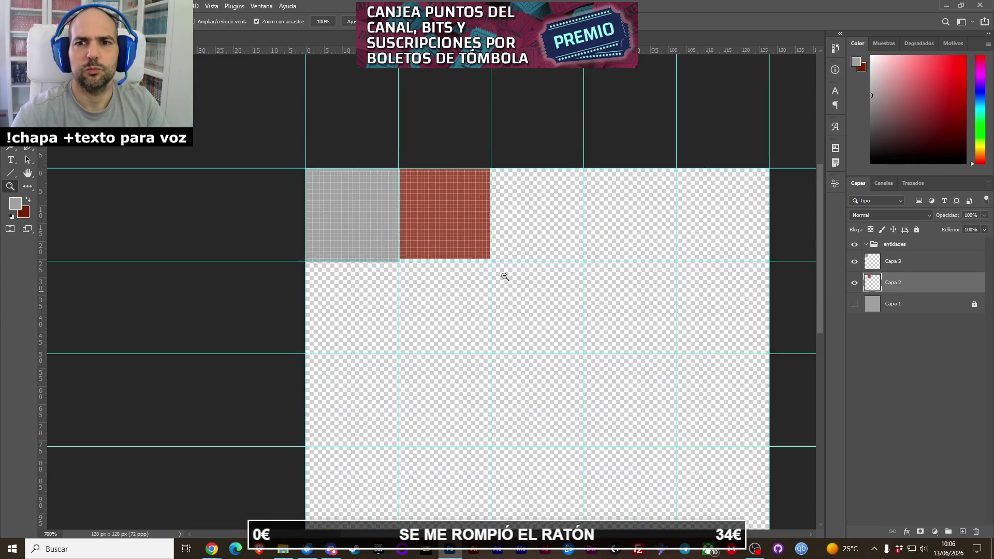
{"action": "scroll", "coordinate": [505, 269], "scroll_direction": "down", "scroll_amount": 2}
{"action": "scroll", "coordinate": [504, 268], "scroll_direction": "down", "scroll_amount": 2}
{"action": "left_click_drag", "start_coordinate": [534, 289], "coordinate": [436, 226]}
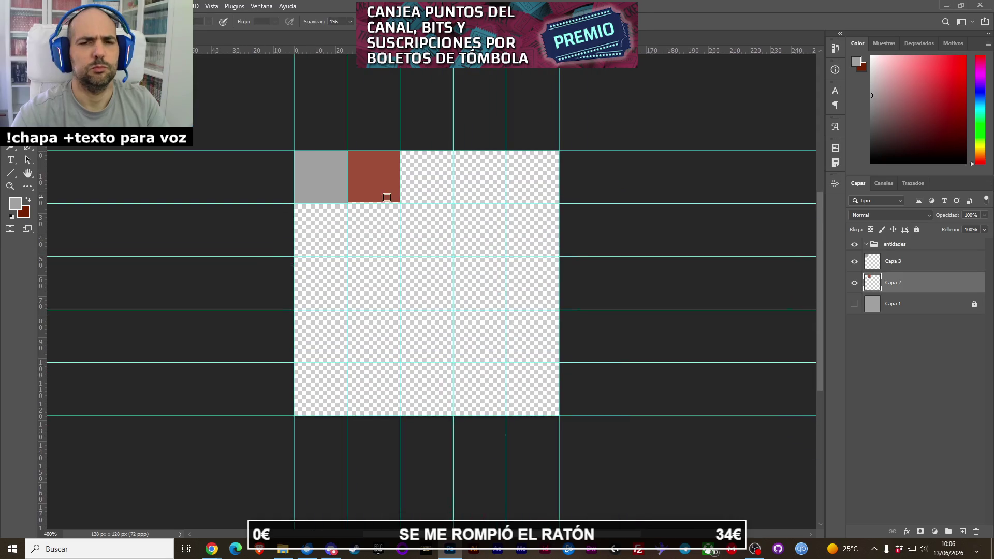
{"action": "key", "text": "z"}
{"action": "left_click", "coordinate": [378, 190]}
{"action": "left_click", "coordinate": [376, 190]}
{"action": "left_click", "coordinate": [376, 191]}
{"action": "key", "text": "e"}
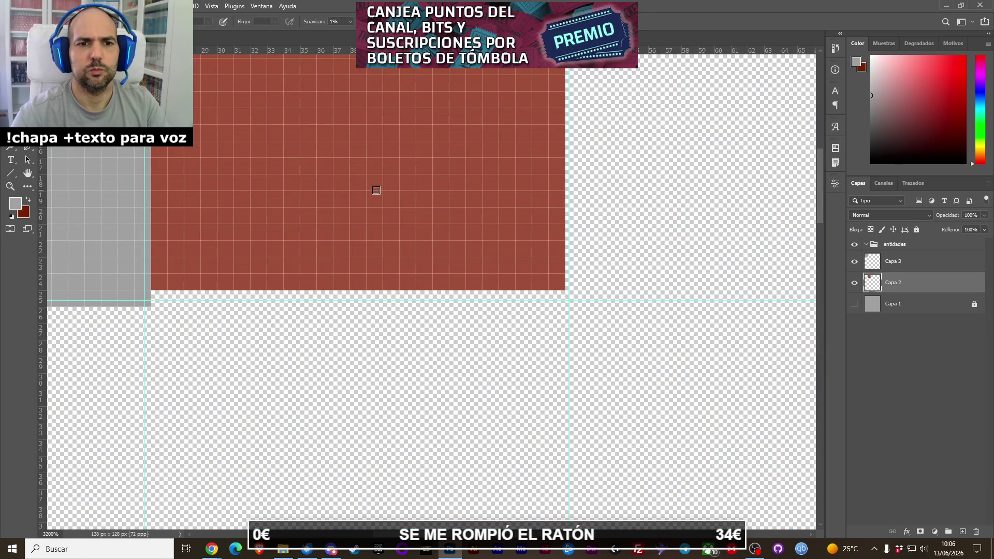
{"action": "left_click_drag", "start_coordinate": [375, 188], "coordinate": [652, 201]}
{"action": "scroll", "coordinate": [530, 204], "scroll_direction": "down", "scroll_amount": 1}
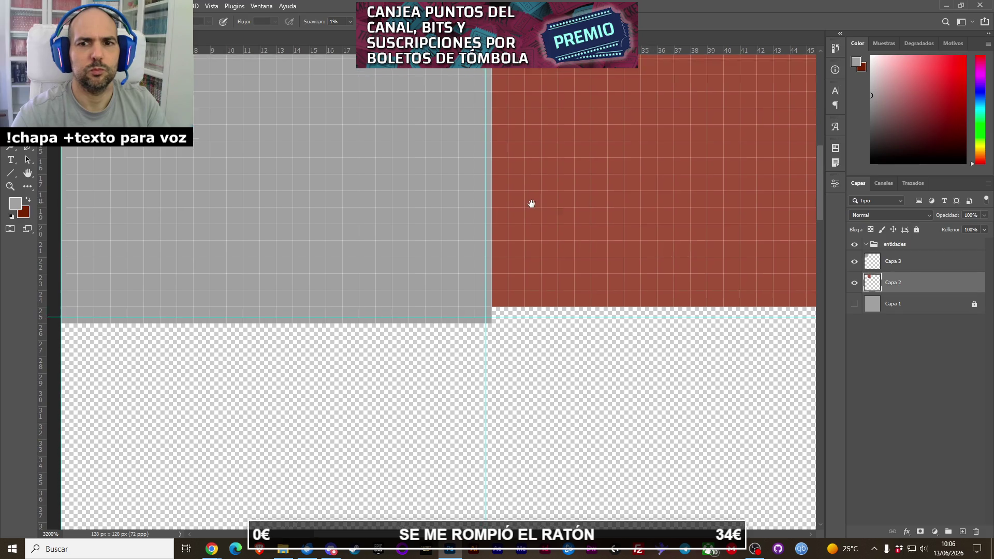
{"action": "scroll", "coordinate": [528, 239], "scroll_direction": "down", "scroll_amount": 1}
Zoom back out to the top-left tiles and make the empty Capa 3 layer active.
{"action": "key", "text": "z"}
{"action": "left_click", "coordinate": [529, 241], "text": "alt"}
{"action": "left_click", "coordinate": [529, 240], "text": "alt"}
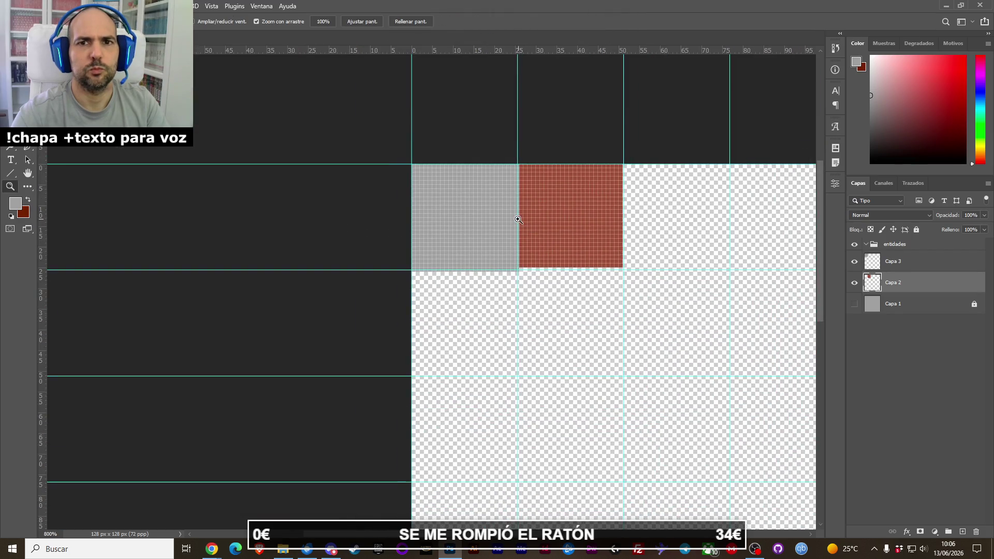
{"action": "left_click_drag", "start_coordinate": [498, 216], "coordinate": [467, 222]}
{"action": "key", "text": "e"}
{"action": "left_click", "coordinate": [891, 264]}
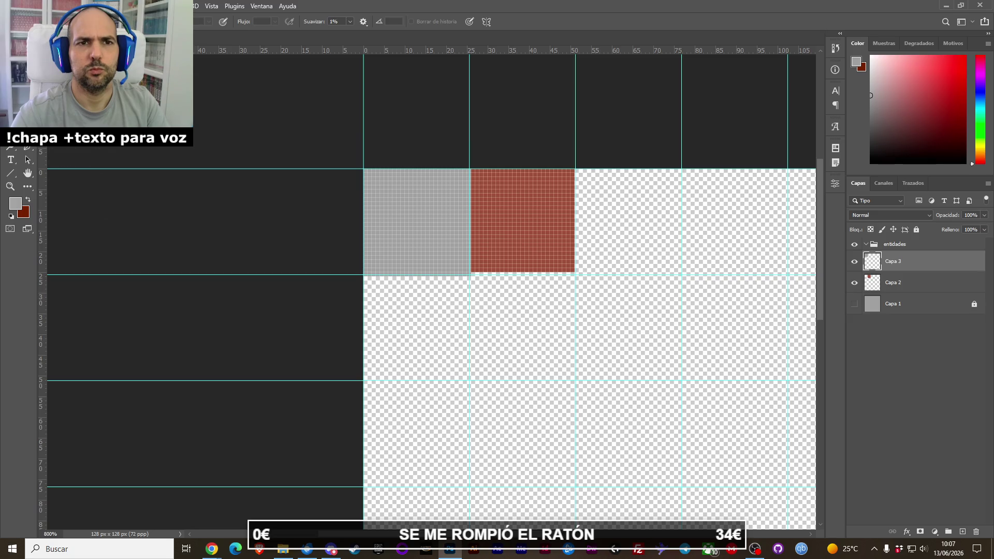
Check the image size without changing it.
{"action": "left_click", "coordinate": [72, 5]}
{"action": "left_click", "coordinate": [104, 84]}
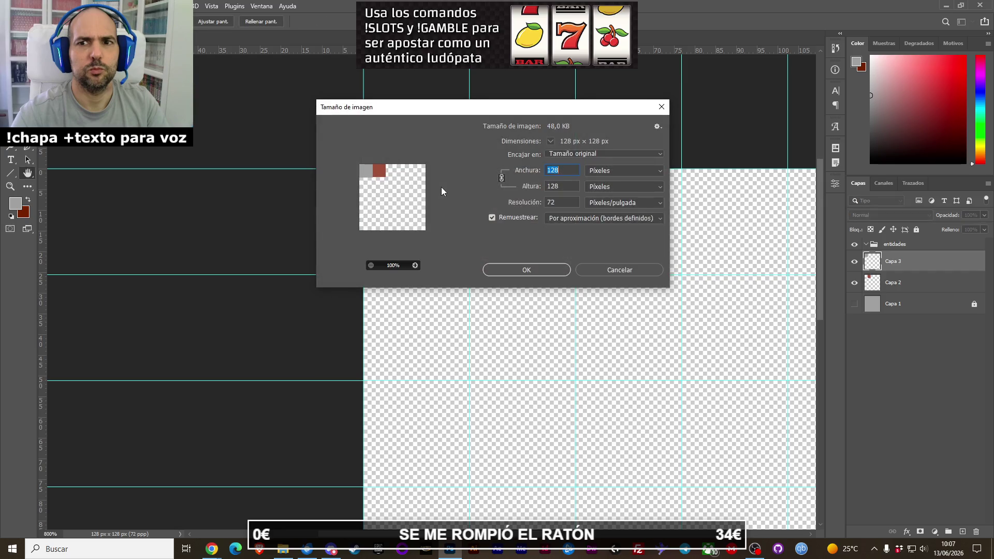
{"action": "left_click", "coordinate": [628, 275]}
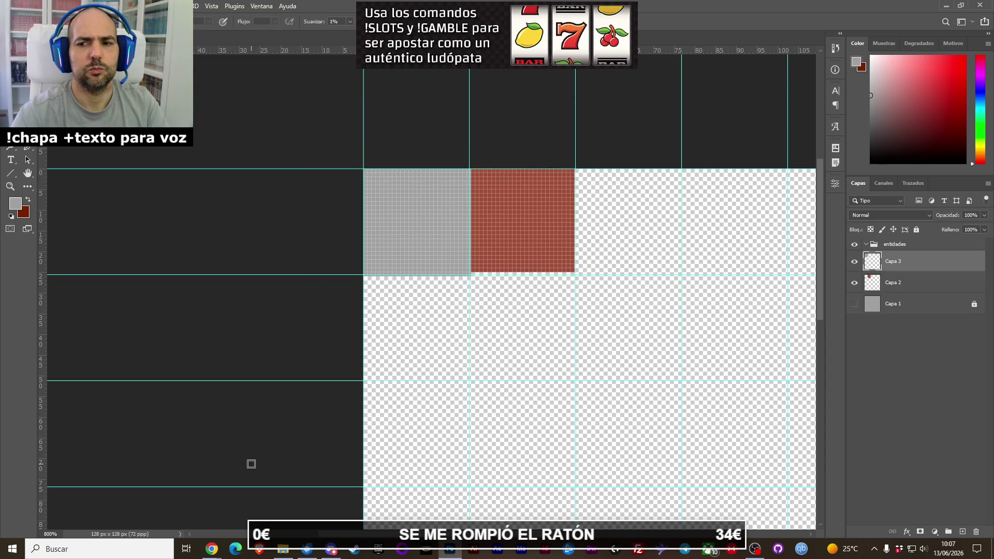
Move the guide between the grey and red tiles to X 26 px and zoom out.
{"action": "left_click_drag", "start_coordinate": [501, 298], "coordinate": [420, 337]}
{"action": "scroll", "coordinate": [378, 287], "scroll_direction": "up", "scroll_amount": 4}
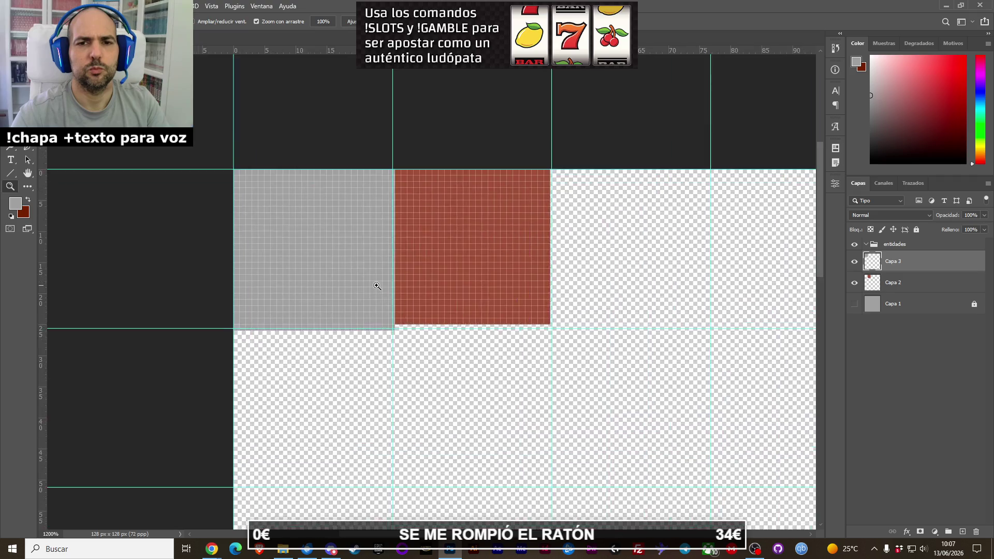
{"action": "scroll", "coordinate": [417, 254], "scroll_direction": "up", "scroll_amount": 2}
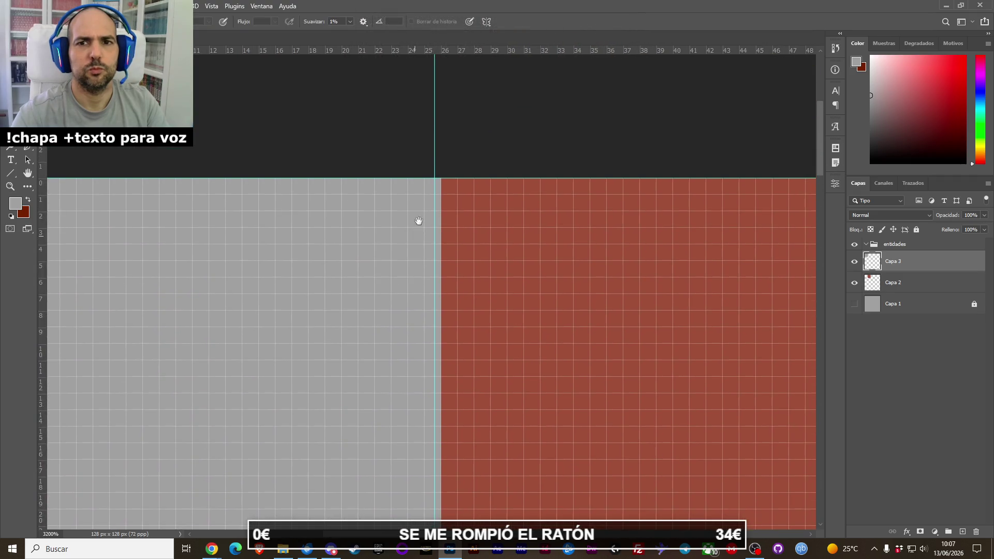
{"action": "key", "text": "v"}
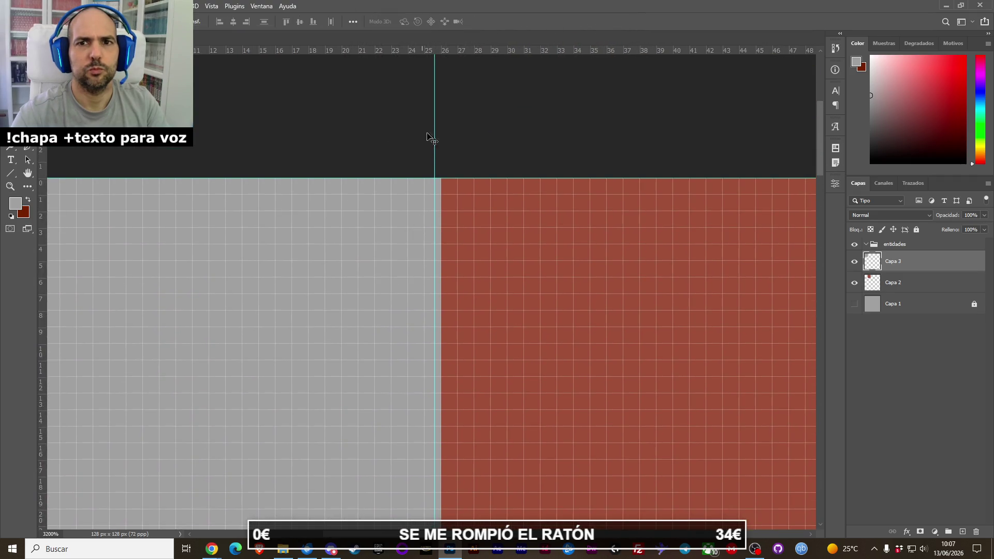
{"action": "mouse_move", "coordinate": [435, 134]}
{"action": "left_mouse_down"}
{"action": "mouse_move", "coordinate": [424, 136]}
{"action": "mouse_move", "coordinate": [440, 137]}
{"action": "left_mouse_up"}
{"action": "key", "text": "z"}
{"action": "left_click", "coordinate": [451, 138], "text": "alt"}
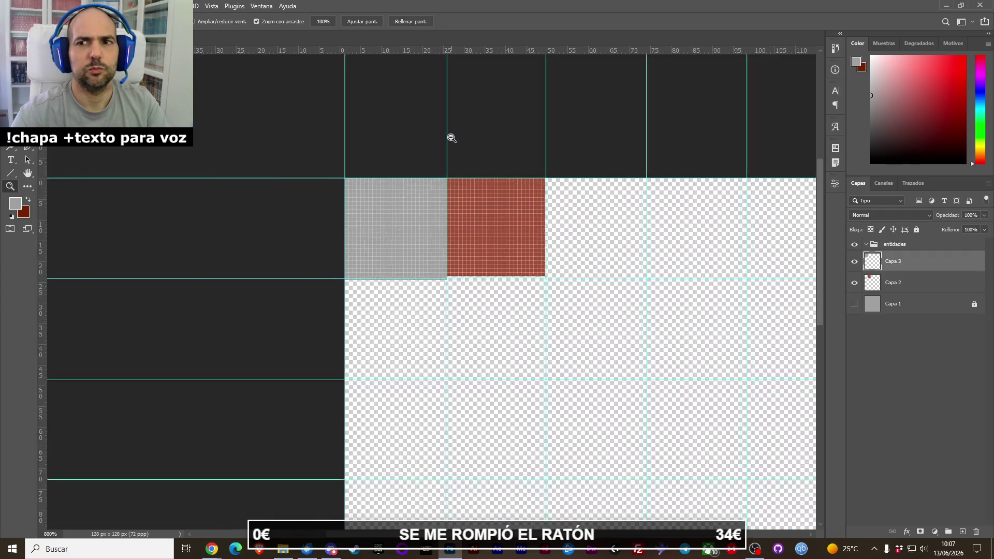
{"action": "left_click", "coordinate": [451, 138], "text": "alt"}
{"action": "key", "text": "v"}
{"action": "scroll", "coordinate": [461, 178], "scroll_direction": "right", "scroll_amount": 3}
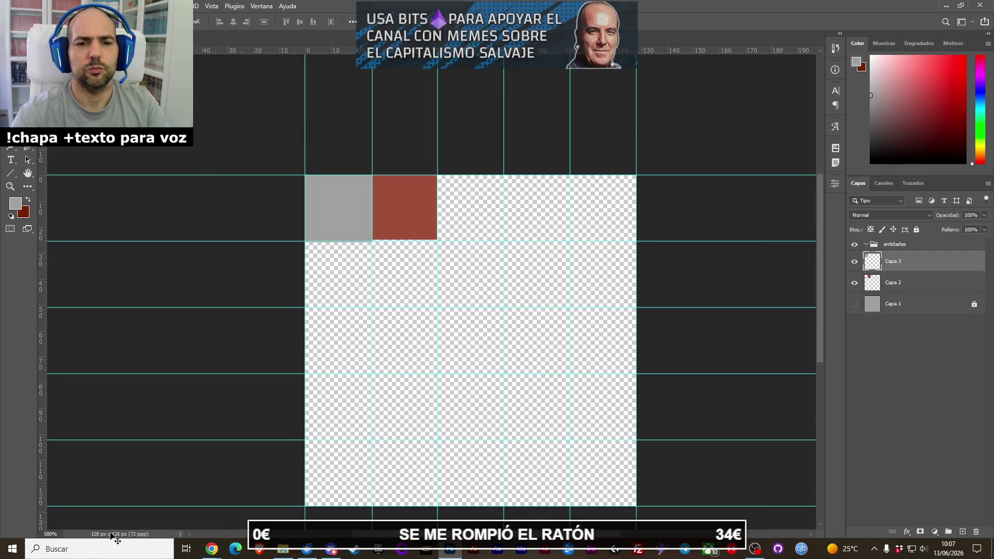
Launch Windows Calculator from the search.
{"action": "left_click", "coordinate": [97, 543]}
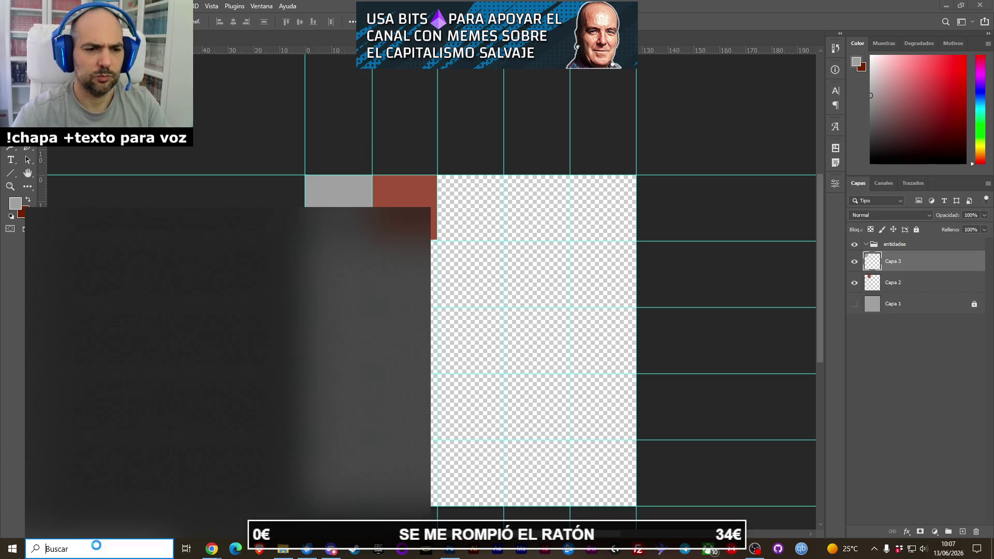
{"action": "type", "text": "cal"}
{"action": "key", "text": "Escape"}
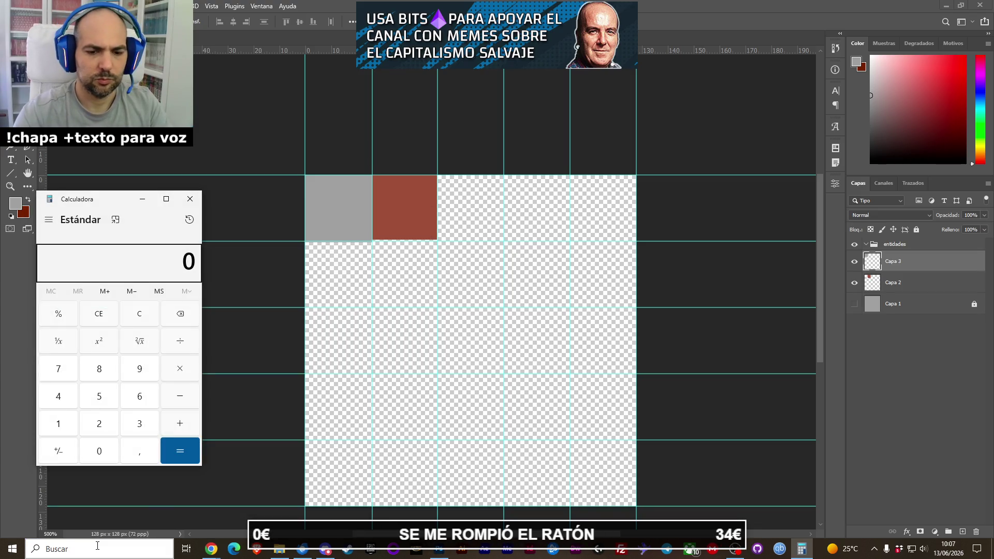
Compute 32 × 5 and 24 × 5 in Calculator, then close it.
{"action": "type", "text": "*5"}
{"action": "key", "text": "Return"}
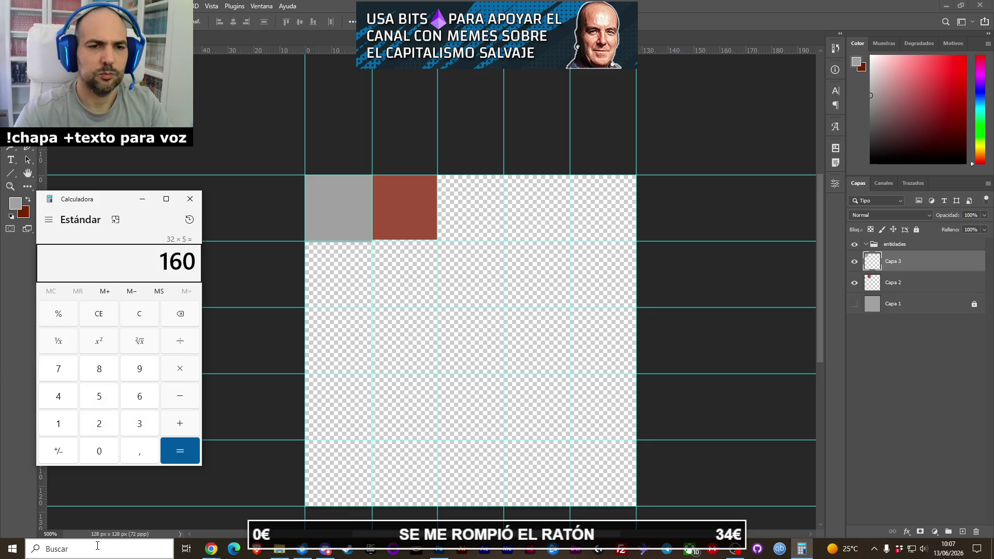
{"action": "key", "text": "Escape"}
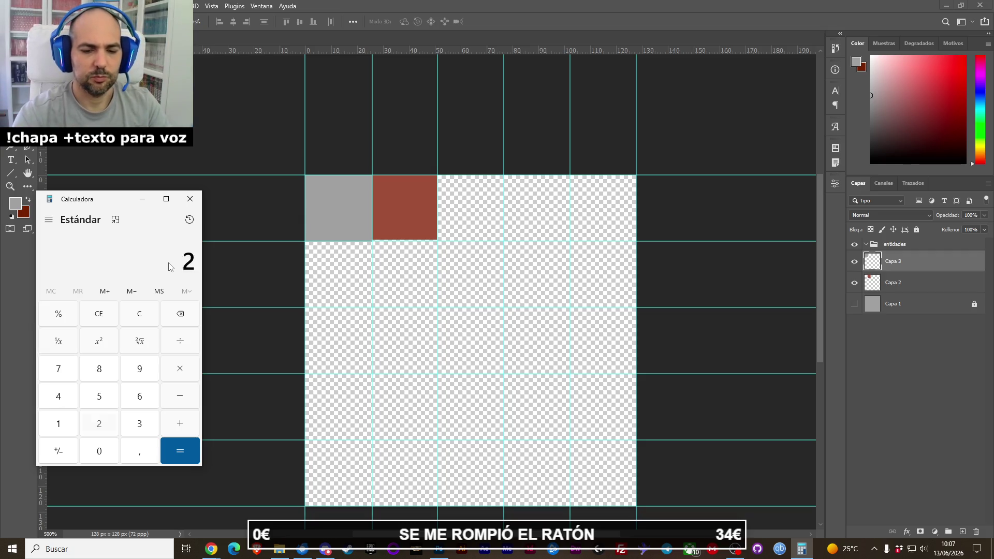
{"action": "key", "text": "Return"}
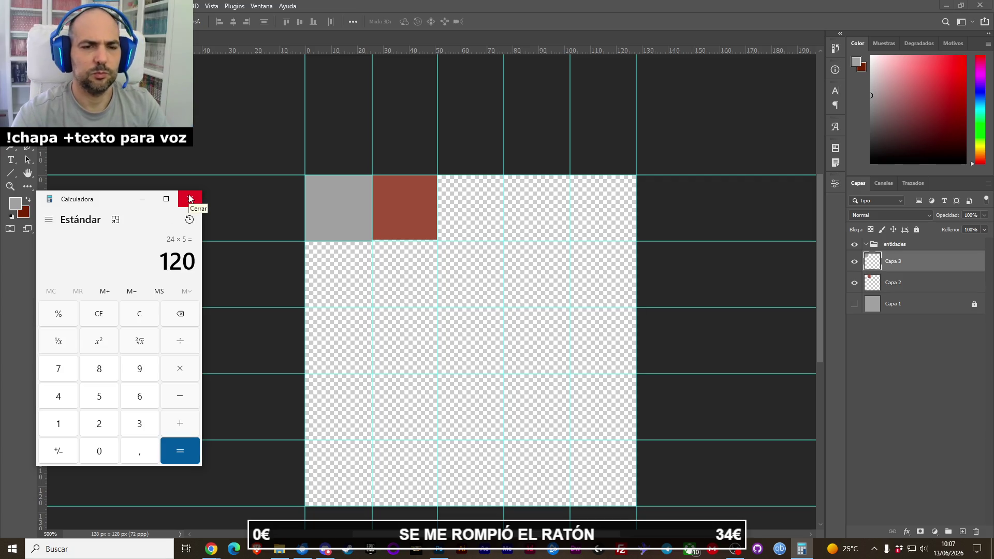
{"action": "left_click", "coordinate": [190, 199]}
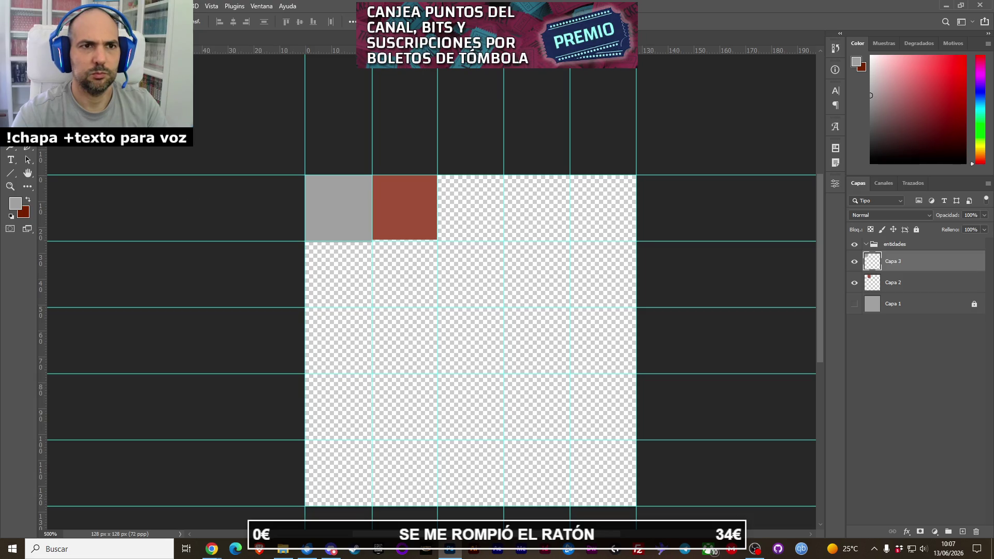
Reopen Calculator, confirm 32 × 5 = 160, and close it.
{"action": "left_click", "coordinate": [55, 549]}
{"action": "type", "text": "c"}
{"action": "key", "text": "Return"}
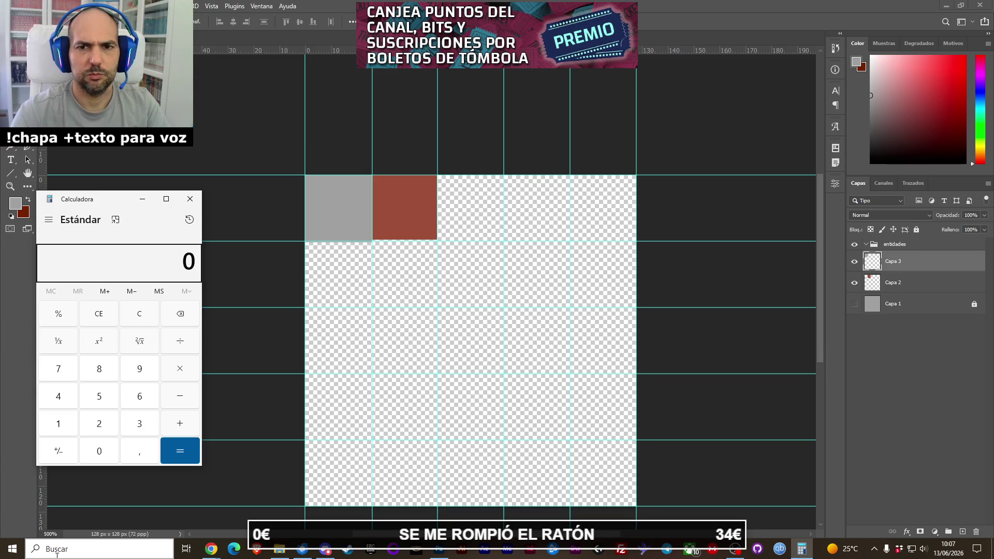
{"action": "type", "text": "32"}
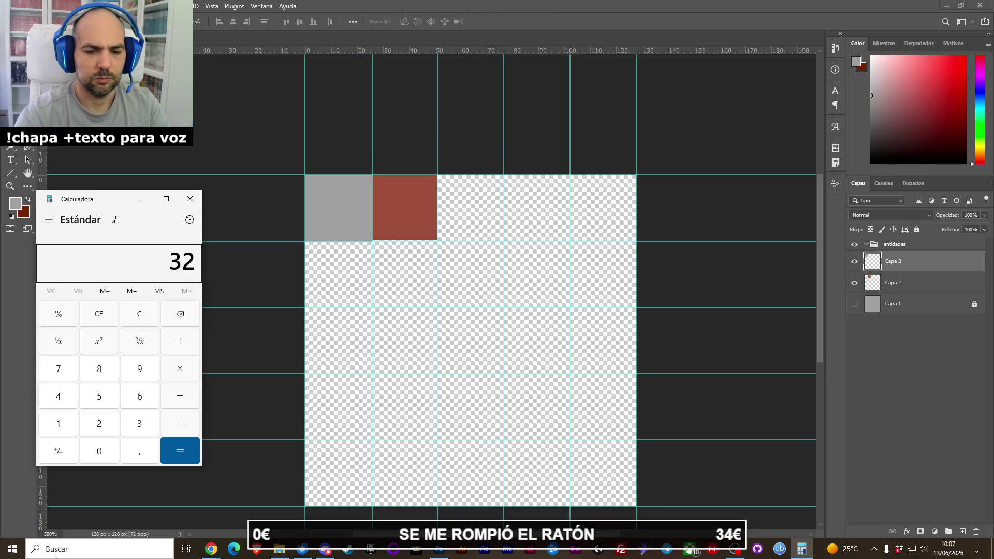
{"action": "type", "text": " × 5"}
{"action": "key", "text": "Return"}
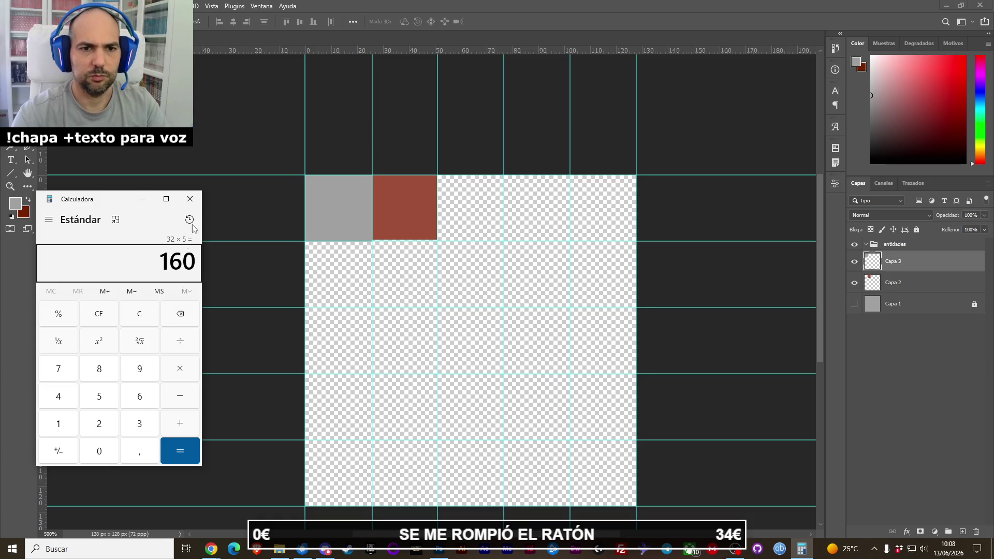
{"action": "left_click", "coordinate": [190, 200]}
{"action": "left_click", "coordinate": [78, 6]}
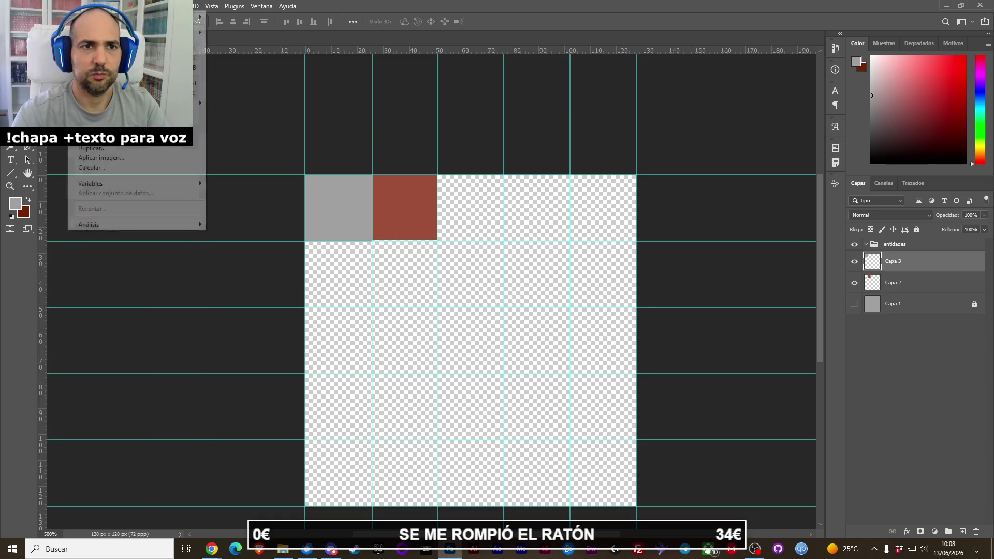
Resize the image to 160 × 160 pixels.
{"action": "left_click", "coordinate": [135, 83]}
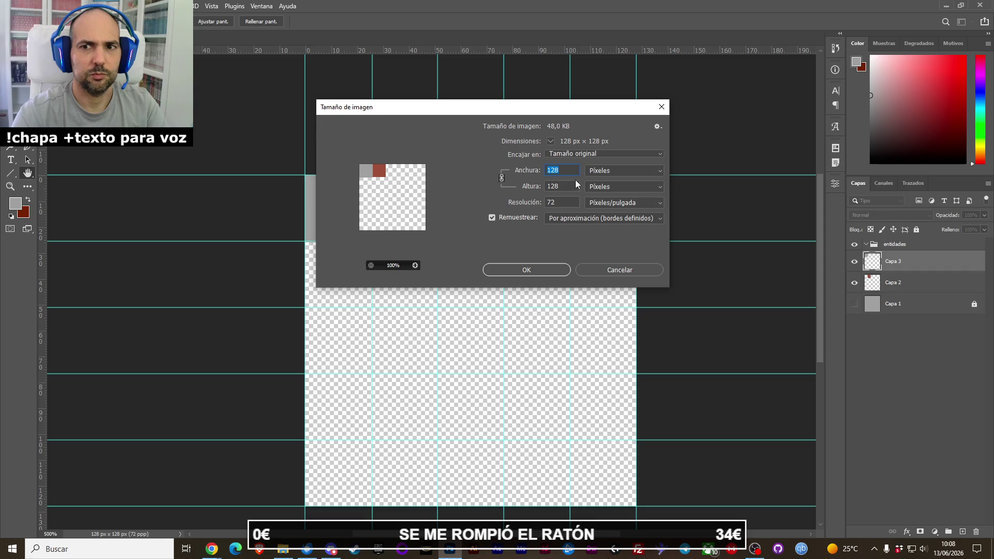
{"action": "type", "text": "160"}
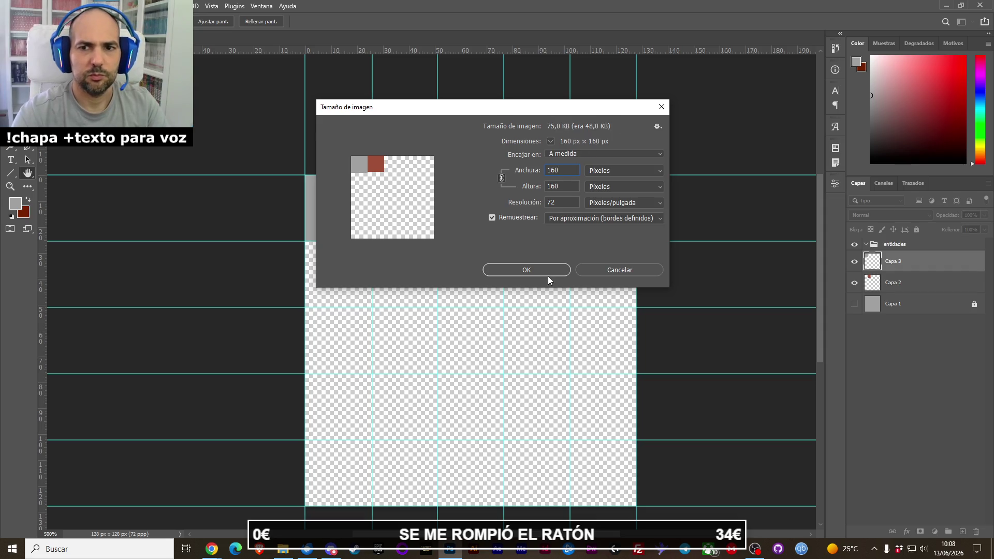
{"action": "left_click", "coordinate": [548, 275]}
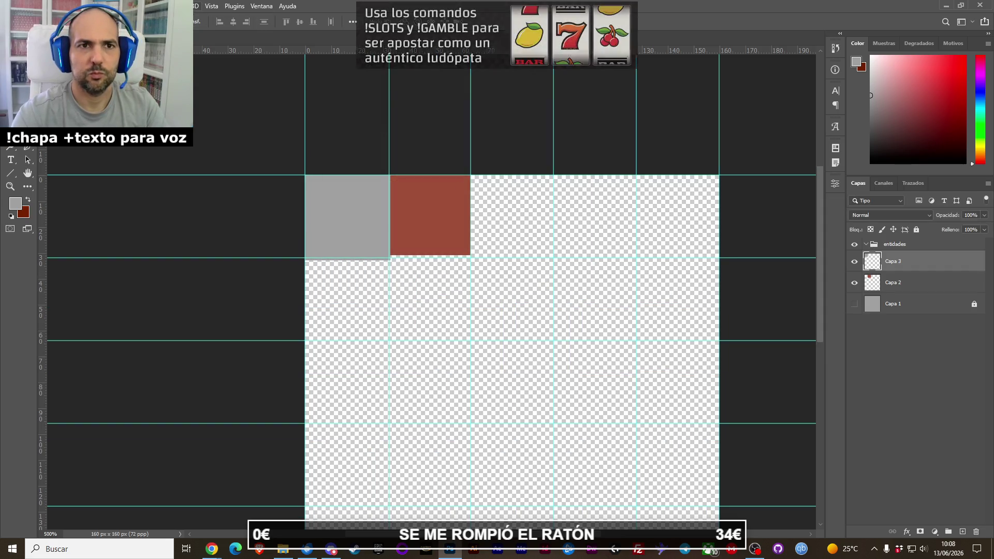
Clear the old guides and add a fresh 5 × 5 guide layout of 32 px cells.
{"action": "left_click", "coordinate": [80, 6]}
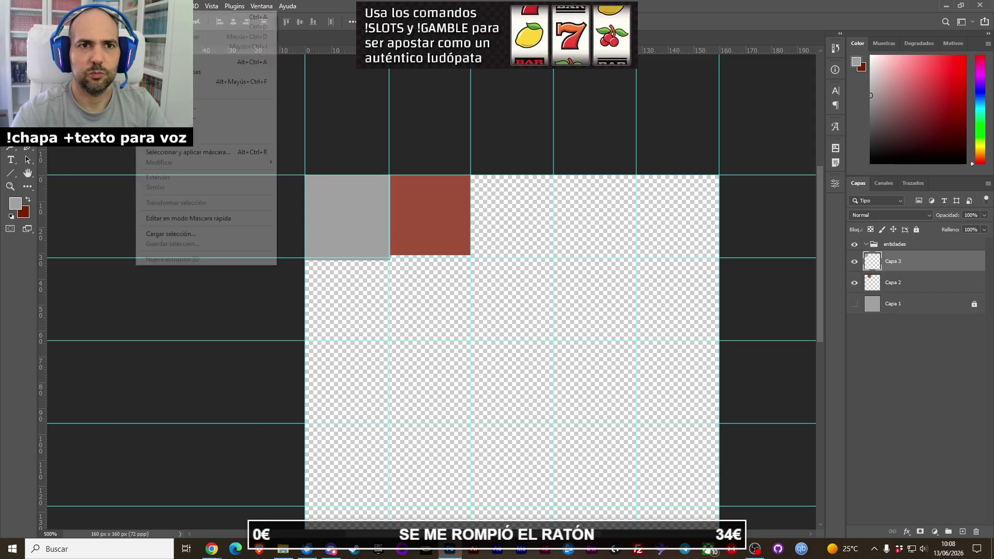
{"action": "mouse_move", "coordinate": [179, 6]}
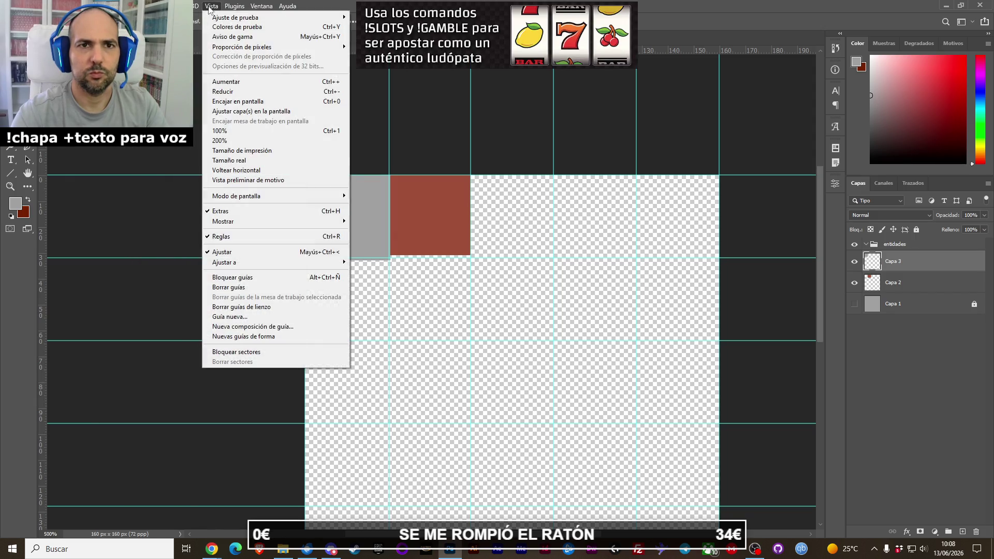
{"action": "mouse_move", "coordinate": [212, 6]}
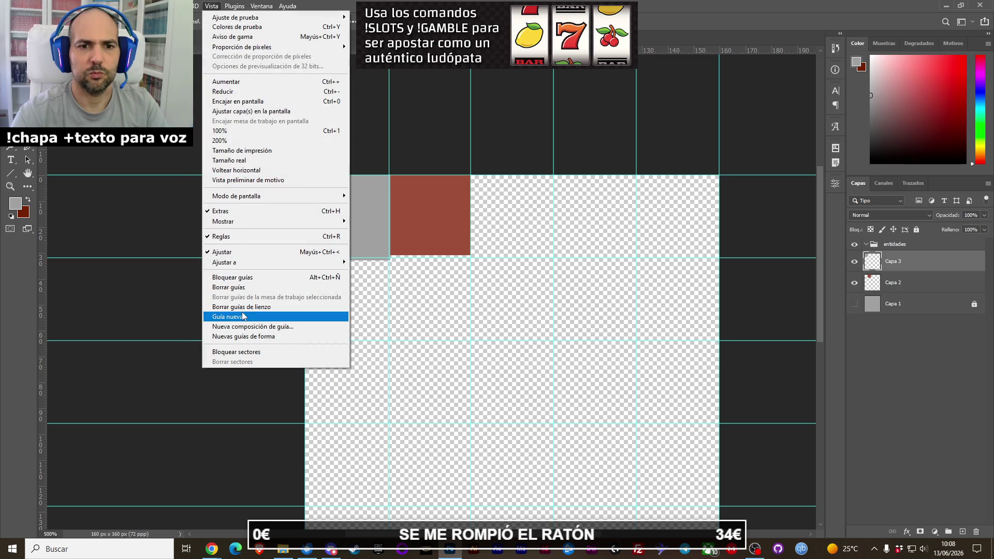
{"action": "left_click", "coordinate": [243, 287]}
{"action": "left_click", "coordinate": [212, 7]}
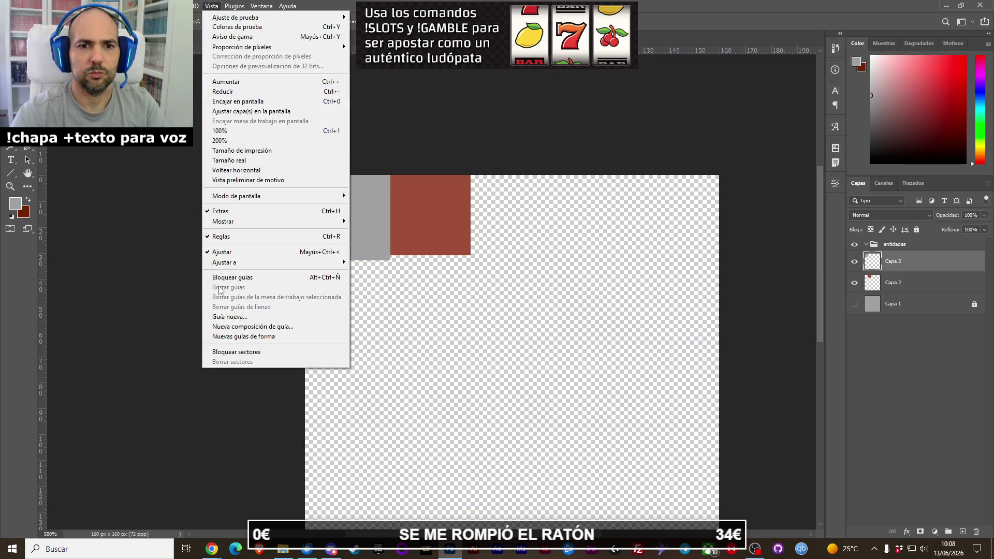
{"action": "left_click", "coordinate": [232, 324]}
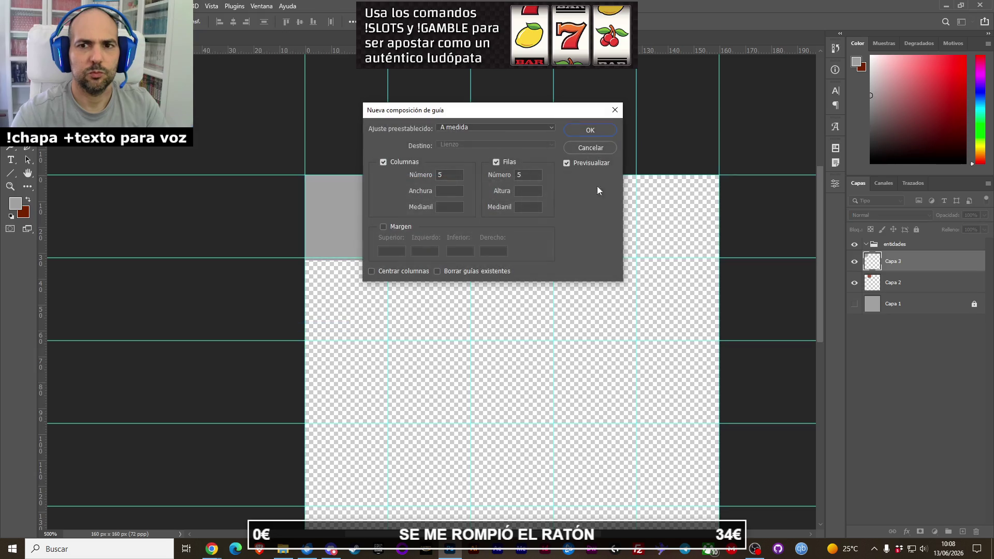
{"action": "left_click", "coordinate": [590, 130]}
{"action": "key", "text": "z"}
{"action": "left_click", "coordinate": [401, 240]}
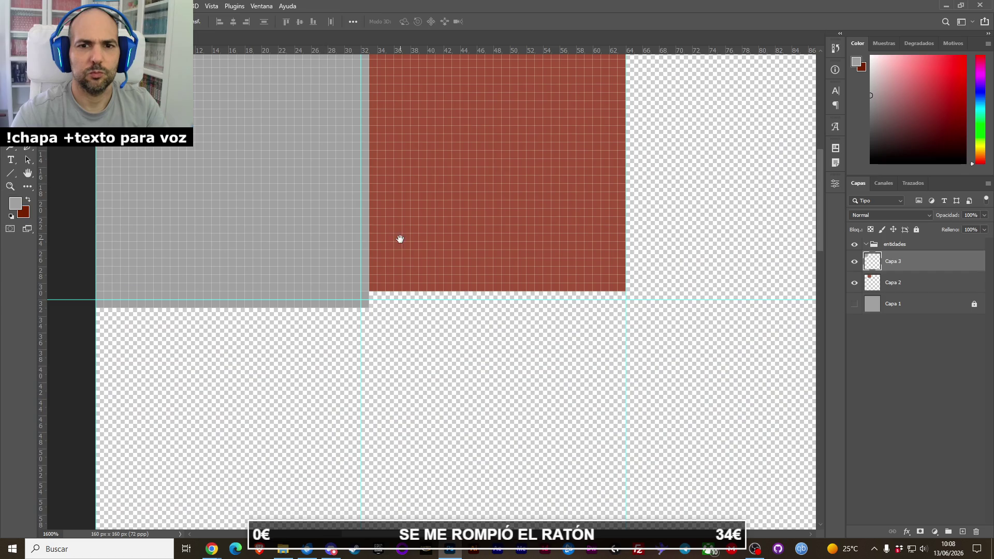
Align the vertical guide at 32 px and paint the grey gap column beside the red tile brick red.
{"action": "left_click_drag", "start_coordinate": [400, 239], "coordinate": [492, 335]}
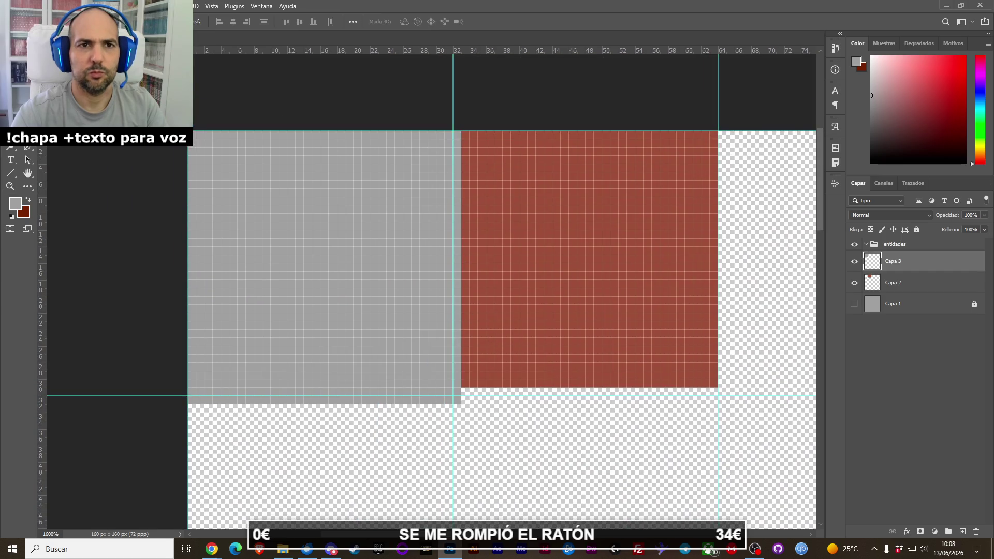
{"action": "left_click_drag", "start_coordinate": [454, 104], "coordinate": [453, 104]}
{"action": "key", "text": "b"}
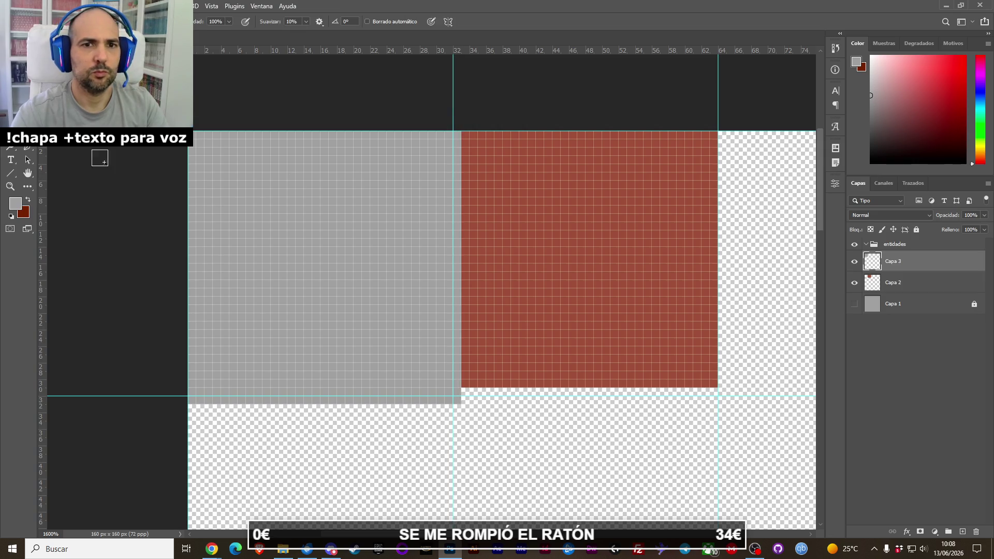
{"action": "left_click", "coordinate": [541, 229], "text": "alt"}
{"action": "mouse_move", "coordinate": [462, 150]}
{"action": "left_mouse_down"}
{"action": "mouse_move", "coordinate": [468, 384]}
{"action": "mouse_move", "coordinate": [713, 379]}
{"action": "left_mouse_up"}
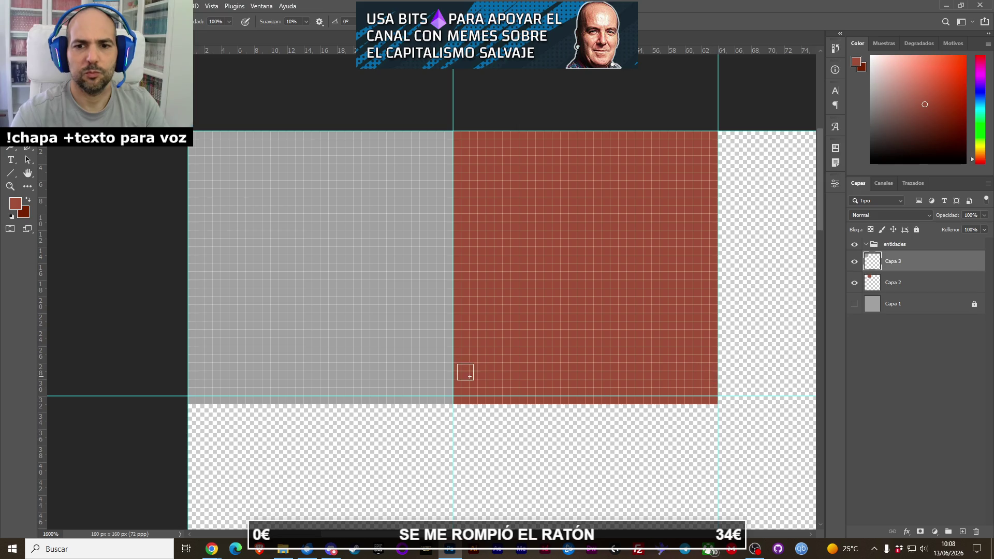
Erase the stray pixel row below the tiles and, on Capa 2, the red columns spilling past 32 px.
{"action": "key", "text": "e"}
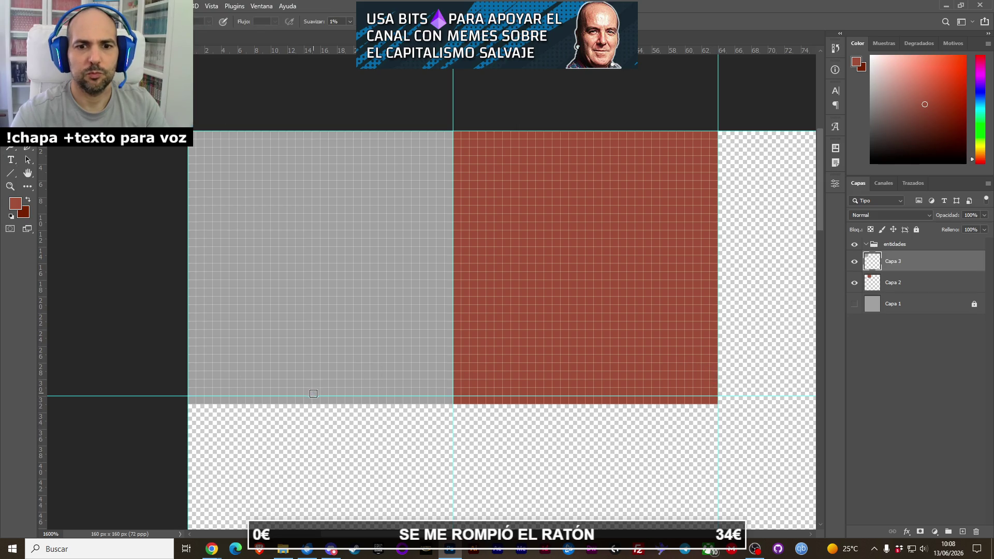
{"action": "left_click_drag", "start_coordinate": [272, 399], "coordinate": [723, 406]}
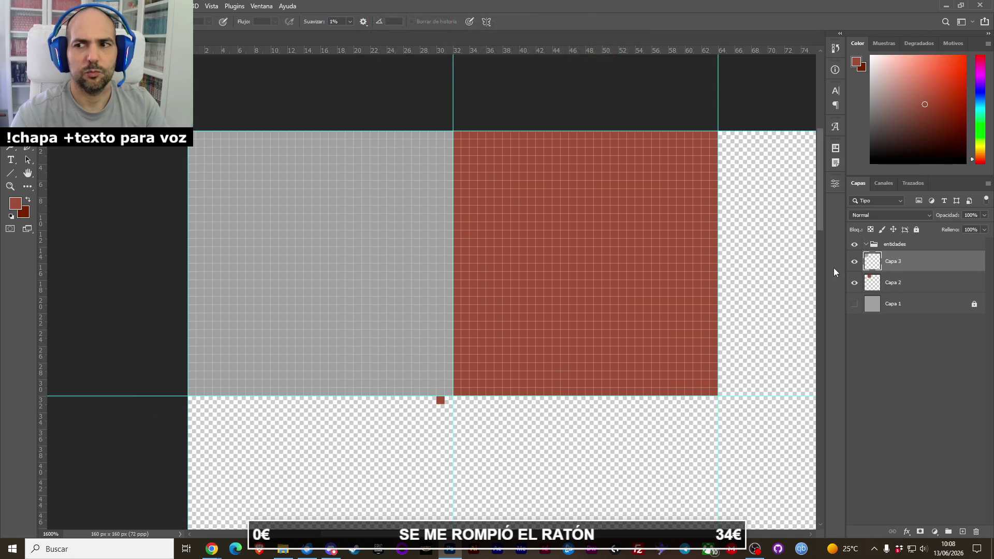
{"action": "left_click", "coordinate": [873, 282]}
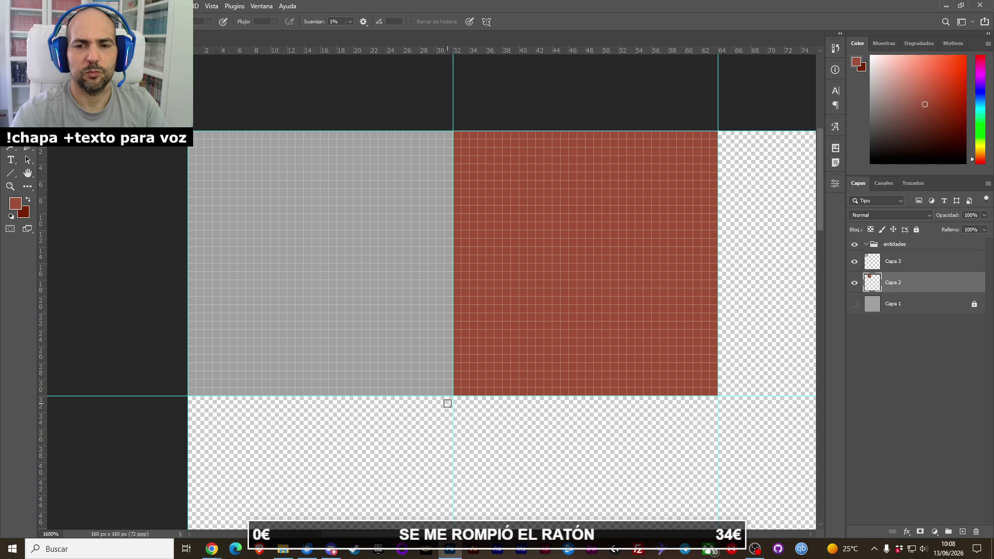
{"action": "left_click", "coordinate": [855, 262]}
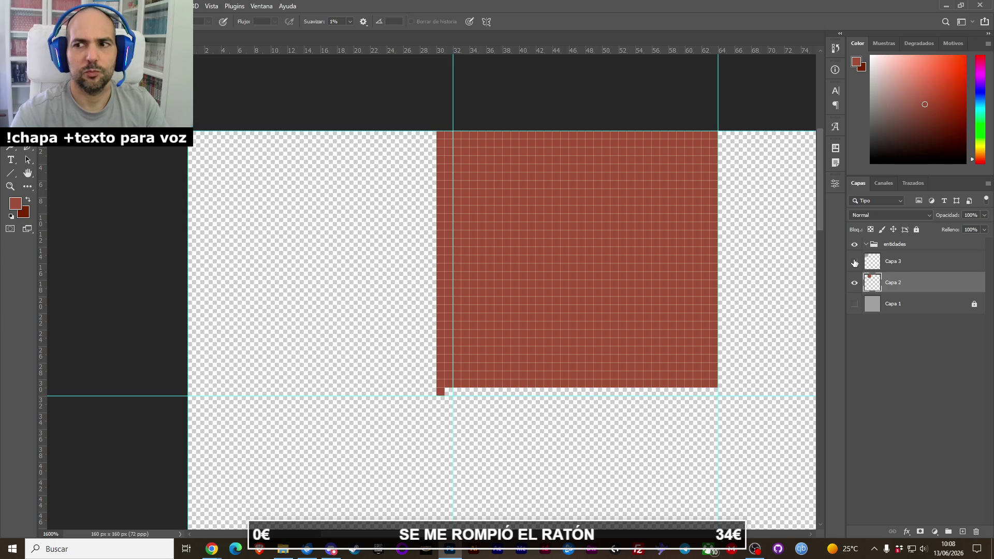
{"action": "left_click_drag", "start_coordinate": [442, 138], "coordinate": [440, 396]}
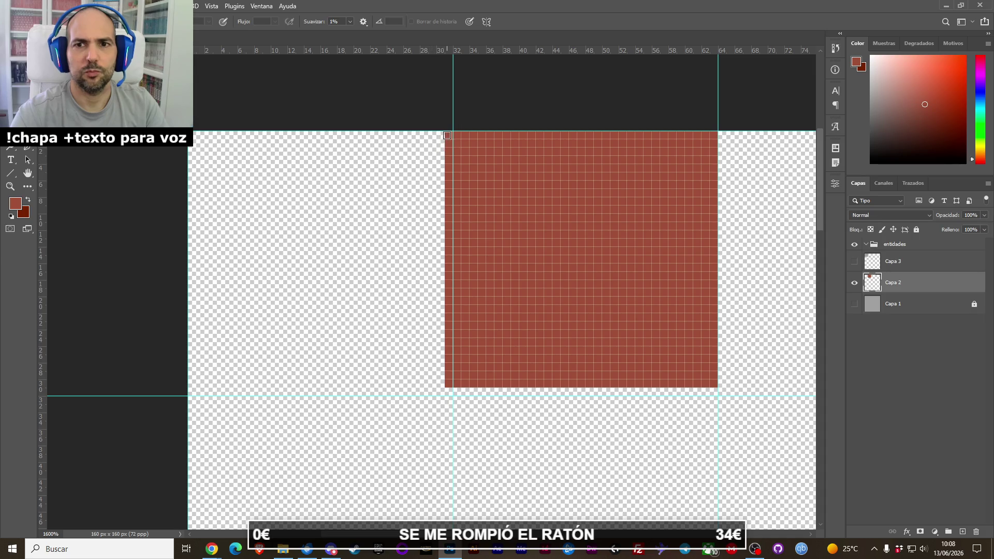
{"action": "left_click_drag", "start_coordinate": [447, 135], "coordinate": [436, 417]}
{"action": "left_click", "coordinate": [855, 262]}
{"action": "left_click", "coordinate": [854, 262]}
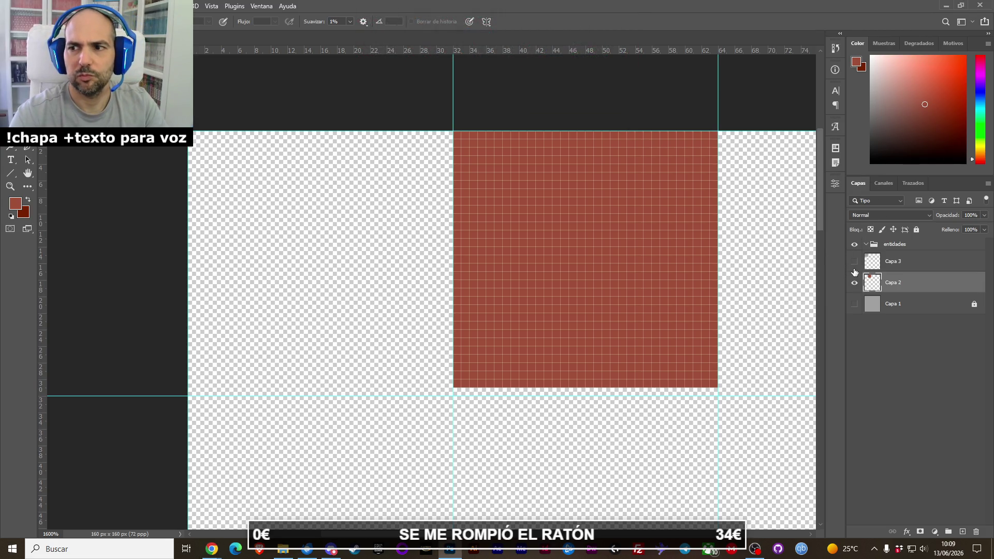
On Capa 3, erase the two columns of the red vertical bar, toggling layers to check.
{"action": "left_click", "coordinate": [854, 283]}
{"action": "left_click", "coordinate": [854, 262]}
{"action": "left_click", "coordinate": [551, 167]}
{"action": "left_click", "coordinate": [513, 207]}
{"action": "left_click", "coordinate": [891, 261]}
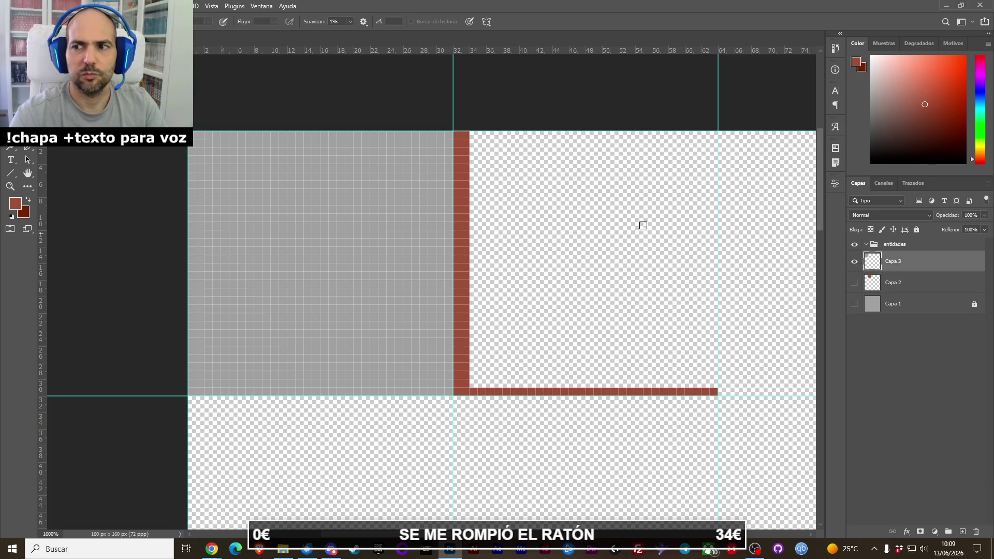
{"action": "left_click_drag", "start_coordinate": [465, 136], "coordinate": [465, 392]}
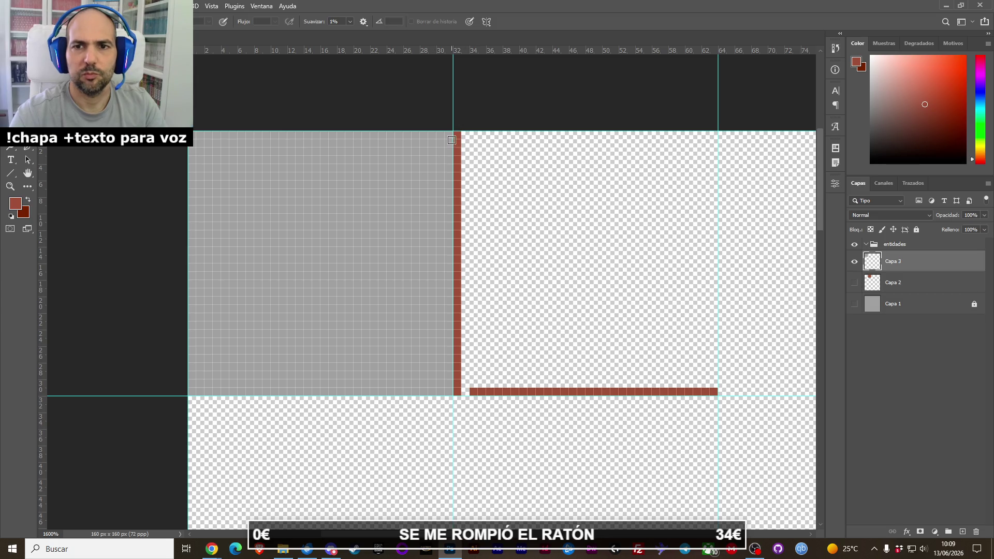
{"action": "mouse_move", "coordinate": [454, 138]}
{"action": "left_mouse_down"}
{"action": "mouse_move", "coordinate": [456, 368]}
{"action": "mouse_move", "coordinate": [468, 394]}
{"action": "mouse_move", "coordinate": [719, 391]}
{"action": "left_mouse_up"}
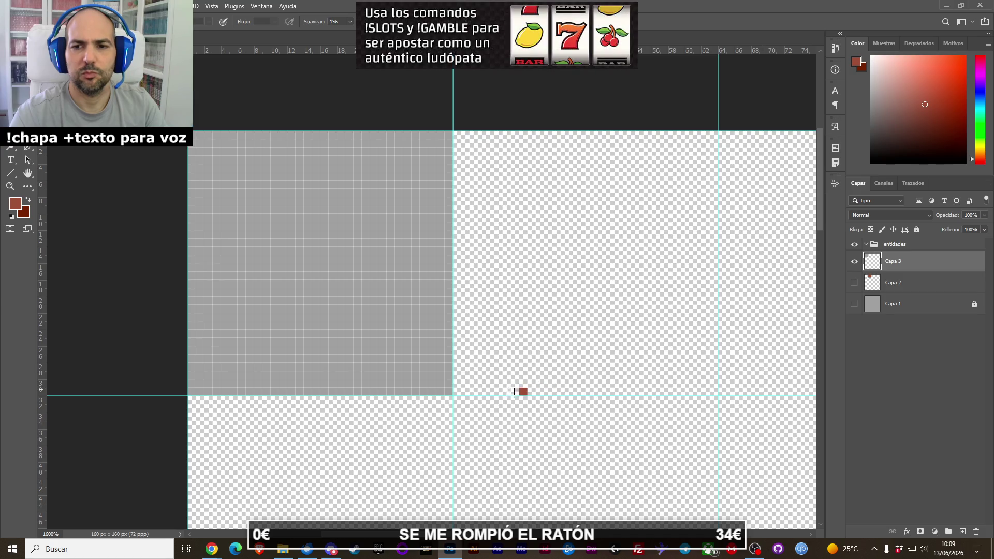
{"action": "left_click", "coordinate": [855, 262]}
{"action": "left_click", "coordinate": [854, 282]}
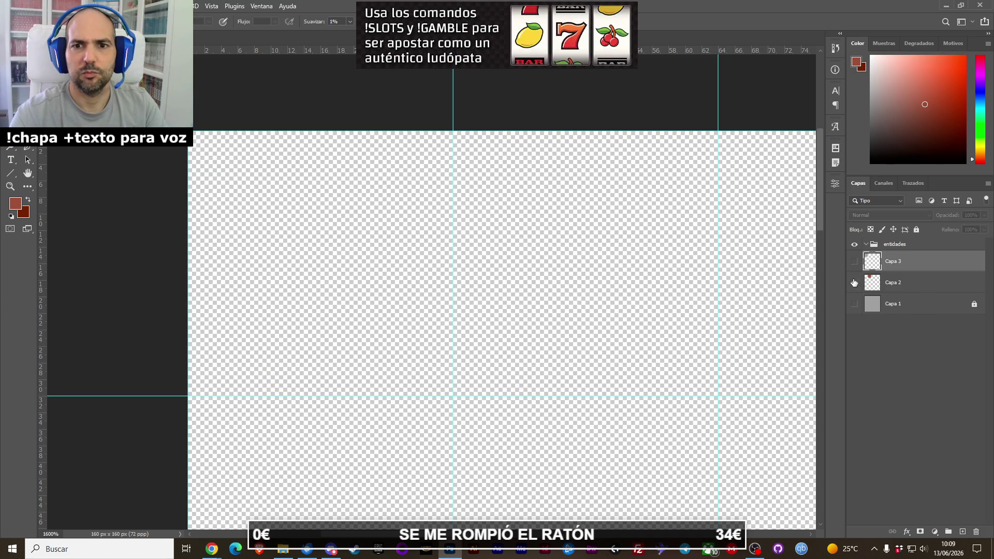
{"action": "left_click", "coordinate": [854, 261]}
Paint the missing bottom row of the red tile on Capa 2 and zoom out.
{"action": "key", "text": "z"}
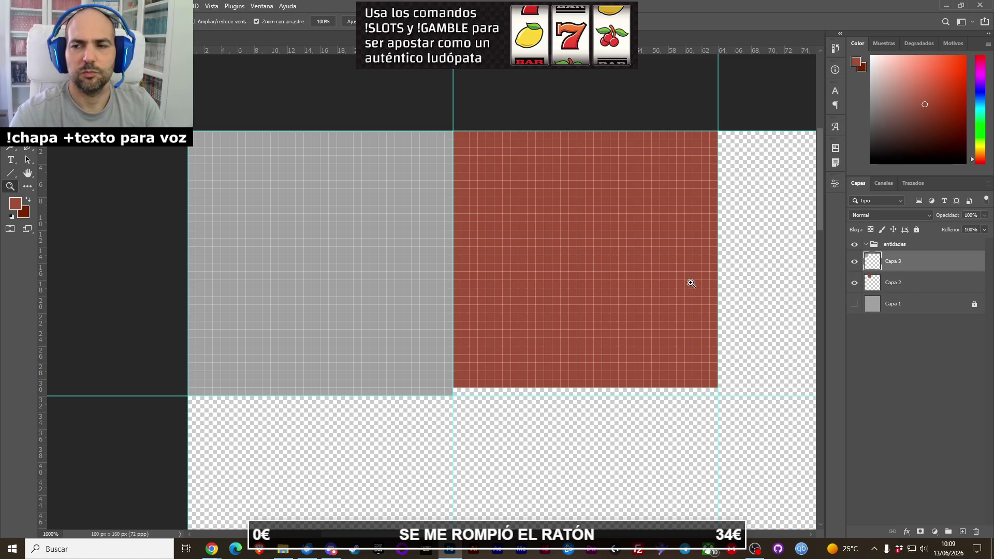
{"action": "left_click", "coordinate": [874, 285]}
{"action": "key", "text": "b"}
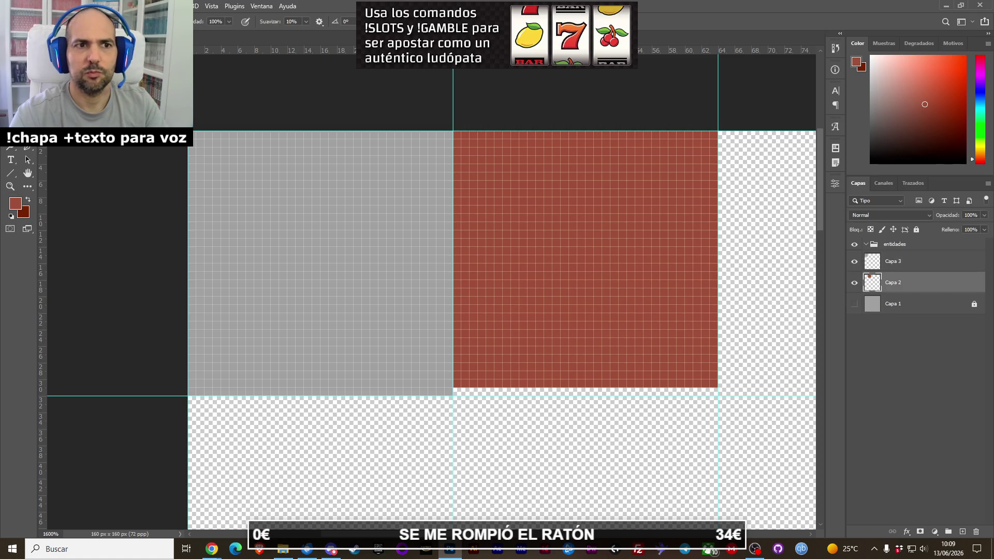
{"action": "left_click_drag", "start_coordinate": [460, 386], "coordinate": [691, 381]}
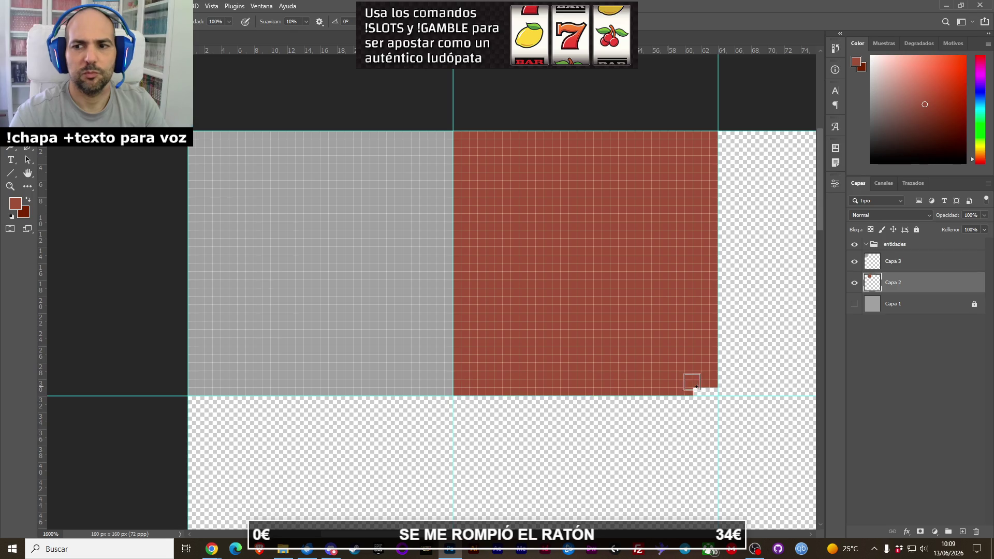
{"action": "key", "text": "z"}
{"action": "left_click", "coordinate": [621, 352], "text": "alt"}
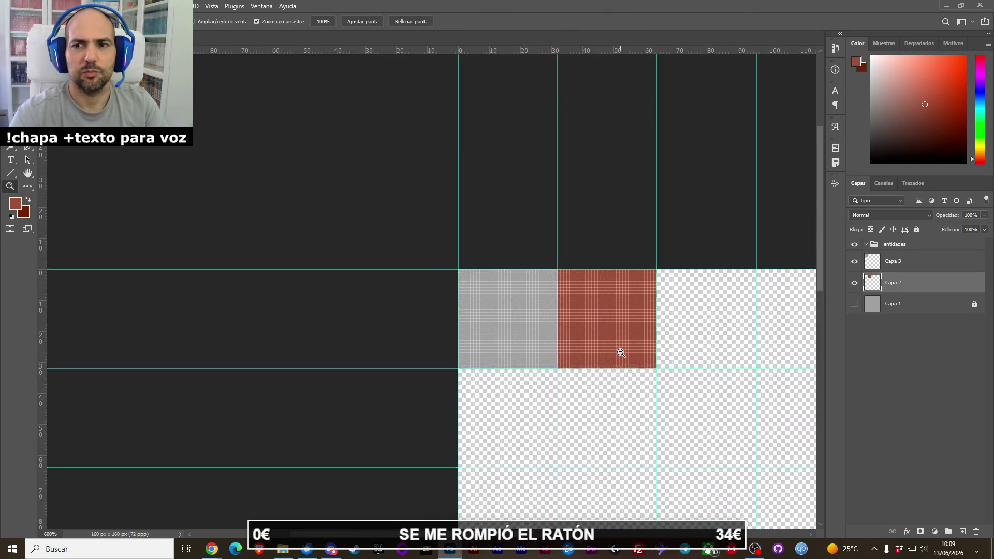
Zoom out to view the whole tileset, then back in.
{"action": "left_click", "coordinate": [621, 352], "text": "alt"}
{"action": "left_click", "coordinate": [506, 308], "text": "alt"}
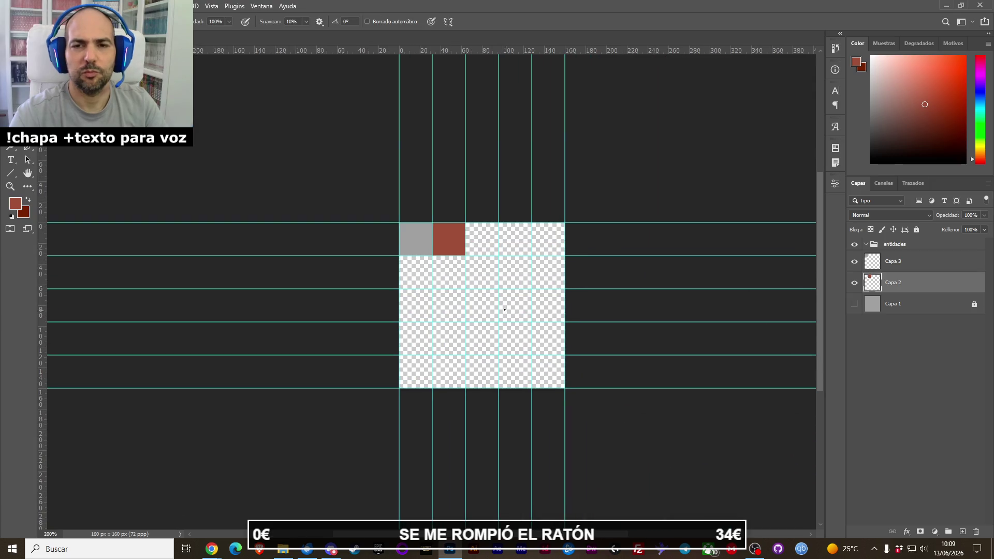
{"action": "left_click", "coordinate": [506, 312]}
{"action": "key", "text": "b"}
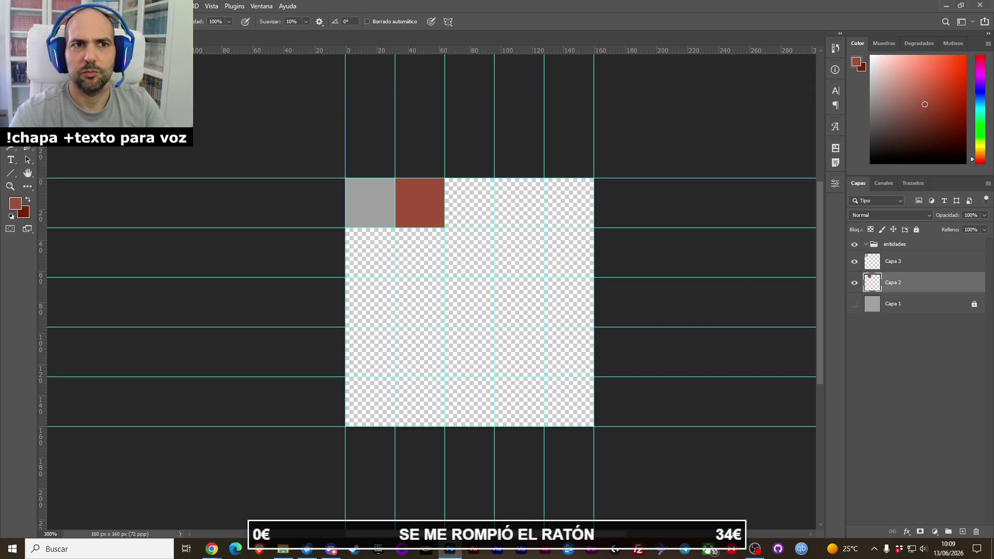
Export the tileset as tileset_capas.png and close the document.
{"action": "left_click", "coordinate": [23, 6]}
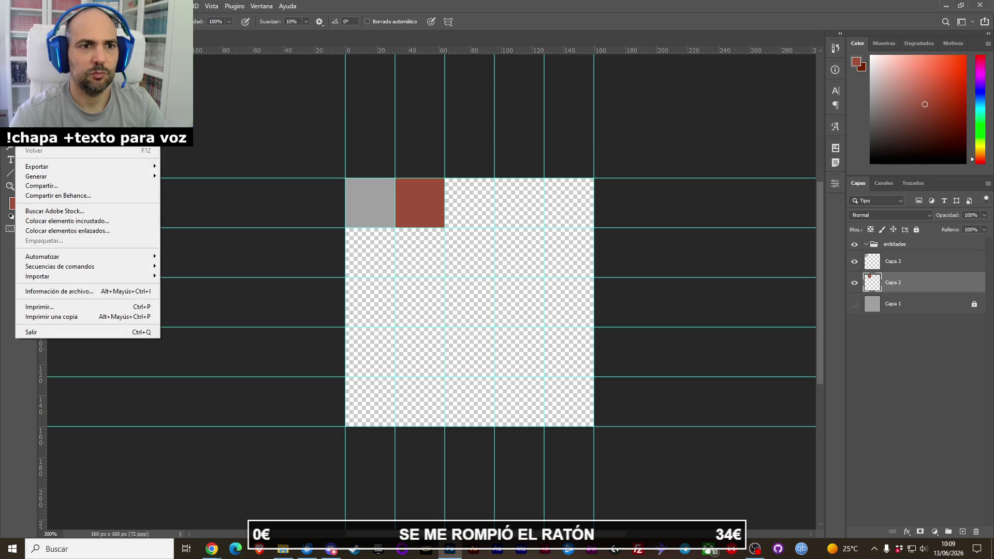
{"action": "mouse_move", "coordinate": [77, 166]}
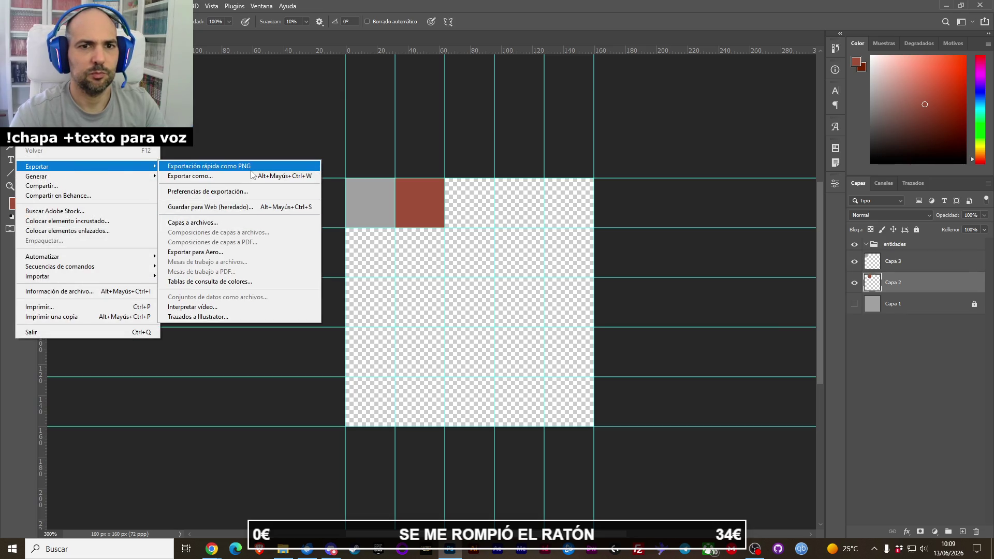
{"action": "left_click", "coordinate": [209, 166]}
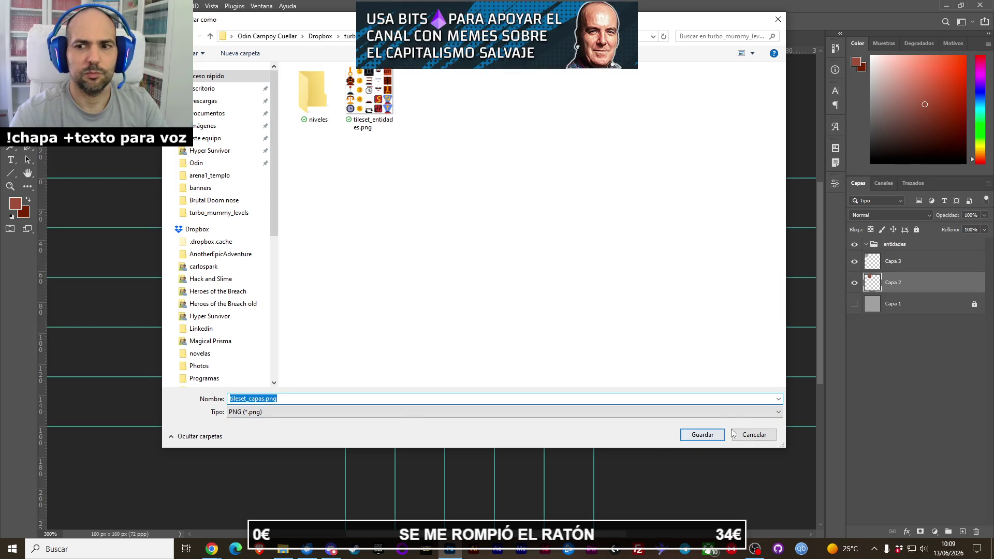
{"action": "left_click", "coordinate": [713, 437]}
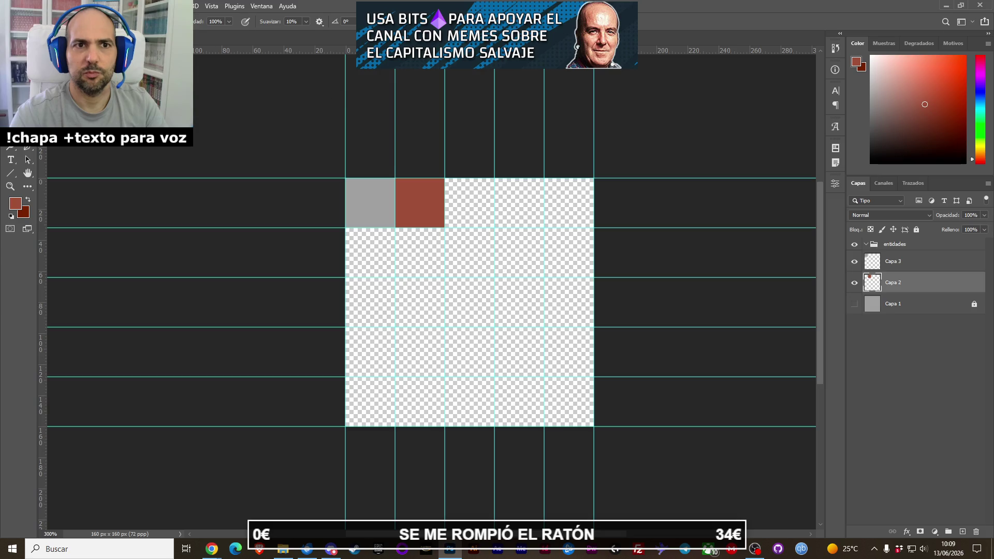
{"action": "key", "text": "ctrl+w"}
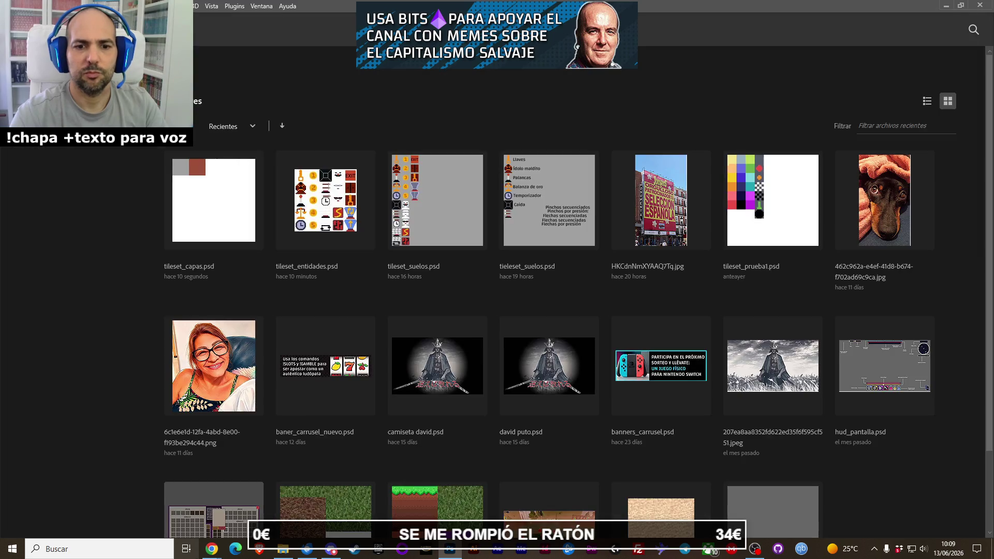
Open tileset_entidades.psd from the project folder.
{"action": "left_click", "coordinate": [274, 552]}
{"action": "left_click", "coordinate": [725, 169]}
{"action": "double_click", "coordinate": [725, 170]}
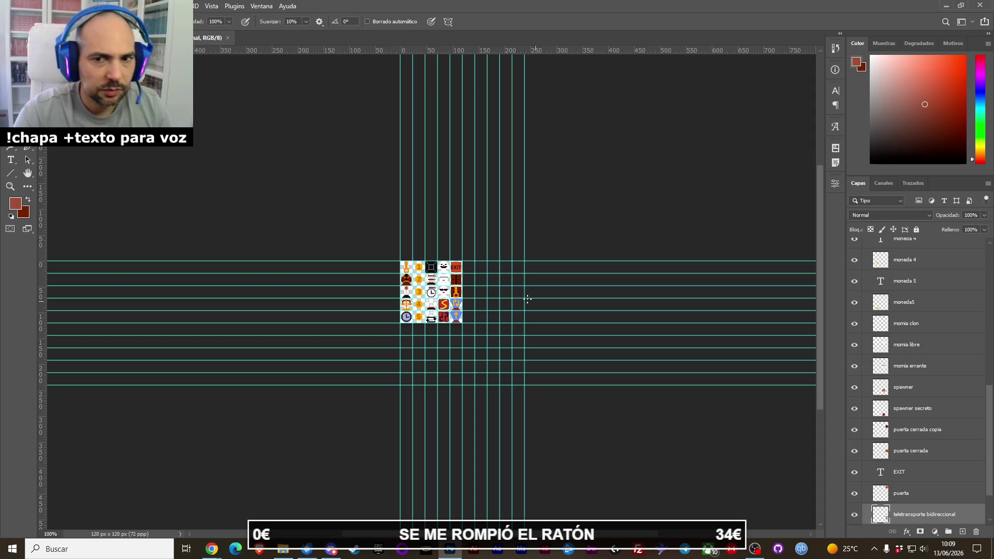
Zoom in on the teleport icons and select the arrow inside the lower trophy.
{"action": "key", "text": "z"}
{"action": "left_click", "coordinate": [457, 309]}
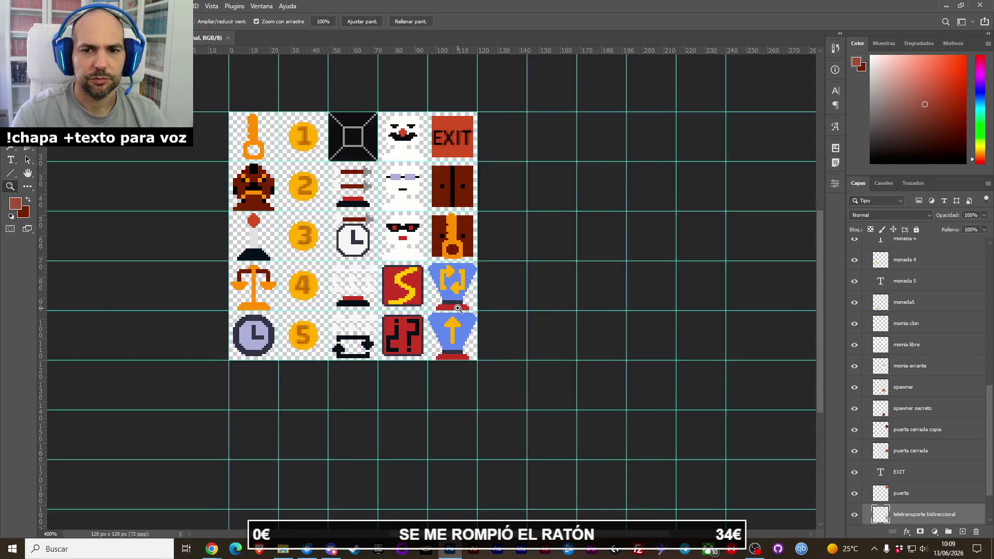
{"action": "key", "text": "v"}
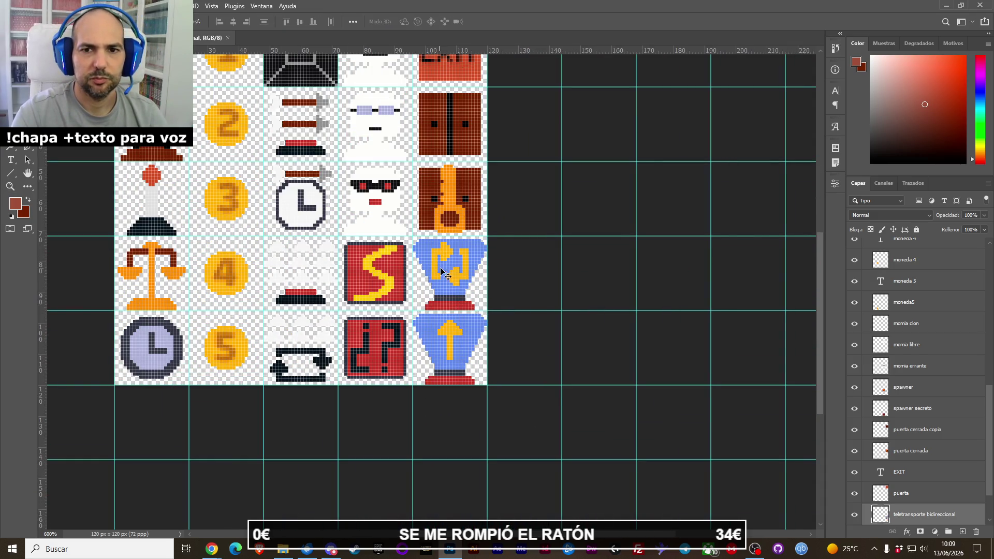
{"action": "left_click_drag", "start_coordinate": [445, 260], "coordinate": [447, 262]}
{"action": "key", "text": "ctrl+z"}
{"action": "scroll", "coordinate": [474, 320], "scroll_direction": "up", "scroll_amount": 4}
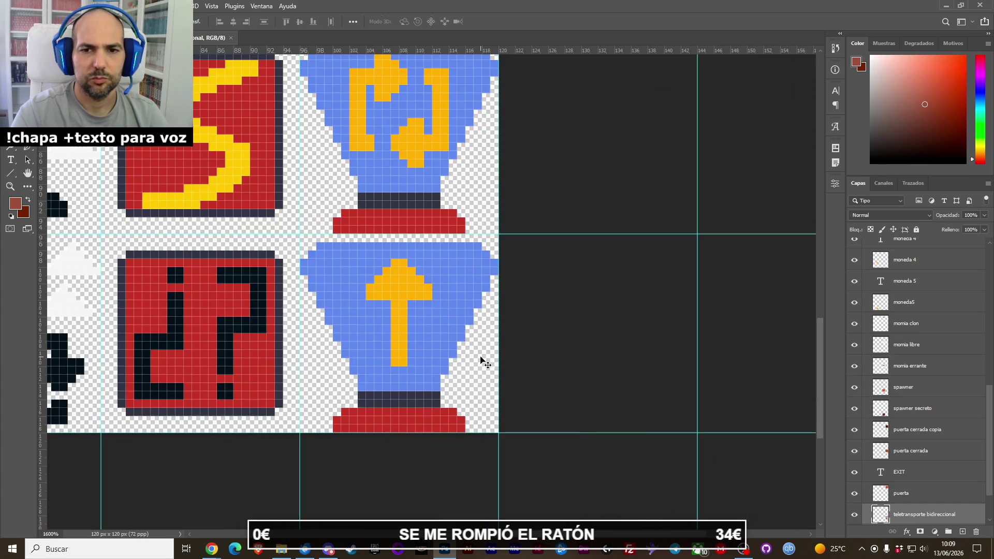
{"action": "key", "text": "m"}
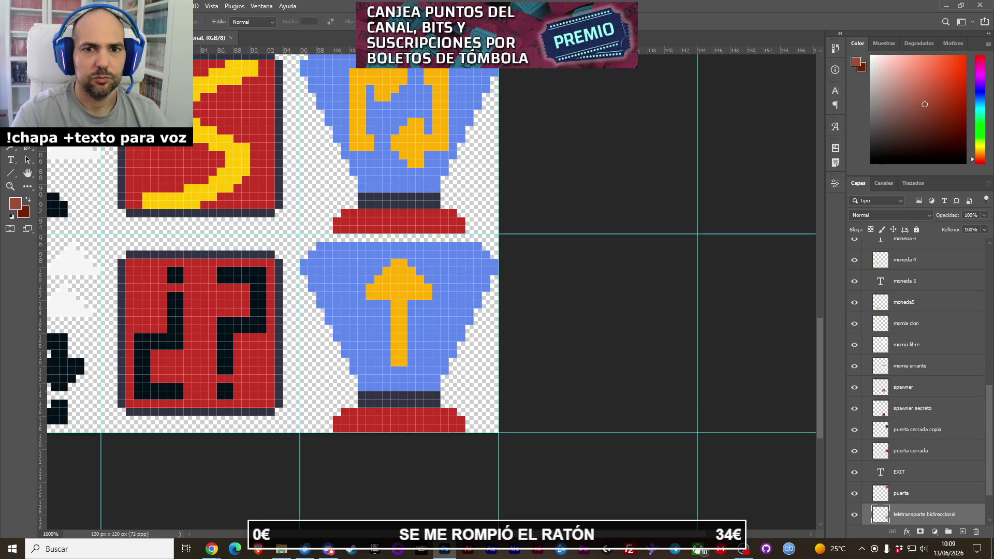
{"action": "left_click_drag", "start_coordinate": [349, 251], "coordinate": [457, 374]}
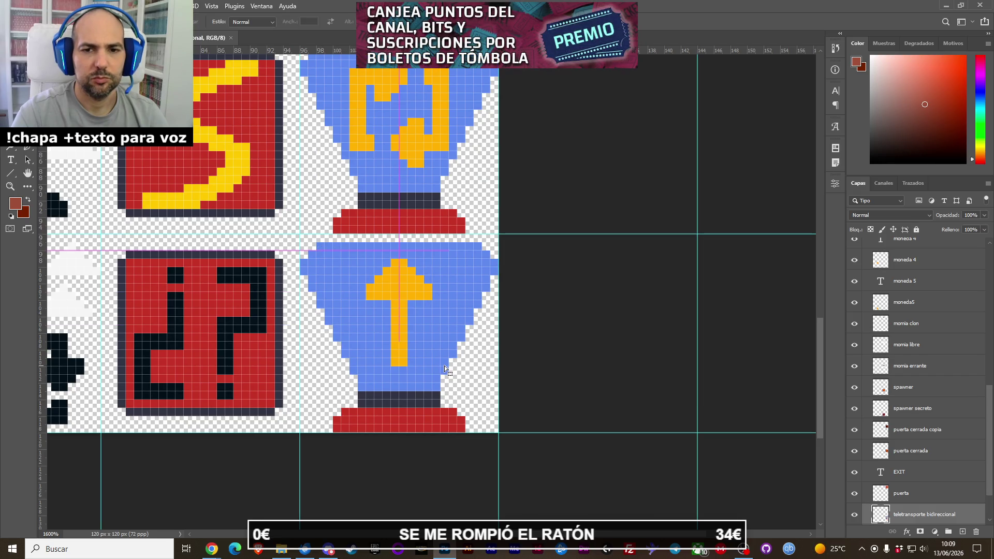
Cut the yellow arrow onto teletransportador salida, centred in the lower trophy and nudged up one pixel.
{"action": "key", "text": "ctrl+x"}
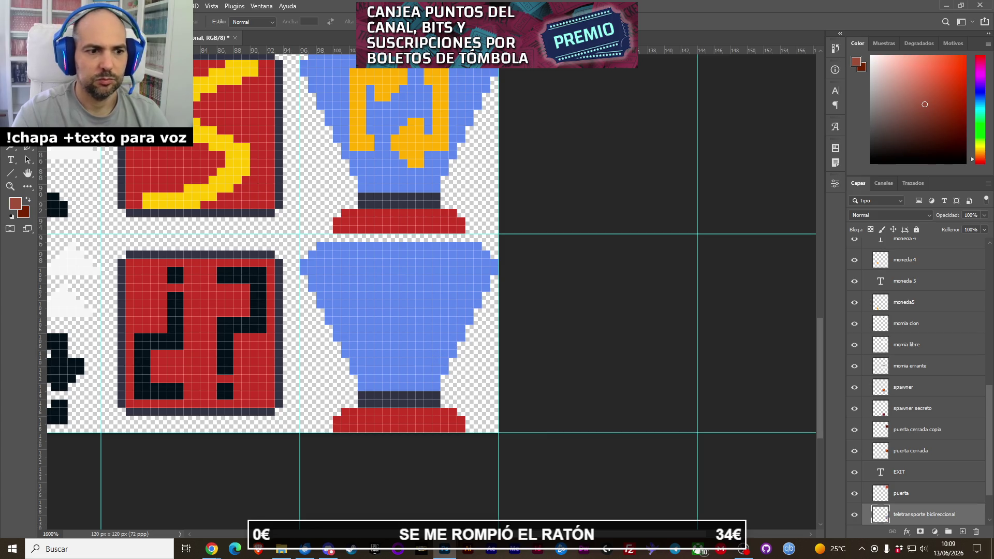
{"action": "key", "text": "v"}
{"action": "key", "text": "alt+bracketleft"}
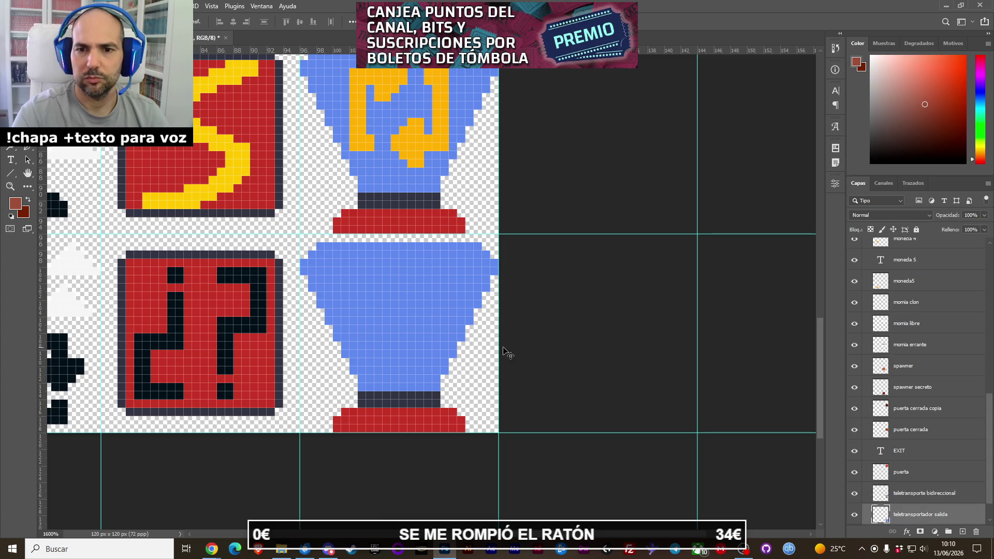
{"action": "key", "text": "ctrl+v"}
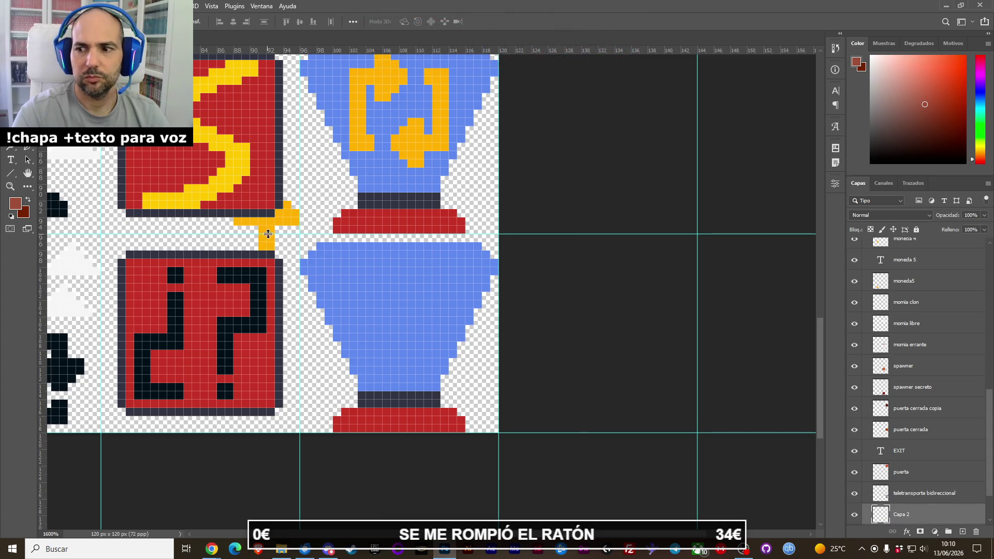
{"action": "left_click_drag", "start_coordinate": [278, 228], "coordinate": [414, 301]}
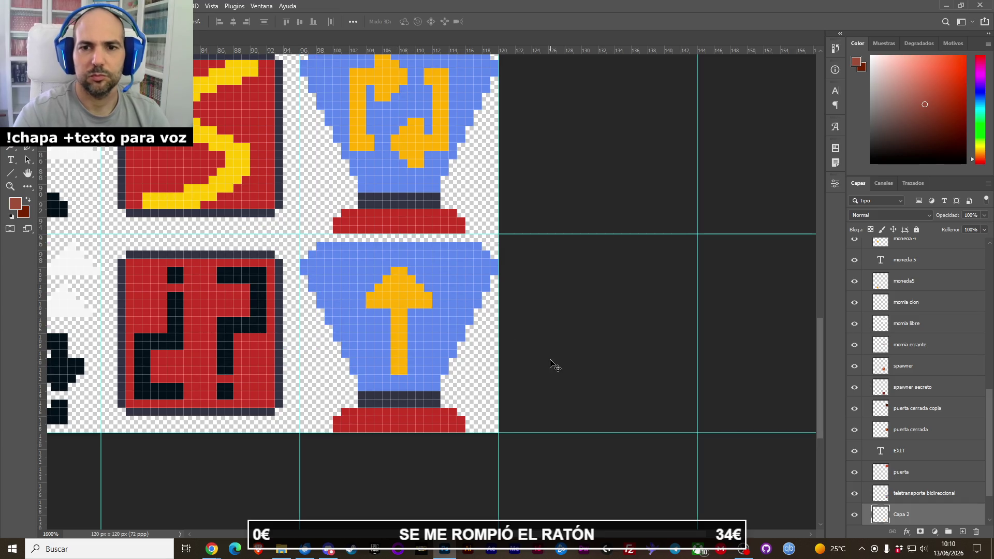
{"action": "key", "text": "Up"}
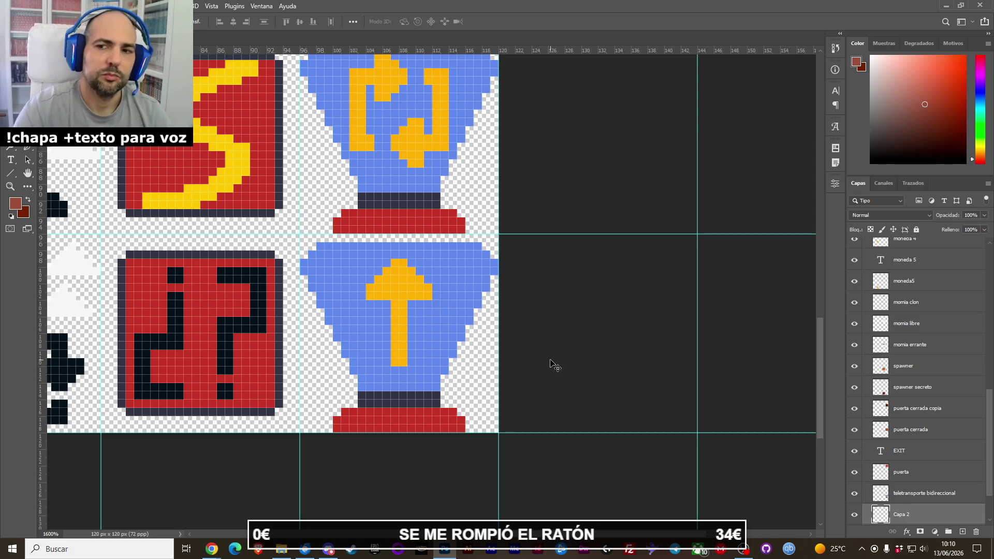
Merge the pasted arrow layer into teletransportador salida and save the tileset.
{"action": "left_click", "coordinate": [947, 499], "text": "ctrl"}
{"action": "key", "text": "ctrl+e"}
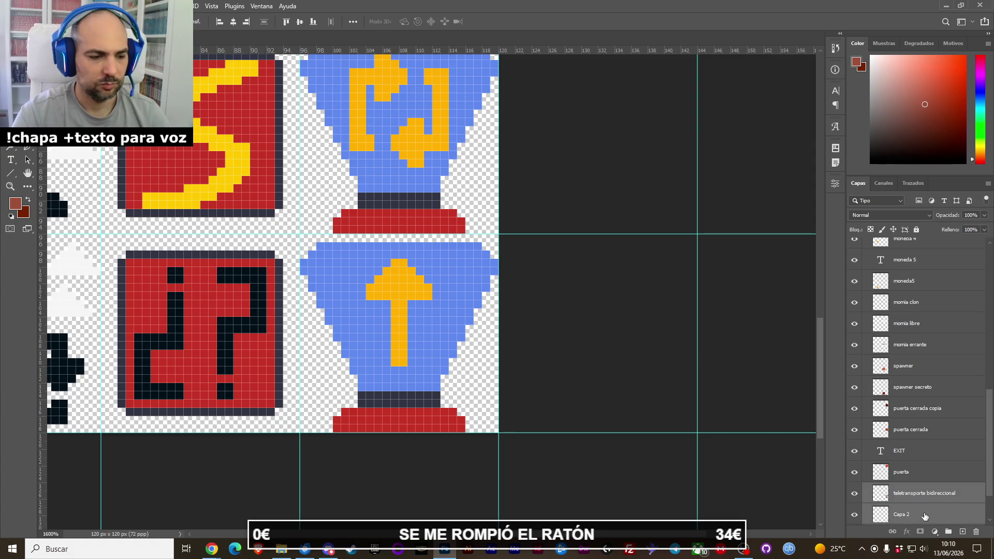
{"action": "scroll", "coordinate": [915, 466], "scroll_direction": "down", "scroll_amount": 1}
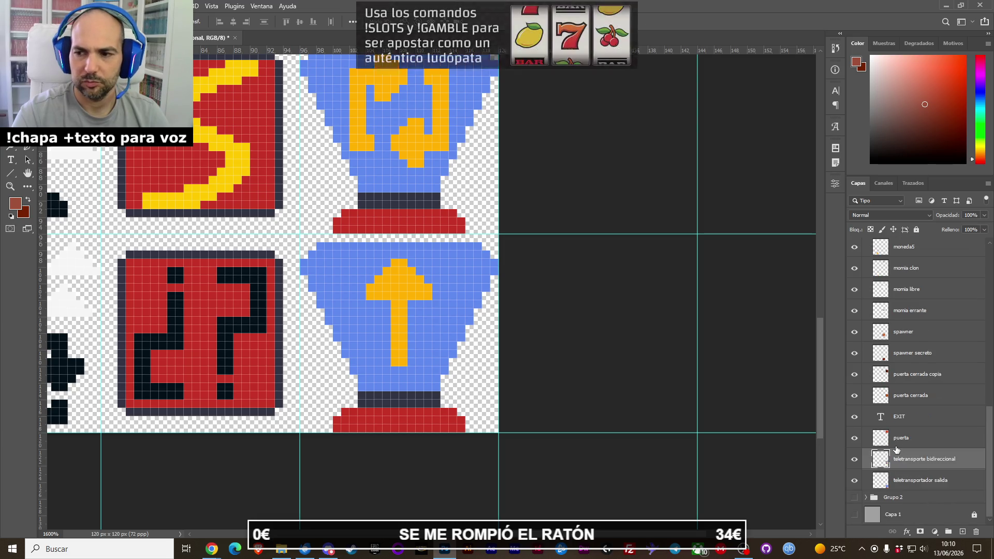
{"action": "key", "text": "ctrl+s"}
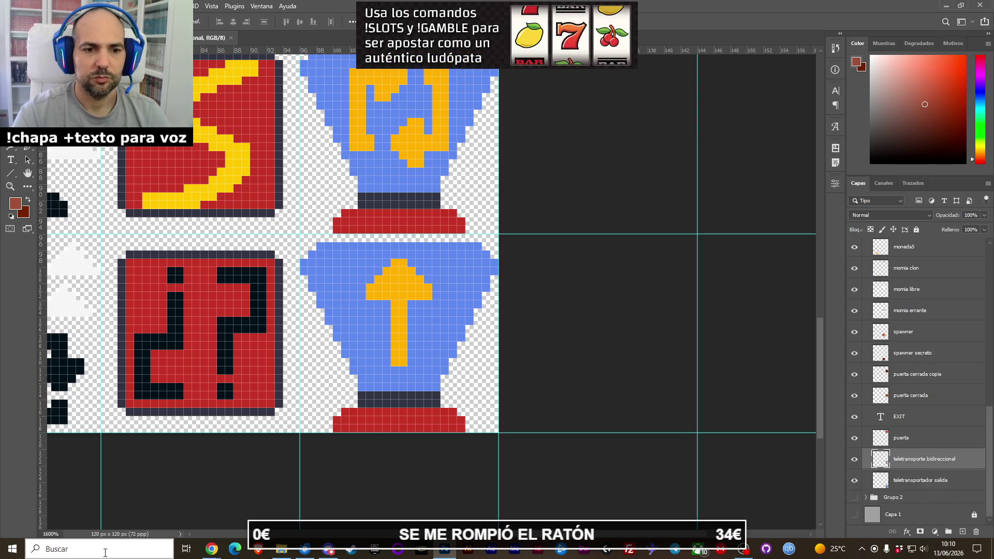
Compute 32 × 5 = 160 in Windows Calculator, then bring up Image Size showing 120 × 120 px.
{"action": "key", "text": "z"}
{"action": "scroll", "coordinate": [154, 487], "scroll_direction": "down", "scroll_amount": 1}
{"action": "scroll", "coordinate": [154, 487], "scroll_direction": "down", "scroll_amount": 2}
{"action": "key", "text": "v"}
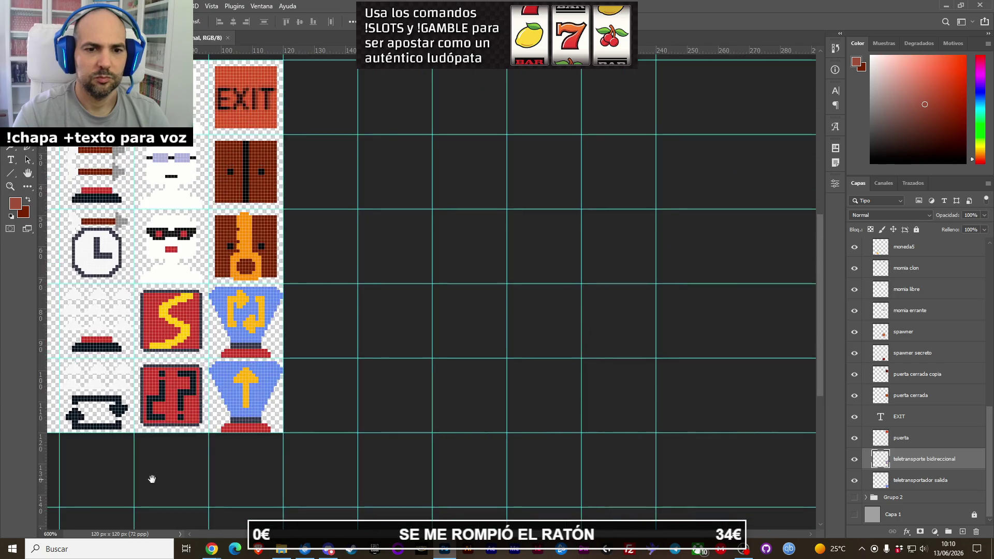
{"action": "scroll", "coordinate": [154, 487], "scroll_direction": "down", "scroll_amount": 2}
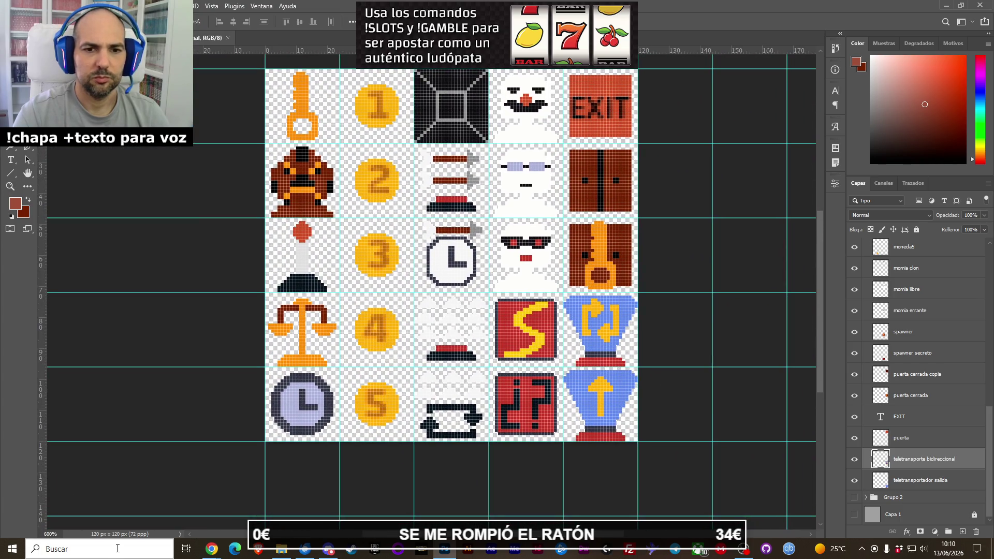
{"action": "left_click", "coordinate": [117, 548]}
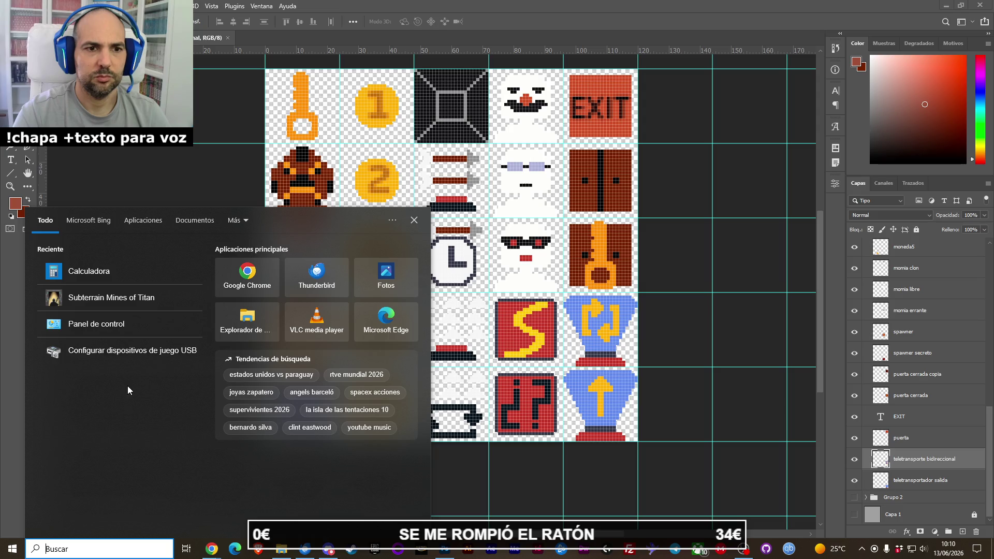
{"action": "left_click", "coordinate": [141, 274]}
{"action": "type", "text": "32*5"}
{"action": "key", "text": "Return"}
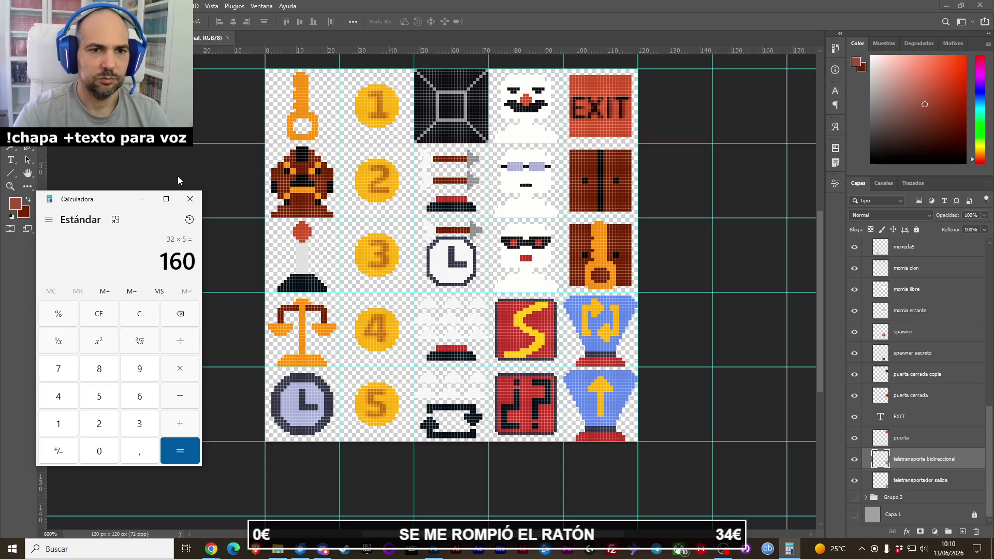
{"action": "left_click", "coordinate": [190, 199]}
{"action": "left_click", "coordinate": [77, 5]}
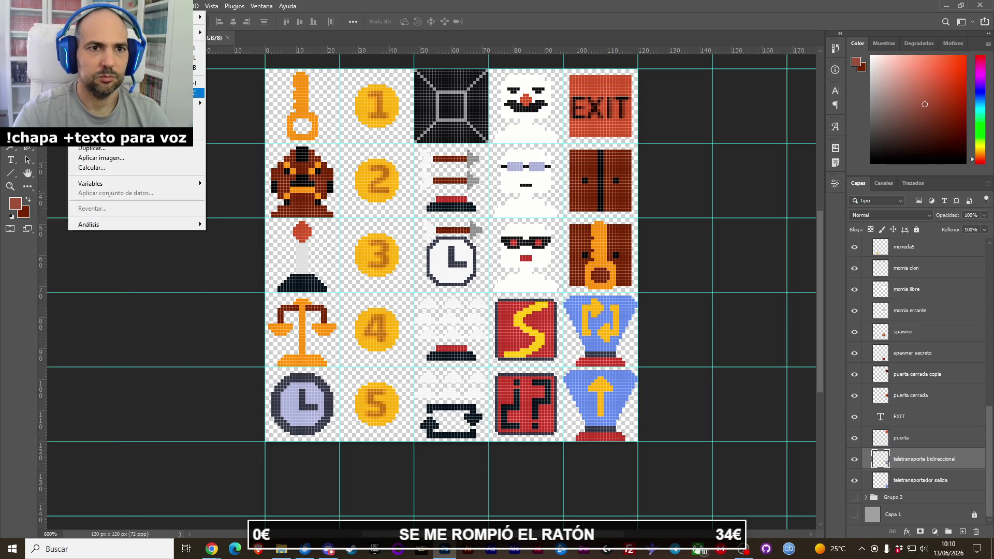
{"action": "left_click", "coordinate": [130, 83]}
Enter a width of 160 px with Nearest Neighbor resampling to make the sheet 160 × 160.
{"action": "type", "text": "160"}
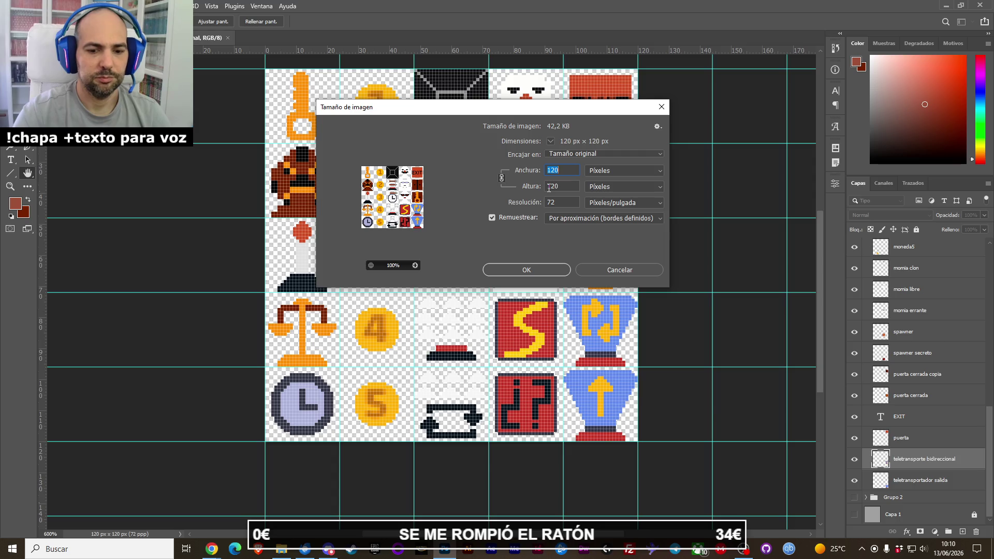
{"action": "left_click", "coordinate": [541, 272]}
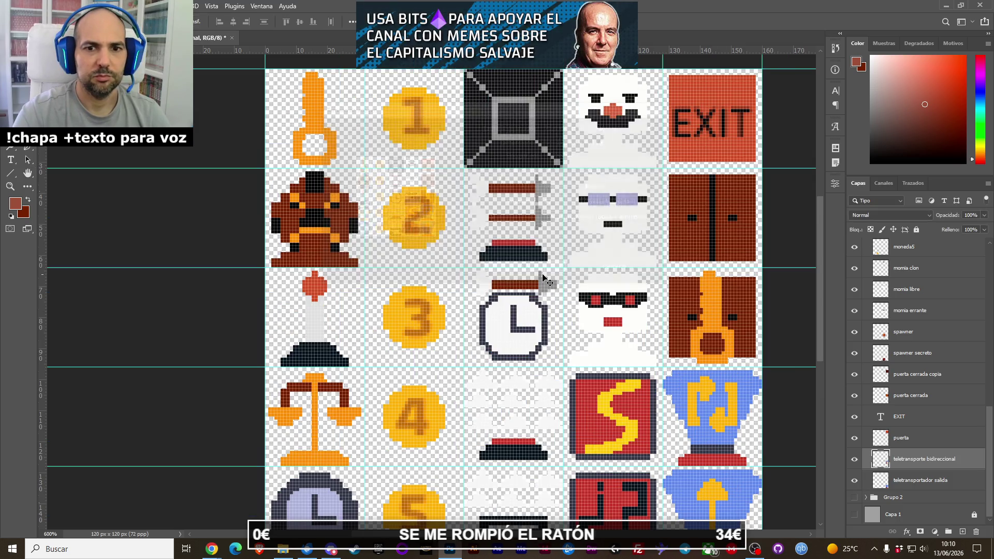
{"action": "scroll", "coordinate": [550, 303], "scroll_direction": "down", "scroll_amount": 1}
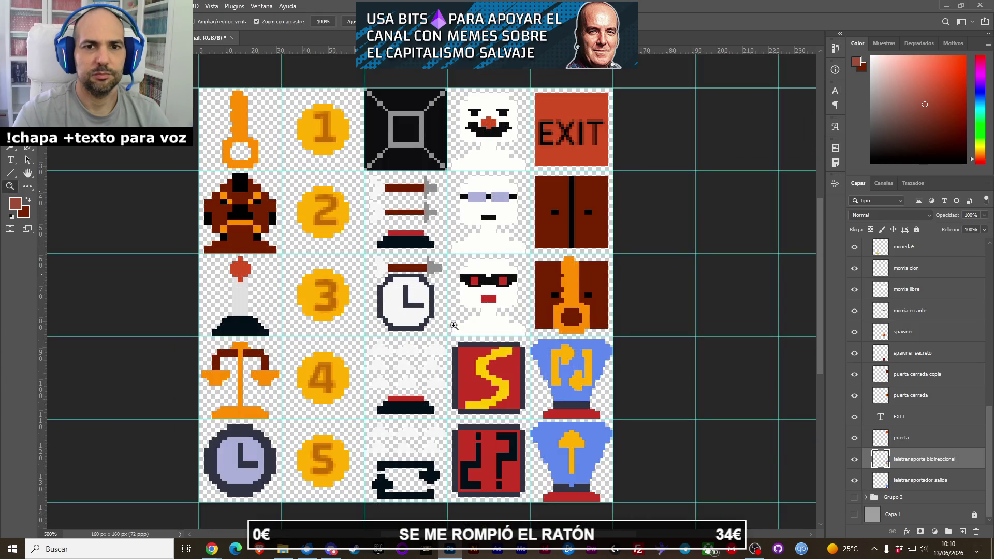
{"action": "scroll", "coordinate": [455, 330], "scroll_direction": "up", "scroll_amount": 1}
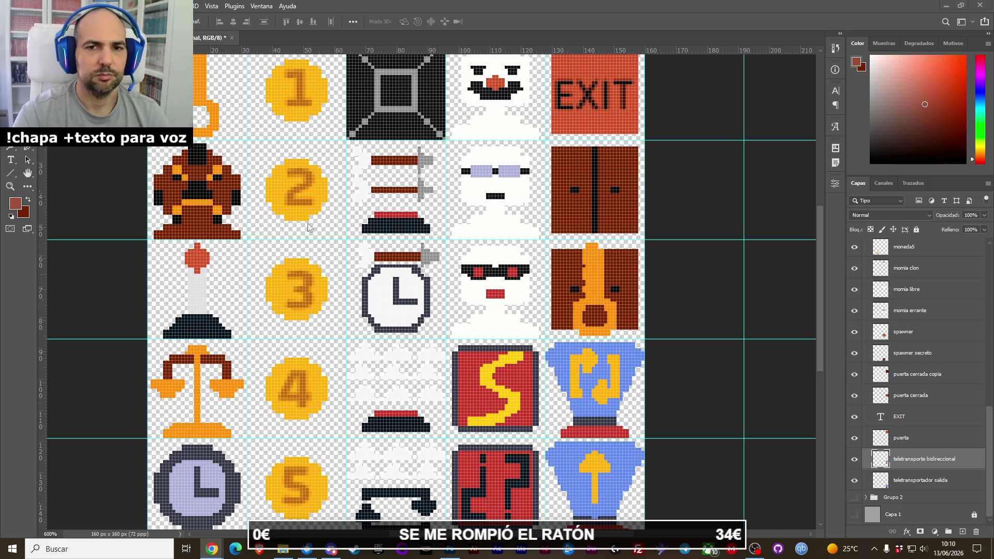
{"action": "left_click", "coordinate": [323, 245]}
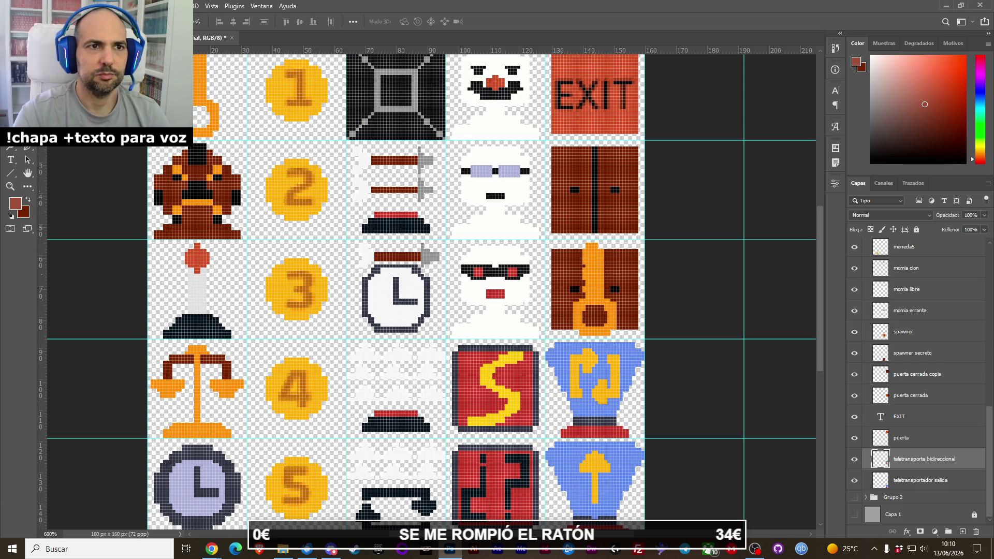
{"action": "left_click", "coordinate": [119, 193]}
{"action": "scroll", "coordinate": [130, 207], "scroll_direction": "down", "scroll_amount": 2}
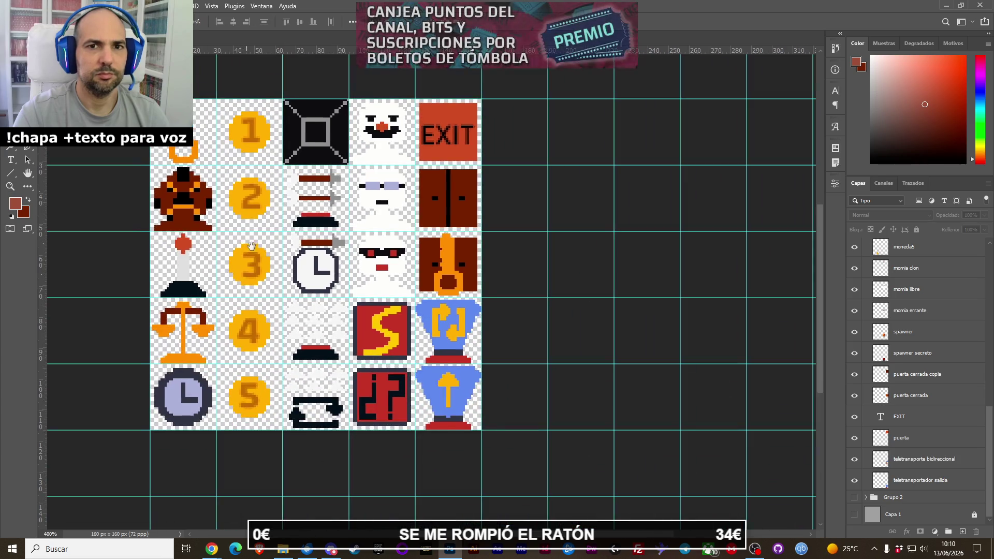
{"action": "left_click_drag", "start_coordinate": [247, 244], "coordinate": [269, 260]}
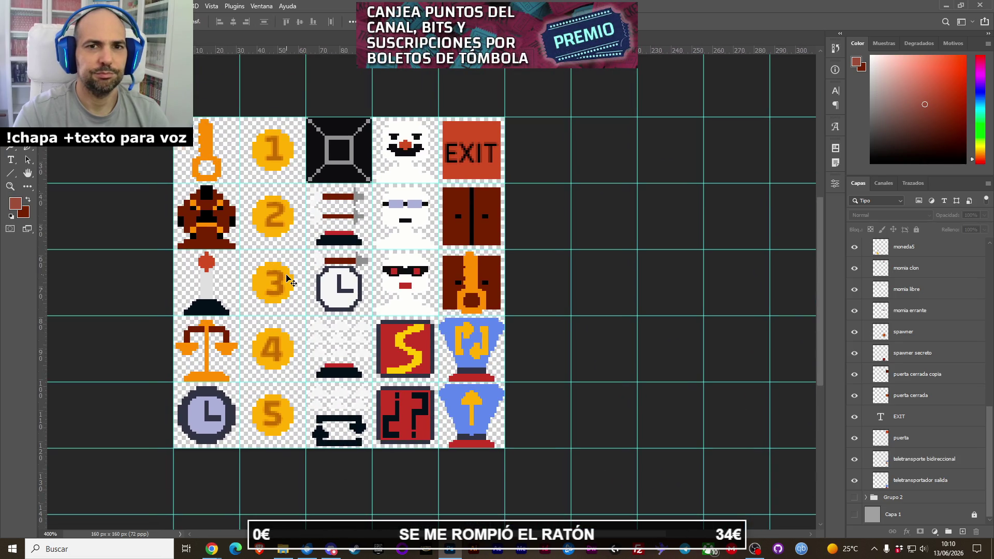
{"action": "key", "text": "ctrl+z"}
{"action": "left_click_drag", "start_coordinate": [280, 264], "coordinate": [328, 310]}
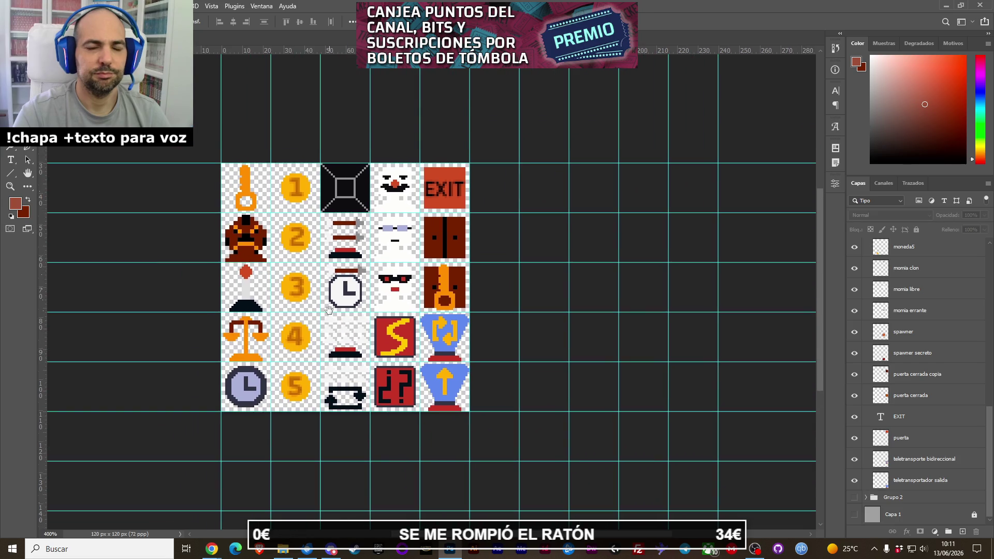
{"action": "scroll", "coordinate": [330, 311], "scroll_direction": "up", "scroll_amount": 1}
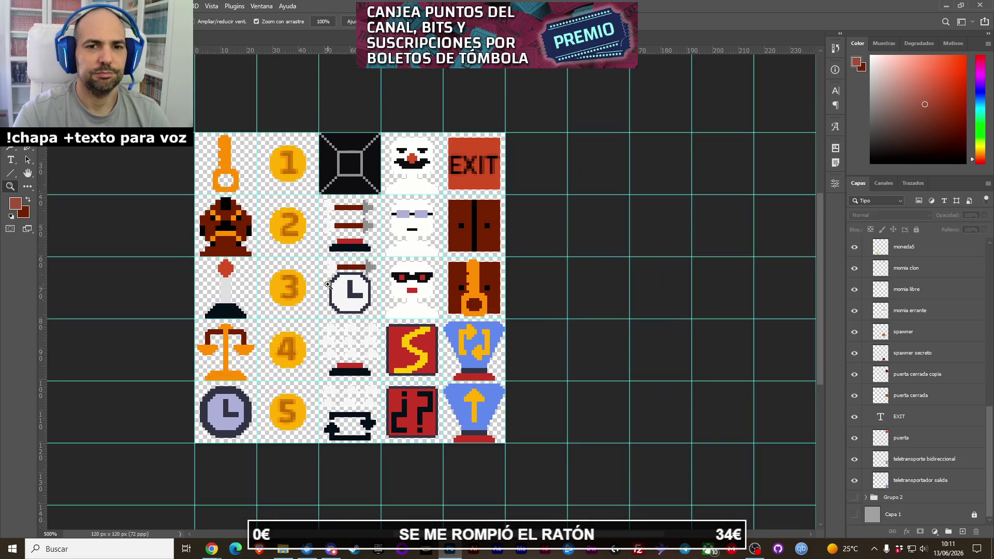
{"action": "left_click_drag", "start_coordinate": [339, 292], "coordinate": [315, 293]}
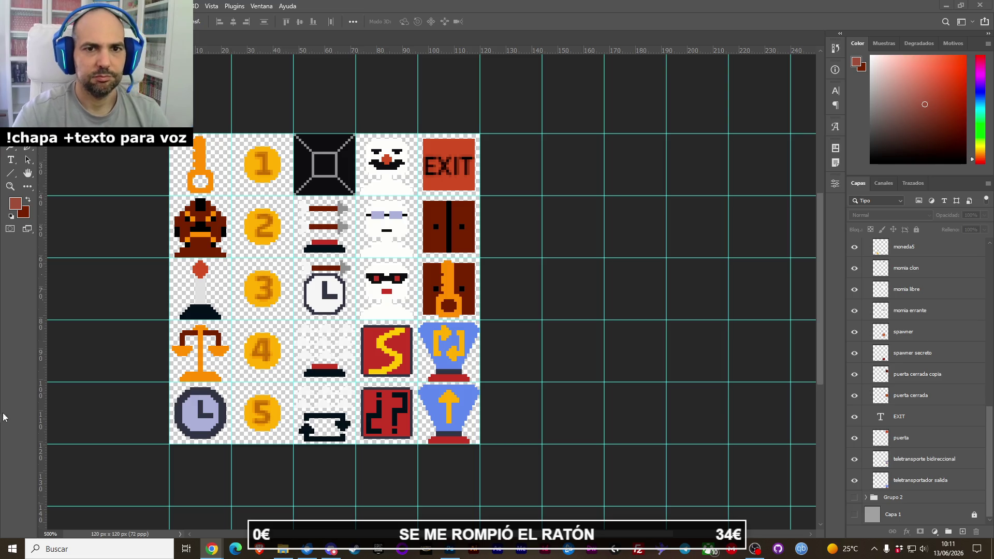
{"action": "key", "text": "z"}
{"action": "left_click", "coordinate": [258, 179]}
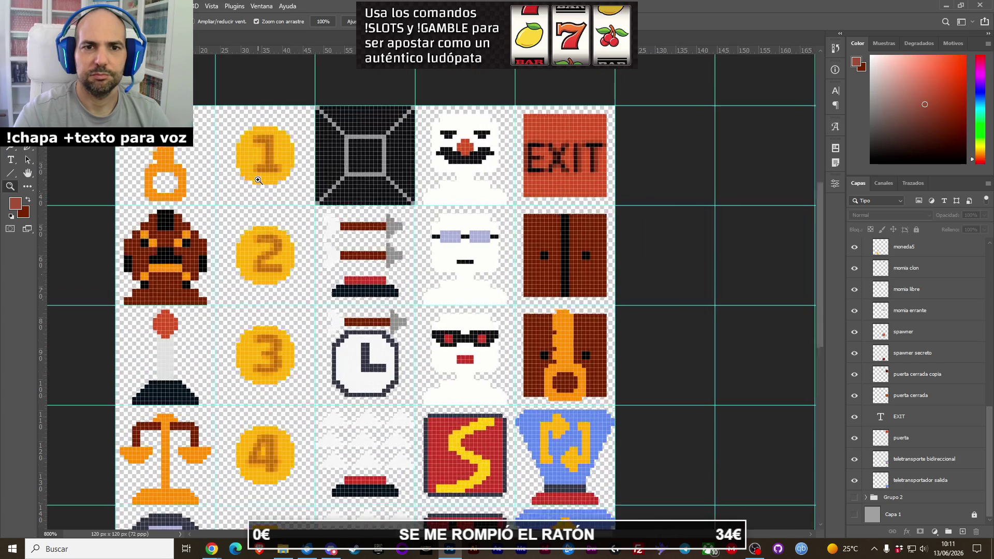
{"action": "left_click", "coordinate": [258, 180]}
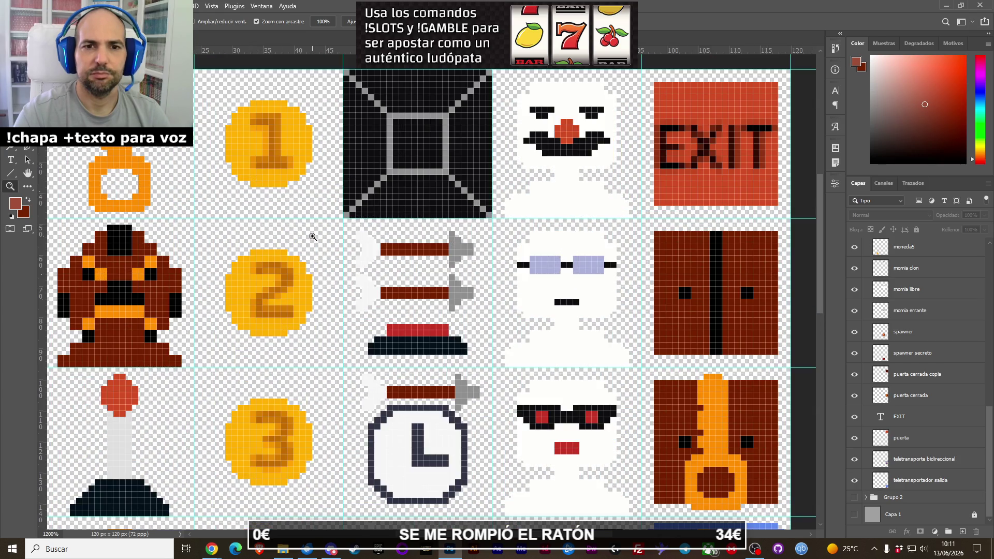
{"action": "left_click", "coordinate": [312, 236], "text": "alt"}
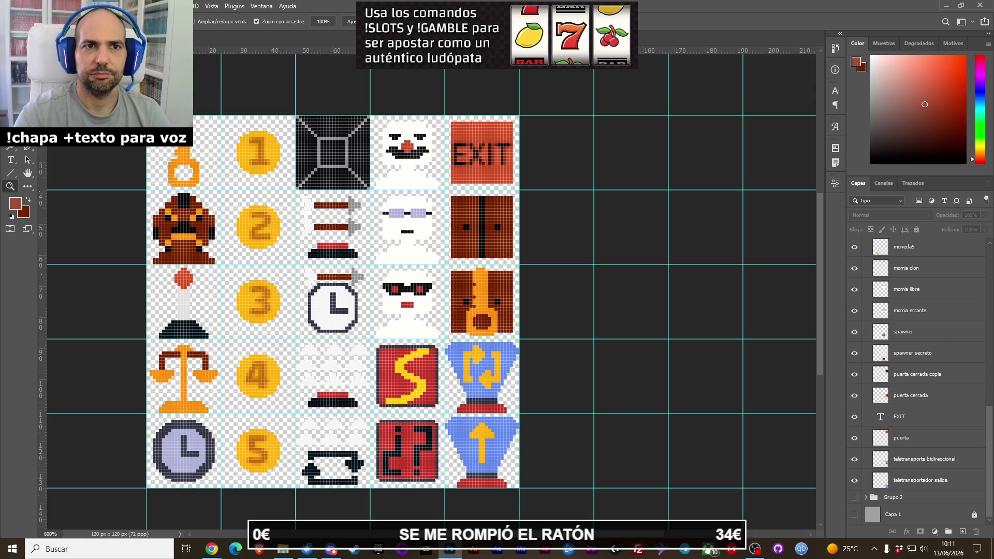
{"action": "key", "text": "alt+i"}
Resize the tileset again to 160 × 160 px using 'Por aproximación (bordes definidos)' resampling.
{"action": "key", "text": "Return"}
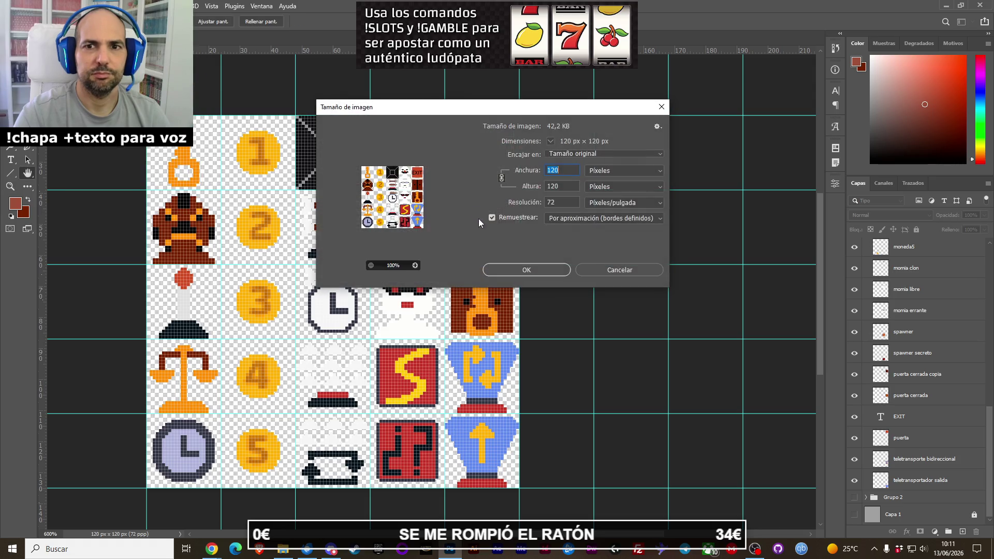
{"action": "type", "text": "160"}
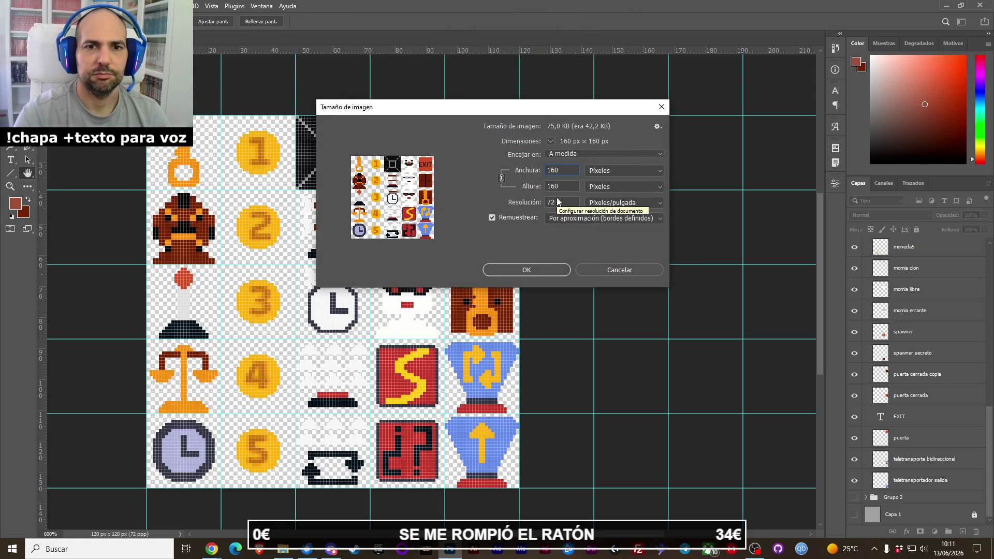
{"action": "left_click", "coordinate": [542, 270]}
{"action": "key", "text": "z"}
{"action": "scroll", "coordinate": [525, 282], "scroll_direction": "down", "scroll_amount": 1}
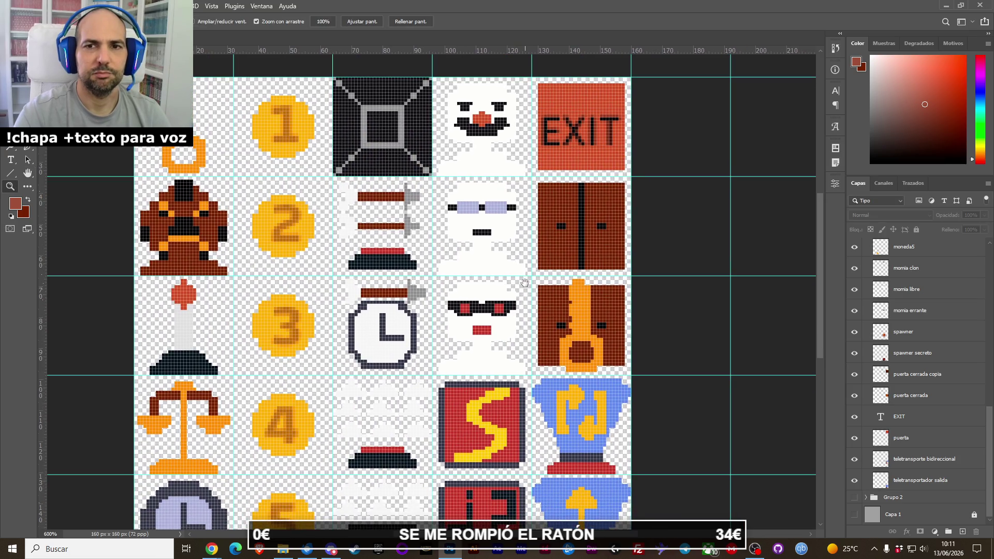
{"action": "mouse_move", "coordinate": [525, 282]}
{"action": "left_mouse_down"}
{"action": "mouse_move", "coordinate": [487, 208]}
{"action": "mouse_move", "coordinate": [561, 317]}
{"action": "left_mouse_up"}
{"action": "key", "text": "ctrl+minus"}
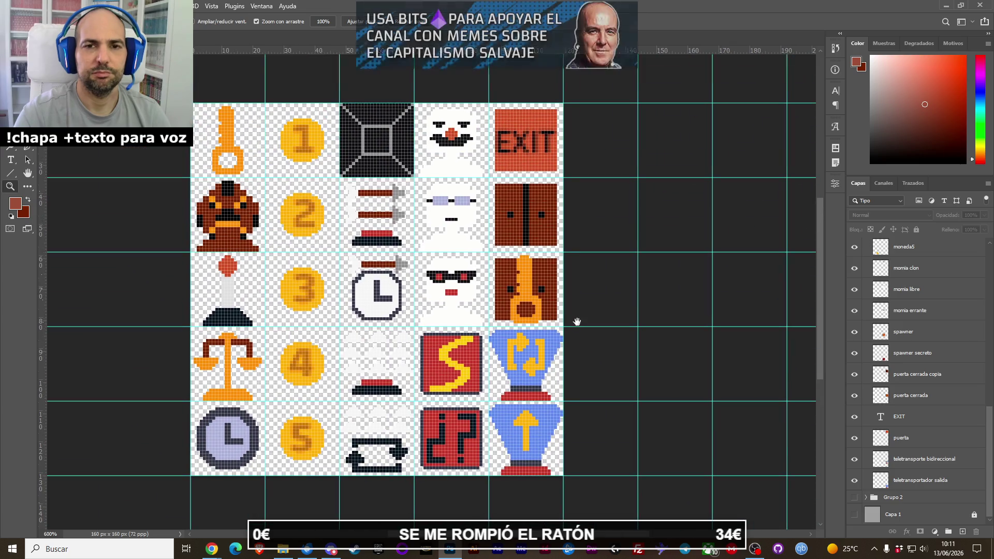
{"action": "key", "text": "alt+a"}
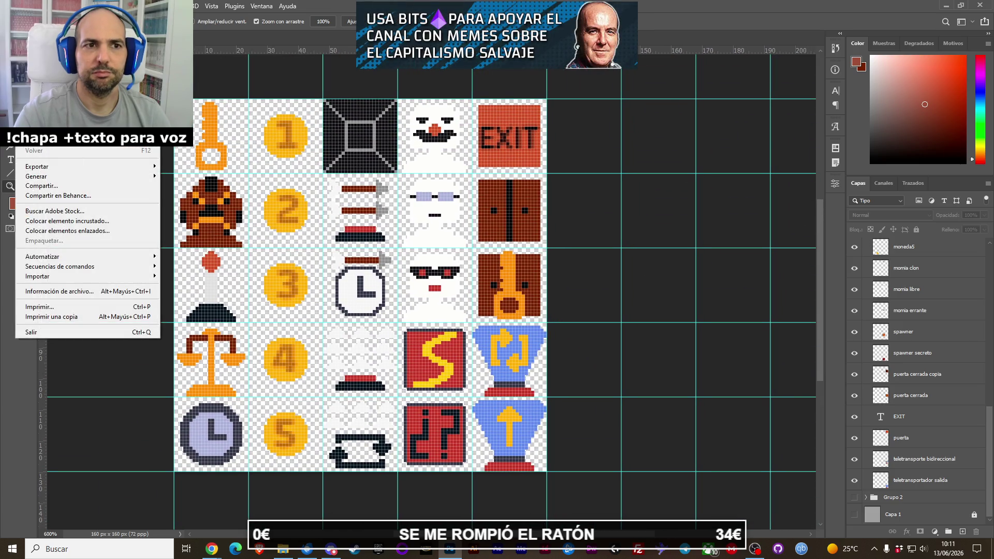
Close the entity tileset document and switch to the turbo_mummy_levels File Explorer window.
{"action": "key", "text": "Escape"}
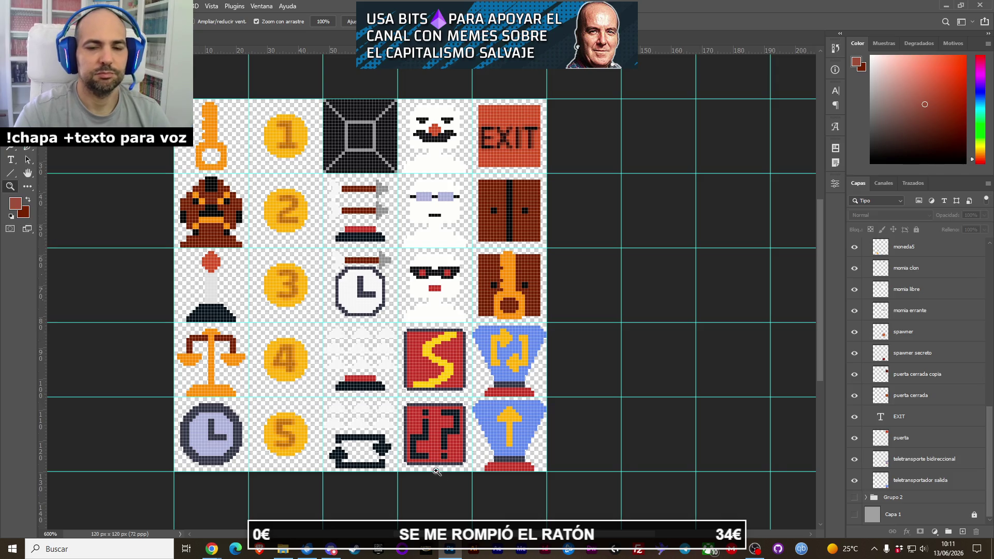
{"action": "key", "text": "ctrl+w"}
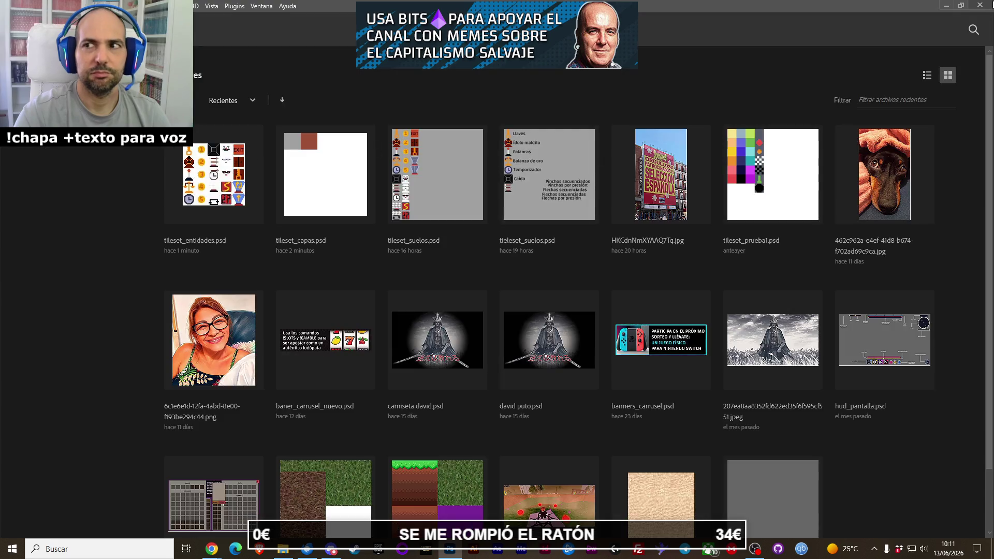
{"action": "key", "text": "alt+Tab"}
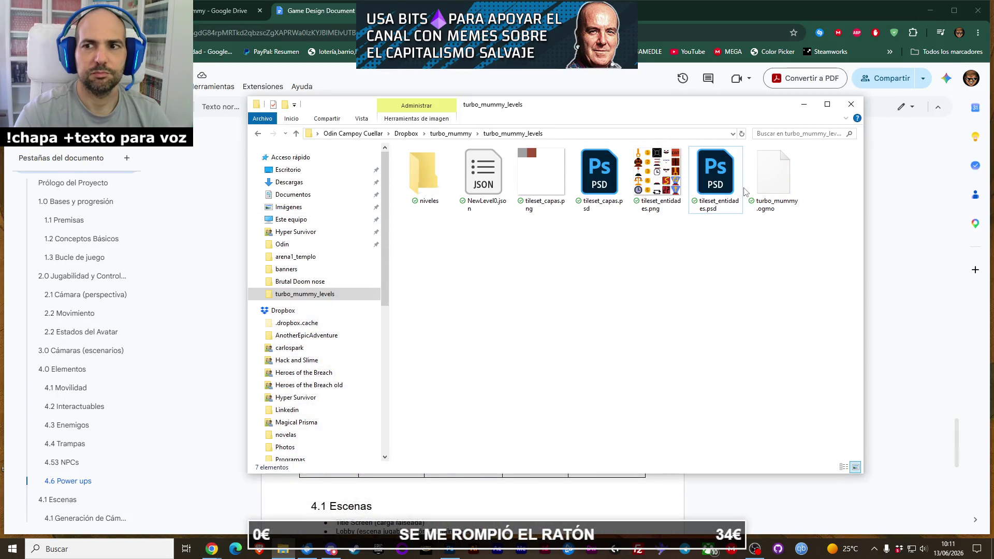
Launch Ogmo Editor.exe from the Ogmo Editor folder in Descargas.
{"action": "left_click", "coordinate": [657, 179]}
{"action": "left_click", "coordinate": [539, 197]}
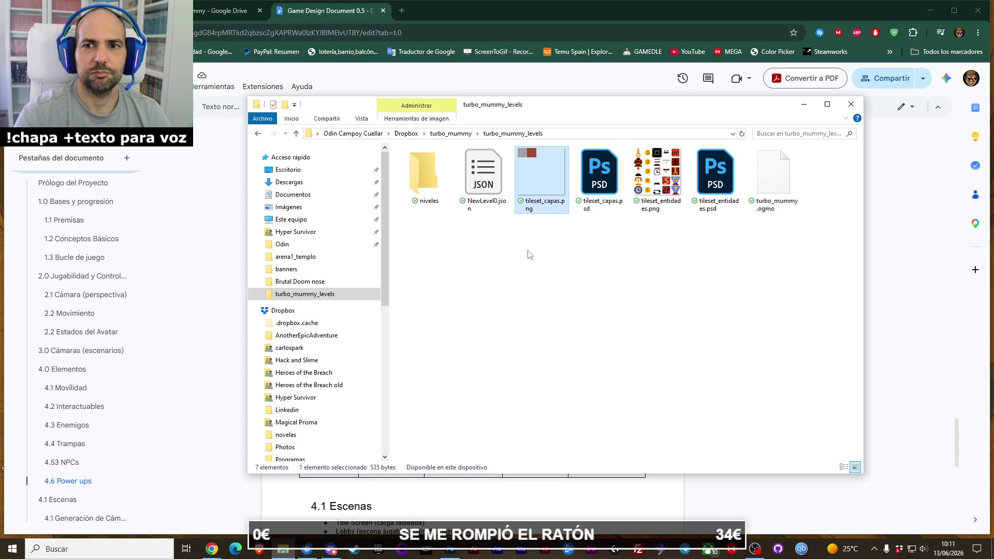
{"action": "left_click", "coordinate": [510, 308]}
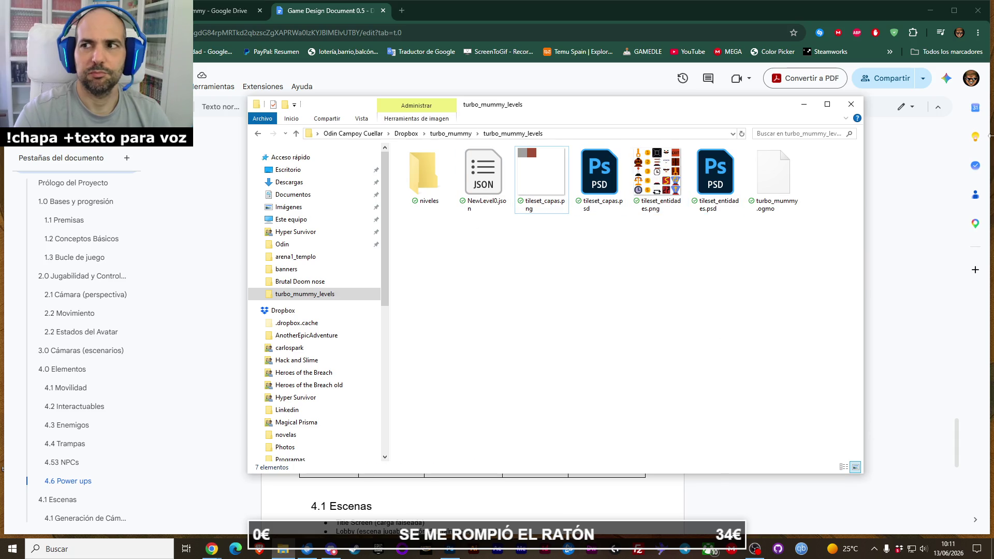
{"action": "left_click", "coordinate": [930, 10]}
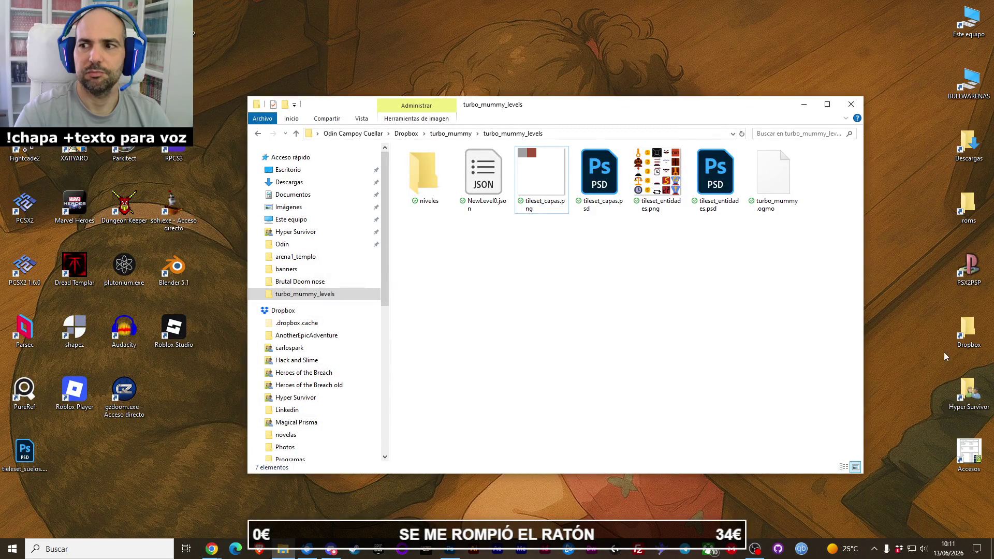
{"action": "left_click", "coordinate": [911, 186]}
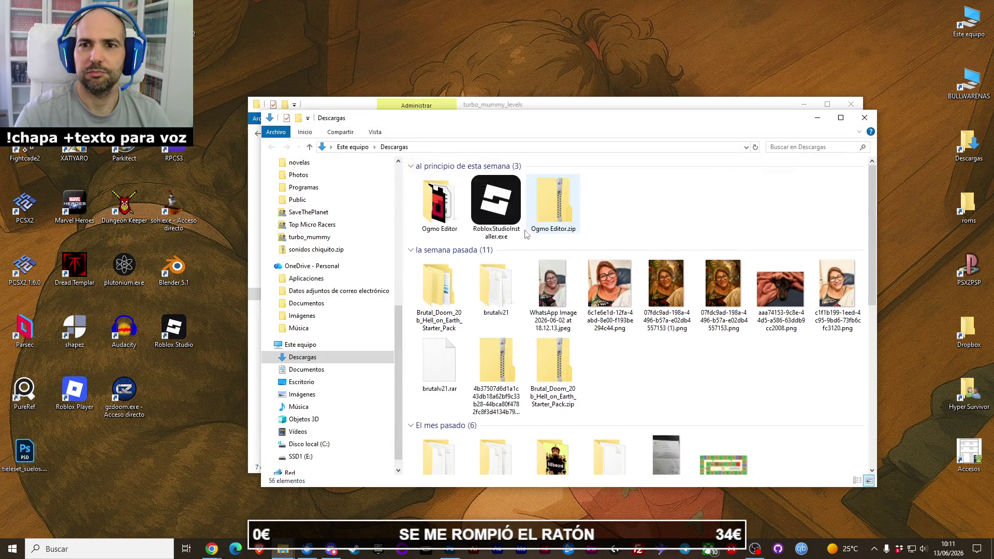
{"action": "double_click", "coordinate": [437, 209]}
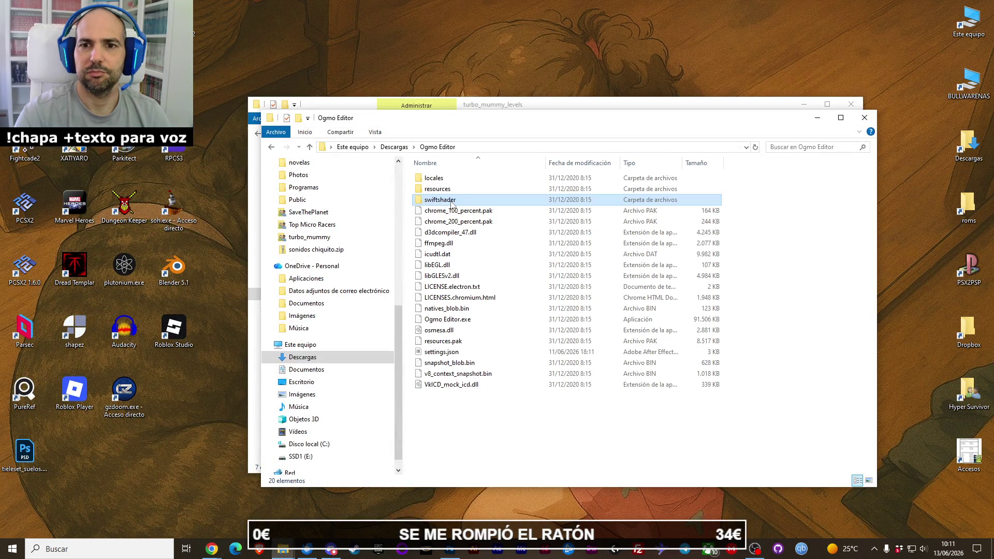
{"action": "double_click", "coordinate": [445, 320]}
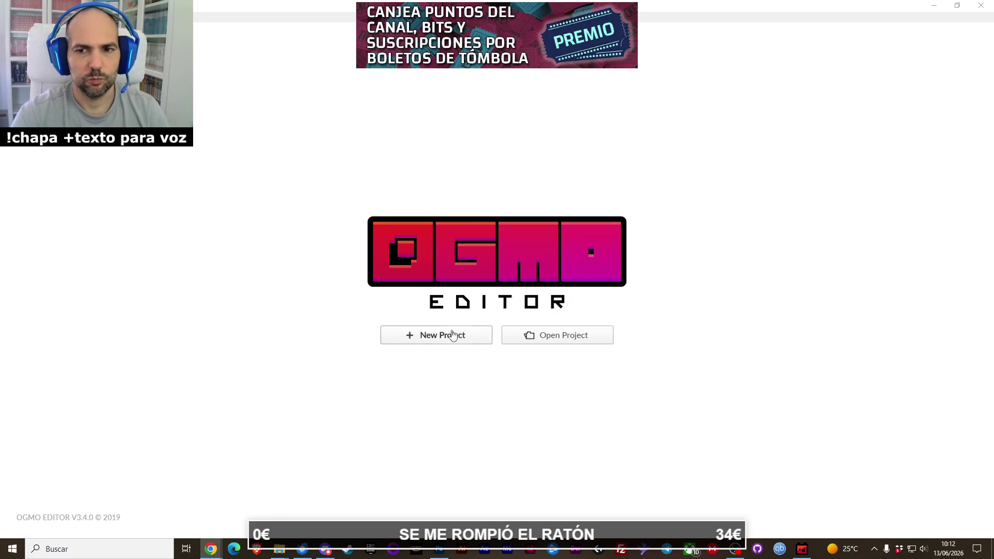
In Open Project, browse to turbo_mummy_levels and select turbo_mummy.ogmo.
{"action": "left_click", "coordinate": [523, 341]}
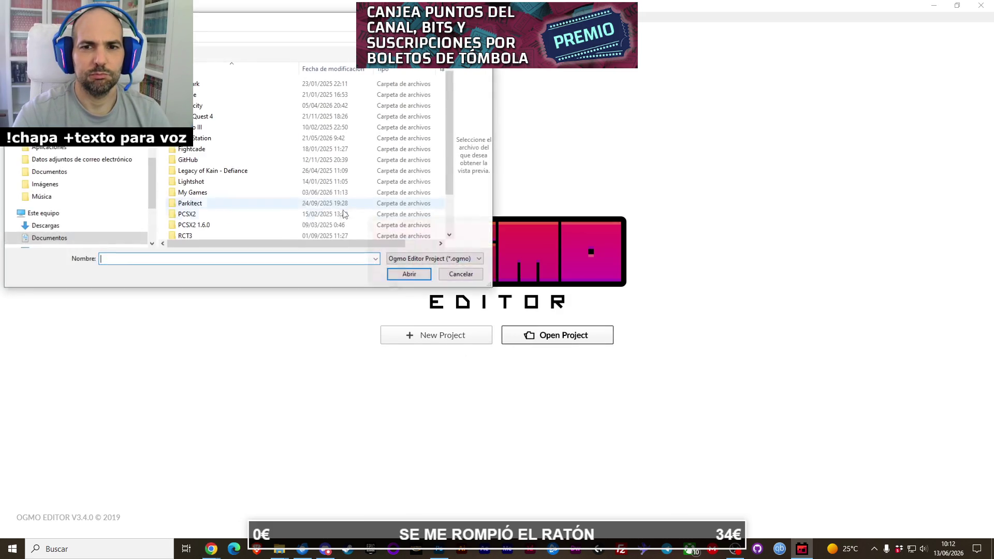
{"action": "scroll", "coordinate": [72, 207], "scroll_direction": "up", "scroll_amount": 5}
{"action": "scroll", "coordinate": [73, 208], "scroll_direction": "up", "scroll_amount": 5}
{"action": "left_click", "coordinate": [72, 214]}
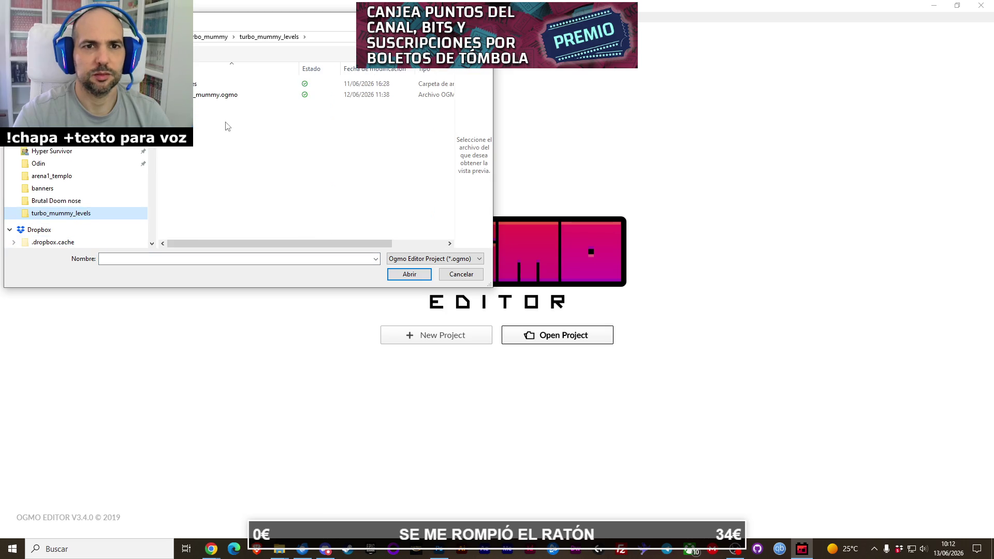
{"action": "left_click", "coordinate": [216, 99]}
Rename it to turbo_mummy_levels.ogmo, open the project and load NewLevel0.json.
{"action": "left_click", "coordinate": [212, 99]}
{"action": "key", "text": "Right"}
{"action": "type", "text": "levels"}
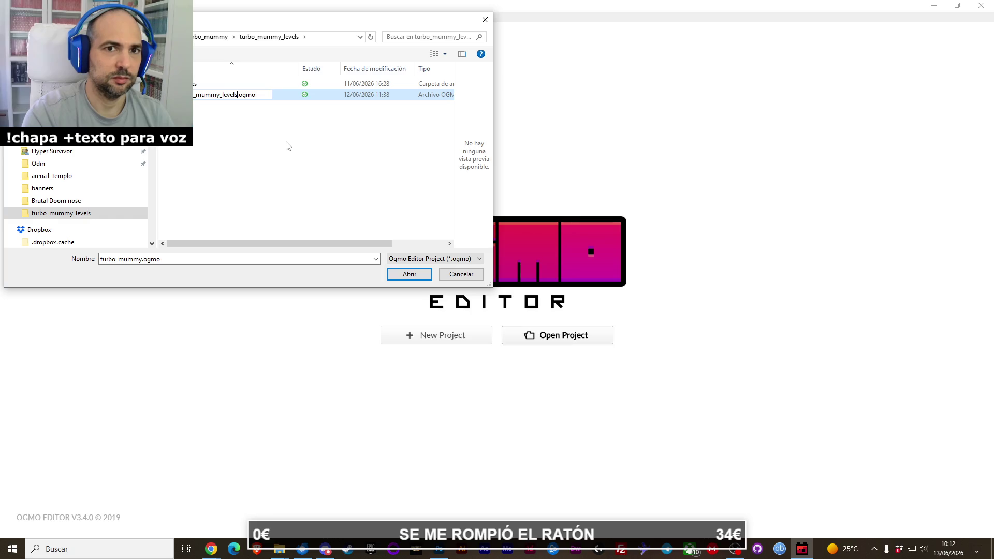
{"action": "key", "text": "Return"}
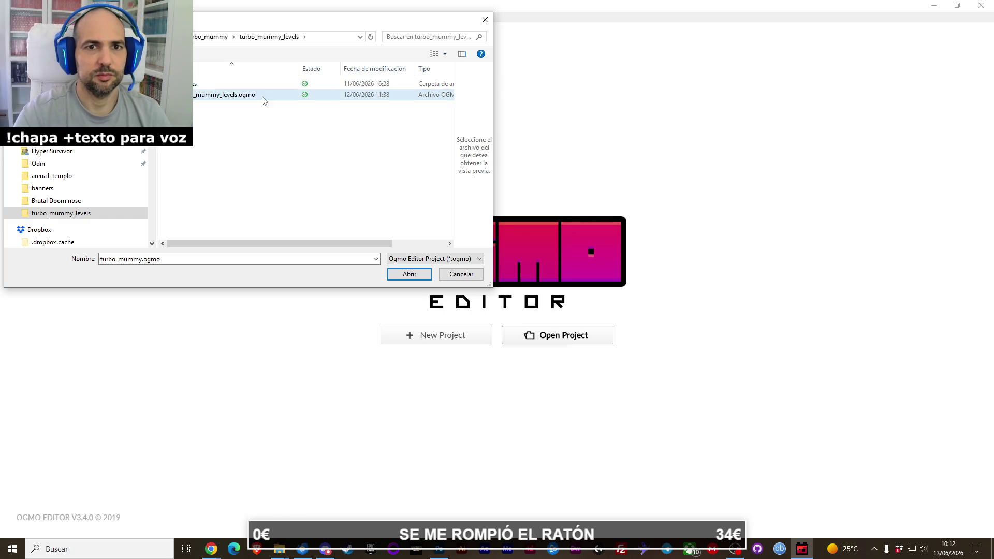
{"action": "double_click", "coordinate": [263, 95]}
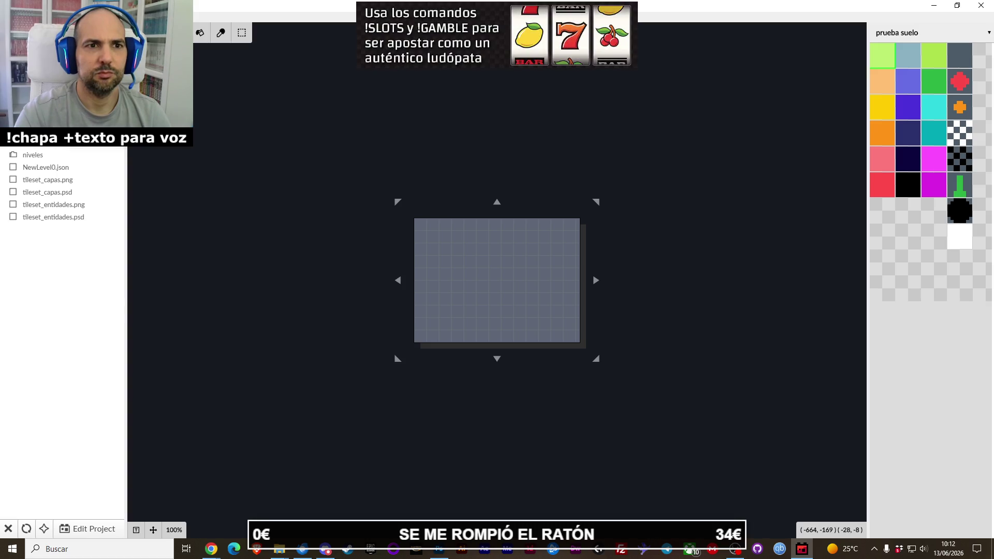
{"action": "double_click", "coordinate": [45, 155]}
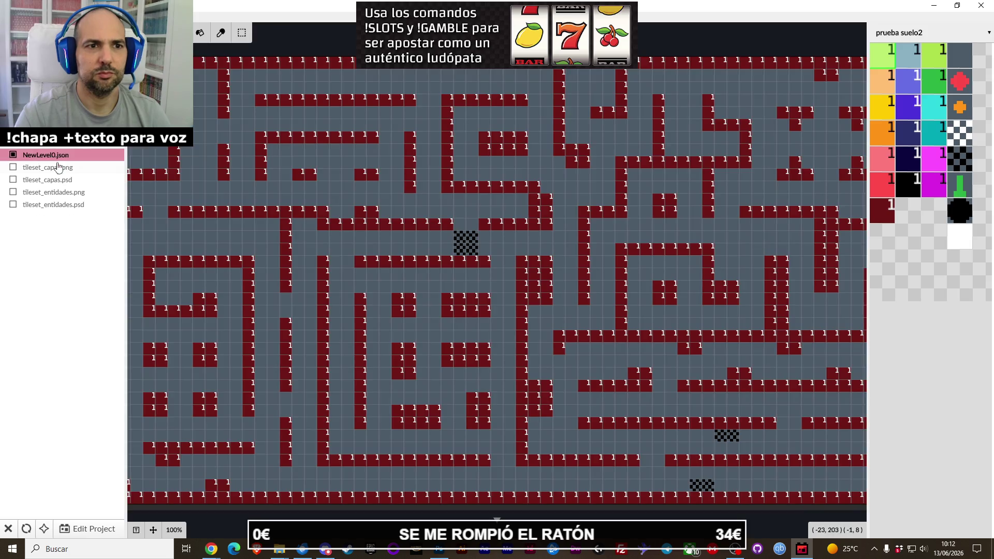
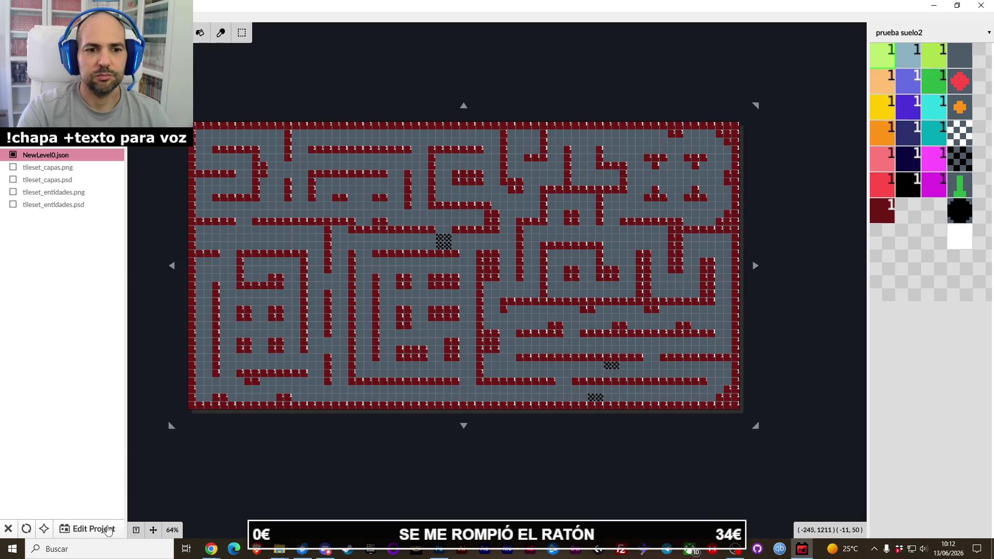
Add a new tileset to the project using the tileset_capas.png image.
{"action": "left_click", "coordinate": [93, 529]}
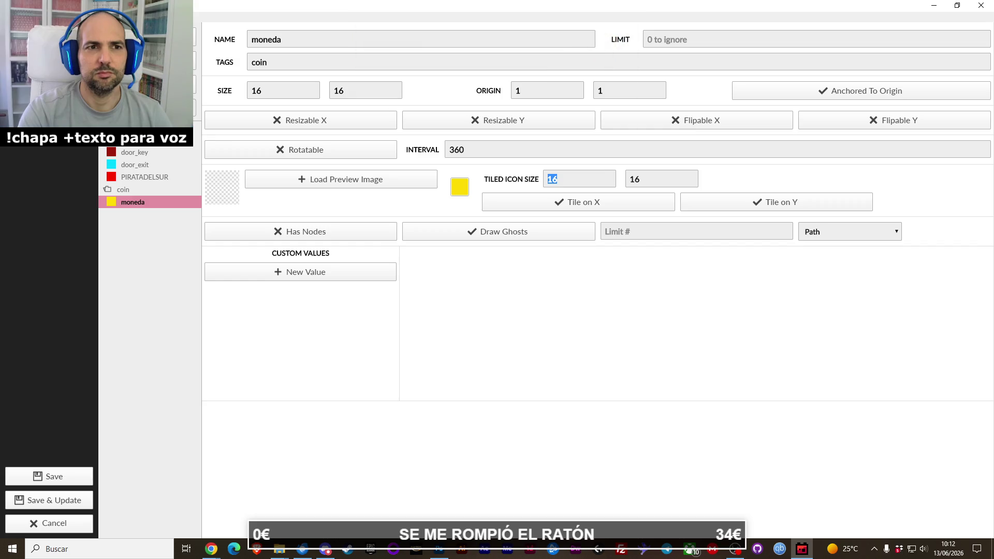
{"action": "left_click", "coordinate": [145, 107]}
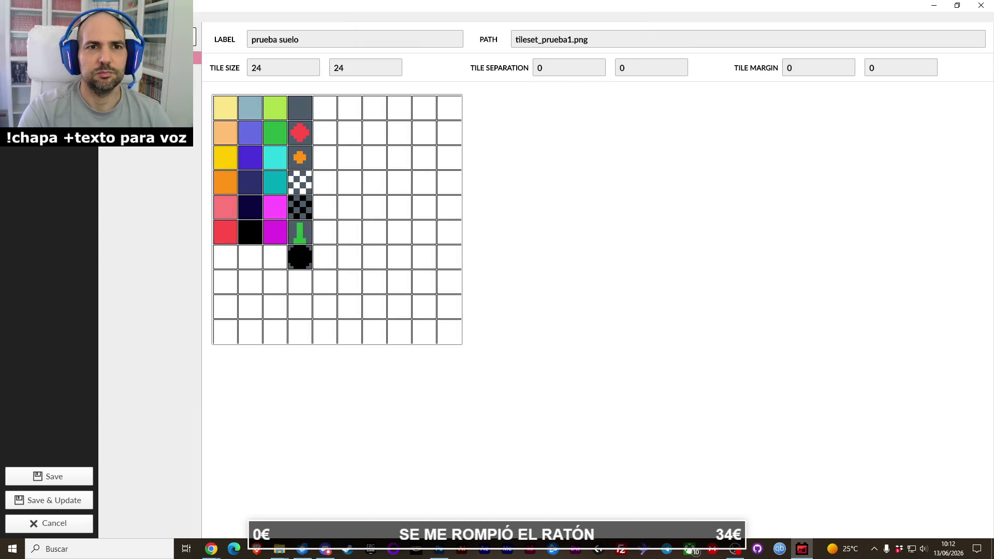
{"action": "left_click", "coordinate": [303, 167]}
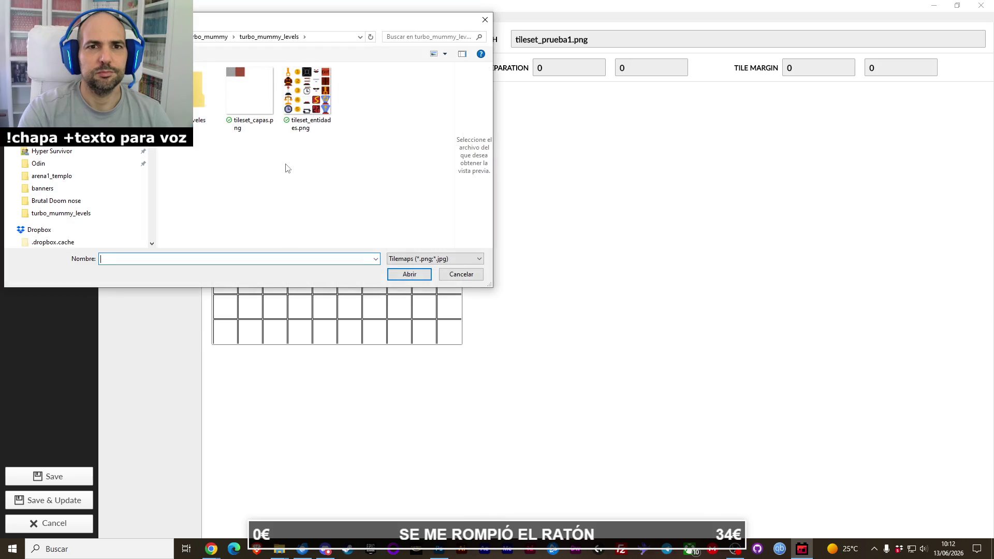
{"action": "double_click", "coordinate": [246, 108]}
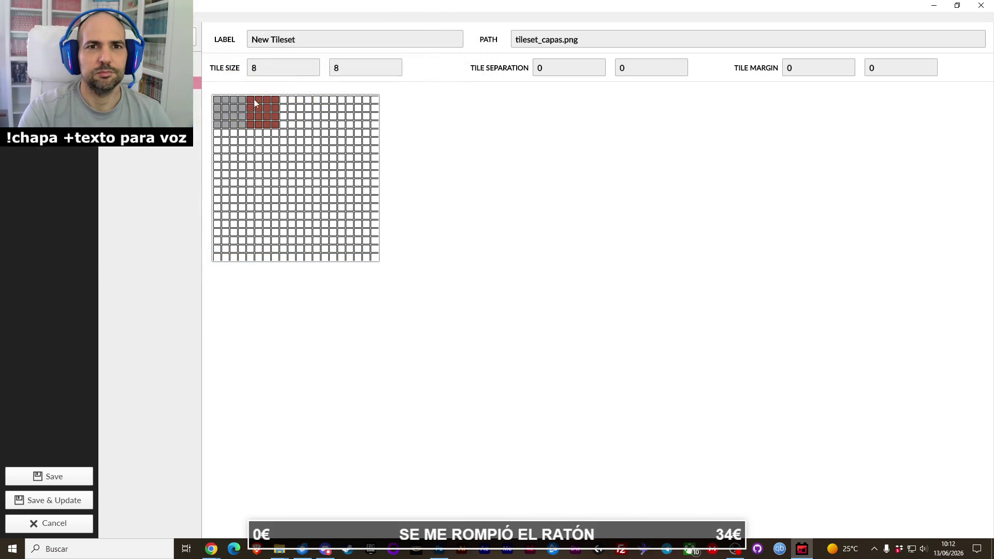
Set the tileset's tile size to 32×32 and label it capas.
{"action": "type", "text": "24"}
{"action": "key", "text": "Tab"}
{"action": "type", "text": "24"}
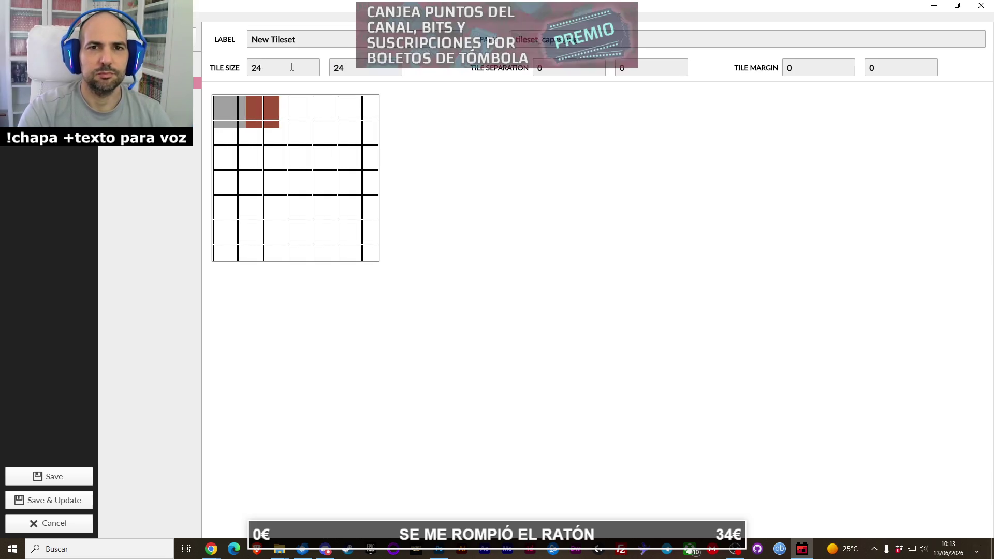
{"action": "double_click", "coordinate": [288, 65]}
{"action": "type", "text": "32"}
{"action": "key", "text": "Tab"}
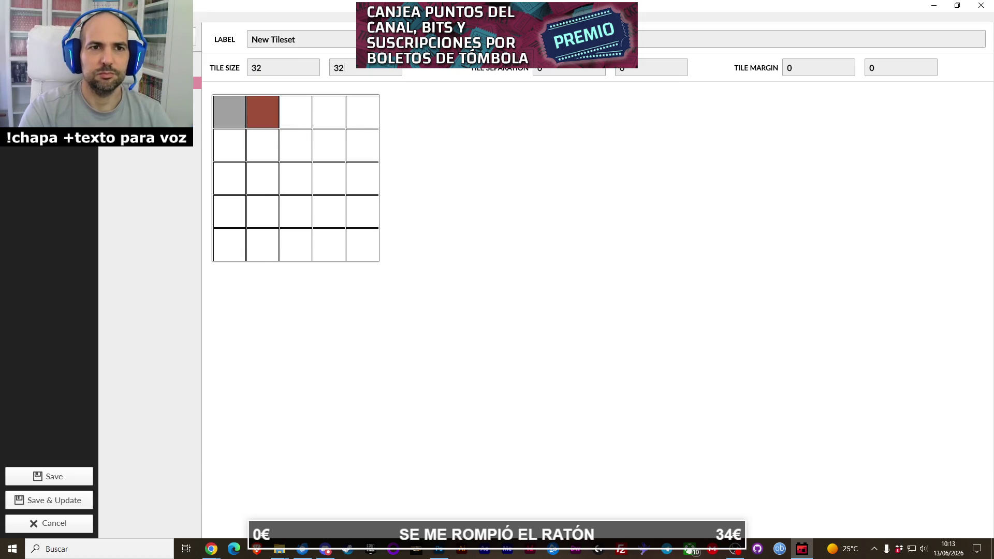
{"action": "type", "text": "capas"}
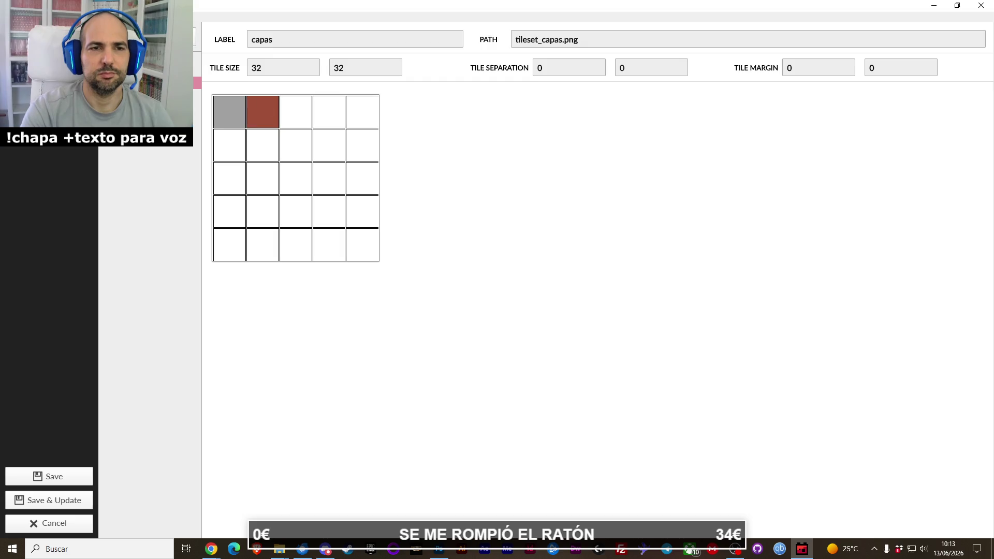
{"action": "left_click", "coordinate": [156, 57]}
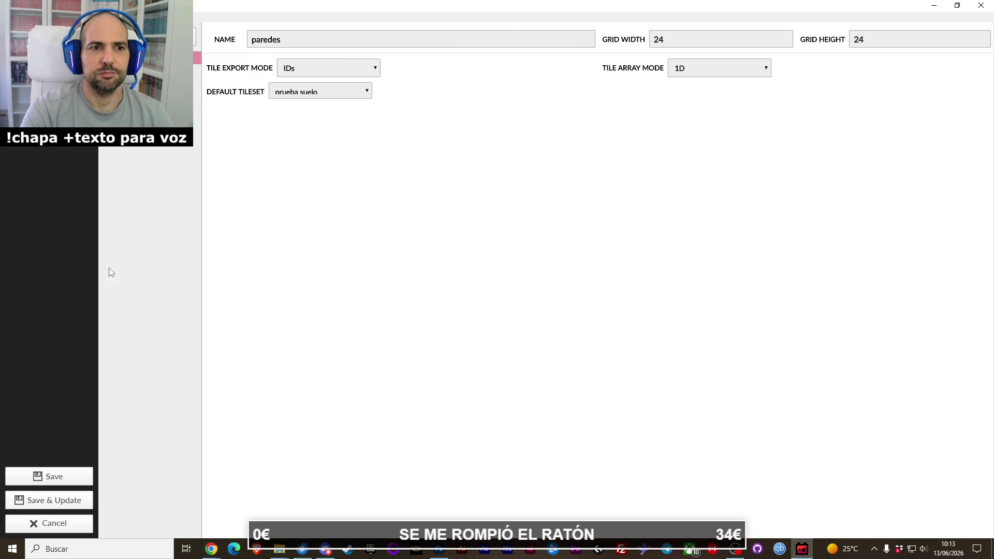
Save the project settings and frame the maze level in view.
{"action": "left_click", "coordinate": [78, 477]}
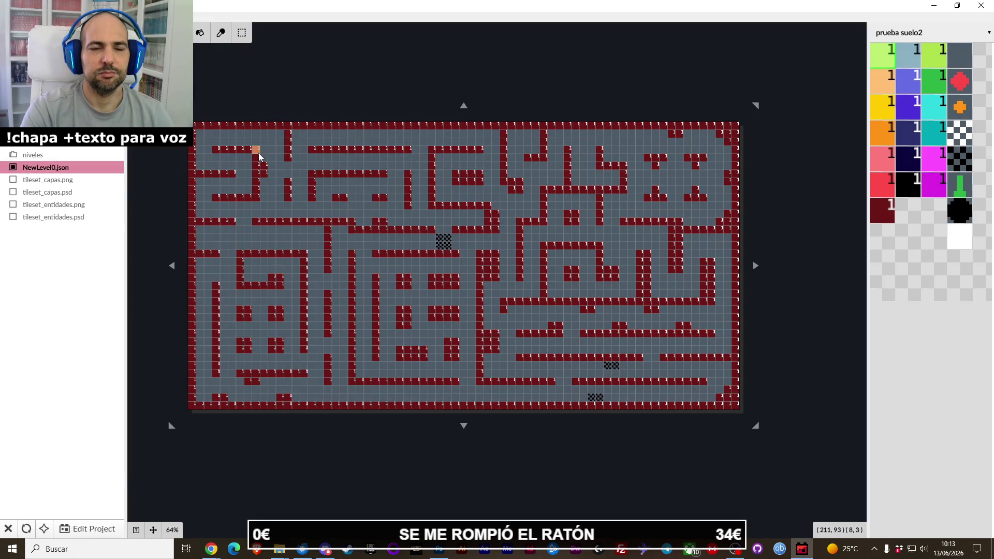
{"action": "scroll", "coordinate": [305, 226], "scroll_direction": "down", "scroll_amount": 2}
{"action": "scroll", "coordinate": [309, 230], "scroll_direction": "up", "scroll_amount": 2}
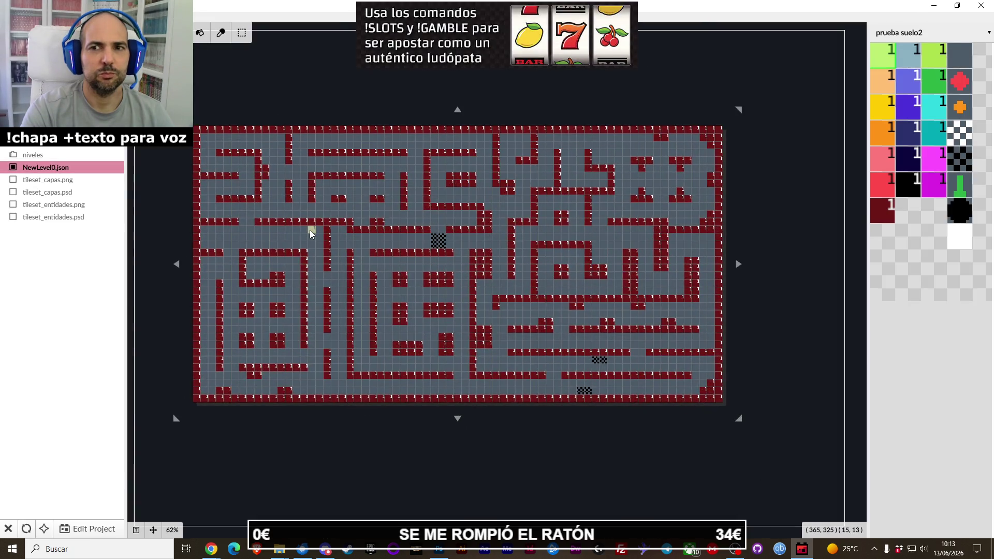
{"action": "left_click_drag", "start_coordinate": [321, 231], "coordinate": [333, 232]}
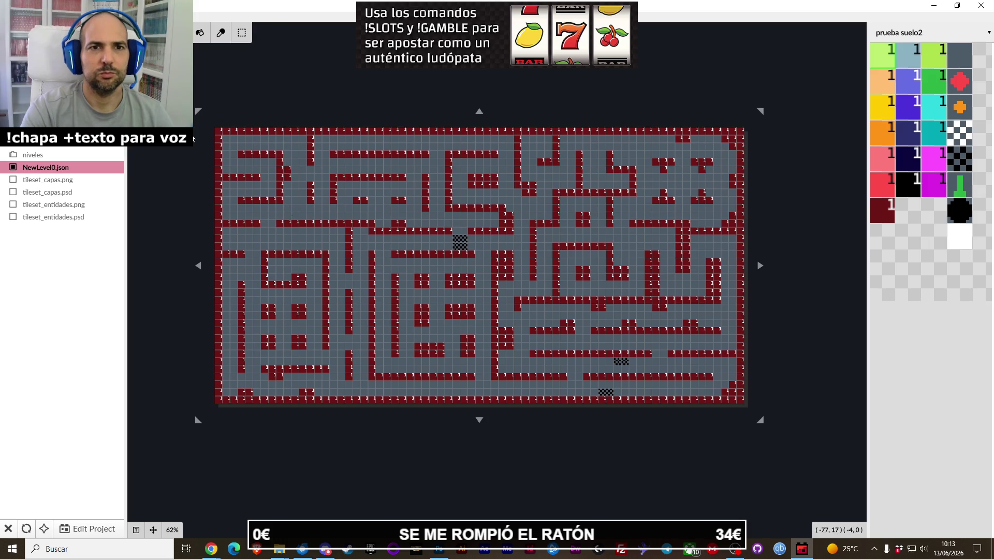
{"action": "scroll", "coordinate": [351, 230], "scroll_direction": "up", "scroll_amount": 1}
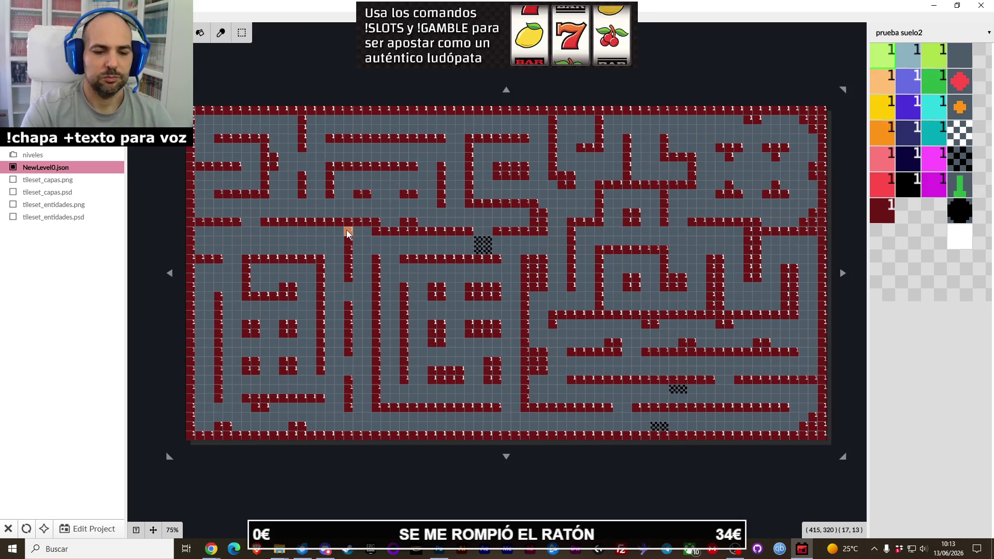
Capture the whole maze map region and save it as Screenshot_4.jpg.
{"action": "key", "text": "Print"}
{"action": "left_click_drag", "start_coordinate": [173, 94], "coordinate": [840, 455]}
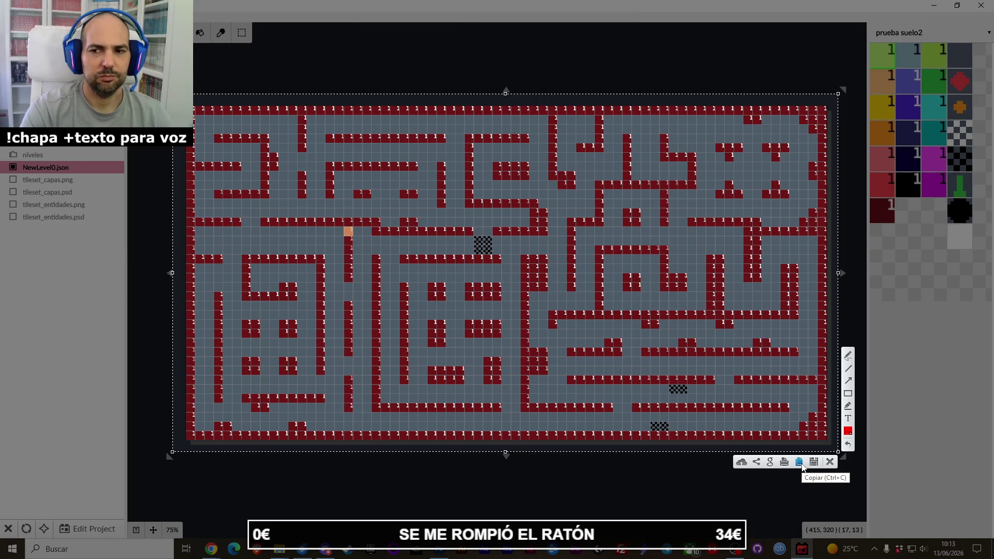
{"action": "left_click", "coordinate": [813, 463]}
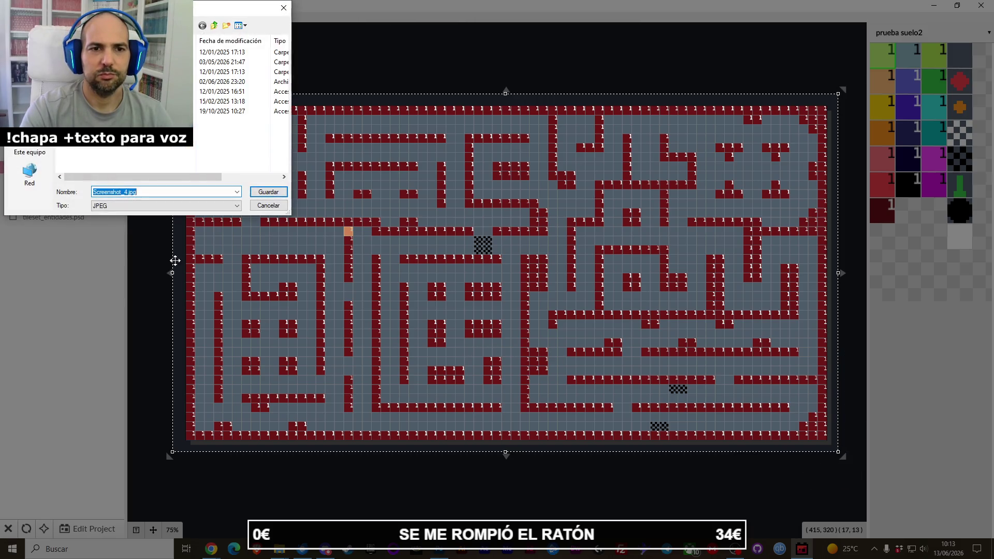
{"action": "left_click", "coordinate": [251, 195]}
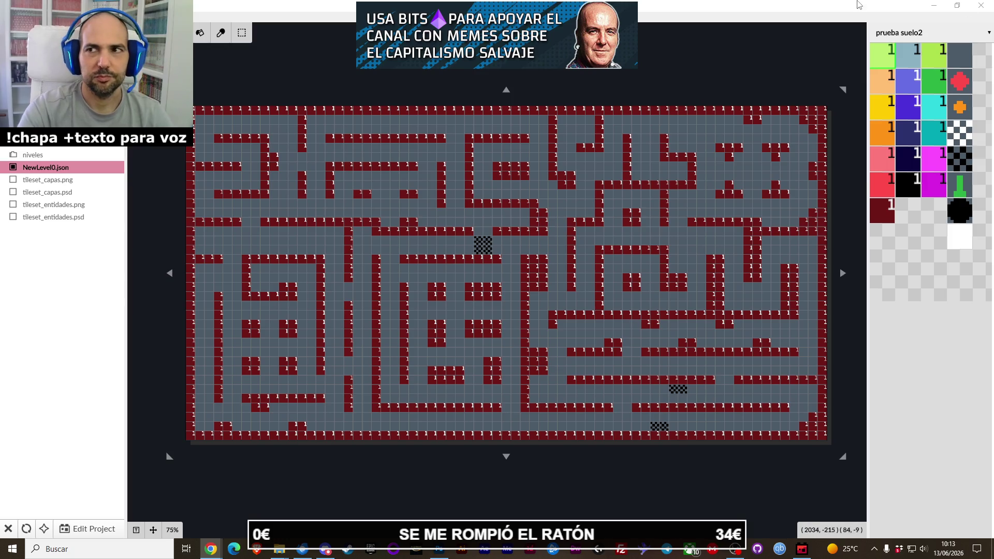
Minimize the Ogmo Editor window, restore it, and bring up the levels folder options.
{"action": "left_click", "coordinate": [942, 6]}
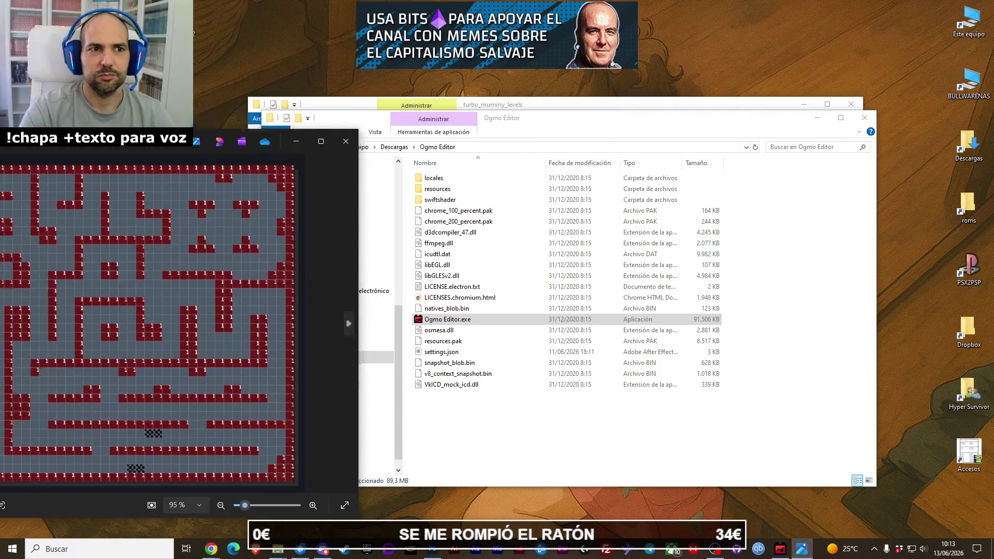
{"action": "mouse_move", "coordinate": [211, 549]}
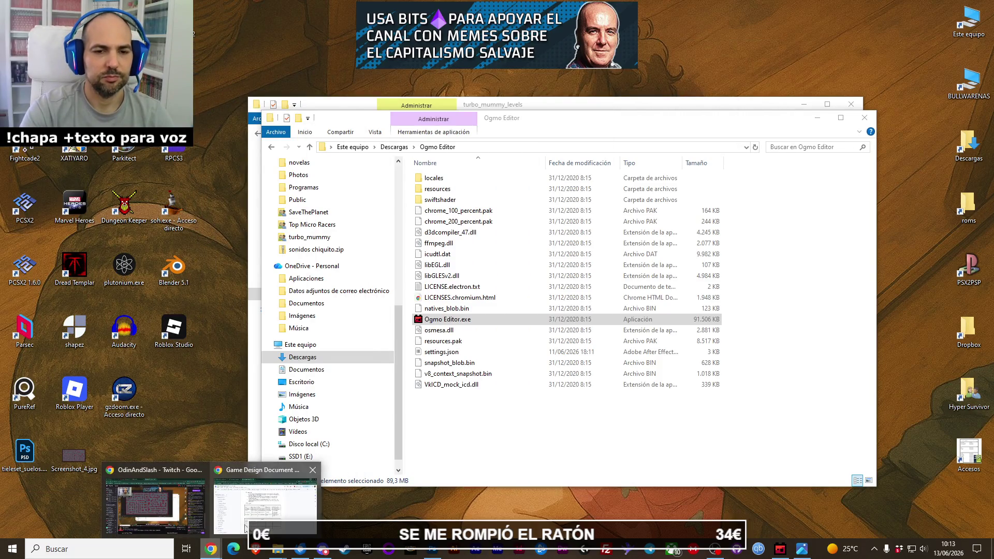
{"action": "left_click", "coordinate": [780, 548]}
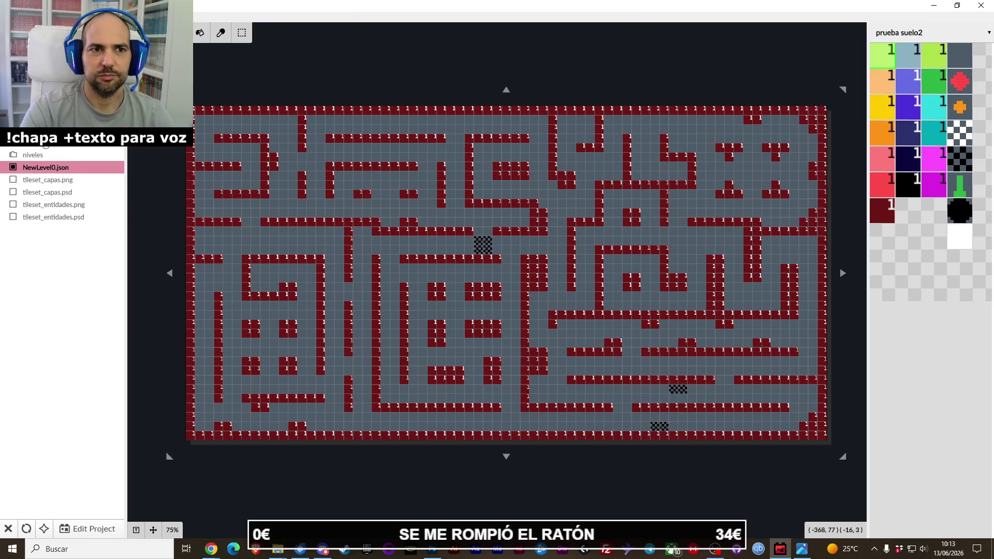
{"action": "right_click", "coordinate": [45, 149]}
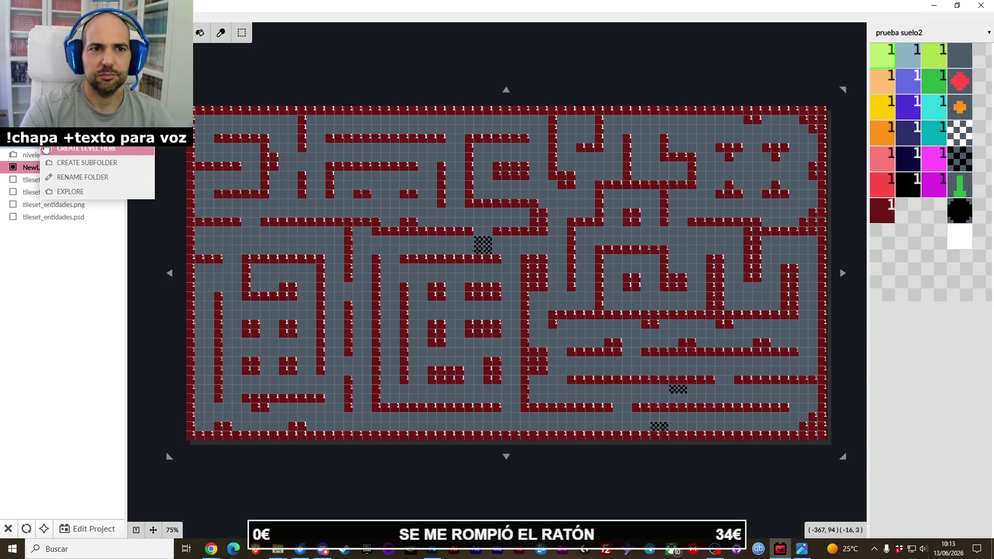
Create a level named prueba32x32.json in the levels folder and begin resizing it.
{"action": "left_click", "coordinate": [49, 149]}
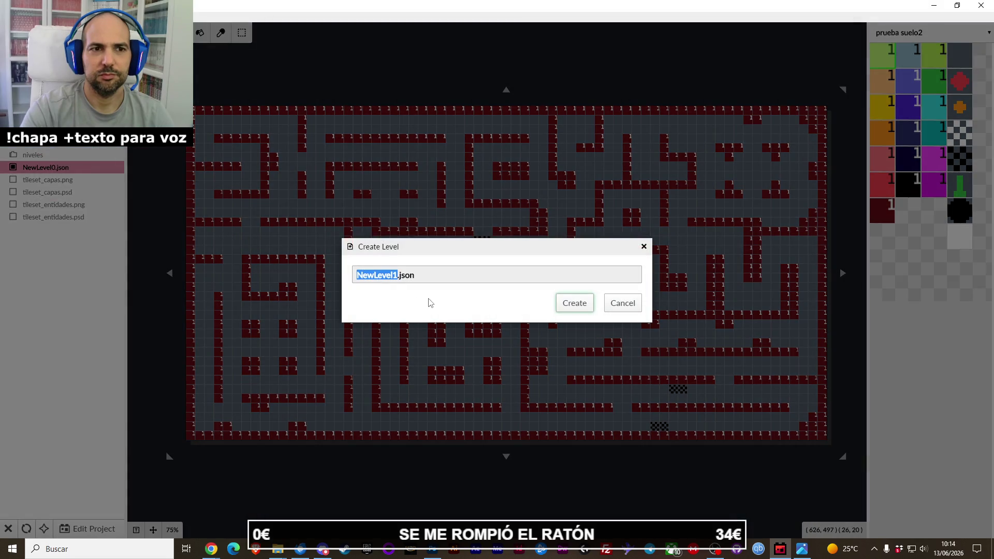
{"action": "type", "text": "prueba"}
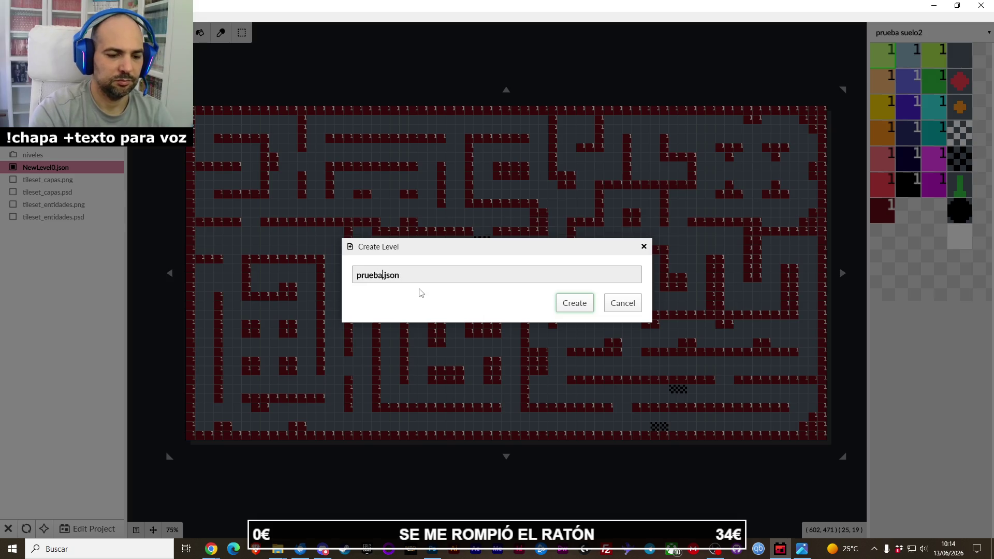
{"action": "type", "text": "32"}
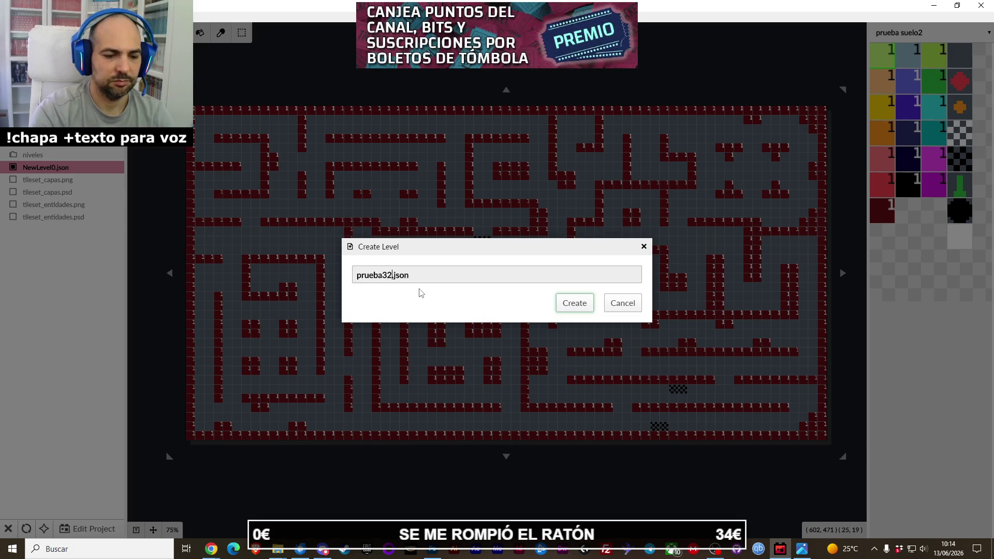
{"action": "type", "text": "x32"}
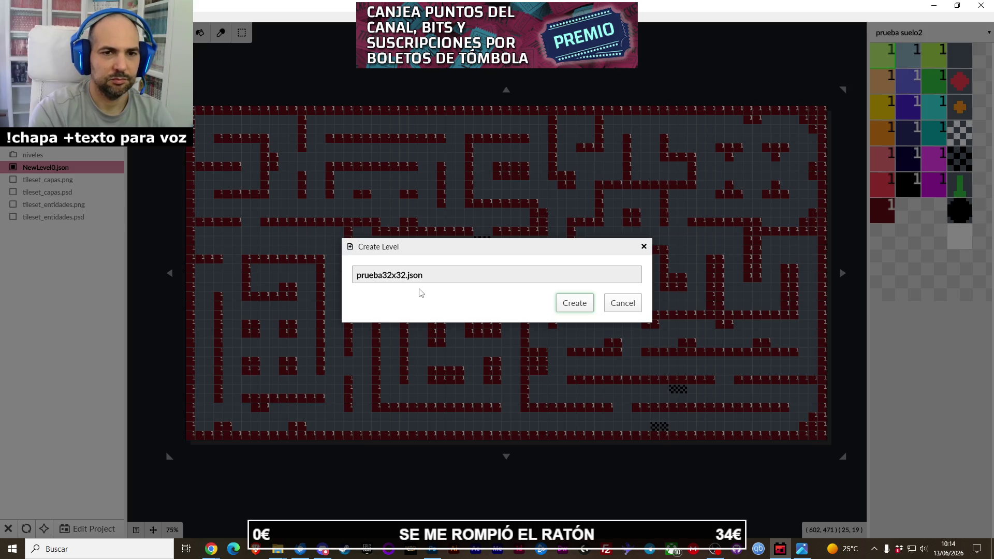
{"action": "key", "text": "Return"}
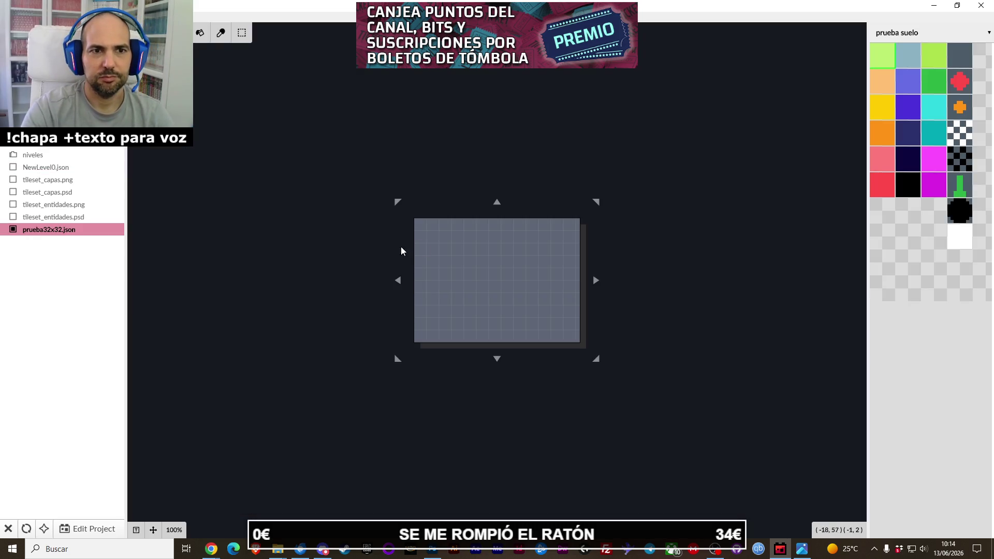
{"action": "left_click_drag", "start_coordinate": [398, 281], "coordinate": [410, 281]}
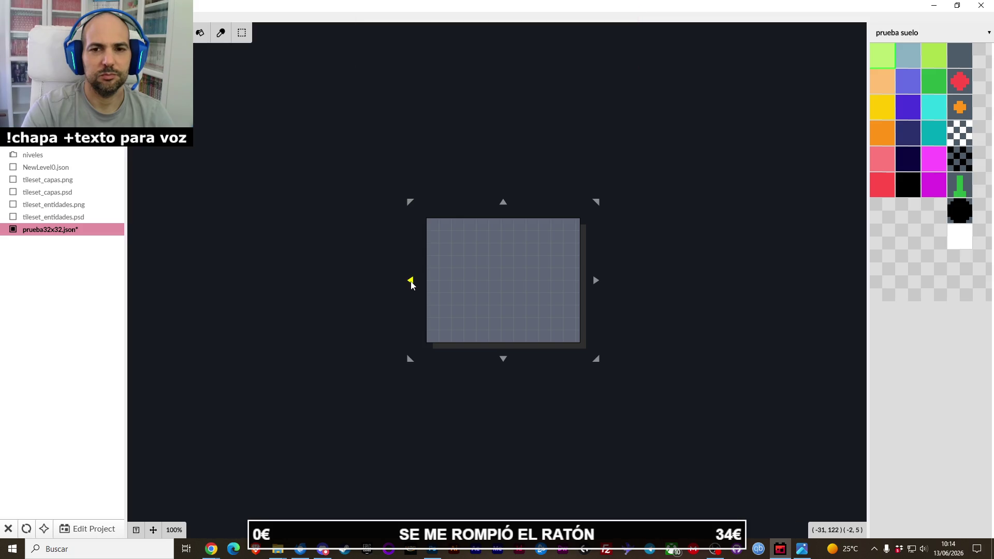
Widen the level leftward and check the prueba32x32.json properties without changes.
{"action": "left_click_drag", "start_coordinate": [410, 280], "coordinate": [323, 280]}
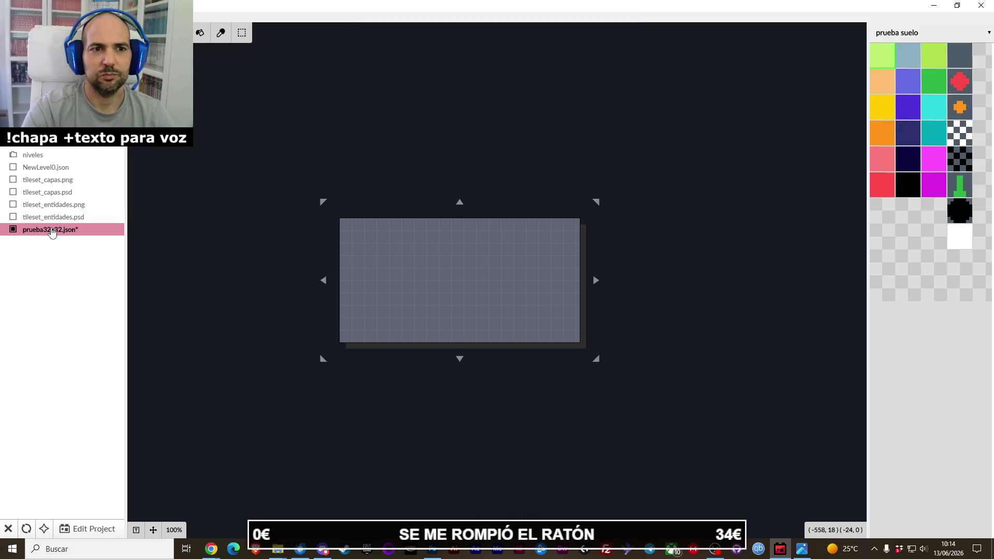
{"action": "right_click", "coordinate": [51, 232]}
{"action": "left_click", "coordinate": [85, 274]}
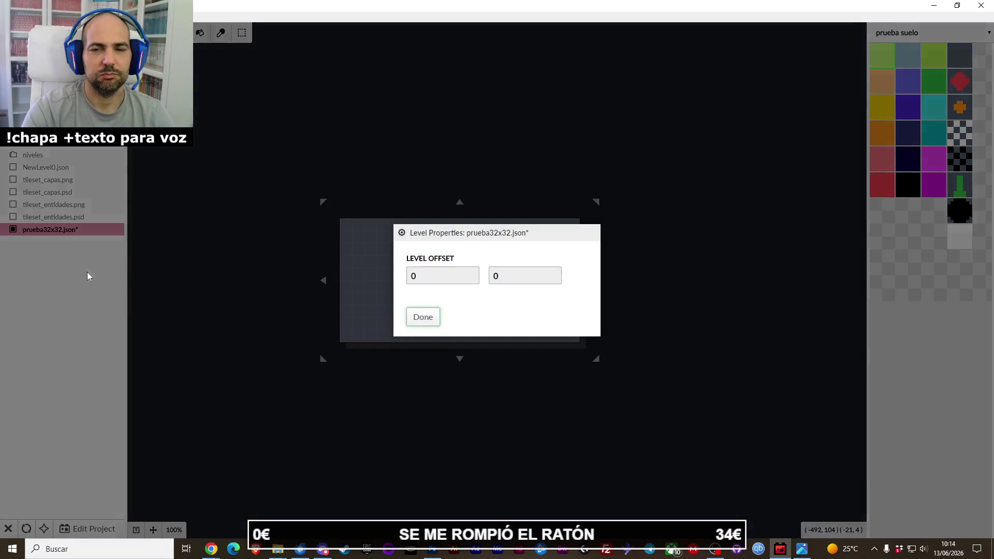
{"action": "left_click", "coordinate": [435, 318]}
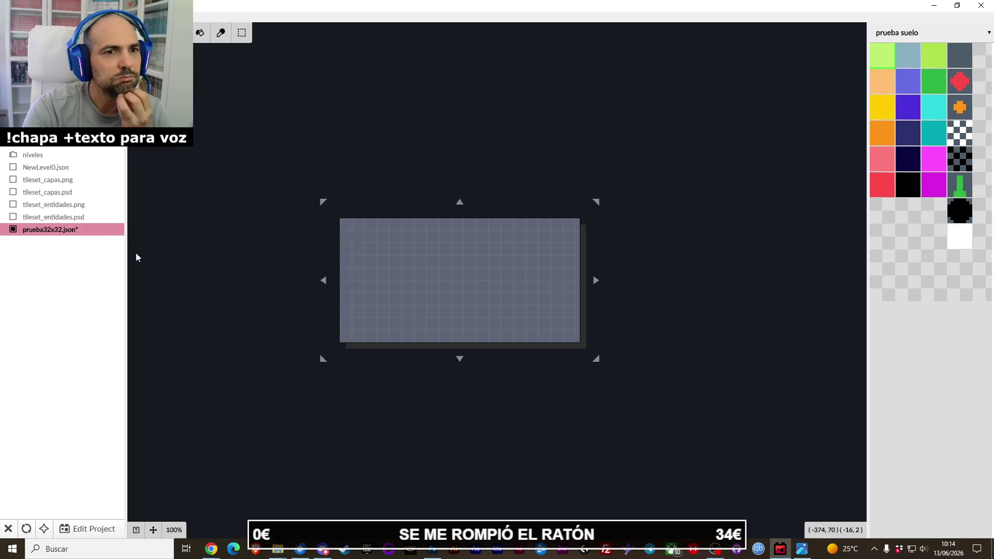
Fill the empty row with the red capas tile, then save the level for project settings.
{"action": "left_click", "coordinate": [904, 34]}
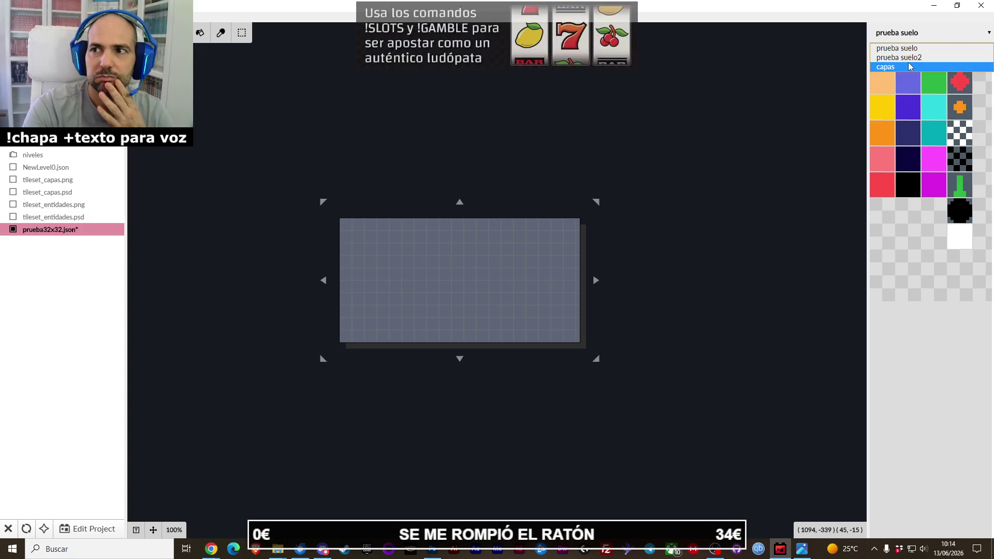
{"action": "left_click", "coordinate": [909, 65]}
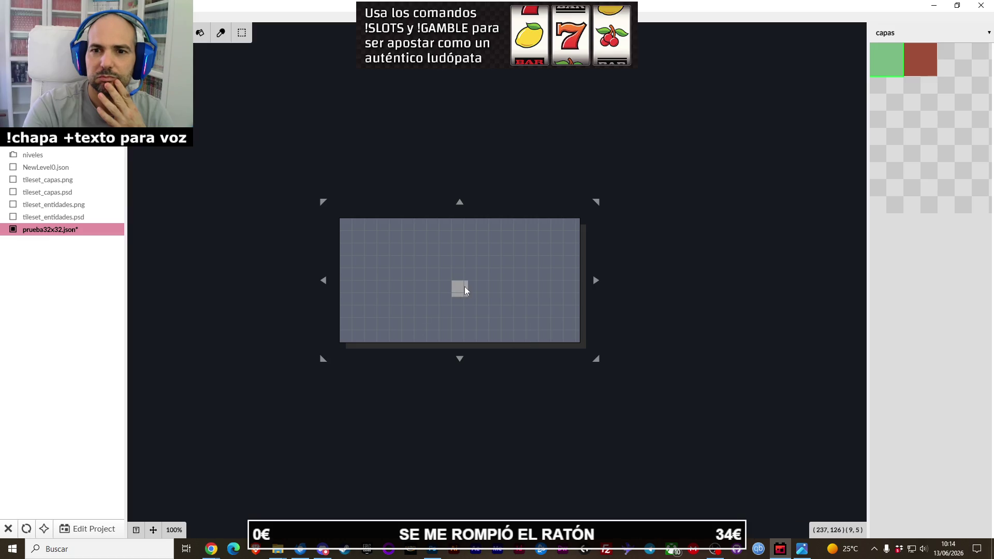
{"action": "left_click", "coordinate": [927, 63]}
{"action": "left_click", "coordinate": [456, 287]}
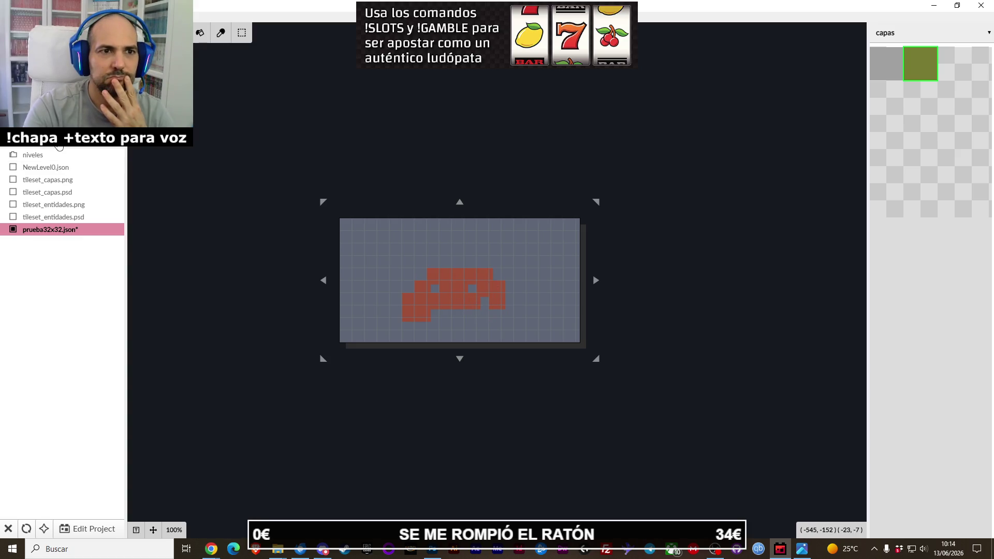
{"action": "left_click", "coordinate": [83, 529]}
{"action": "left_click", "coordinate": [510, 298]}
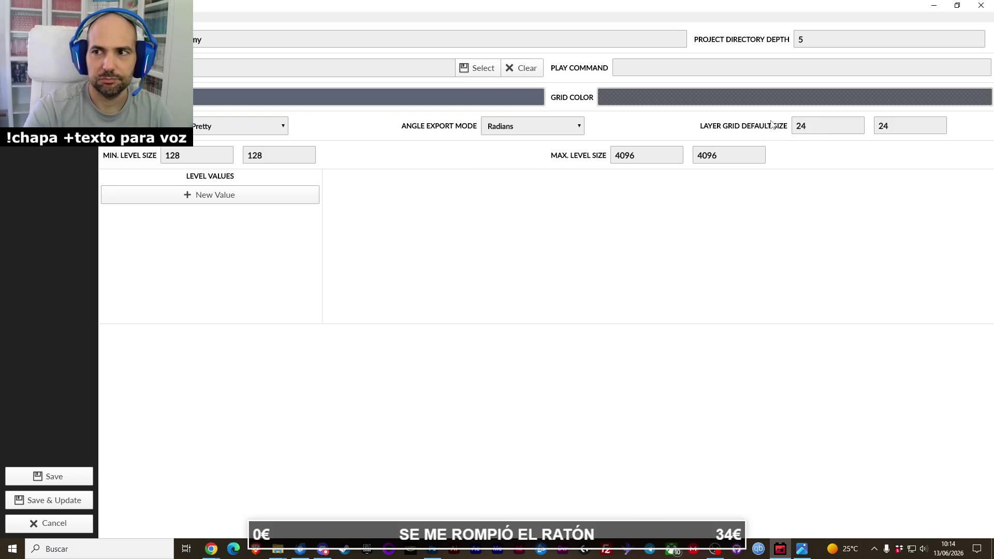
Set the layer grid default size to 32 and compute 4096 ÷ 32 = 128 in Calculator.
{"action": "double_click", "coordinate": [823, 126]}
{"action": "type", "text": "32"}
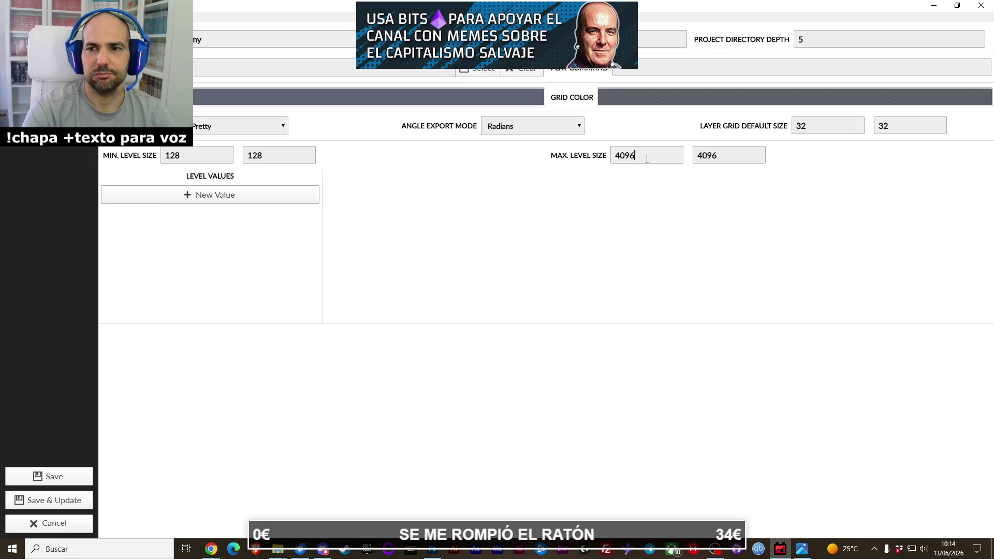
{"action": "key", "text": "super+s"}
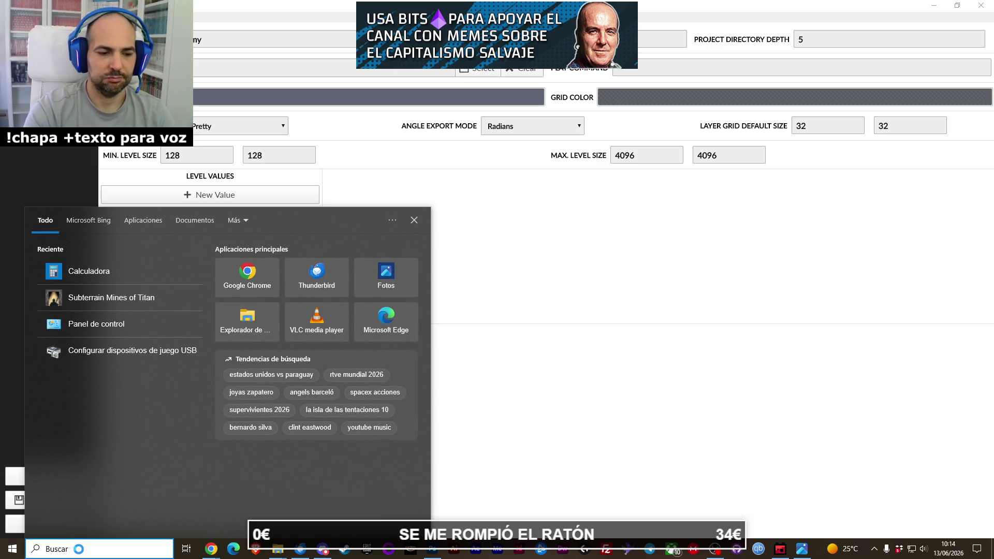
{"action": "type", "text": "calc"}
{"action": "key", "text": "Return"}
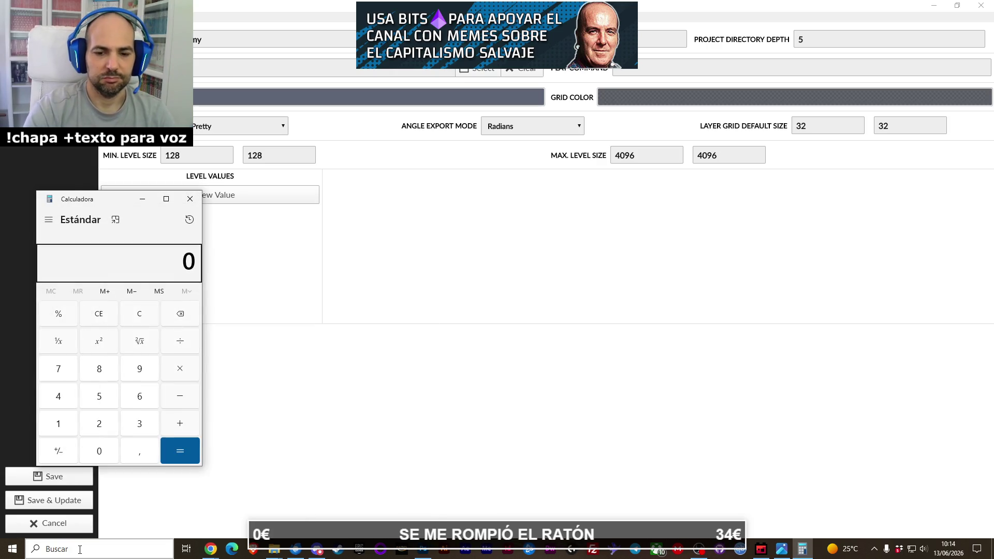
{"action": "type", "text": "096 ÷ "}
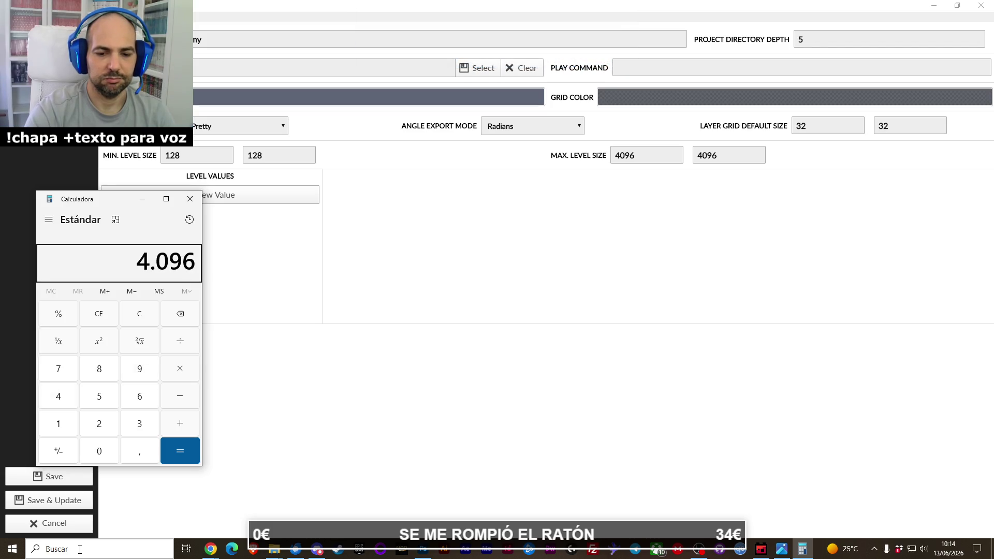
{"action": "type", "text": "32"}
{"action": "key", "text": "Return"}
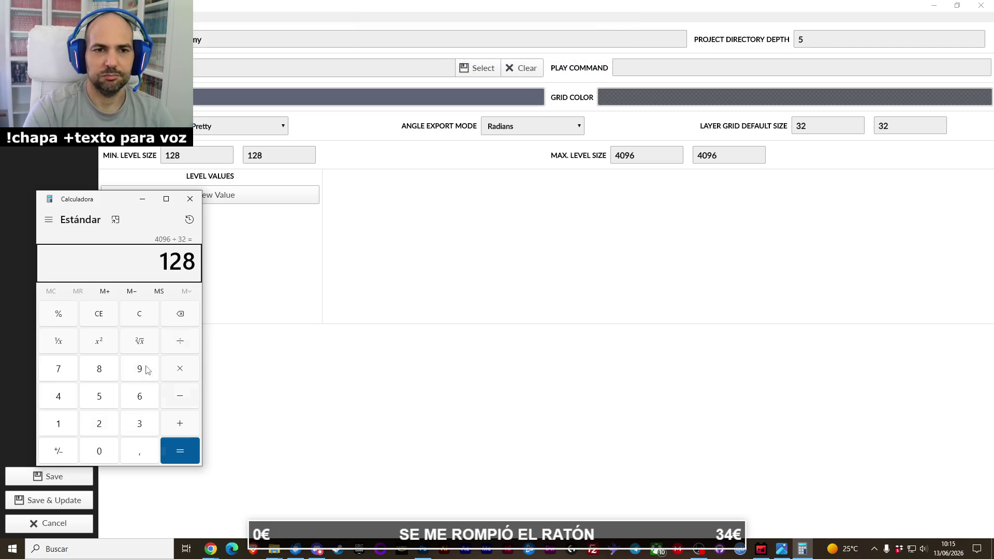
{"action": "left_click", "coordinate": [196, 206]}
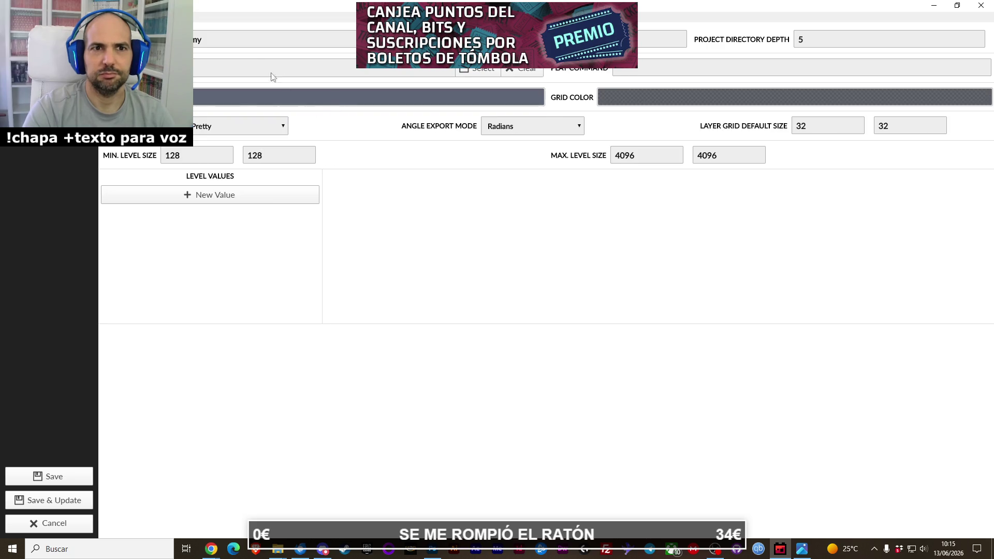
Save the 32-pixel grid settings, preview tileset_capas.png, and extend the level's top edge upward.
{"action": "left_click", "coordinate": [60, 478]}
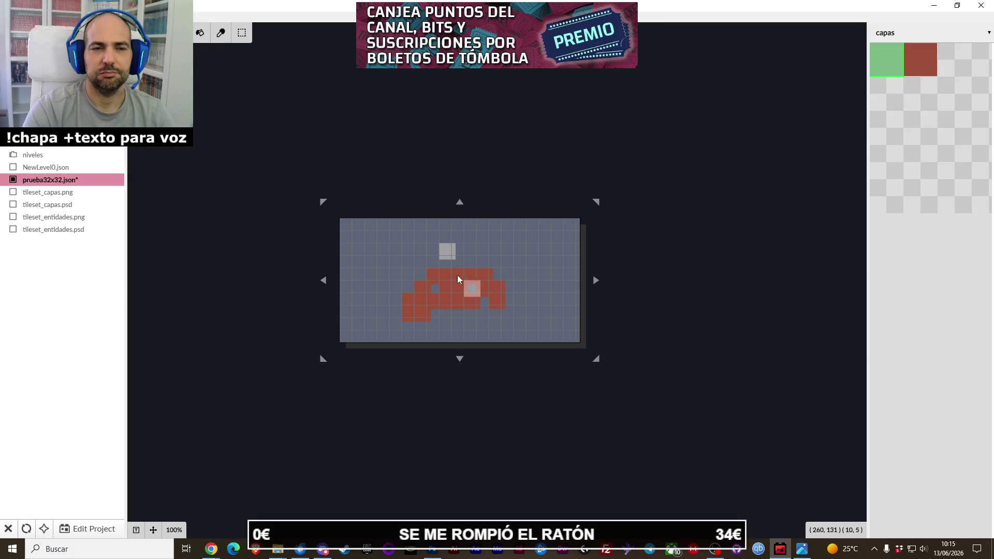
{"action": "left_click", "coordinate": [66, 193]}
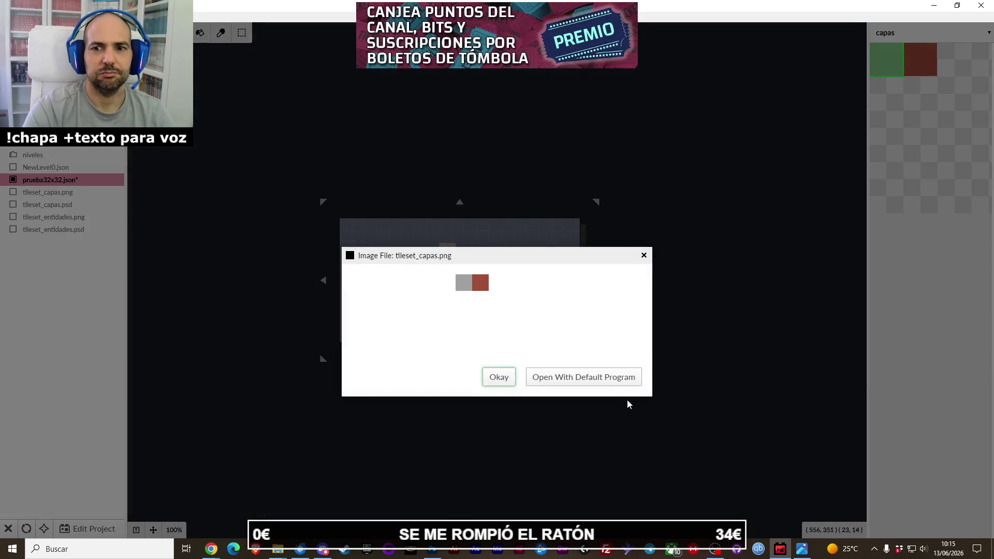
{"action": "left_click", "coordinate": [644, 255]}
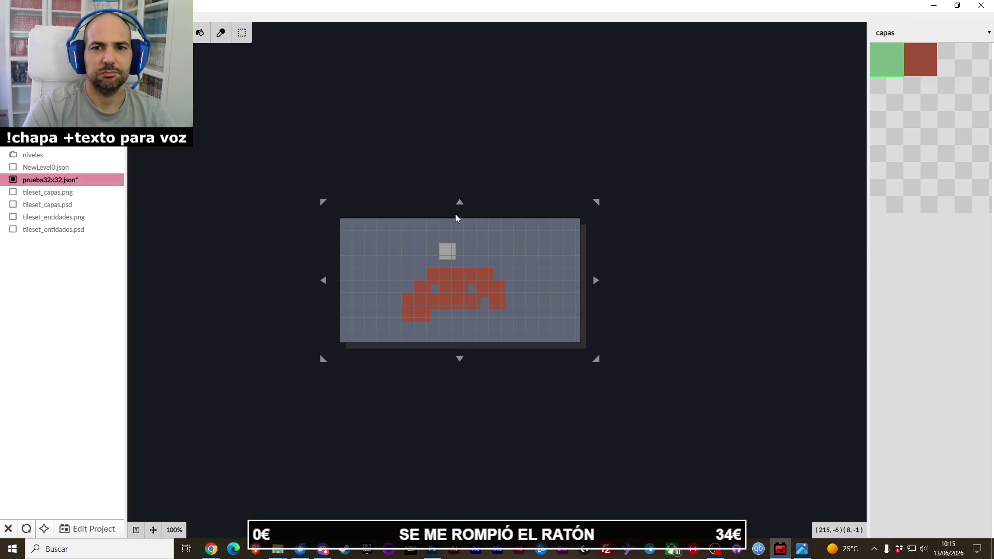
{"action": "left_click_drag", "start_coordinate": [462, 208], "coordinate": [462, 134]}
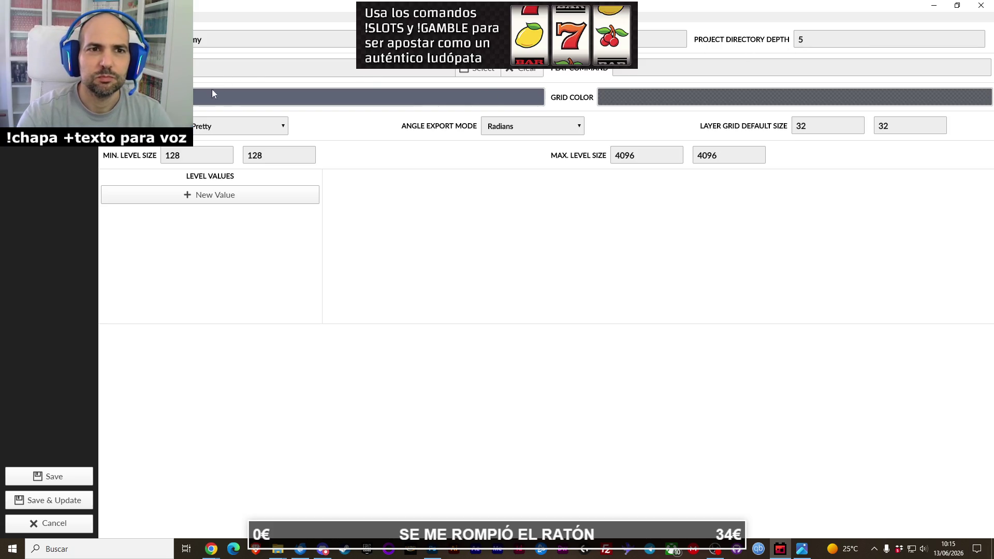
Set the project background to blue-grey #64728d with alpha 162.
{"action": "left_click", "coordinate": [196, 103]}
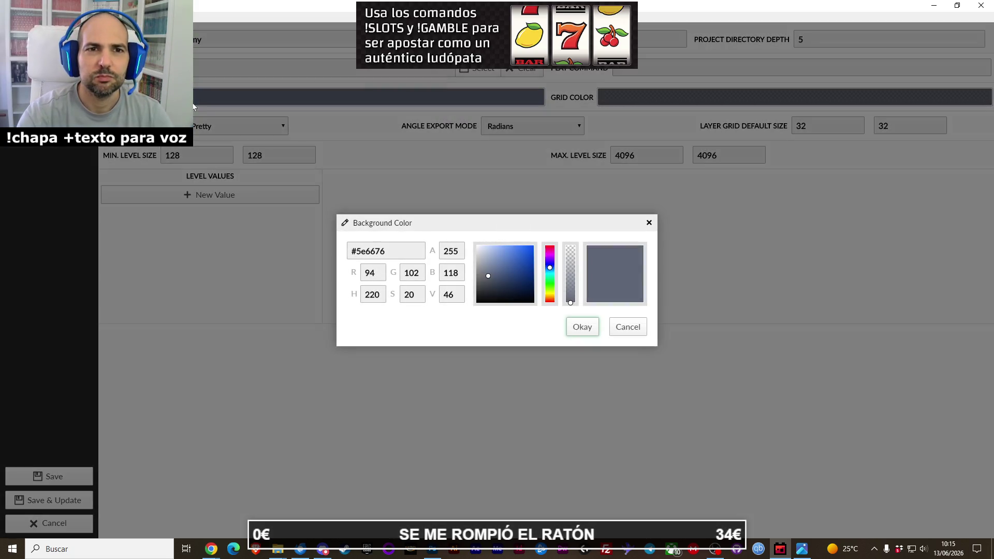
{"action": "left_click", "coordinate": [492, 270]}
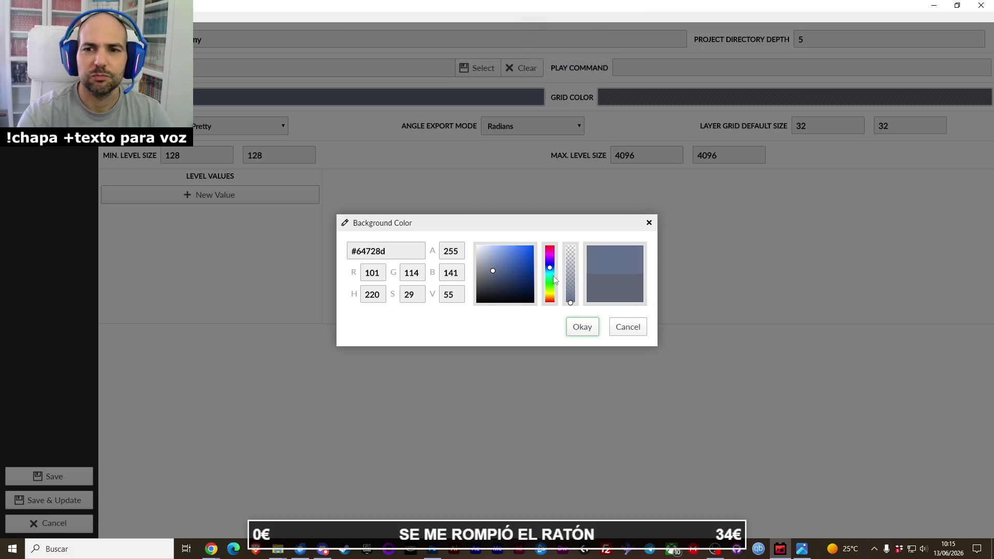
{"action": "left_click", "coordinate": [570, 281]}
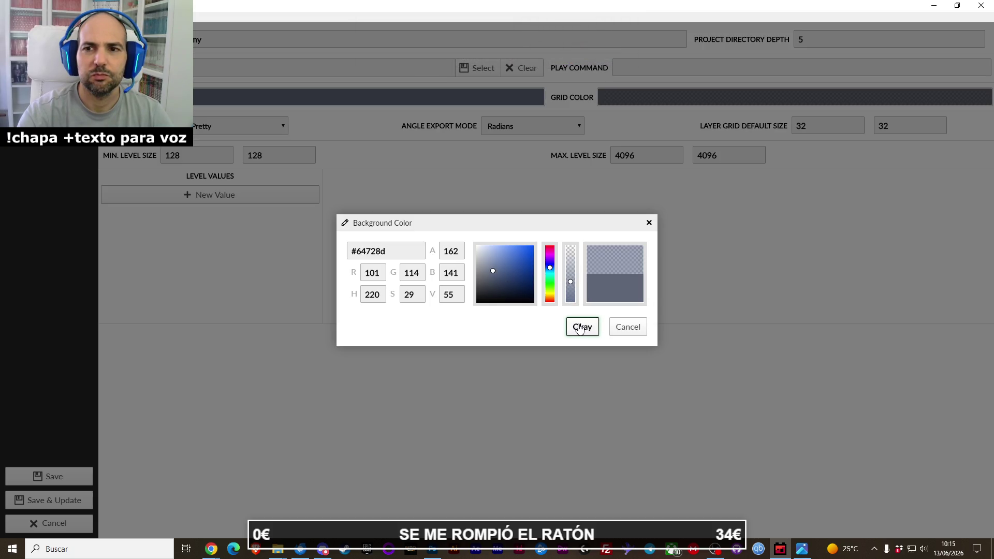
{"action": "left_click", "coordinate": [580, 327]}
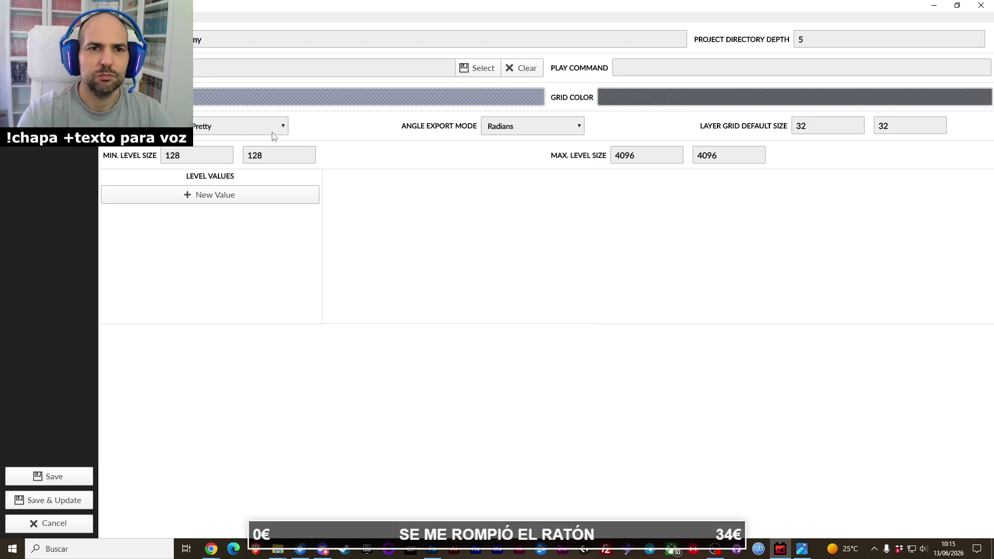
Confirm the capas tileset uses 32×32 tiles and save the project.
{"action": "left_click", "coordinate": [54, 477]}
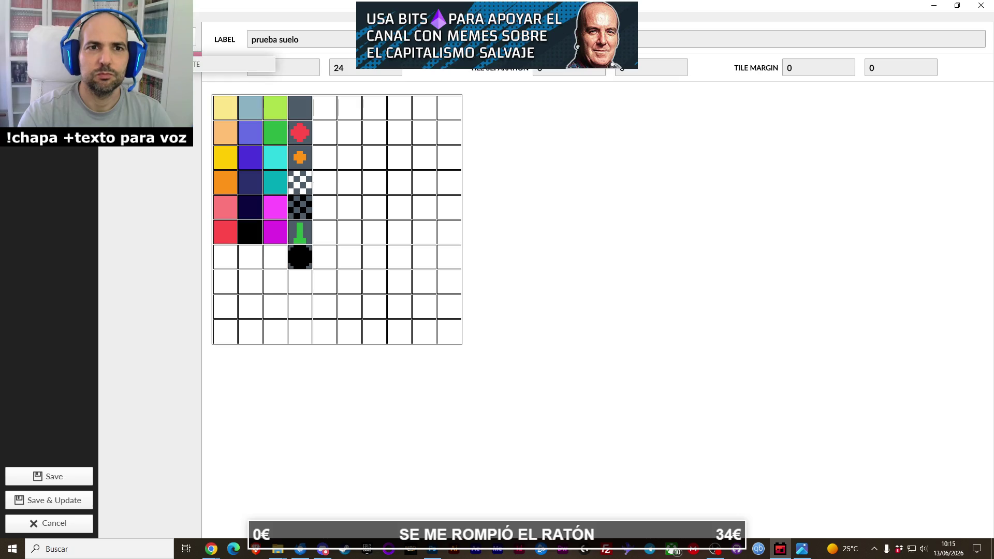
{"action": "left_click", "coordinate": [197, 70]}
{"action": "left_click_drag", "start_coordinate": [198, 58], "coordinate": [235, 77]}
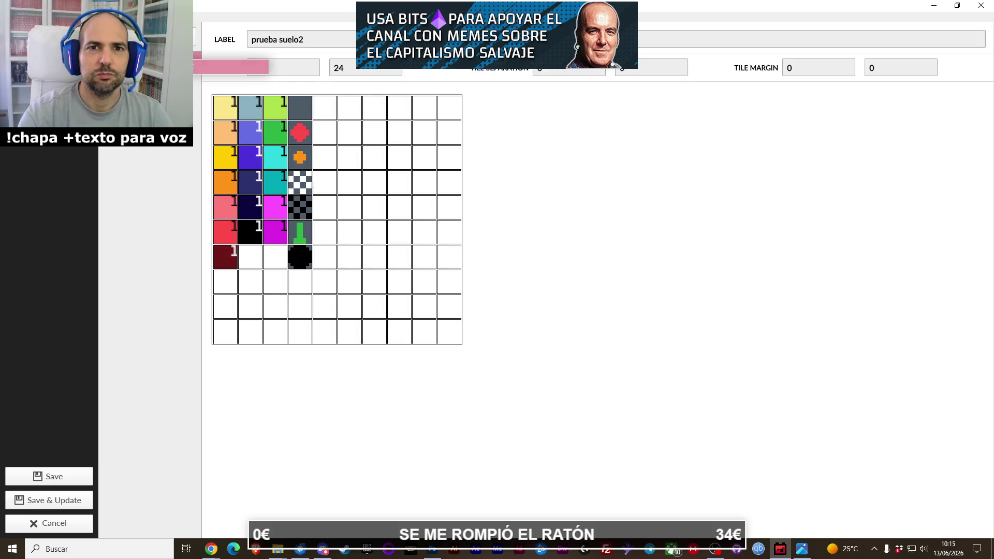
{"action": "left_click", "coordinate": [197, 58]}
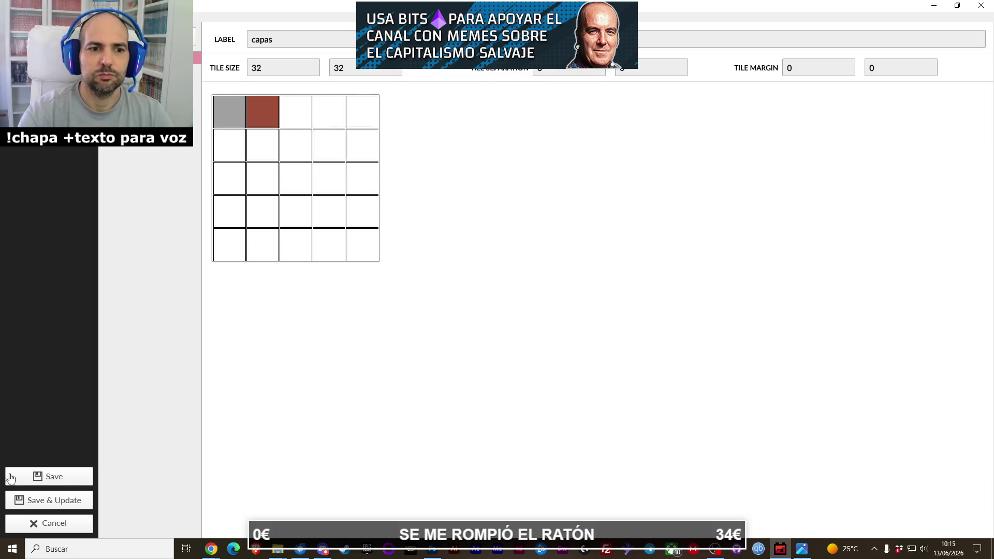
{"action": "left_click", "coordinate": [40, 481]}
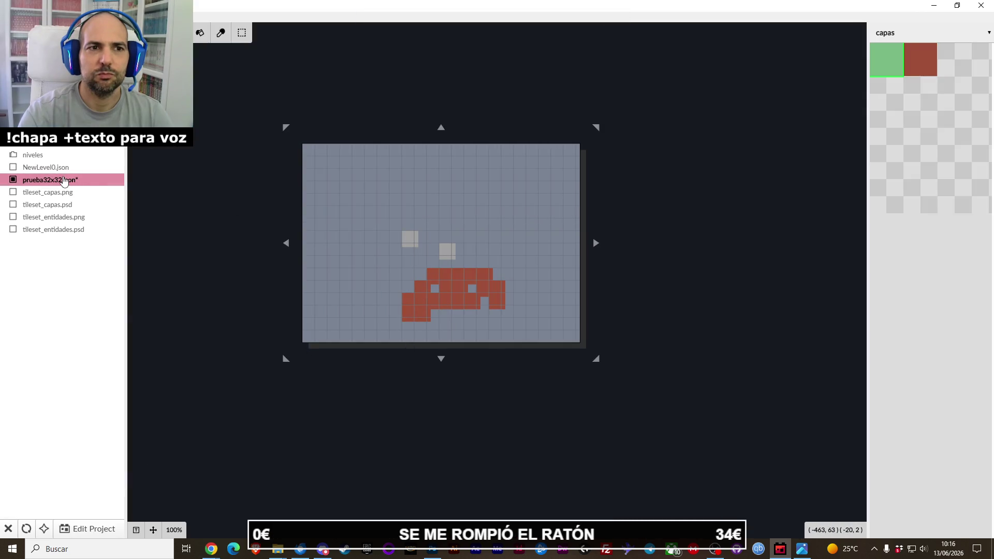
Delete the prueba32x32 level and recreate it inside the niveles folder.
{"action": "right_click", "coordinate": [67, 182]}
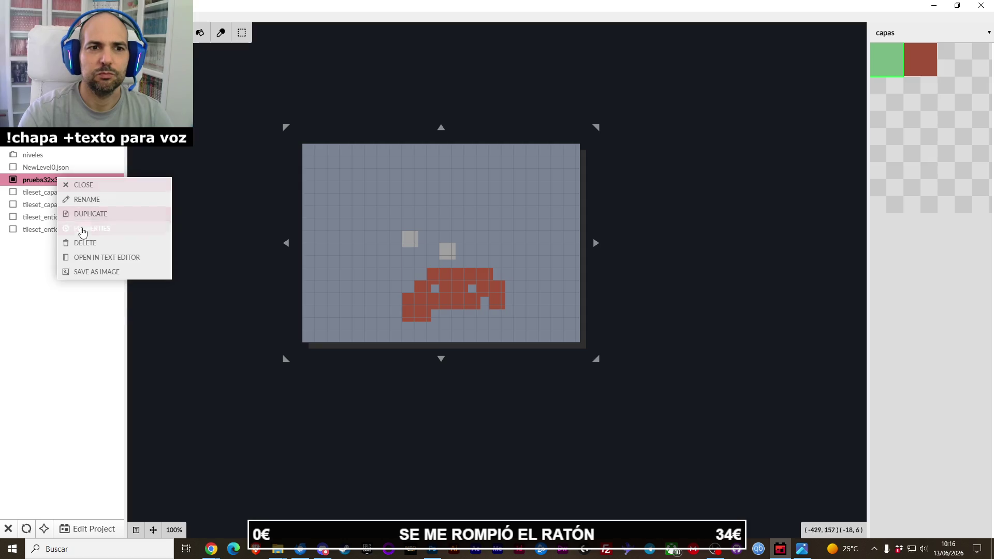
{"action": "left_click", "coordinate": [80, 229]}
{"action": "key", "text": "Return"}
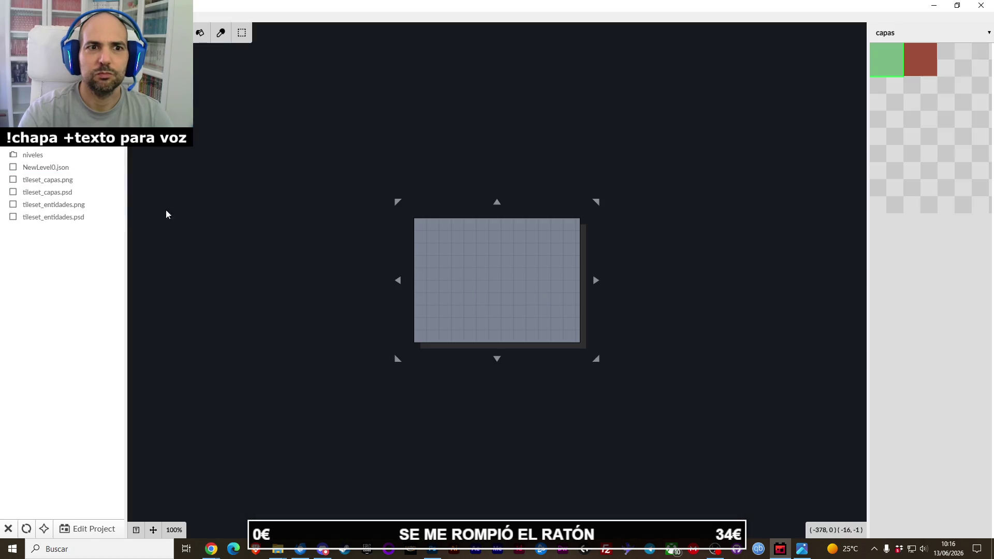
{"action": "right_click", "coordinate": [44, 158]}
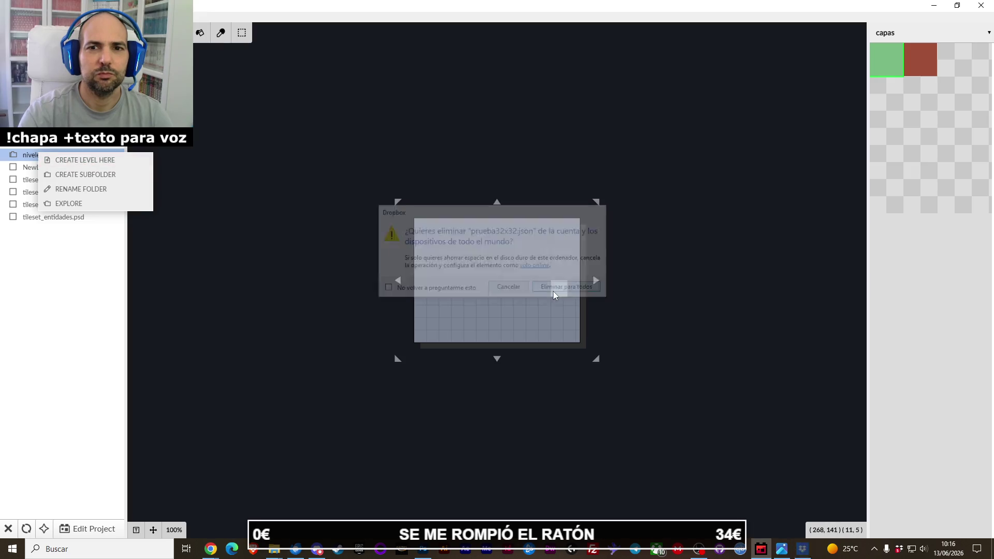
{"action": "left_click", "coordinate": [44, 159]}
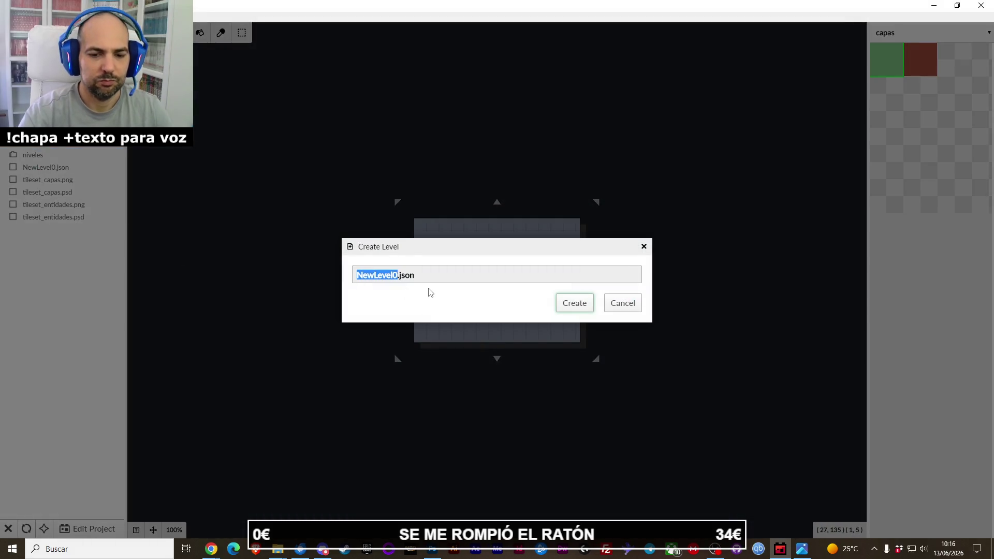
{"action": "type", "text": "prueba"}
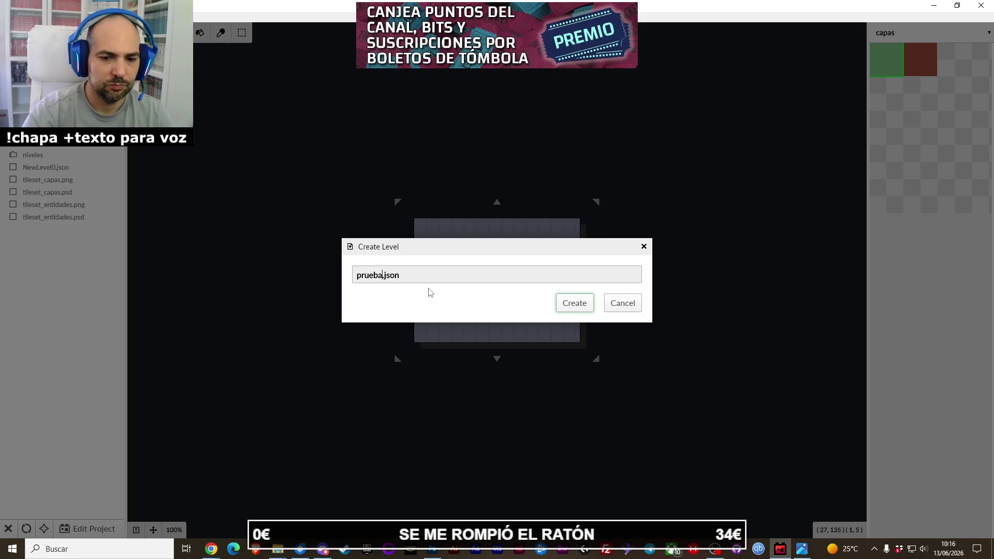
{"action": "type", "text": "32x32"}
{"action": "key", "text": "Return"}
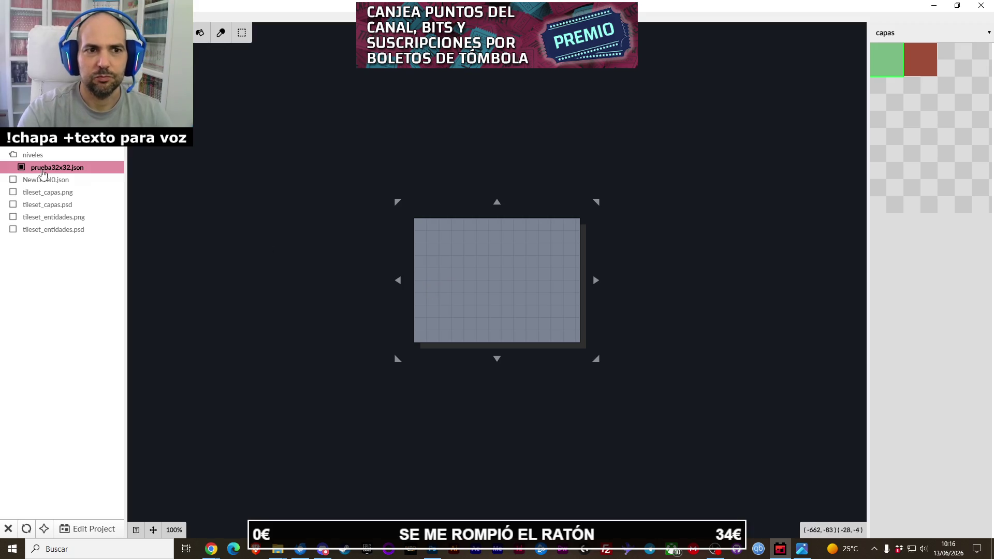
Enlarge the new level and paint grey wall tiles across its middle rows.
{"action": "left_click_drag", "start_coordinate": [396, 361], "coordinate": [261, 396]}
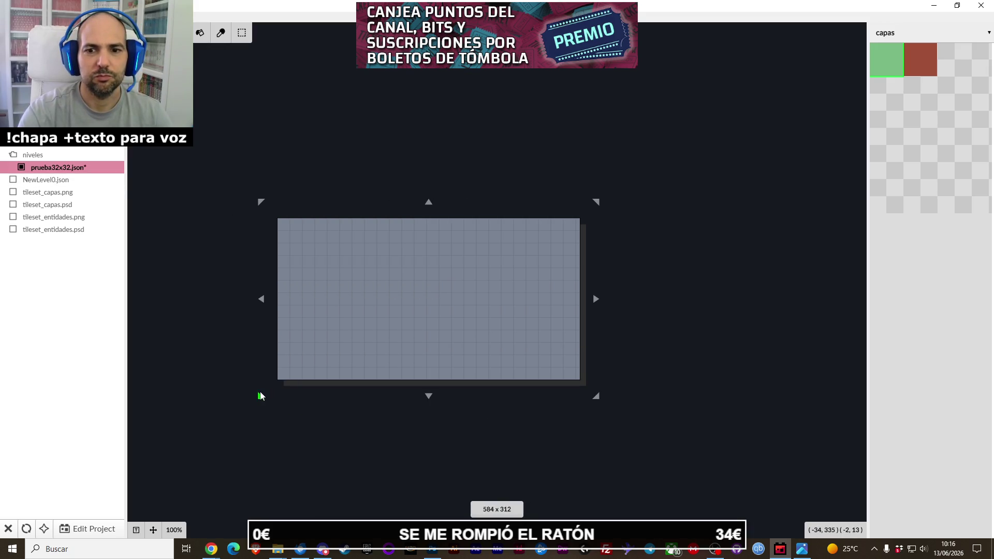
{"action": "left_click", "coordinate": [336, 276]}
{"action": "left_click_drag", "start_coordinate": [533, 263], "coordinate": [401, 314]}
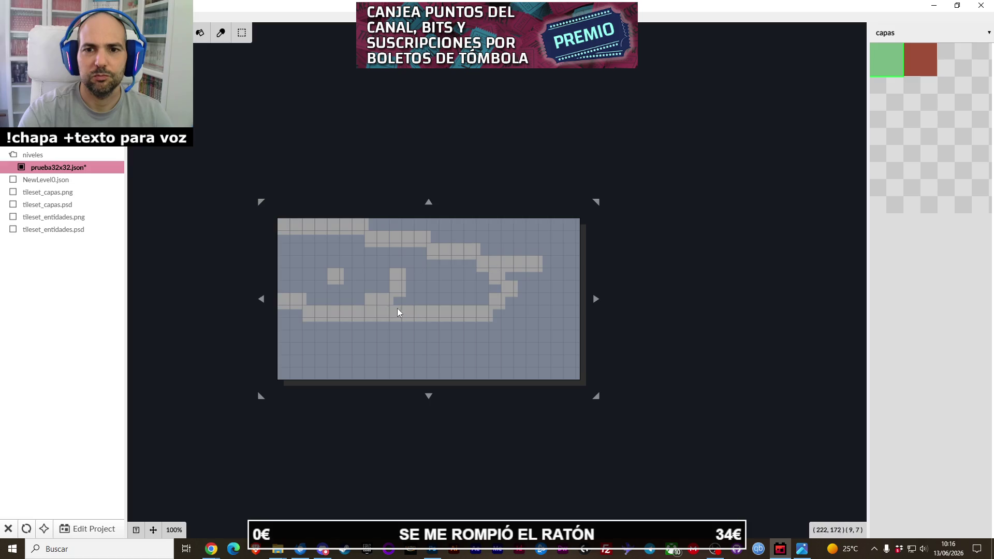
{"action": "left_click", "coordinate": [921, 106]}
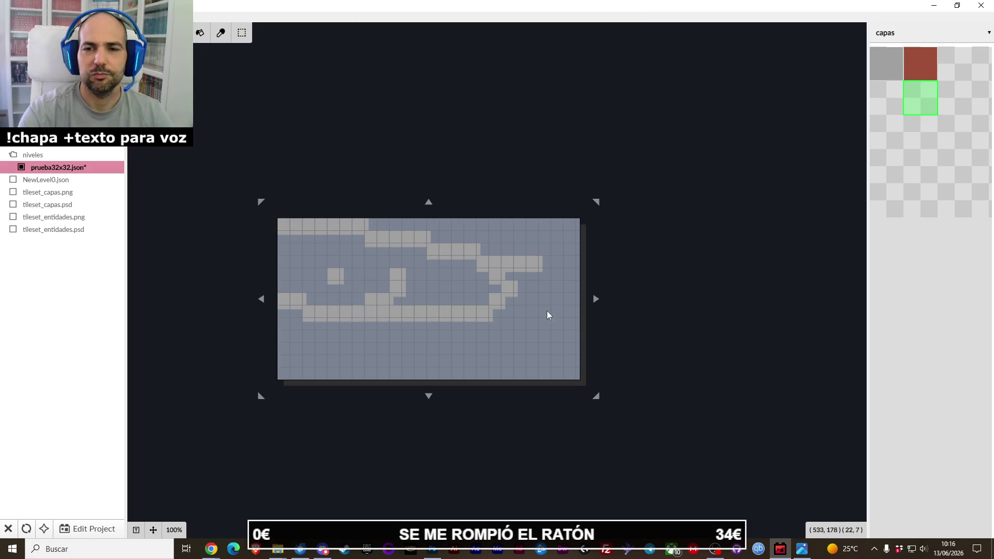
{"action": "left_click", "coordinate": [888, 76]}
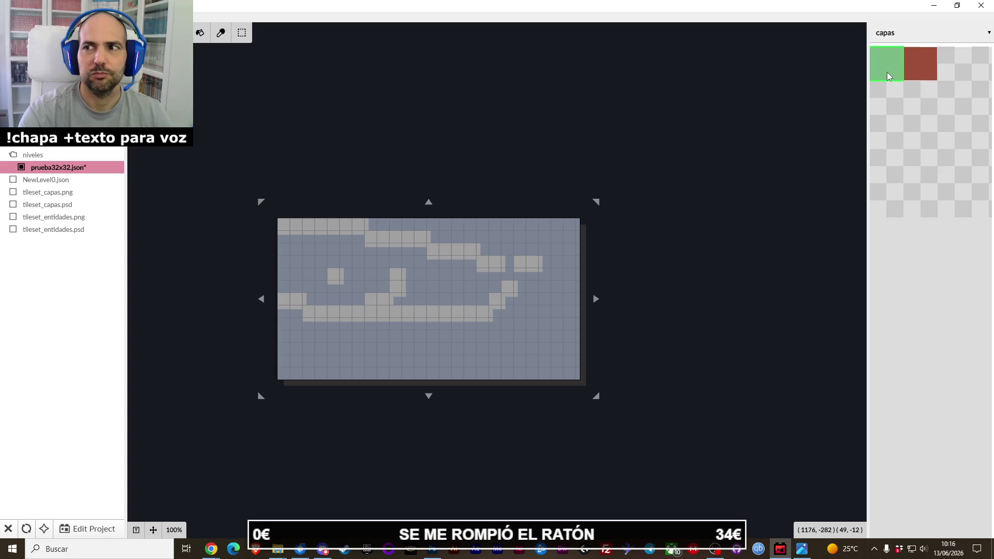
{"action": "mouse_move", "coordinate": [527, 268]}
{"action": "left_mouse_down"}
{"action": "mouse_move", "coordinate": [397, 286]}
{"action": "mouse_move", "coordinate": [382, 275]}
{"action": "left_mouse_up"}
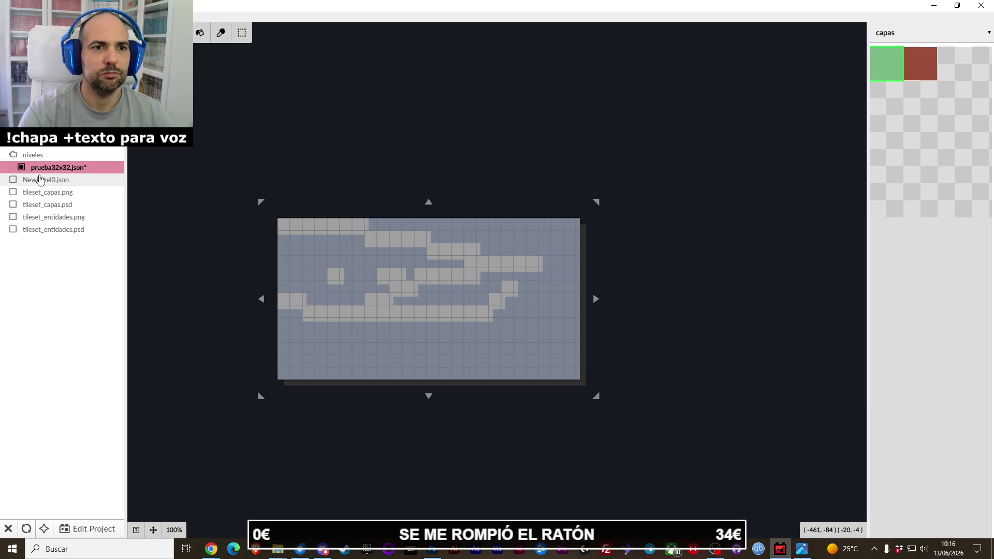
Open and close the prueba32x32.json level properties.
{"action": "right_click", "coordinate": [45, 171]}
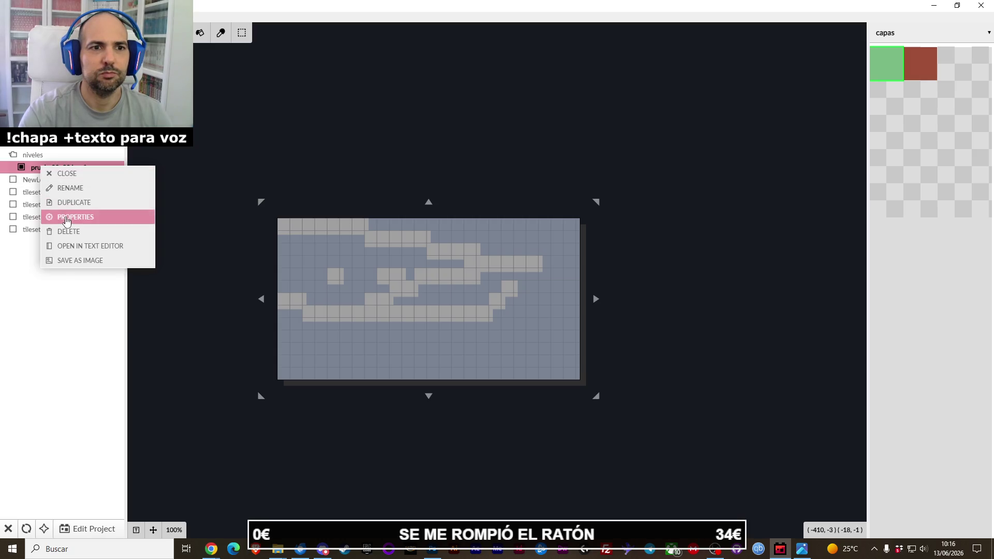
{"action": "left_click", "coordinate": [65, 215]}
{"action": "left_click", "coordinate": [435, 310]}
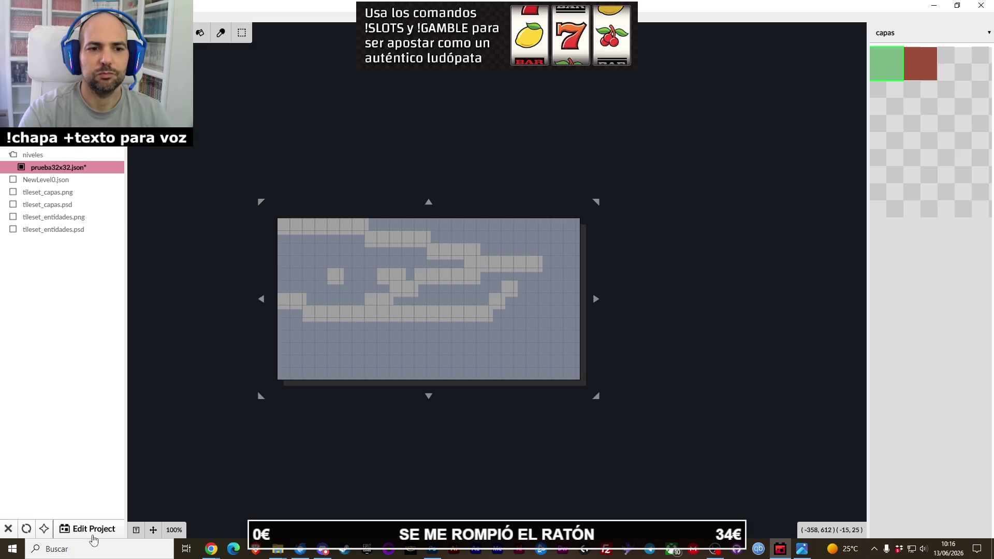
Save the level, enter project settings, and set the paredes layer grid to 32×32.
{"action": "left_click", "coordinate": [88, 528]}
{"action": "left_click", "coordinate": [521, 294]}
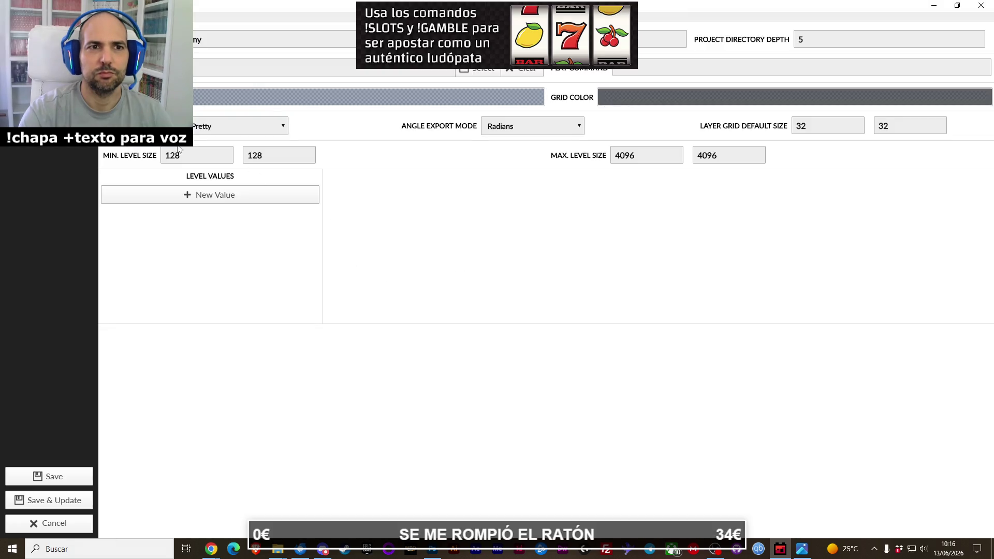
{"action": "left_click", "coordinate": [129, 17]}
{"action": "double_click", "coordinate": [668, 40]}
{"action": "type", "text": "32"}
{"action": "key", "text": "Tab"}
{"action": "type", "text": "32"}
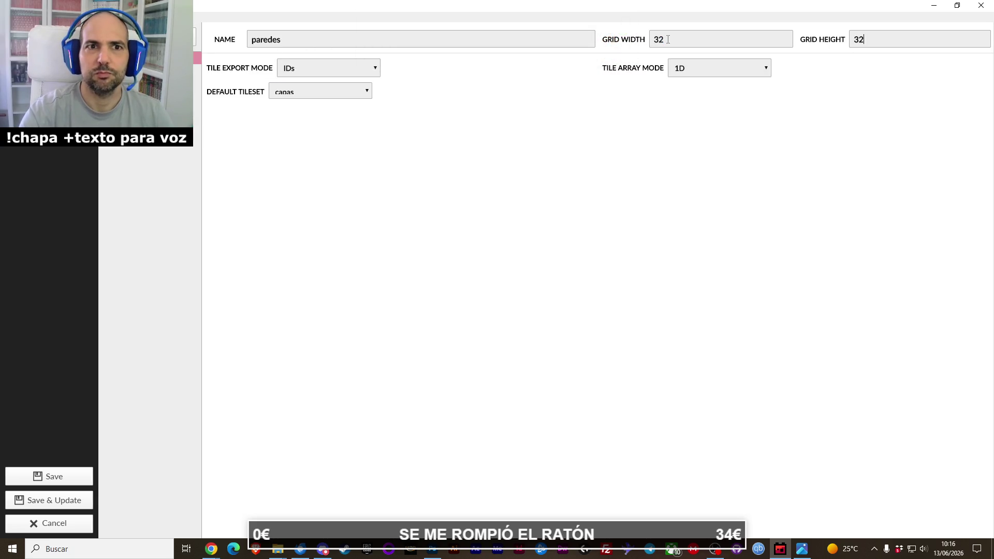
Set the suelo and entidades layer grids to 32×32.
{"action": "left_click", "coordinate": [130, 70]}
{"action": "double_click", "coordinate": [657, 39]}
{"action": "type", "text": "32"}
{"action": "key", "text": "Tab"}
{"action": "type", "text": "32"}
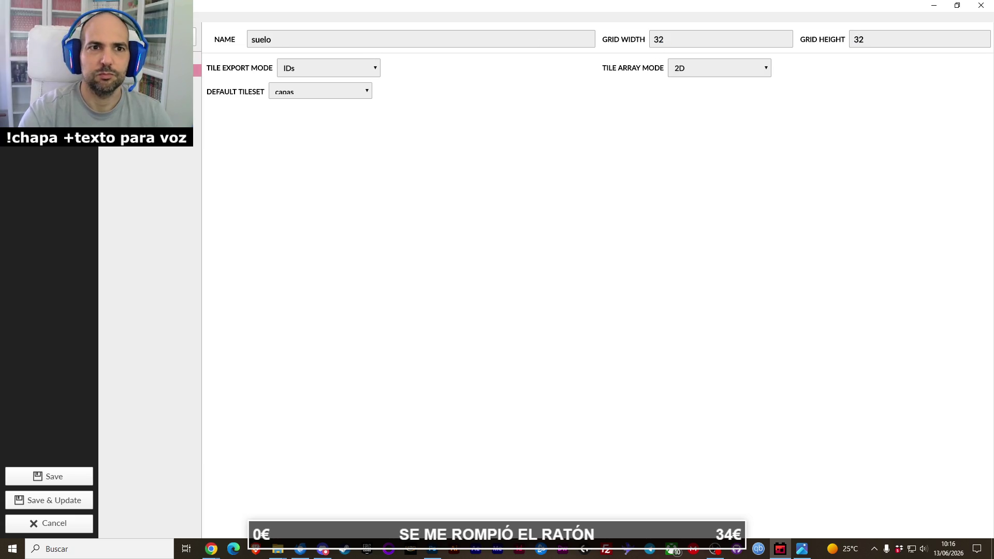
{"action": "left_click", "coordinate": [130, 82]}
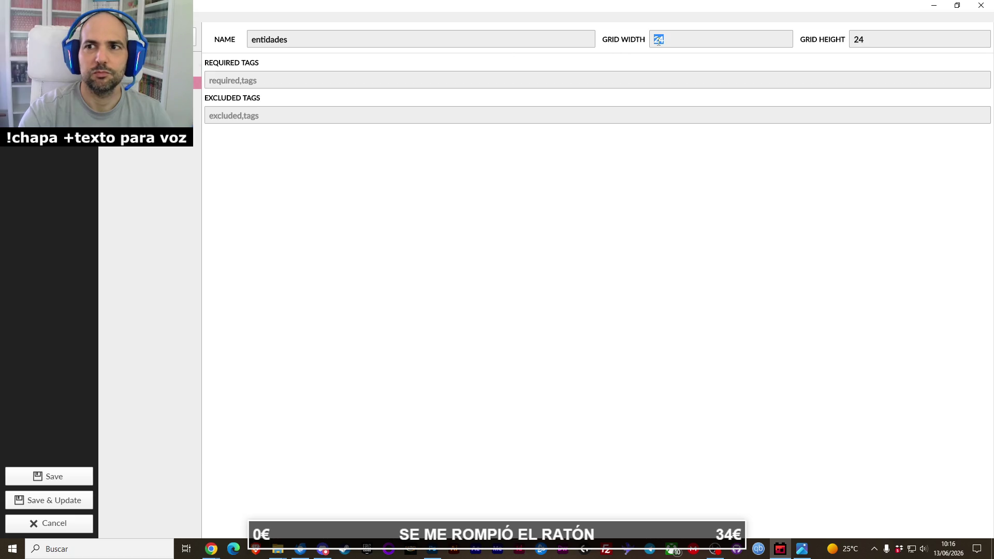
{"action": "type", "text": "32"}
{"action": "key", "text": "Tab"}
{"action": "type", "text": "32"}
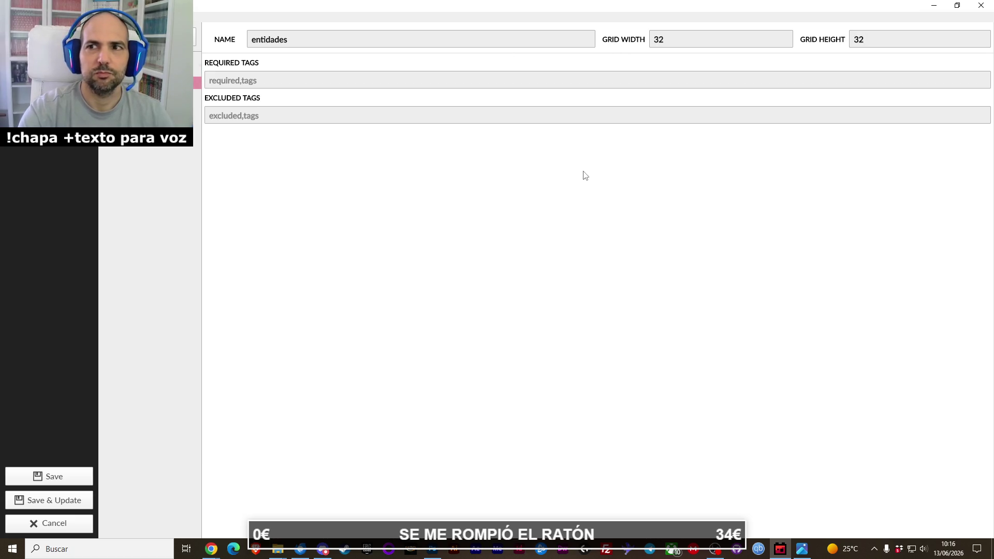
Save and update the project settings, returning to the level editor.
{"action": "left_click", "coordinate": [49, 21]}
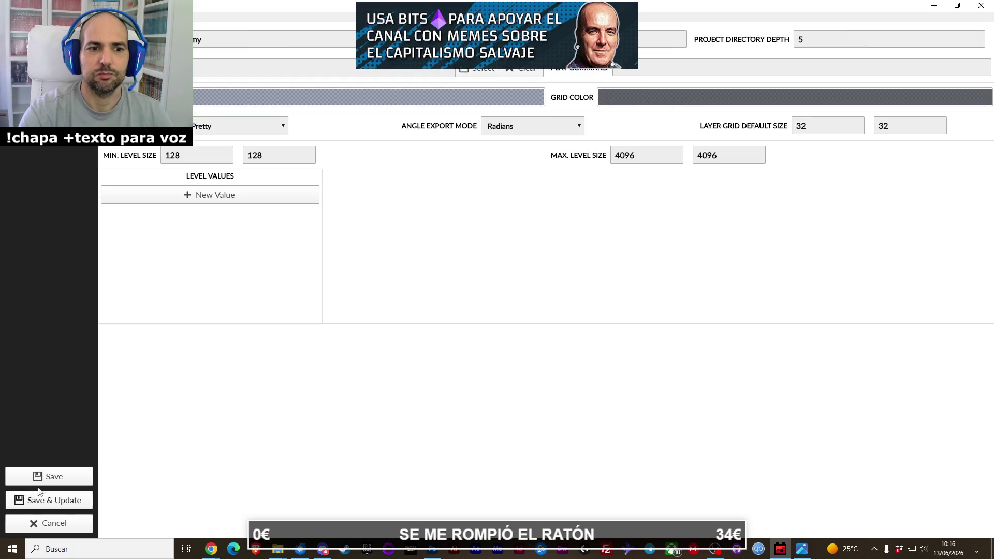
{"action": "left_click", "coordinate": [36, 495]}
{"action": "left_click", "coordinate": [439, 259]}
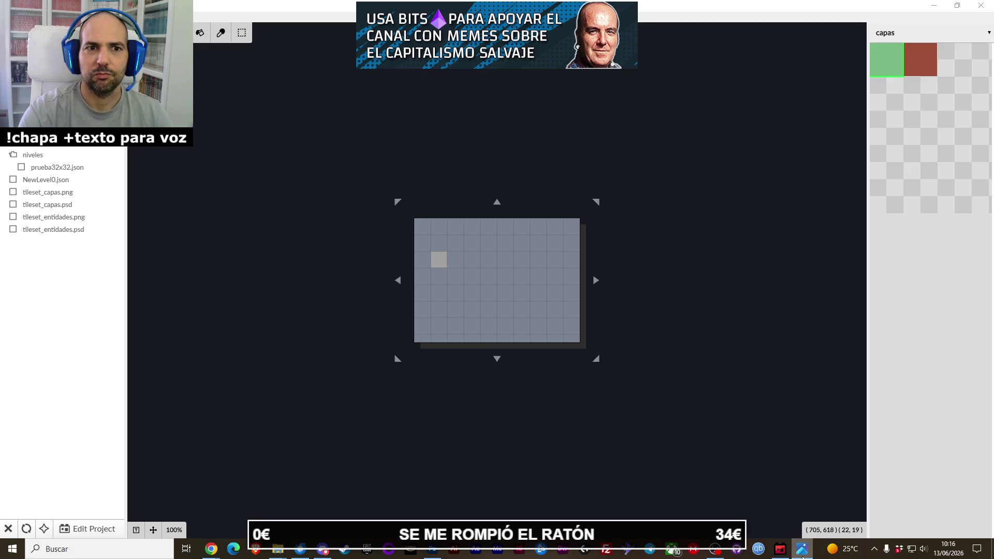
Enlarge the new level by dragging its left, right, top and bottom edges outward.
{"action": "left_click_drag", "start_coordinate": [397, 280], "coordinate": [165, 284]}
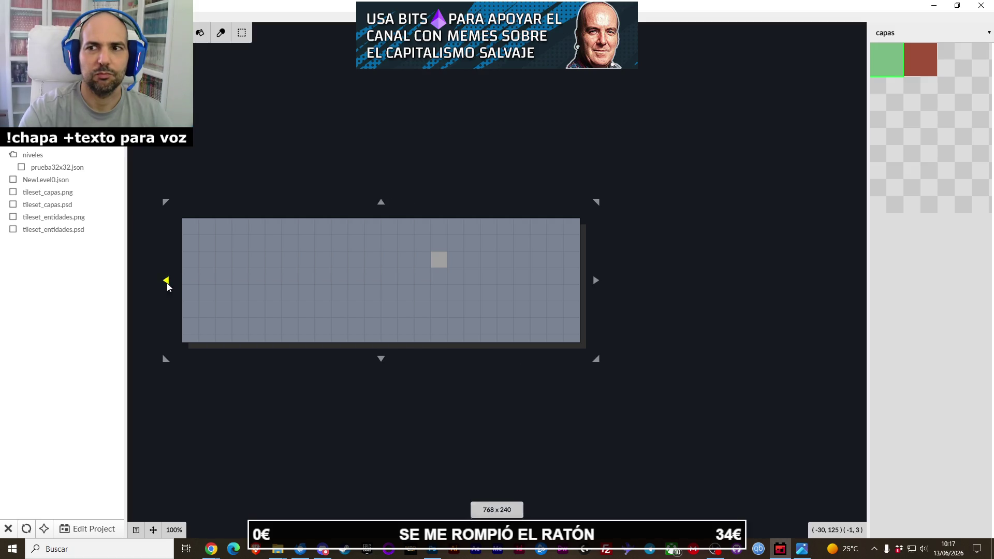
{"action": "scroll", "coordinate": [292, 314], "scroll_direction": "down", "scroll_amount": 6}
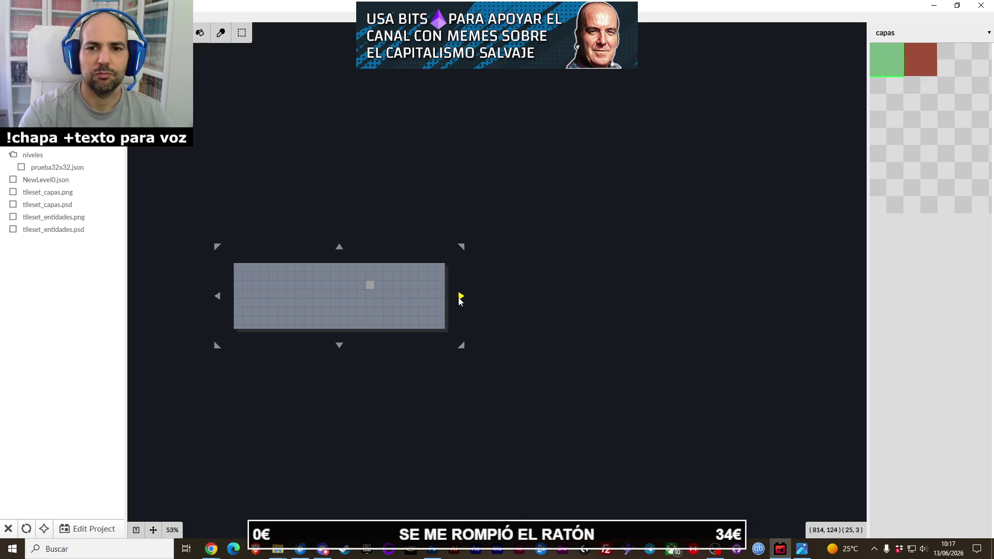
{"action": "left_click_drag", "start_coordinate": [461, 296], "coordinate": [606, 299]}
{"action": "left_click_drag", "start_coordinate": [471, 246], "coordinate": [471, 133]}
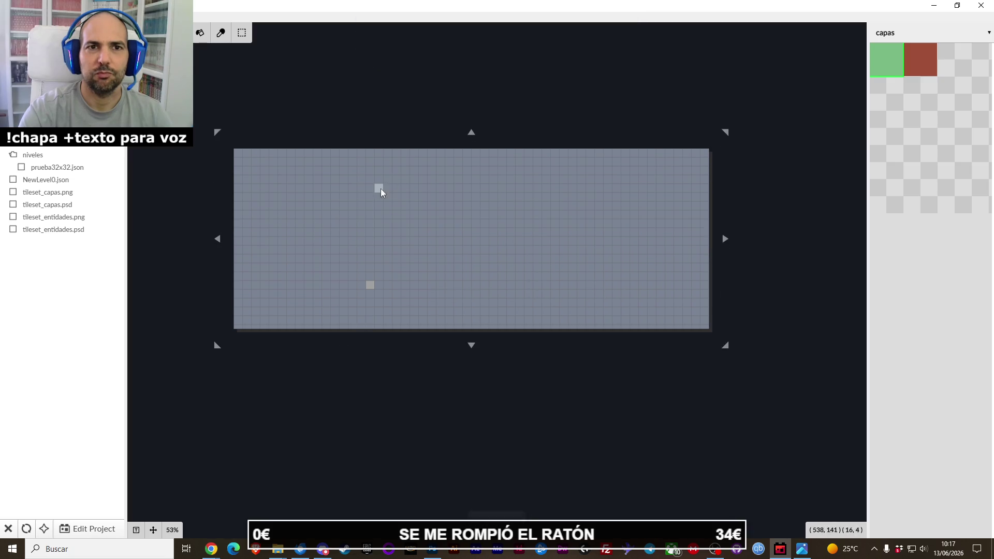
{"action": "left_click_drag", "start_coordinate": [471, 345], "coordinate": [471, 464]}
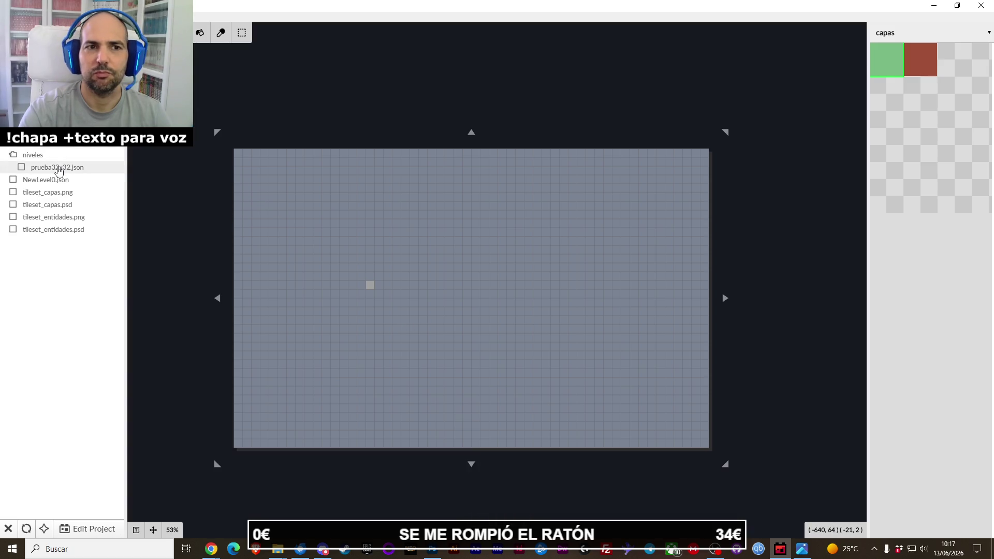
Attempt to close the unsaved level, cancelling the save and close prompts.
{"action": "left_click", "coordinate": [109, 529]}
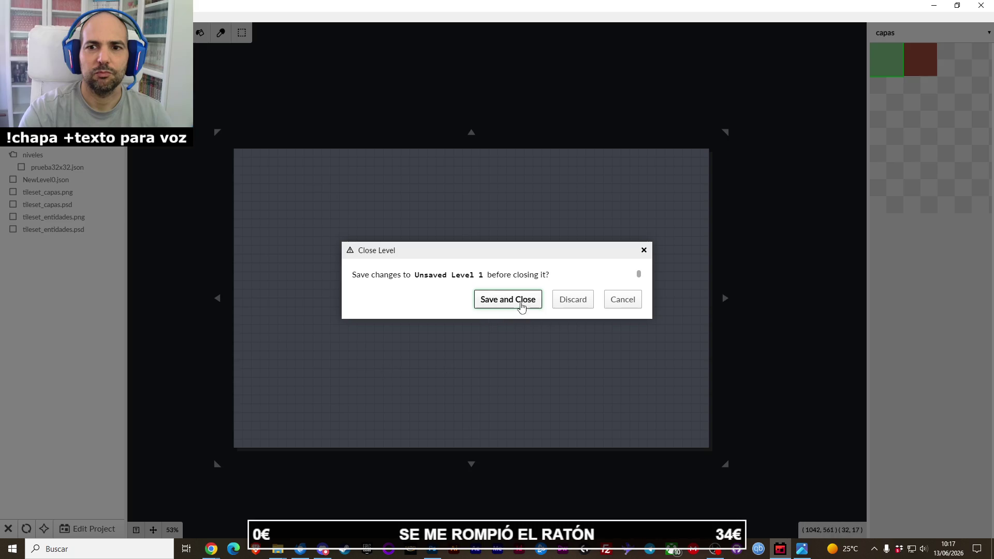
{"action": "left_click", "coordinate": [518, 303]}
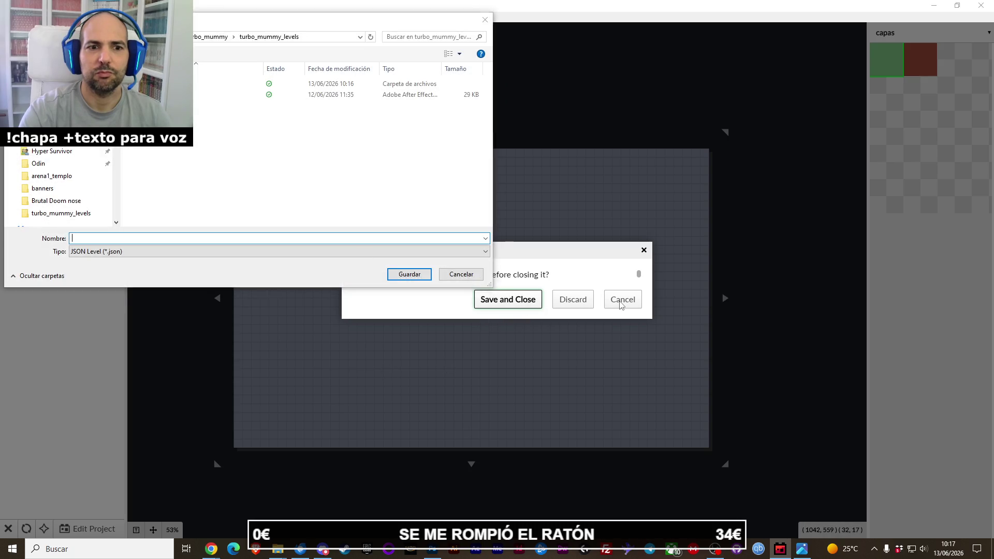
{"action": "left_click", "coordinate": [457, 278]}
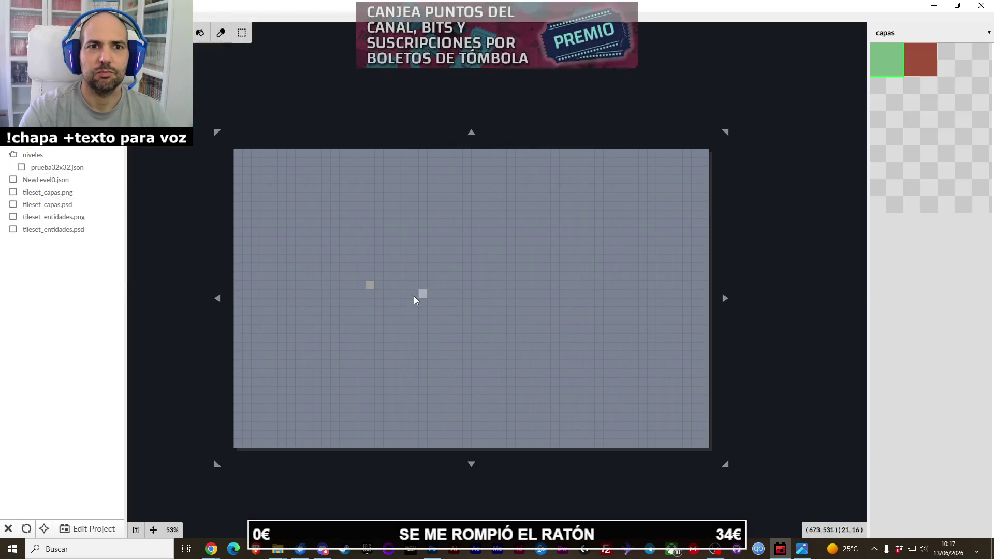
{"action": "left_click", "coordinate": [106, 529]}
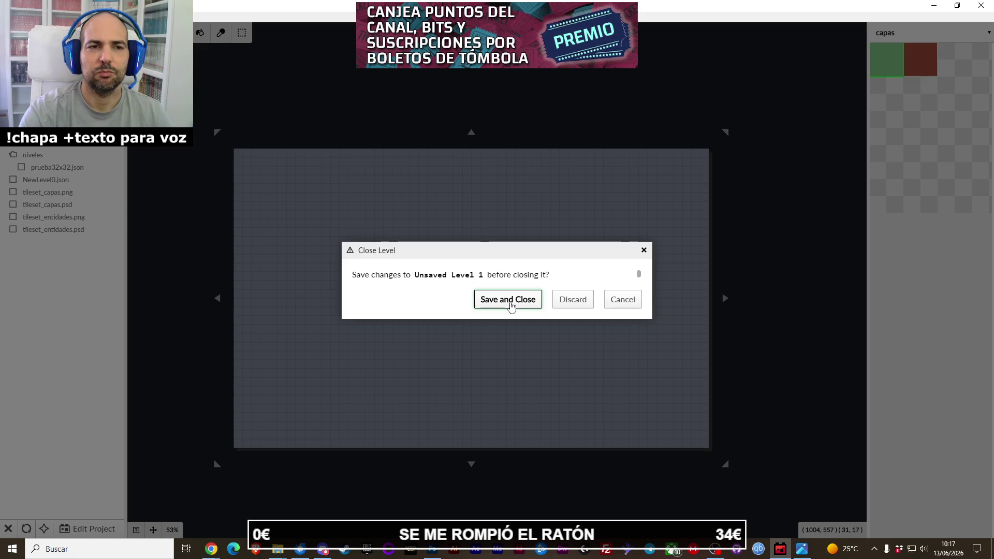
{"action": "left_click", "coordinate": [618, 296]}
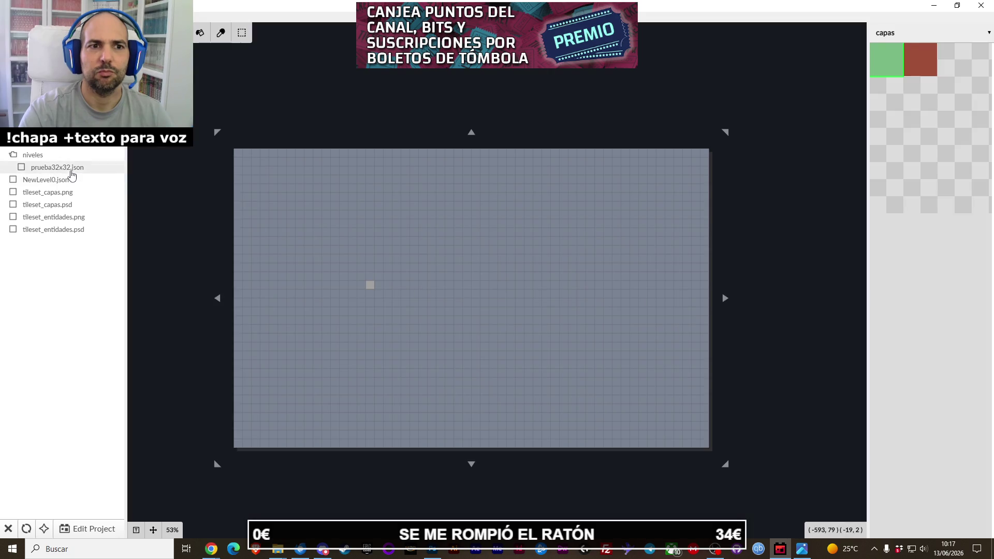
Delete prueba32x32.json from the project and close the current level.
{"action": "left_click", "coordinate": [71, 173]}
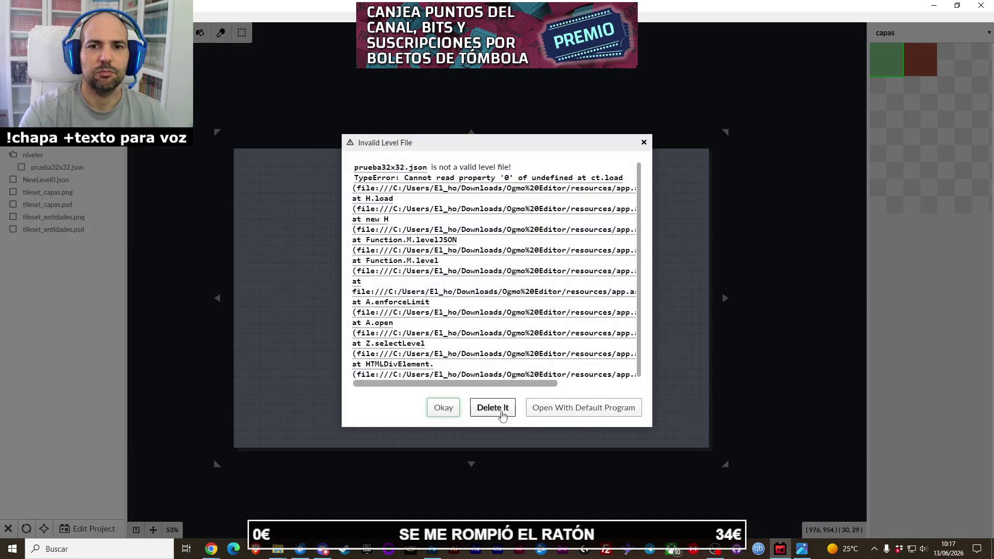
{"action": "left_click", "coordinate": [503, 415]}
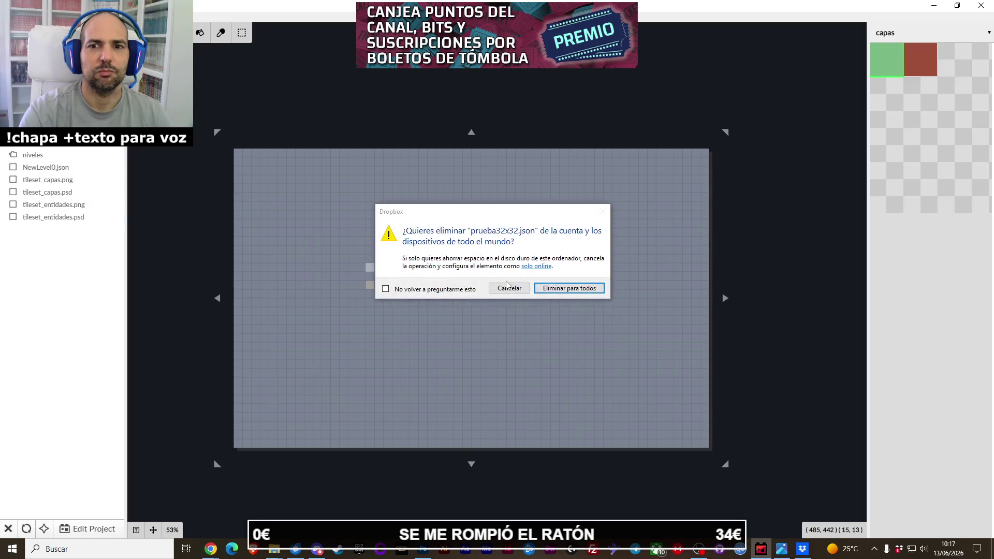
{"action": "left_click", "coordinate": [507, 285]}
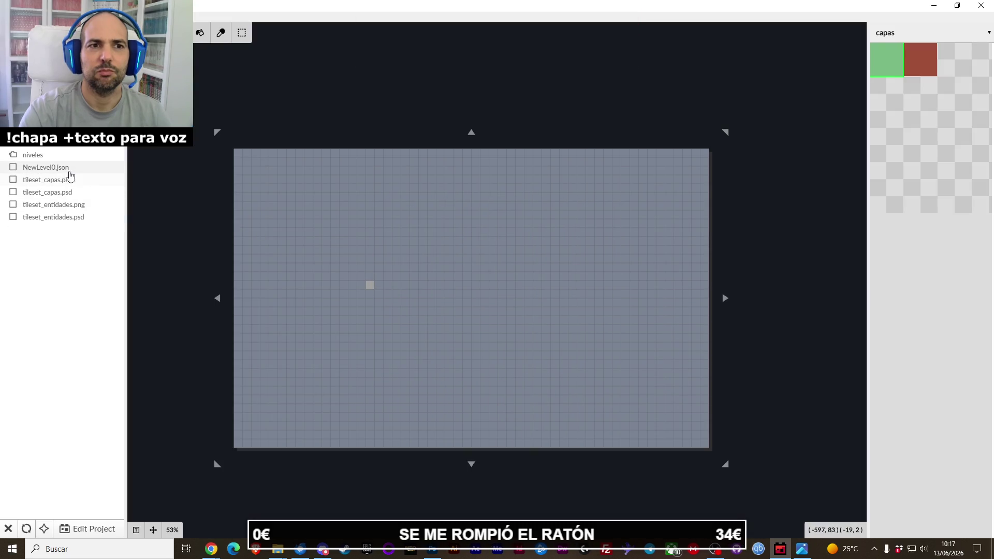
{"action": "key", "text": "ctrl+w"}
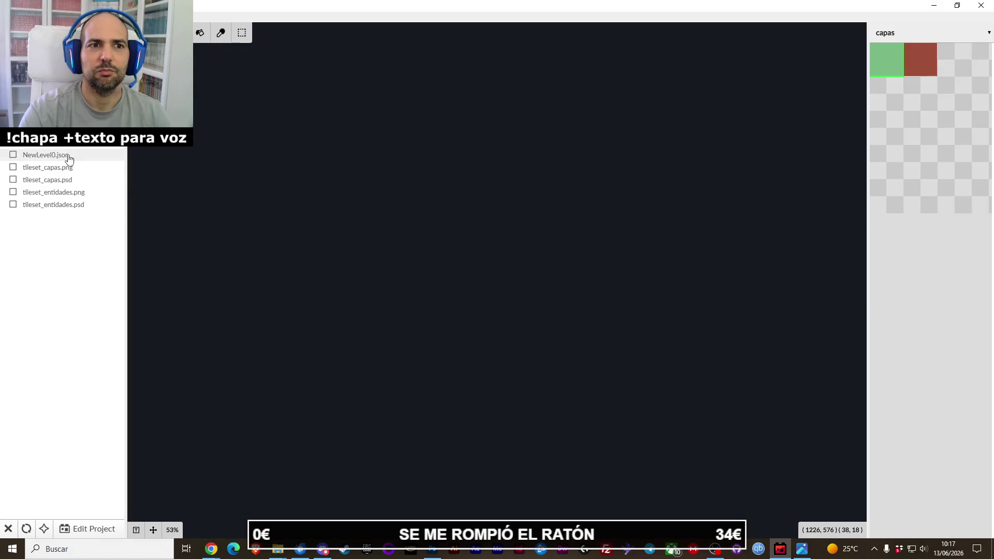
Delete NewLevel0.json and tileset_capas.psd, then preview tileset_capas.png.
{"action": "left_click", "coordinate": [68, 155]}
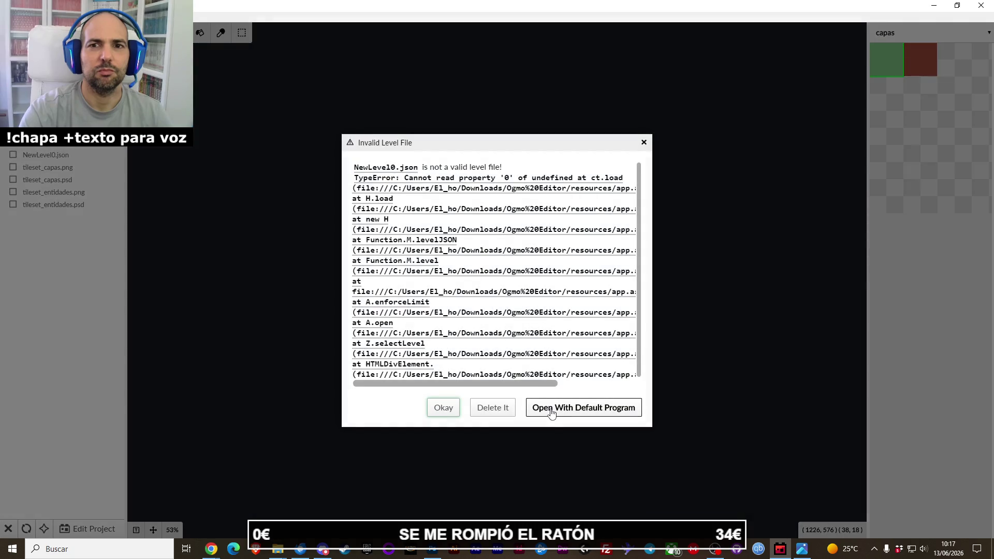
{"action": "left_click", "coordinate": [496, 409]}
{"action": "left_click", "coordinate": [63, 162]}
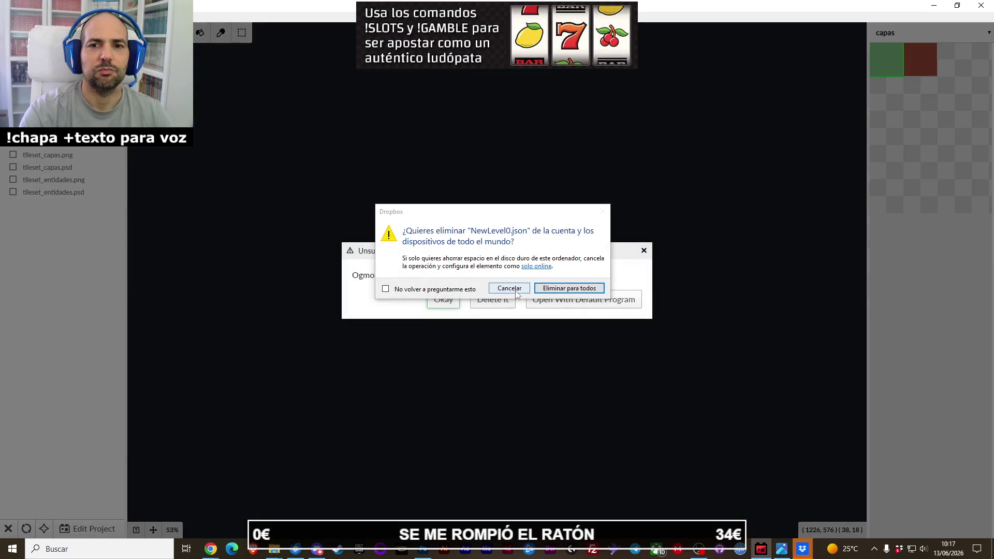
{"action": "left_click", "coordinate": [553, 290]}
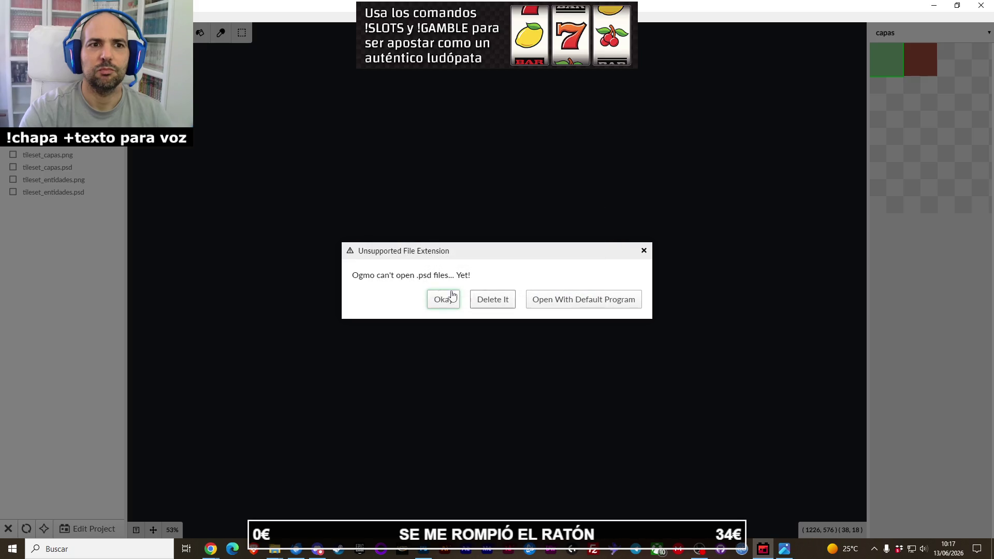
{"action": "left_click", "coordinate": [488, 303]}
{"action": "double_click", "coordinate": [58, 160]}
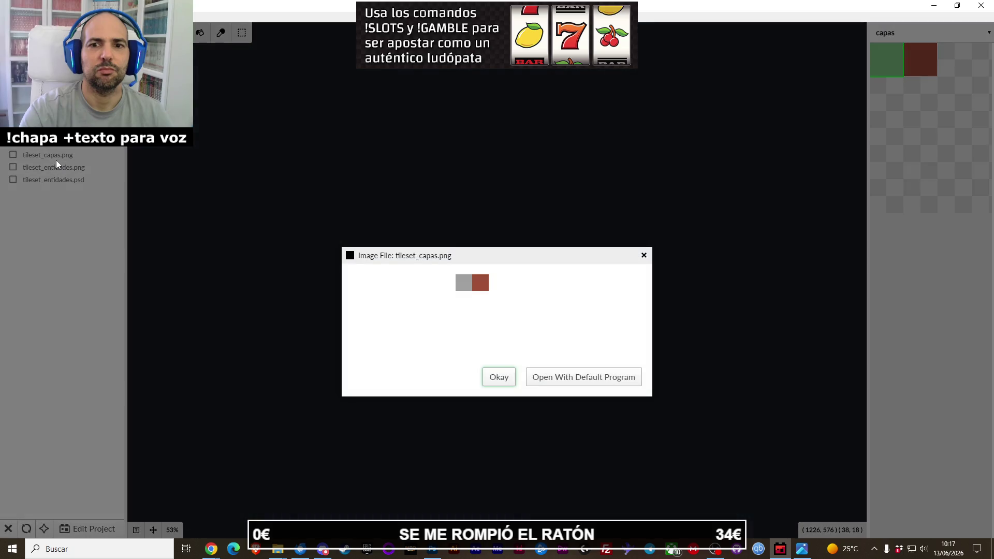
{"action": "left_click", "coordinate": [644, 255]}
Confirm deleting tileset_capas.psd and close the Downloads folder window.
{"action": "mouse_move", "coordinate": [278, 548]}
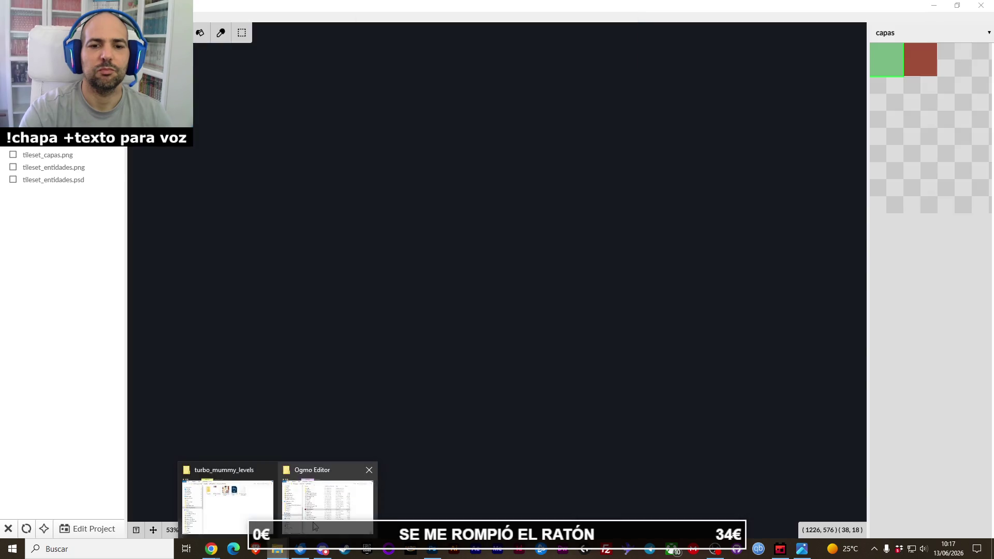
{"action": "left_click", "coordinate": [315, 526]}
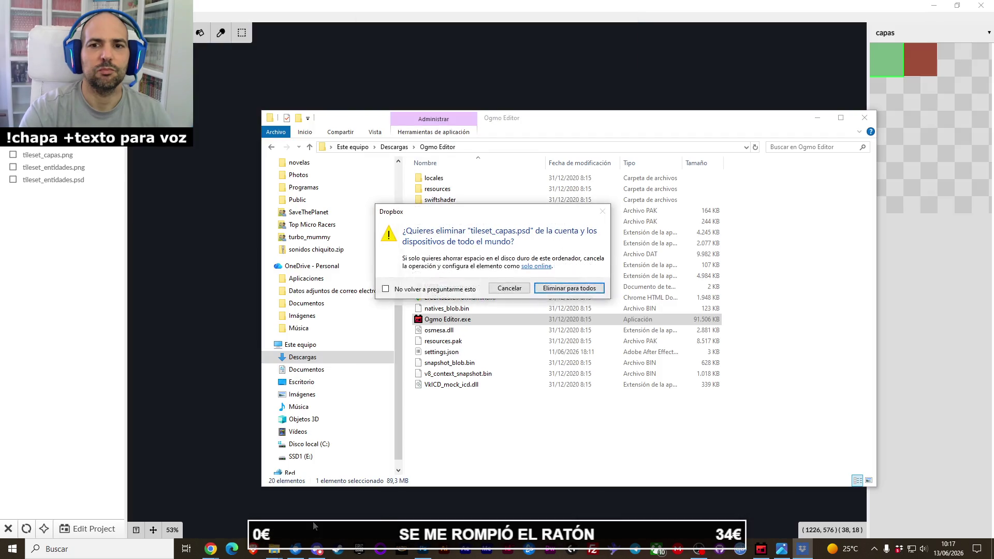
{"action": "left_click", "coordinate": [568, 291]}
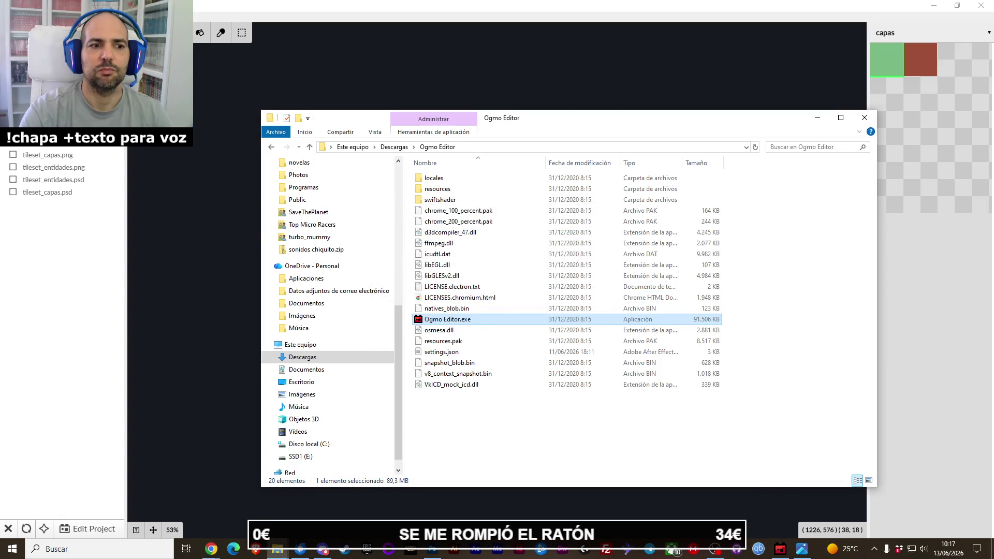
{"action": "left_click", "coordinate": [394, 146]}
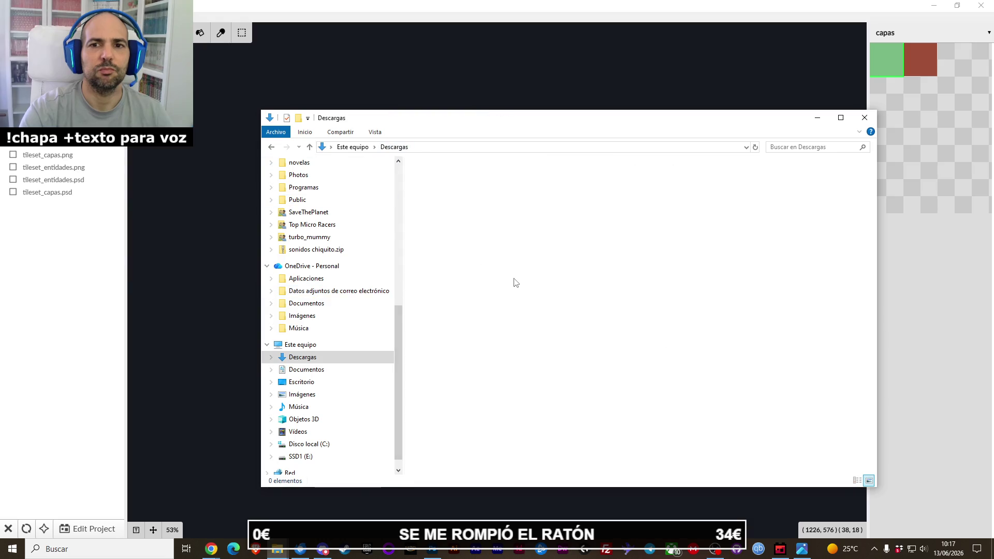
{"action": "left_click", "coordinate": [864, 117]}
Refresh the turbo_mummy_levels folder view and close the reopened Downloads window.
{"action": "left_click", "coordinate": [278, 549]}
{"action": "right_click", "coordinate": [479, 255]}
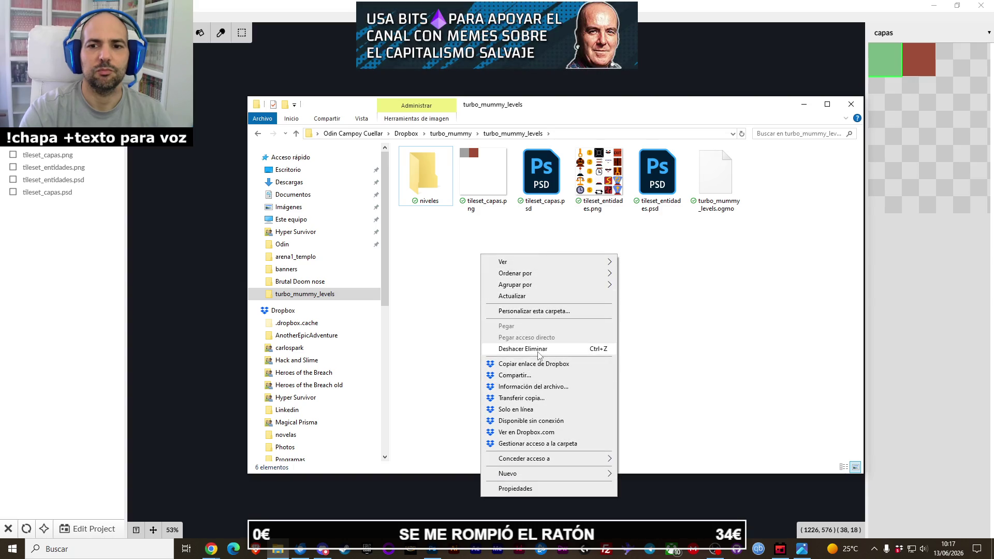
{"action": "left_click", "coordinate": [563, 297]}
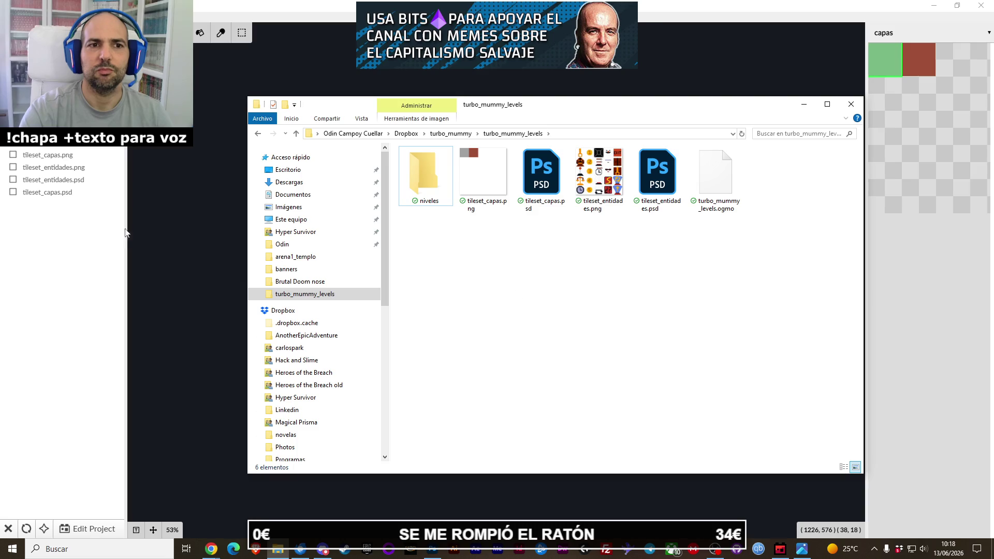
{"action": "left_click", "coordinate": [130, 230]}
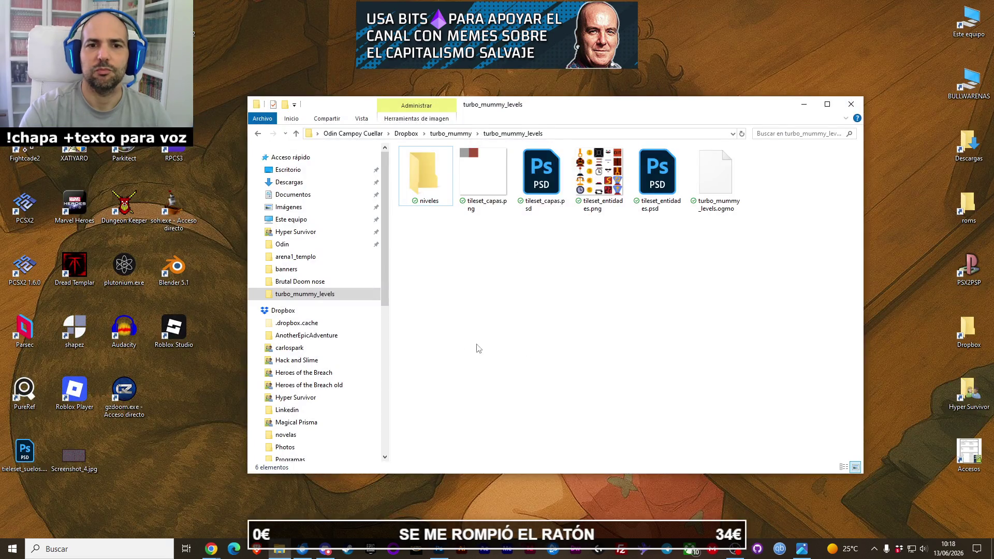
{"action": "double_click", "coordinate": [968, 147]}
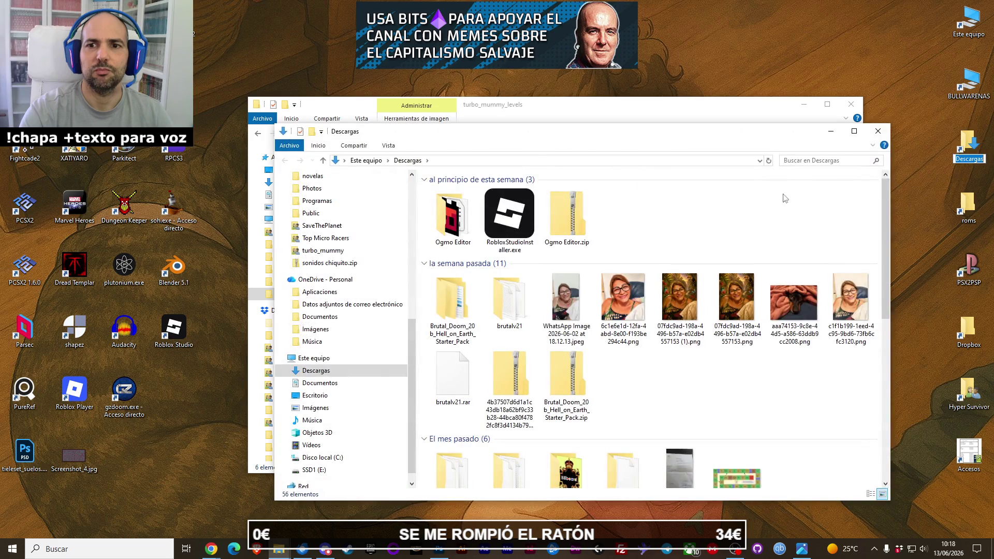
{"action": "left_click", "coordinate": [877, 136]}
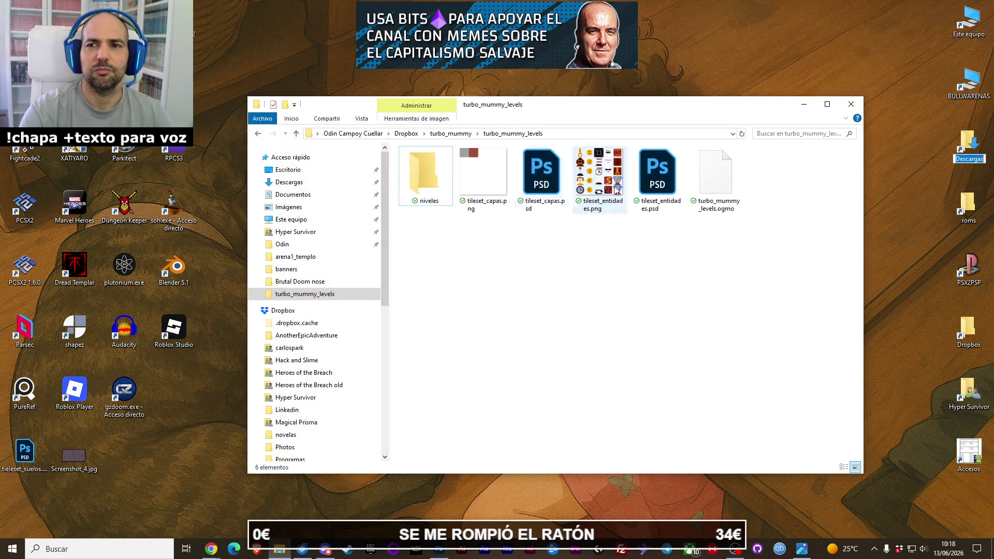
Open tileset_entidades.psd in Photoshop and zoom in on the entity tiles.
{"action": "left_click", "coordinate": [639, 193]}
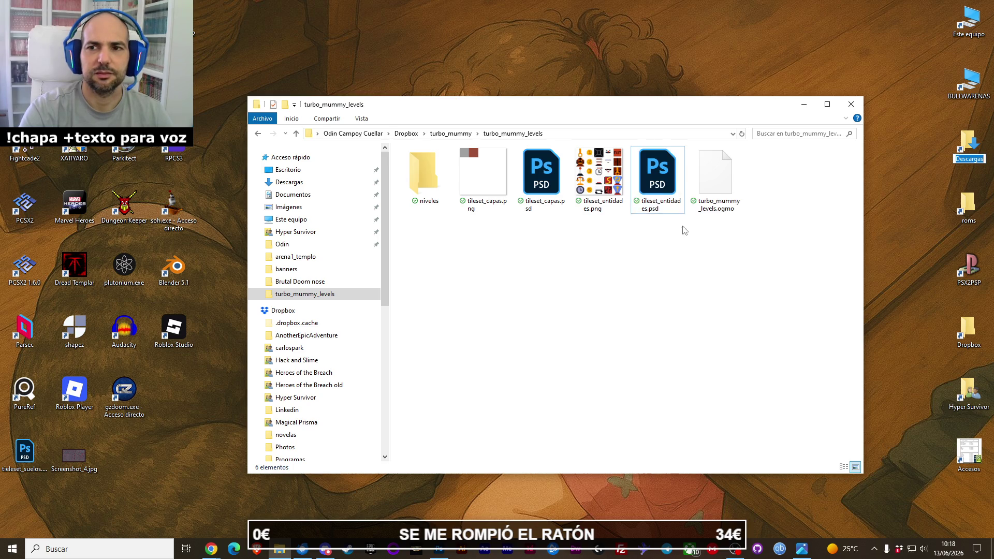
{"action": "double_click", "coordinate": [672, 196]}
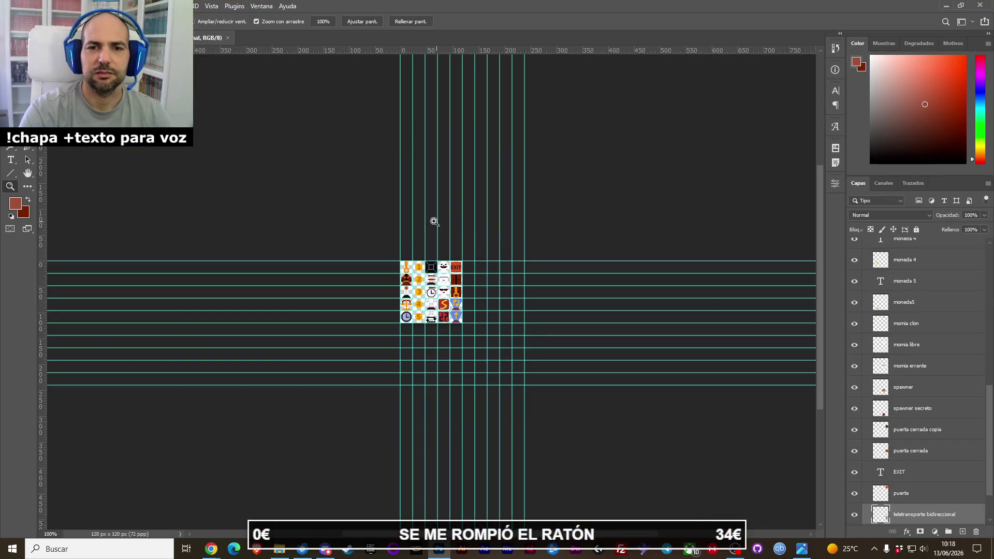
{"action": "left_click_drag", "start_coordinate": [437, 279], "coordinate": [388, 231]}
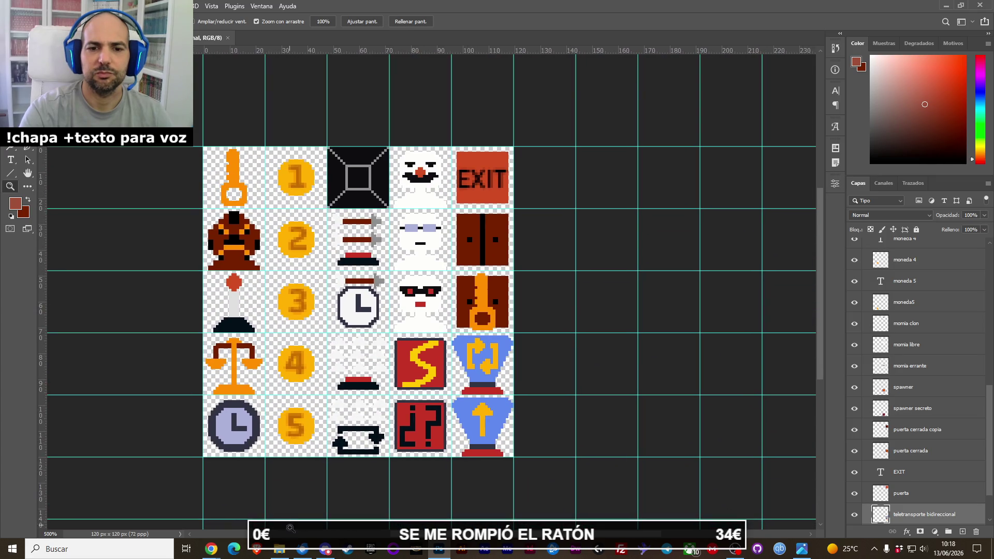
{"action": "left_click", "coordinate": [279, 549]}
{"action": "right_click", "coordinate": [458, 315]}
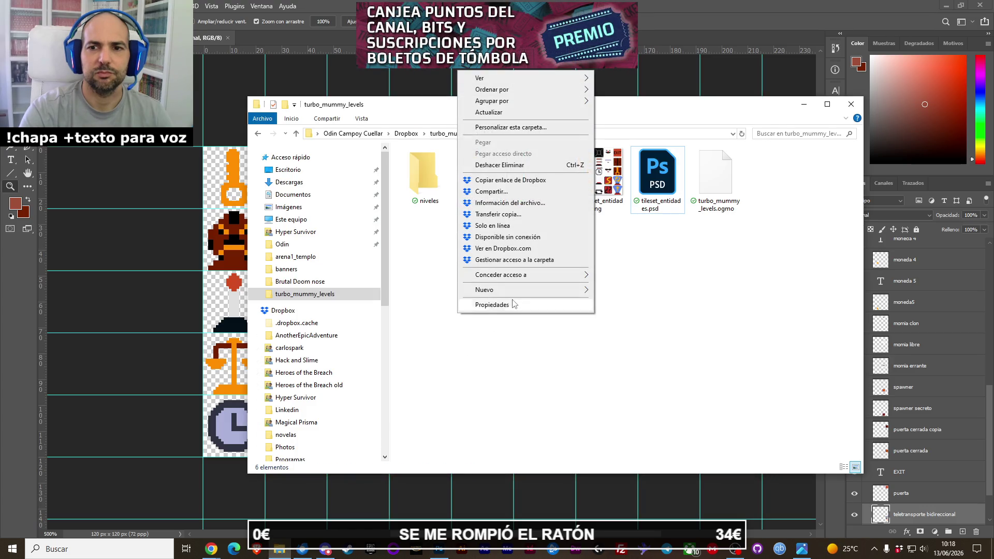
Create a new folder named 'entidades' in turbo_mummy_levels.
{"action": "mouse_move", "coordinate": [512, 290]}
{"action": "left_click", "coordinate": [613, 289]}
{"action": "left_click", "coordinate": [619, 339]}
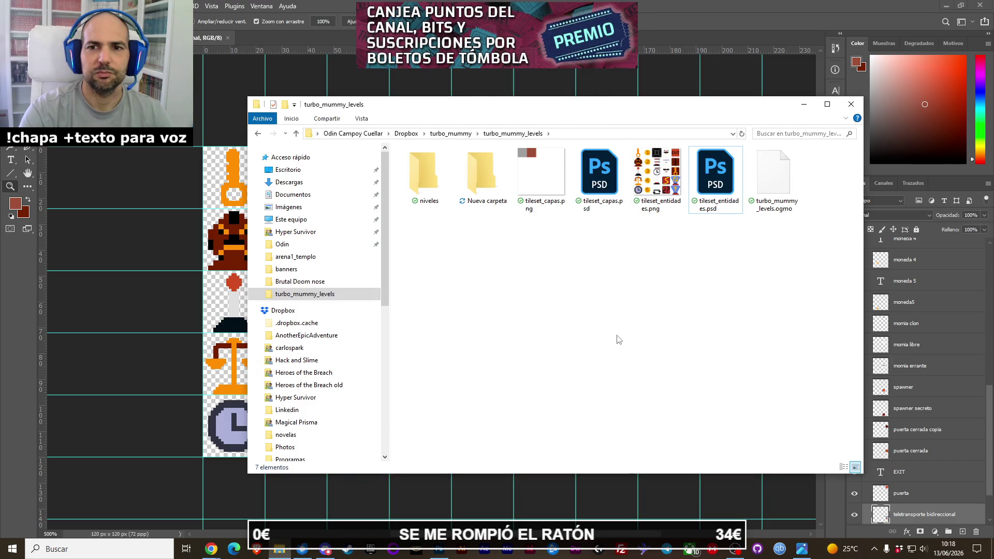
{"action": "left_click", "coordinate": [485, 197]}
{"action": "left_click", "coordinate": [485, 197]}
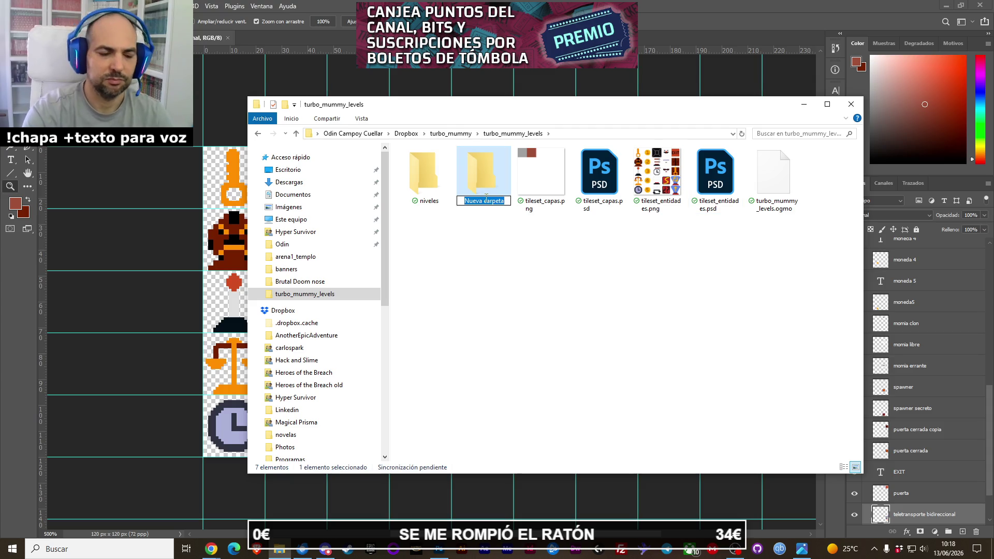
{"action": "type", "text": "entidades"}
{"action": "key", "text": "Return"}
{"action": "left_click", "coordinate": [511, 347]}
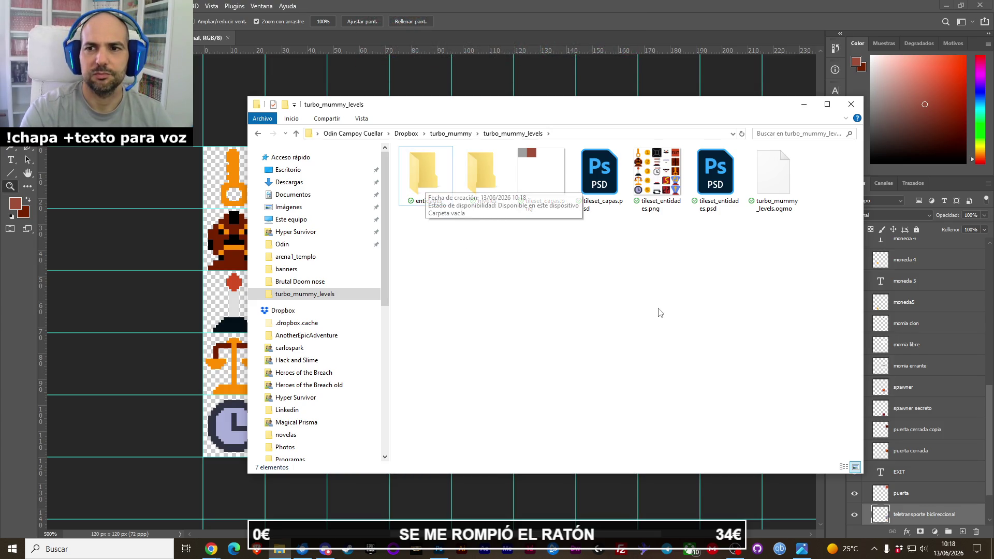
Create a second new folder and name it 'sprites'.
{"action": "right_click", "coordinate": [449, 286]}
{"action": "left_click", "coordinate": [458, 246]}
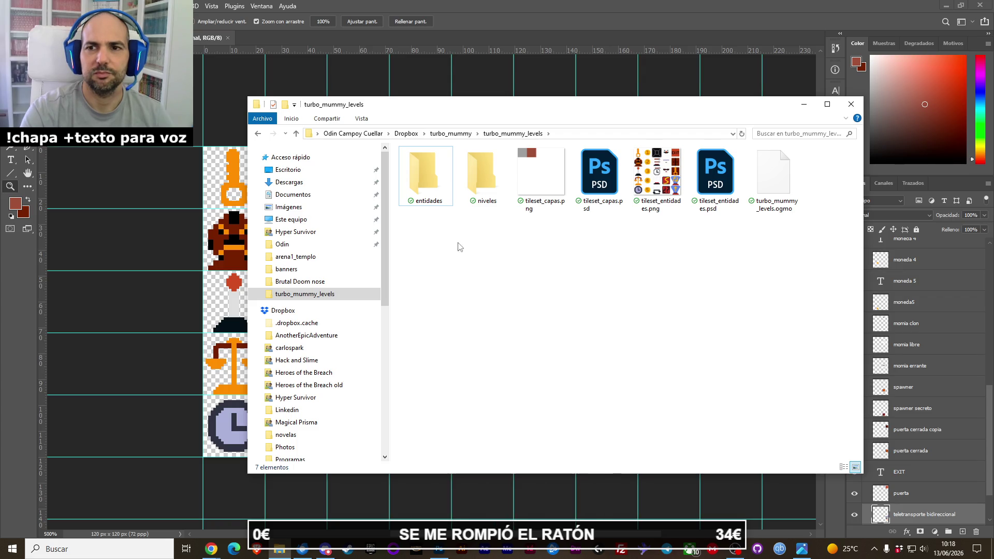
{"action": "right_click", "coordinate": [447, 288]}
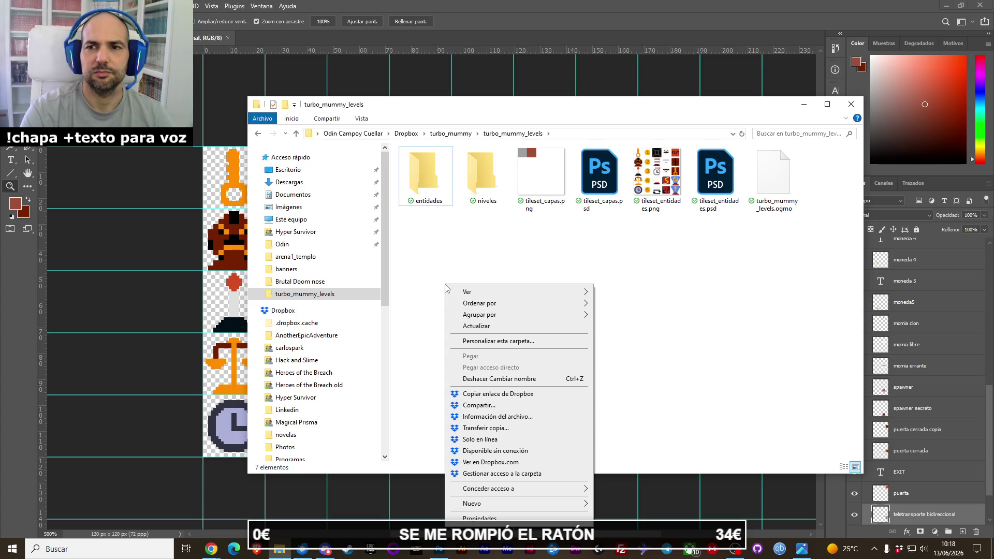
{"action": "left_click", "coordinate": [480, 247]}
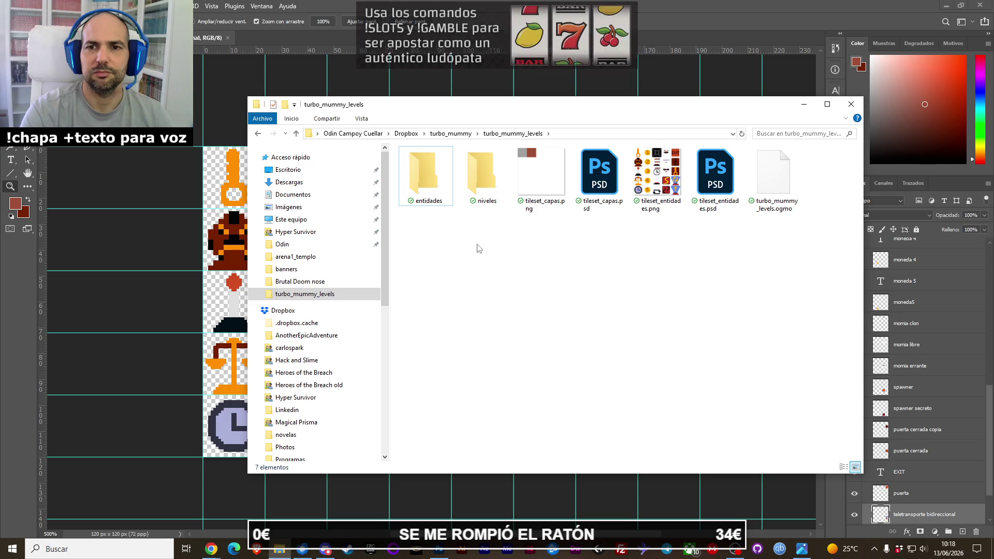
{"action": "right_click", "coordinate": [449, 288]}
{"action": "mouse_move", "coordinate": [486, 512]}
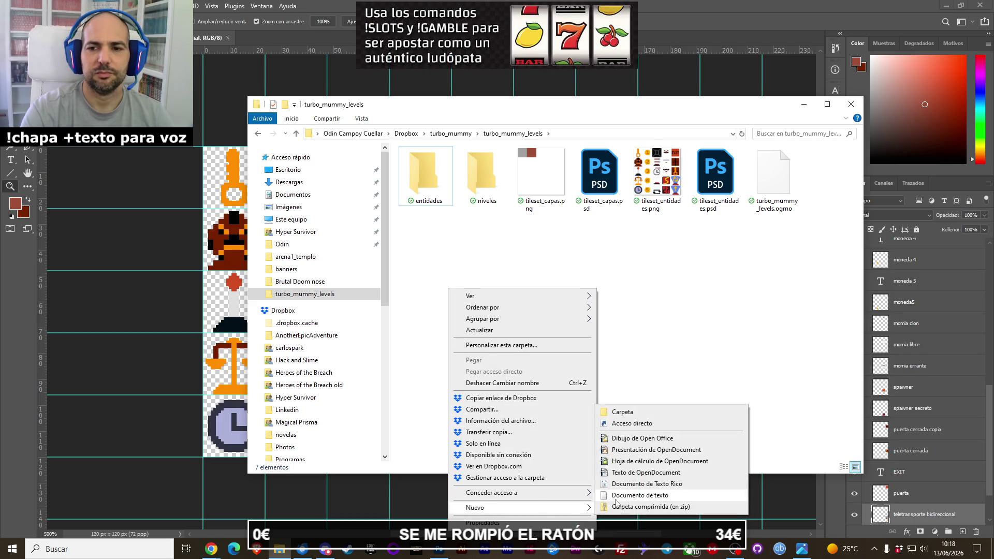
{"action": "left_click", "coordinate": [646, 413]}
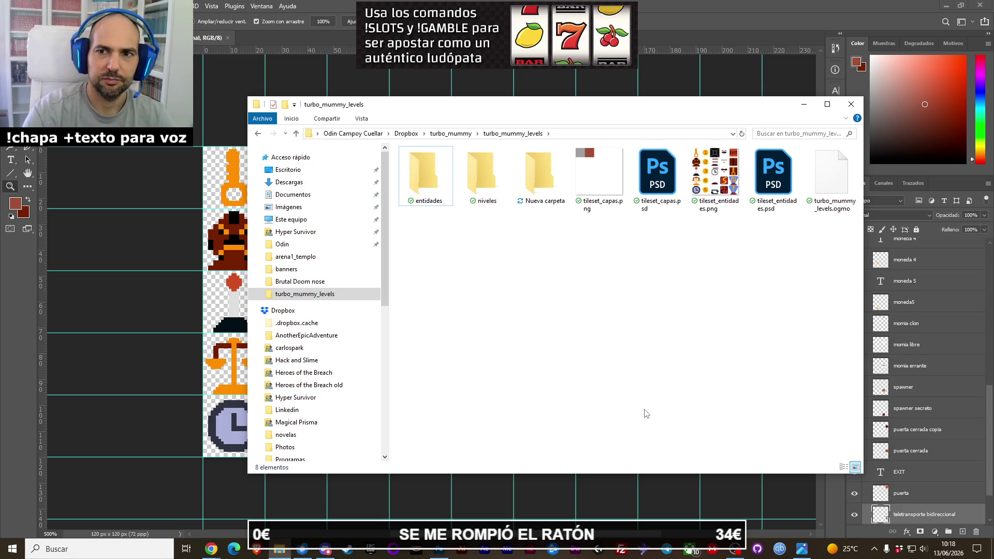
{"action": "key", "text": "Right"}
{"action": "key", "text": "Right"}
{"action": "key", "text": "Return"}
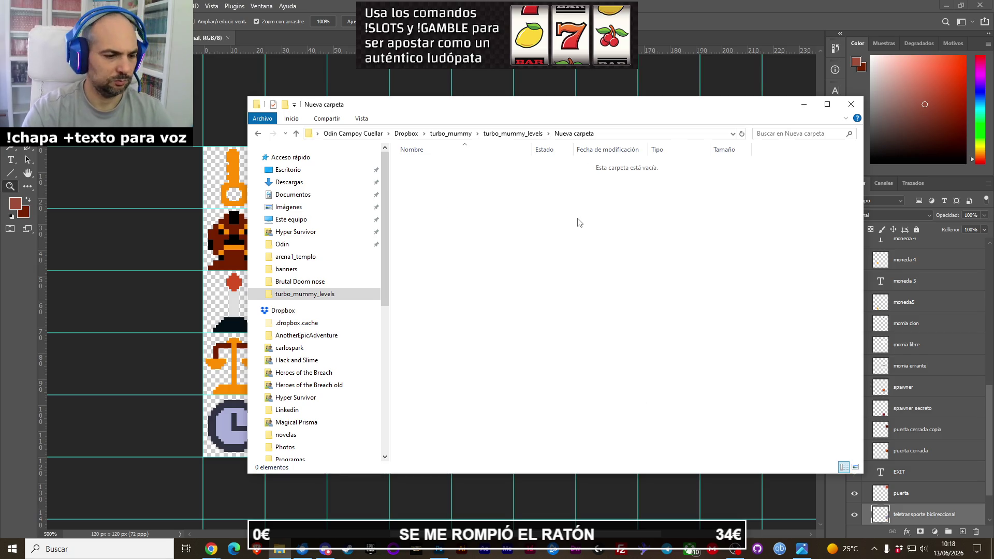
{"action": "key", "text": "BackSpace"}
{"action": "key", "text": "F2"}
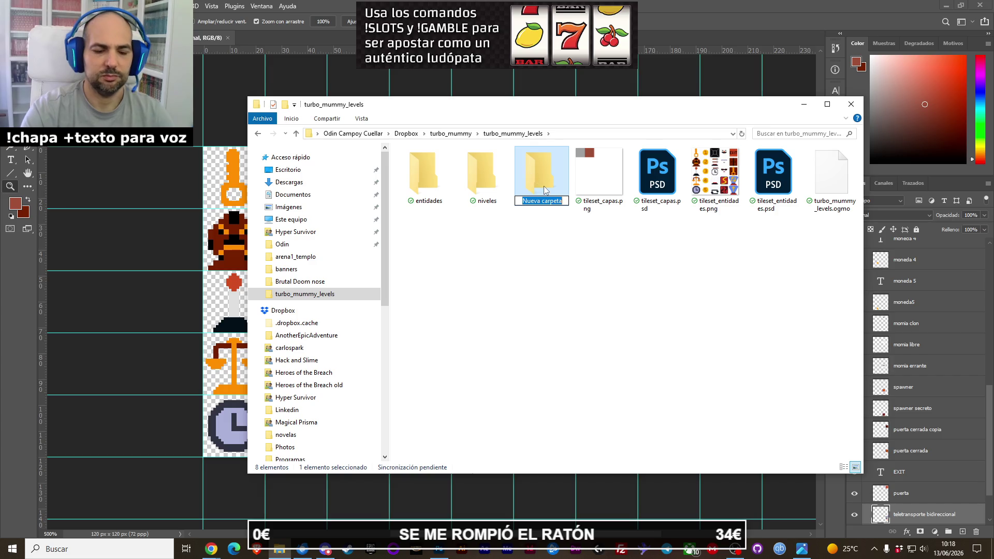
{"action": "type", "text": "sprites"}
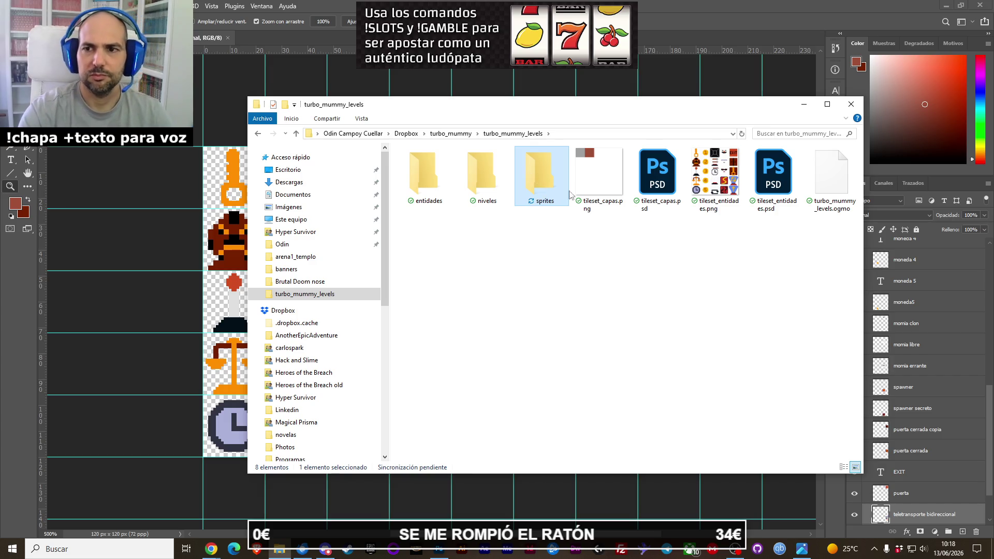
{"action": "key", "text": "Return"}
Move entidades and the four tileset files into sprites, shown as large icons.
{"action": "left_click_drag", "start_coordinate": [429, 185], "coordinate": [543, 181]}
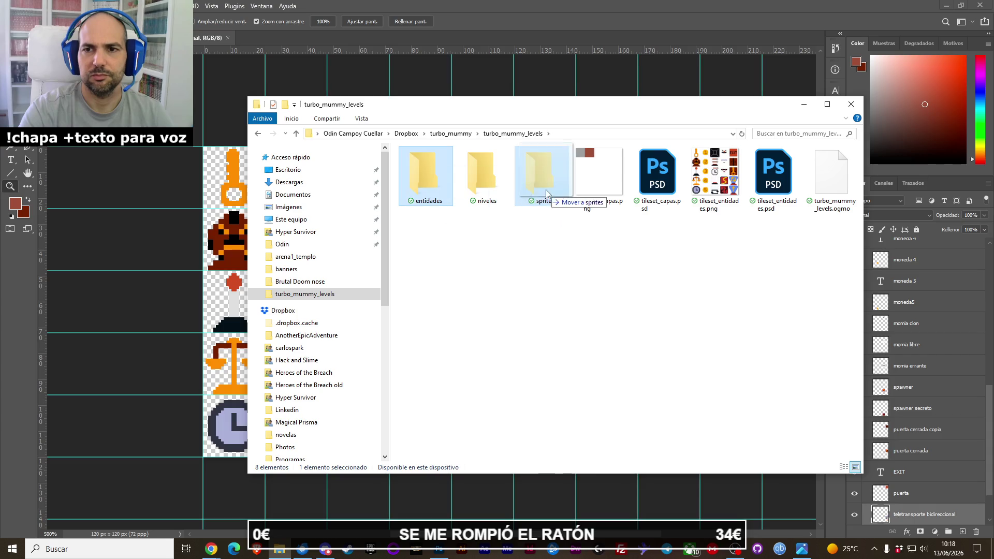
{"action": "mouse_move", "coordinate": [727, 239]}
{"action": "left_mouse_down"}
{"action": "mouse_move", "coordinate": [588, 176]}
{"action": "mouse_move", "coordinate": [491, 195]}
{"action": "left_mouse_up"}
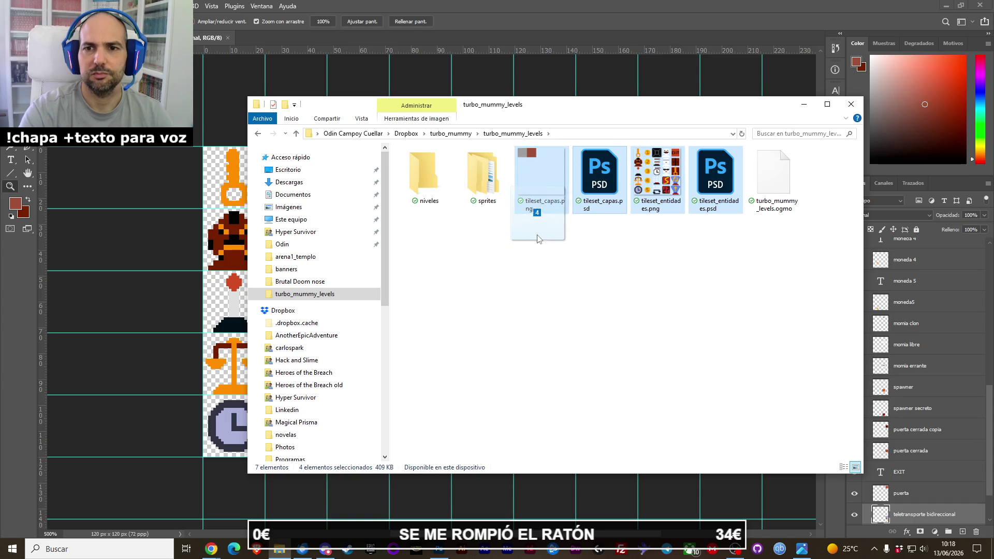
{"action": "double_click", "coordinate": [491, 195]}
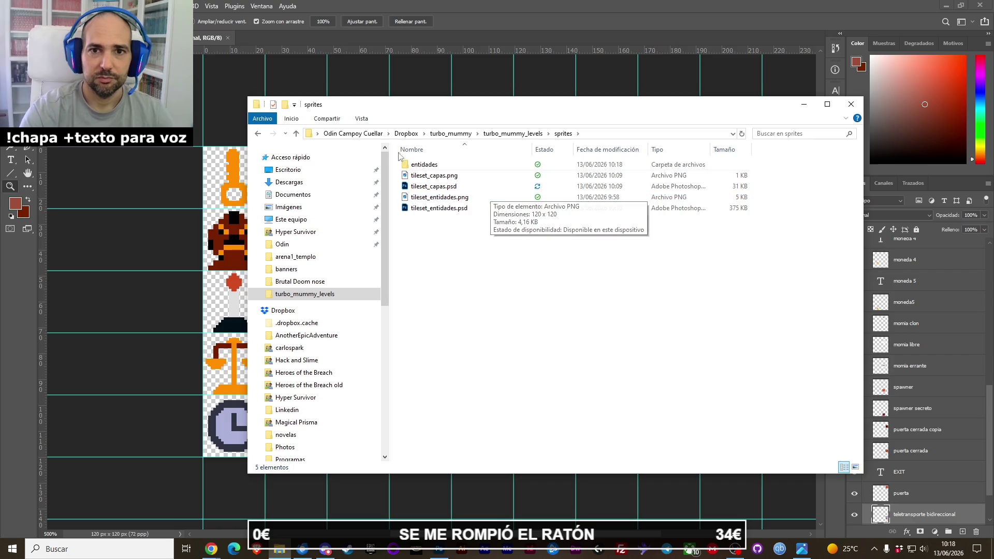
{"action": "left_click", "coordinate": [362, 119]}
{"action": "left_click", "coordinate": [444, 135]}
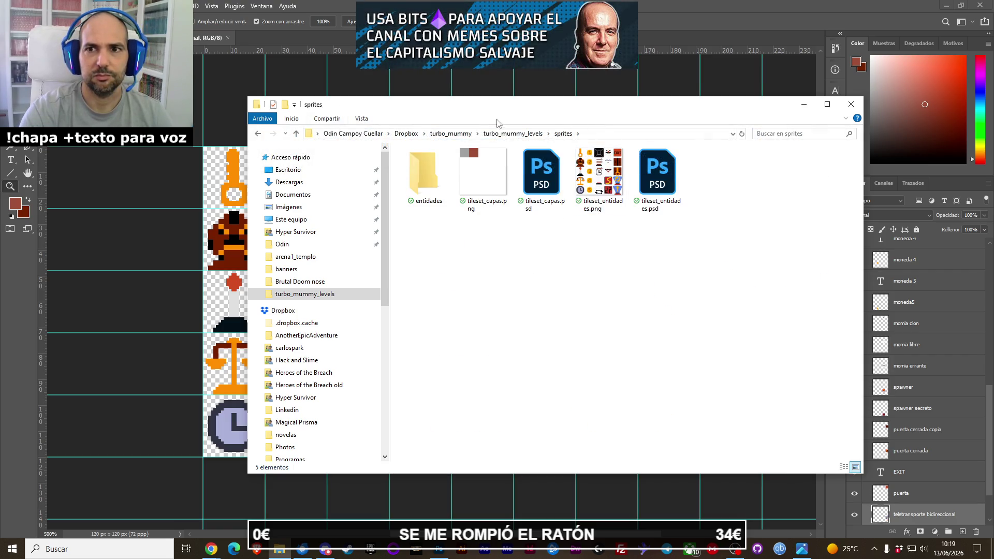
{"action": "left_click", "coordinate": [226, 36]}
{"action": "left_click", "coordinate": [228, 38]}
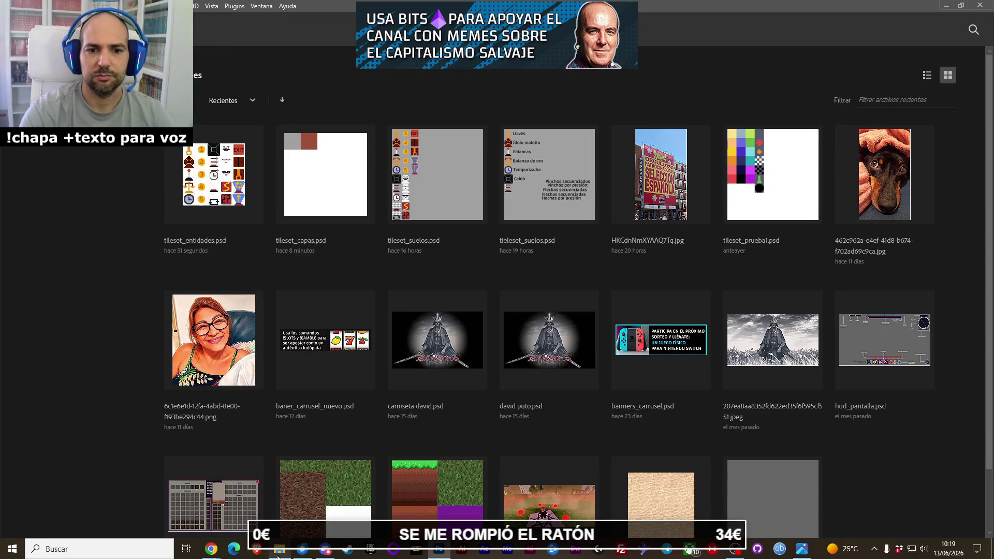
Open tileset_entidades.psd from the sprites folder in Photoshop.
{"action": "left_click", "coordinate": [279, 550]}
{"action": "double_click", "coordinate": [670, 182]}
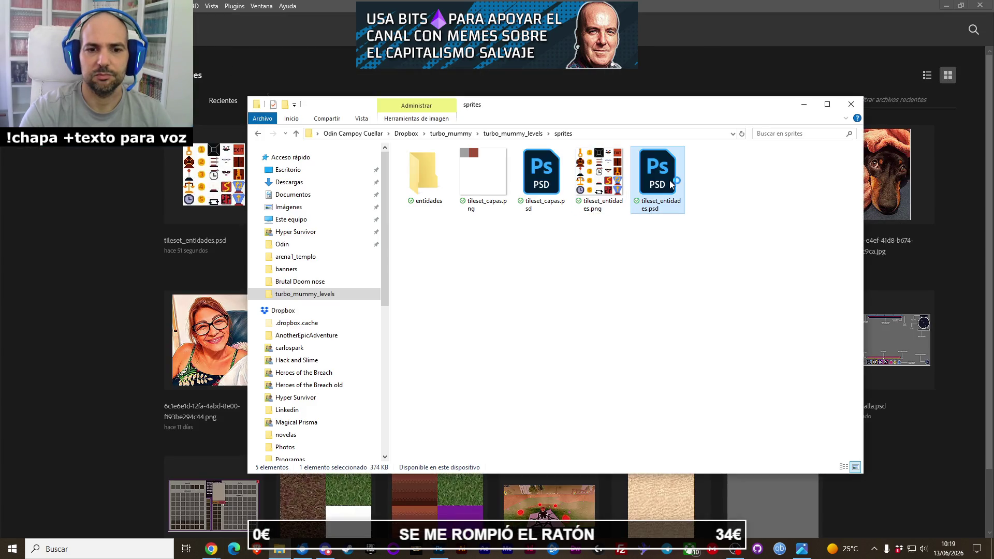
{"action": "left_click_drag", "start_coordinate": [432, 292], "coordinate": [435, 316]}
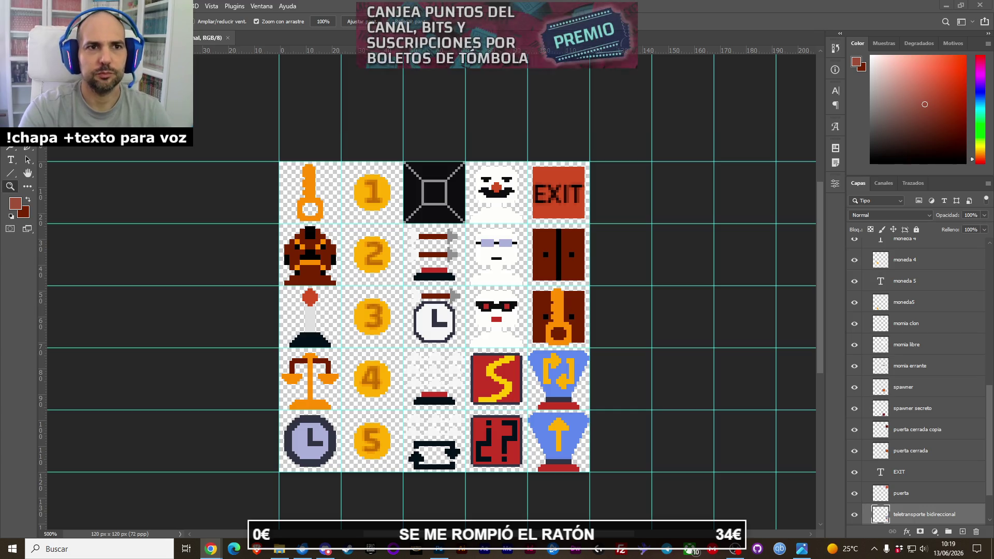
Select the key sprite's llaves layer with the Move tool and view its layer options.
{"action": "left_click", "coordinate": [438, 194]}
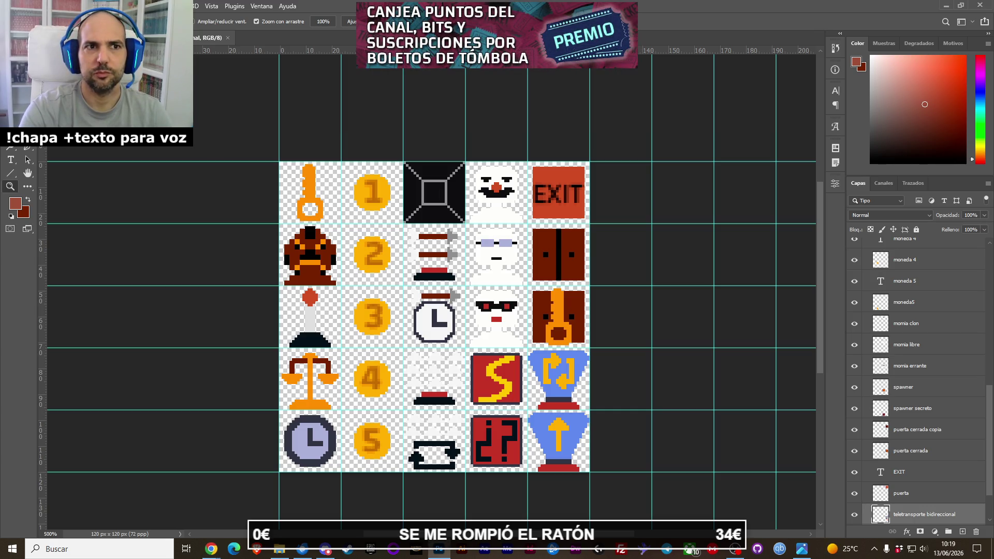
{"action": "key", "text": "v"}
{"action": "left_click", "coordinate": [313, 198]}
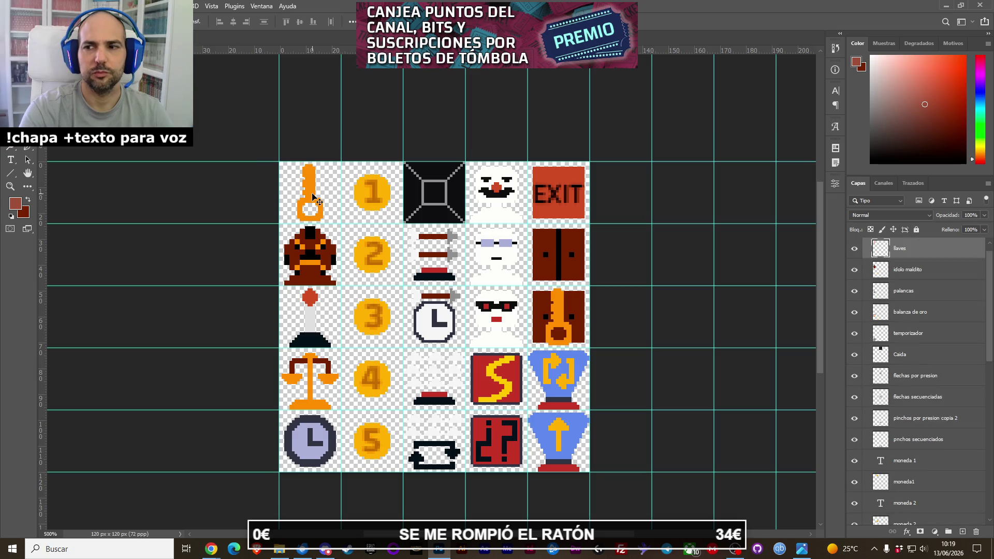
{"action": "right_click", "coordinate": [313, 197]}
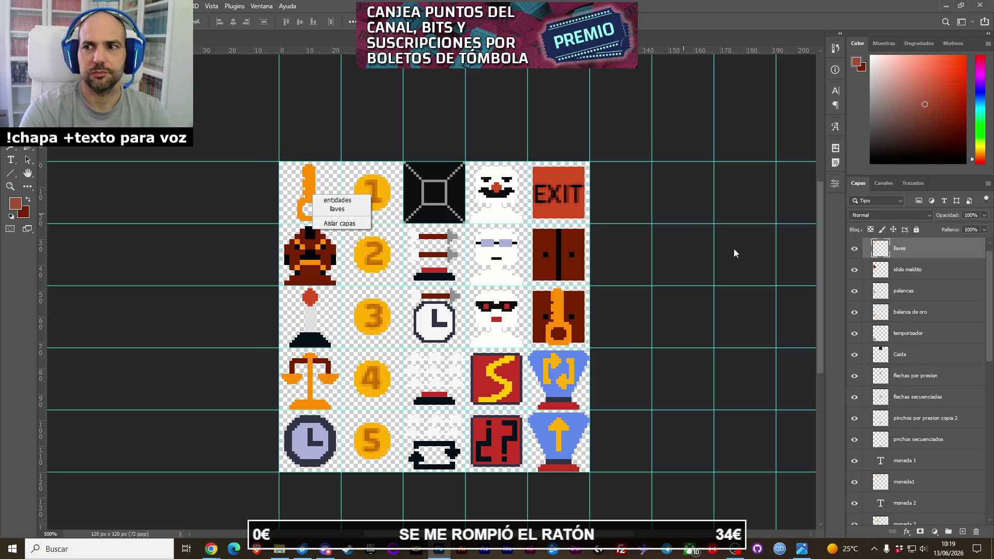
{"action": "left_click", "coordinate": [944, 245]}
{"action": "right_click", "coordinate": [944, 245]}
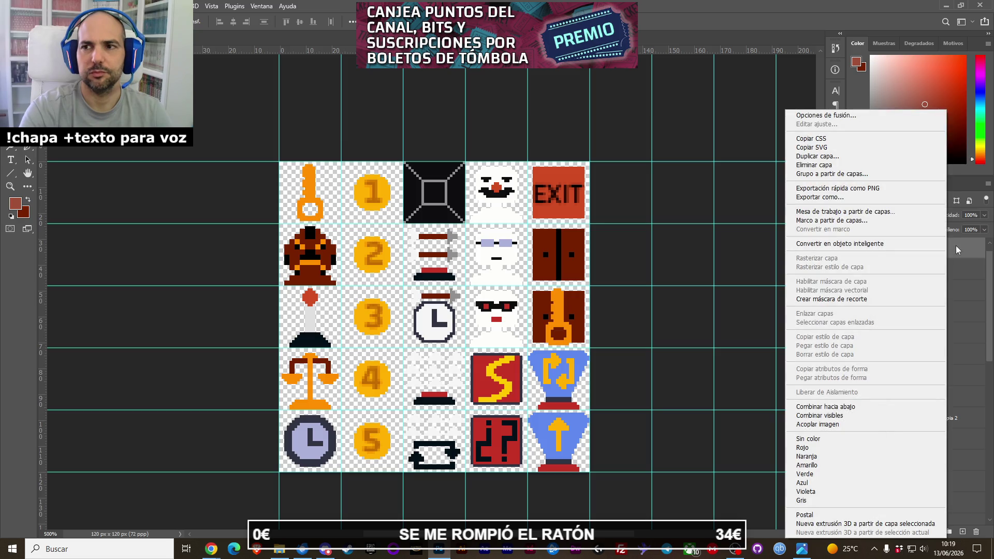
{"action": "left_click", "coordinate": [955, 247]}
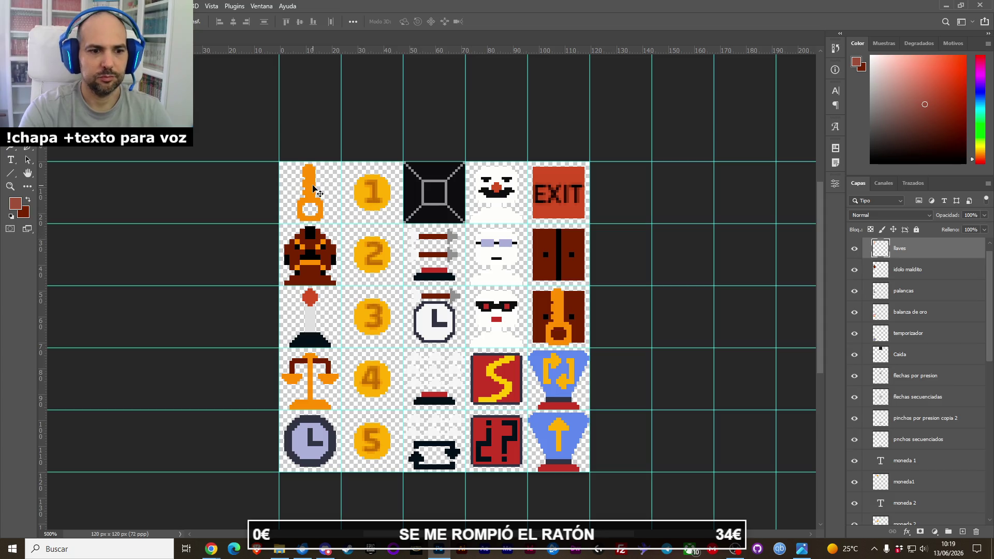
Create a 10×22 px clipboard-sized document holding the key sprite, keeping it open.
{"action": "key", "text": "ctrl+n"}
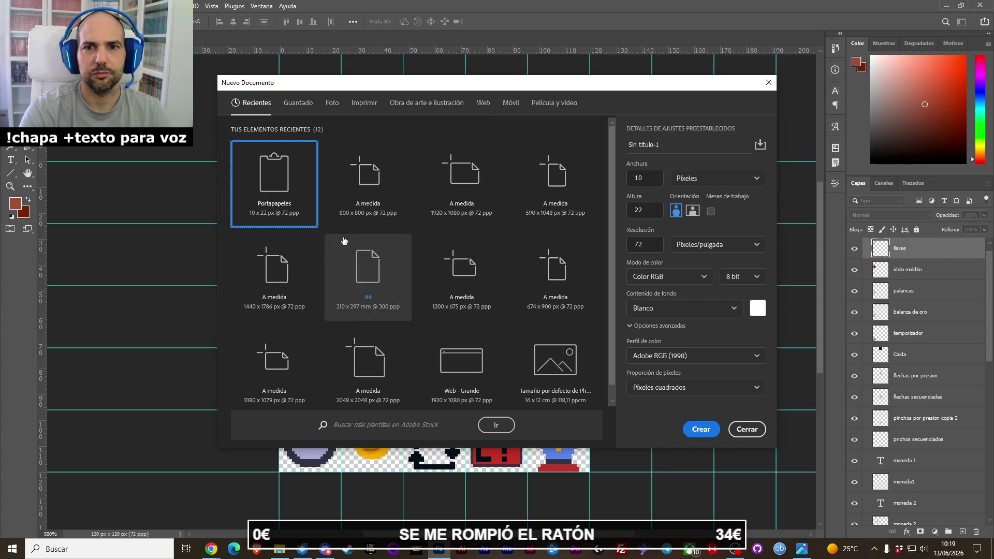
{"action": "left_click_drag", "start_coordinate": [650, 180], "coordinate": [633, 176]}
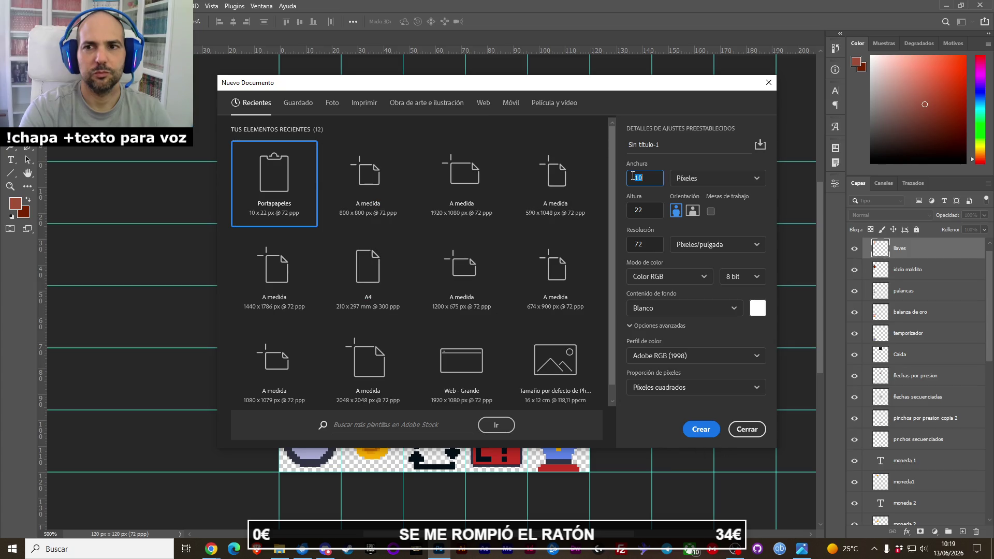
{"action": "left_click", "coordinate": [699, 429]}
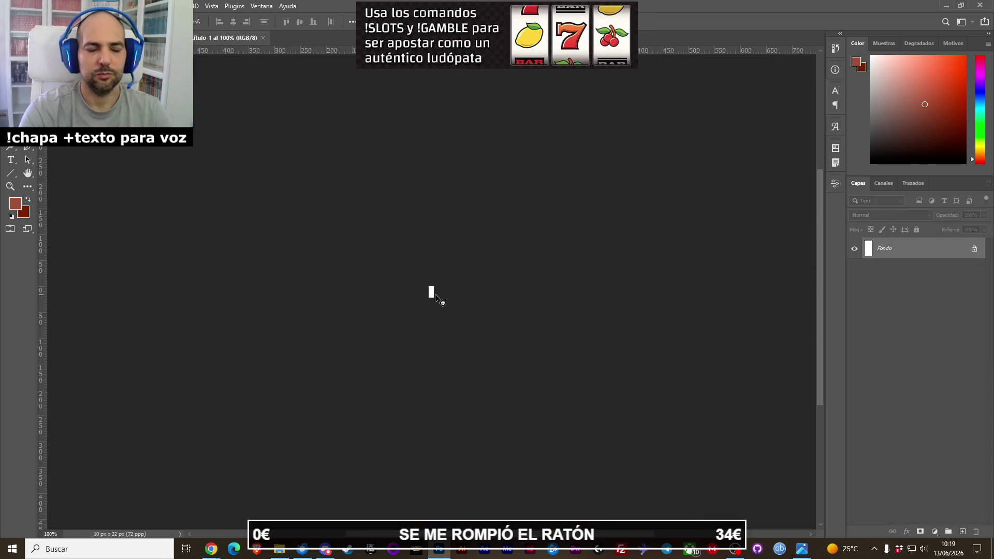
{"action": "scroll", "coordinate": [436, 296], "scroll_direction": "up", "scroll_amount": 2}
{"action": "scroll", "coordinate": [436, 296], "scroll_direction": "up", "scroll_amount": 3}
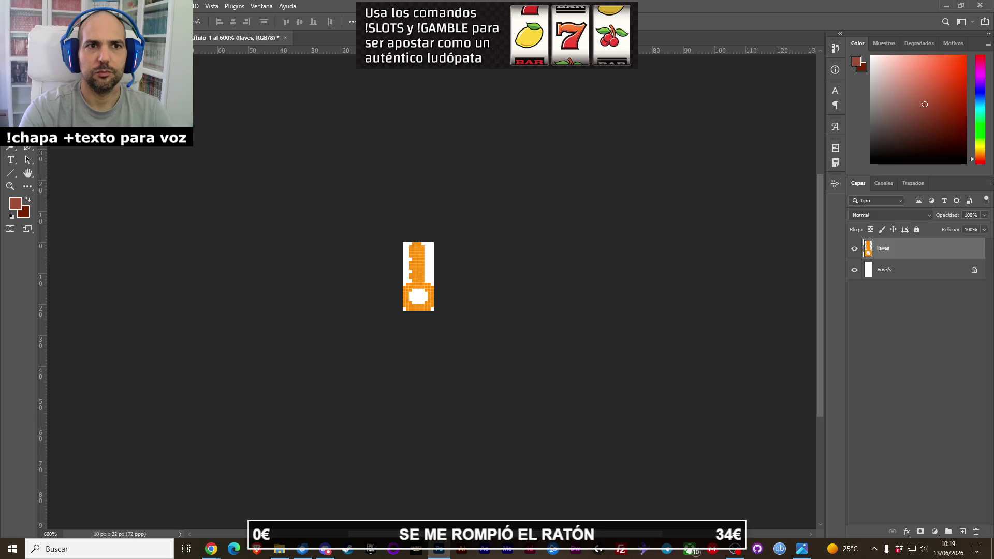
{"action": "left_click", "coordinate": [285, 38]}
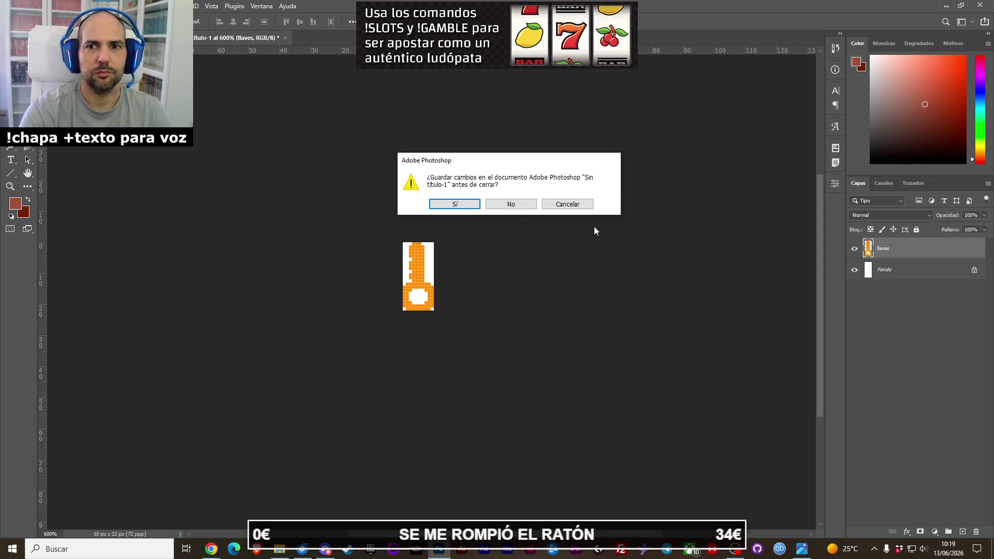
{"action": "left_click", "coordinate": [568, 204]}
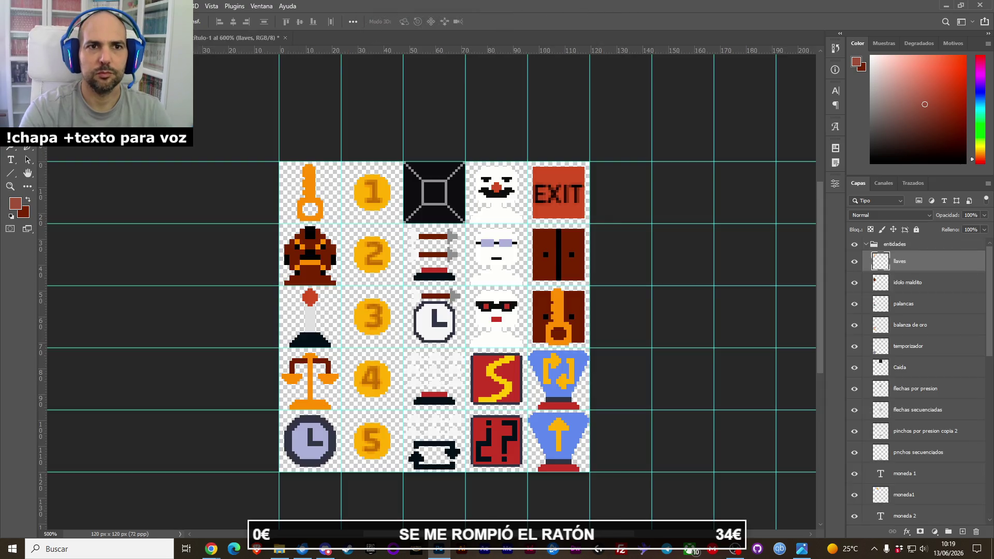
{"action": "scroll", "coordinate": [311, 233], "scroll_direction": "down", "scroll_amount": 2}
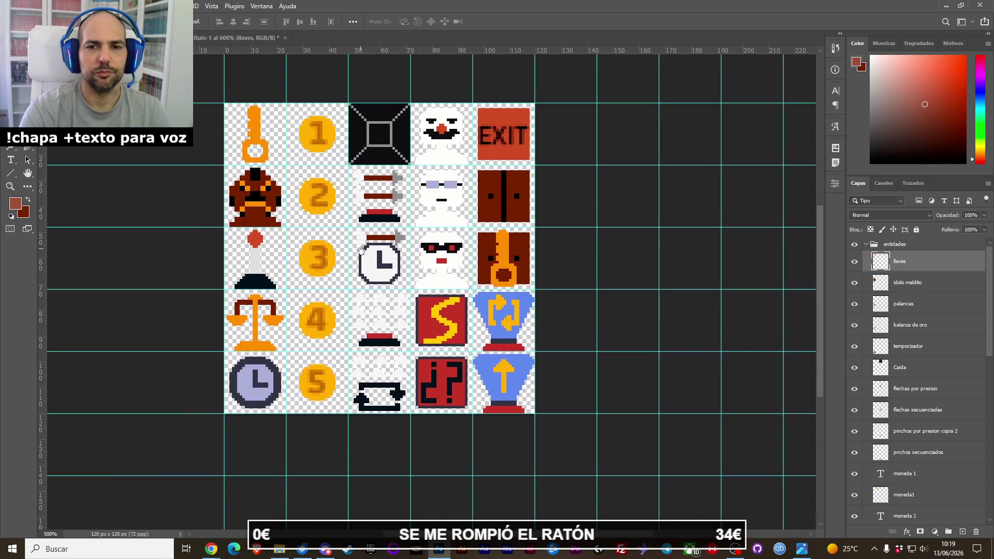
Open Image Size from the Imagen menu and set resampling to Automático.
{"action": "key", "text": "alt+a"}
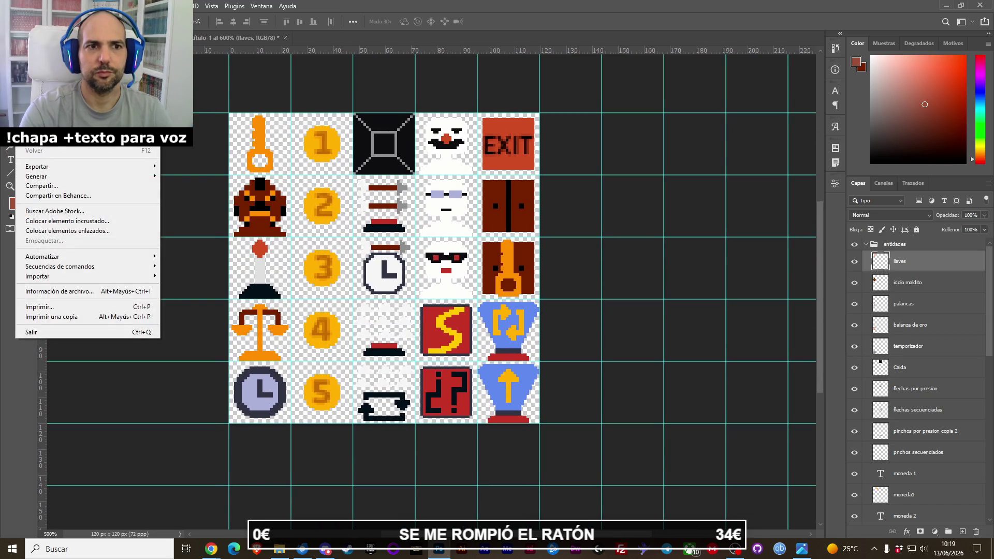
{"action": "key", "text": "Escape"}
{"action": "left_click", "coordinate": [262, 6]}
{"action": "left_click", "coordinate": [307, 9]}
{"action": "key", "text": "alt+i"}
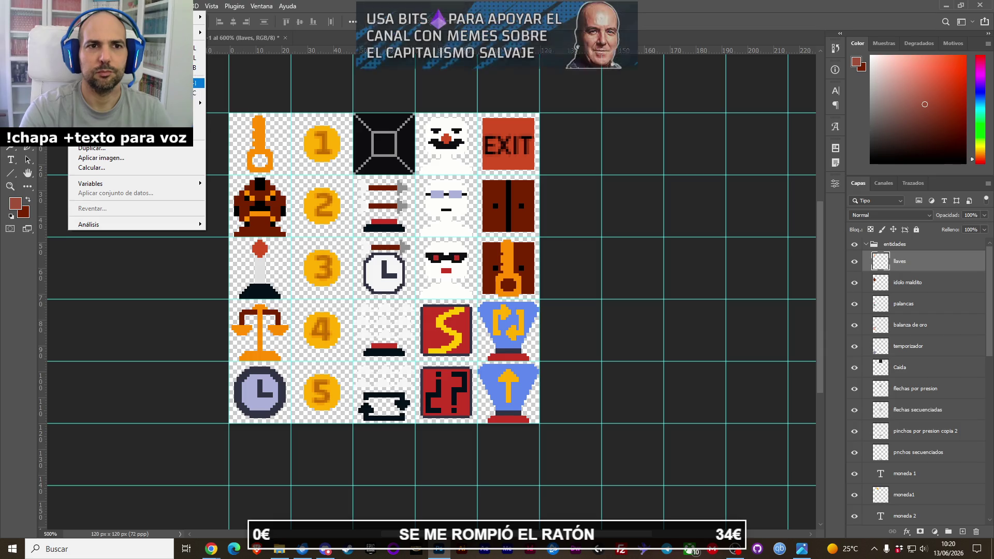
{"action": "key", "text": "Return"}
{"action": "left_click", "coordinate": [582, 221]}
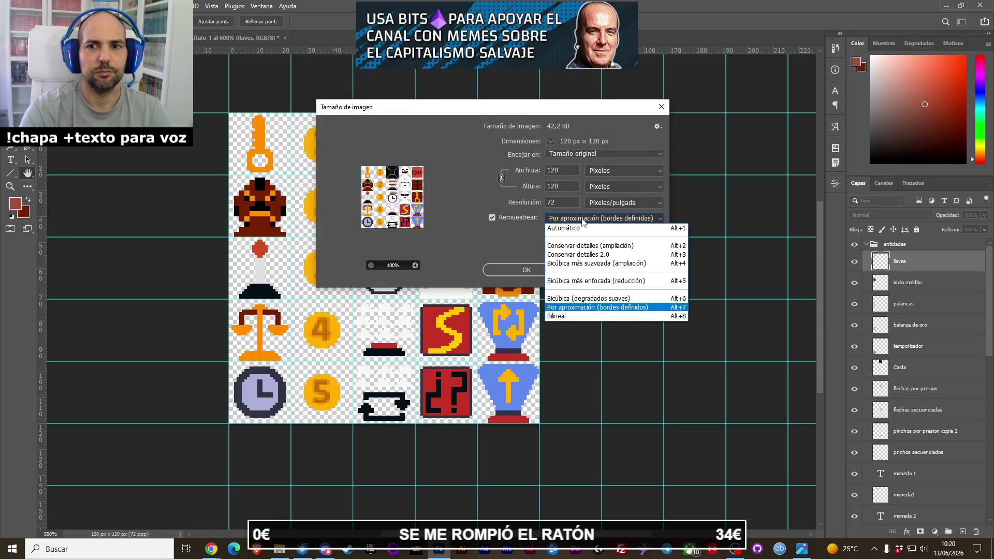
{"action": "left_click", "coordinate": [586, 229]}
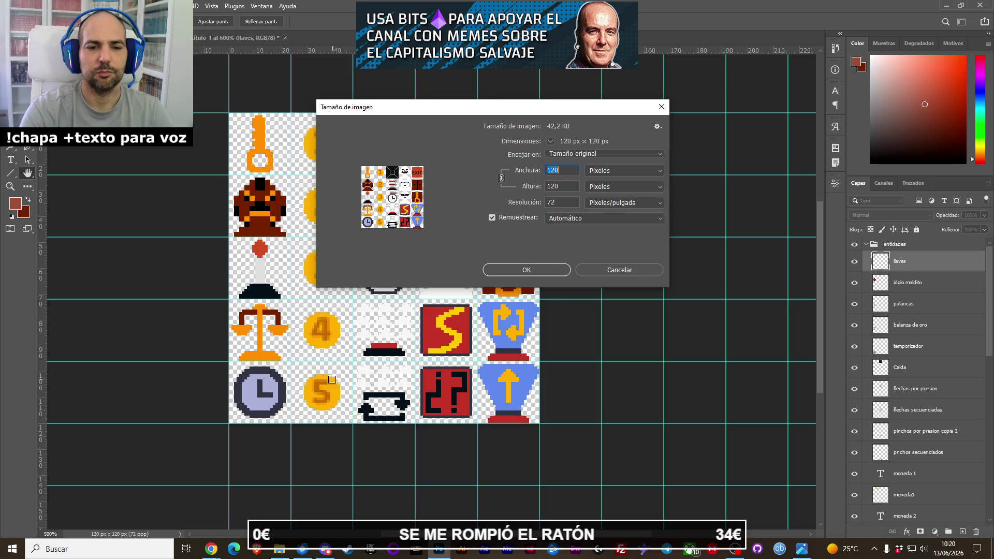
Calculate 32×5 = 160 in the Windows Calculator.
{"action": "left_click", "coordinate": [155, 547]}
{"action": "type", "text": "c"}
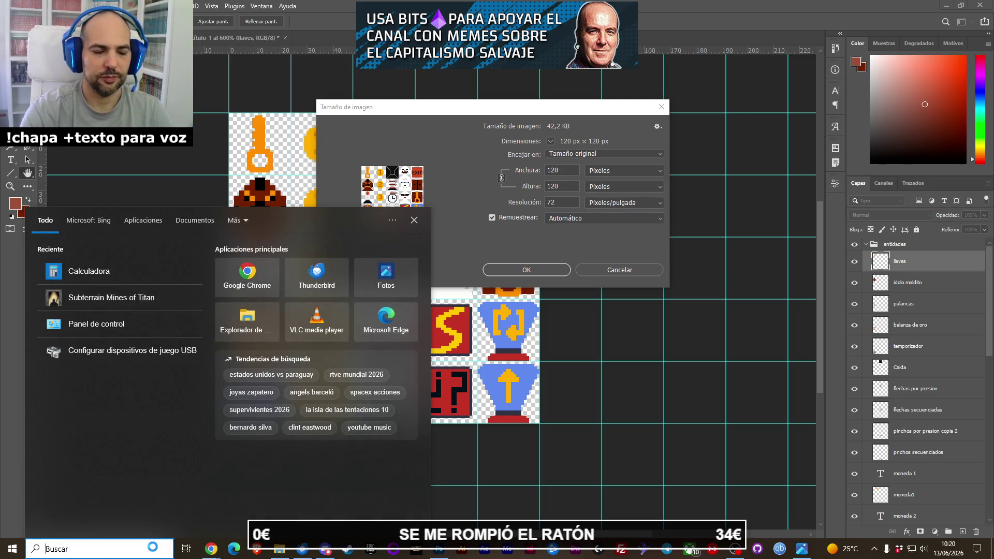
{"action": "key", "text": "Return"}
{"action": "type", "text": "32*5"}
{"action": "key", "text": "Return"}
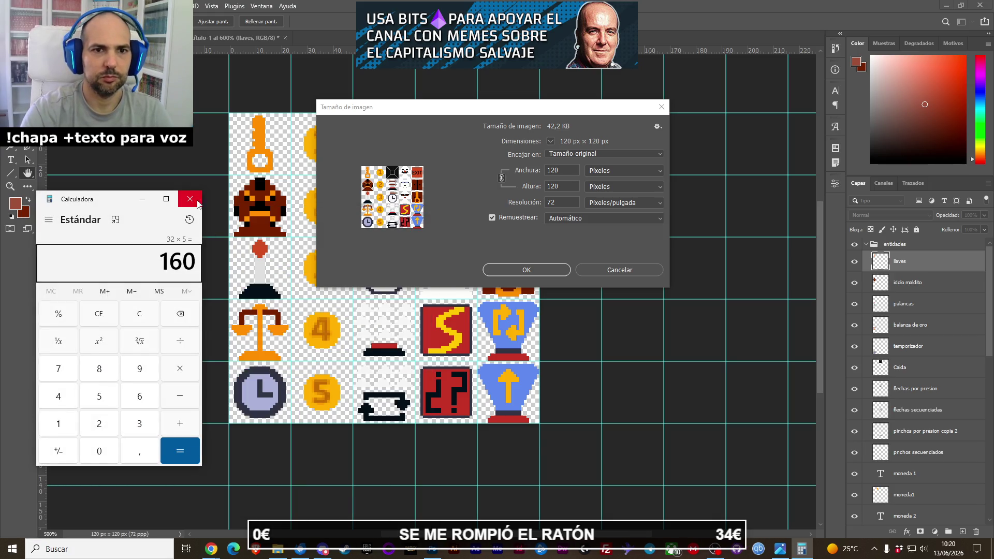
Resize the sheet to 160 px width, inspect it, then undo back to 120×120 px.
{"action": "left_click", "coordinate": [507, 173]}
{"action": "double_click", "coordinate": [552, 171]}
{"action": "type", "text": "160"}
{"action": "left_click", "coordinate": [540, 270]}
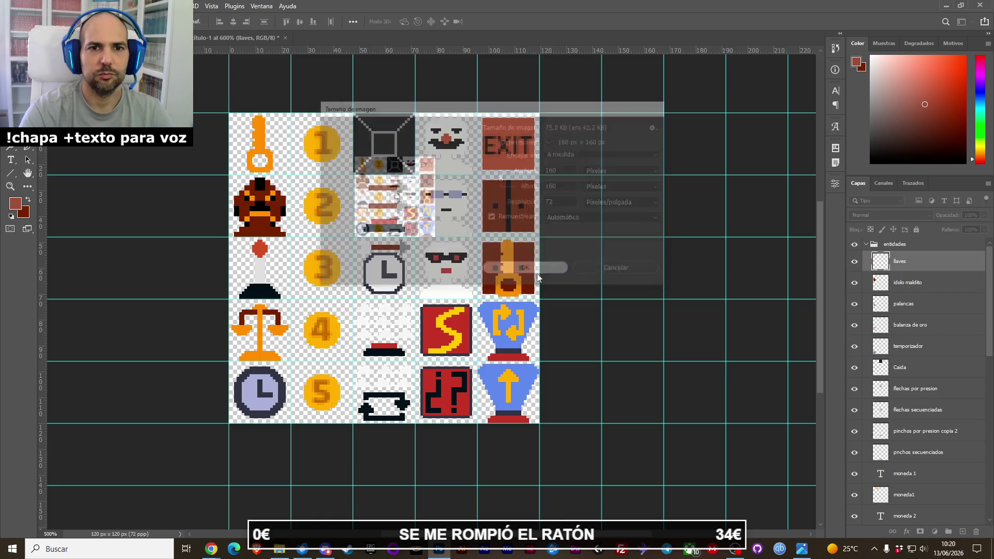
{"action": "left_click_drag", "start_coordinate": [554, 296], "coordinate": [514, 267]}
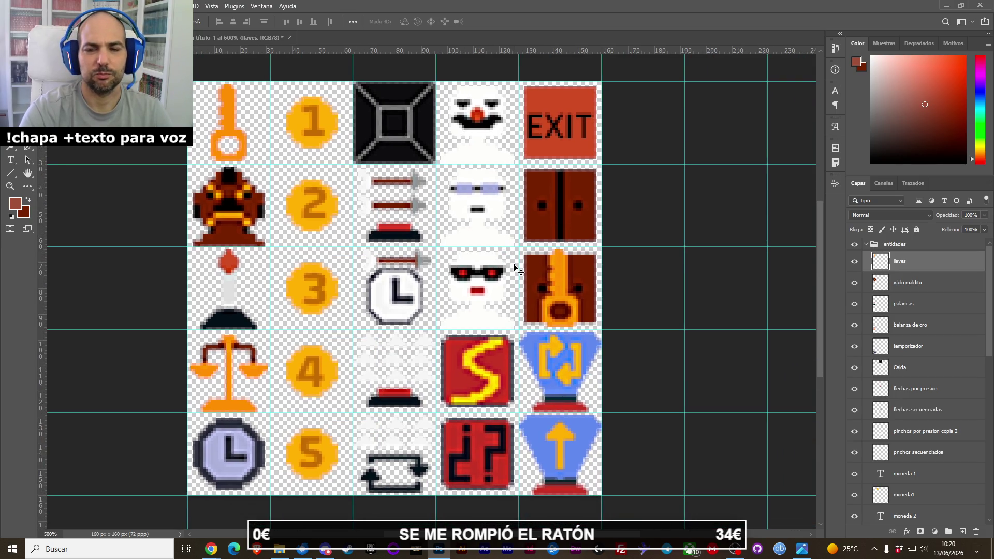
{"action": "key", "text": "ctrl+z"}
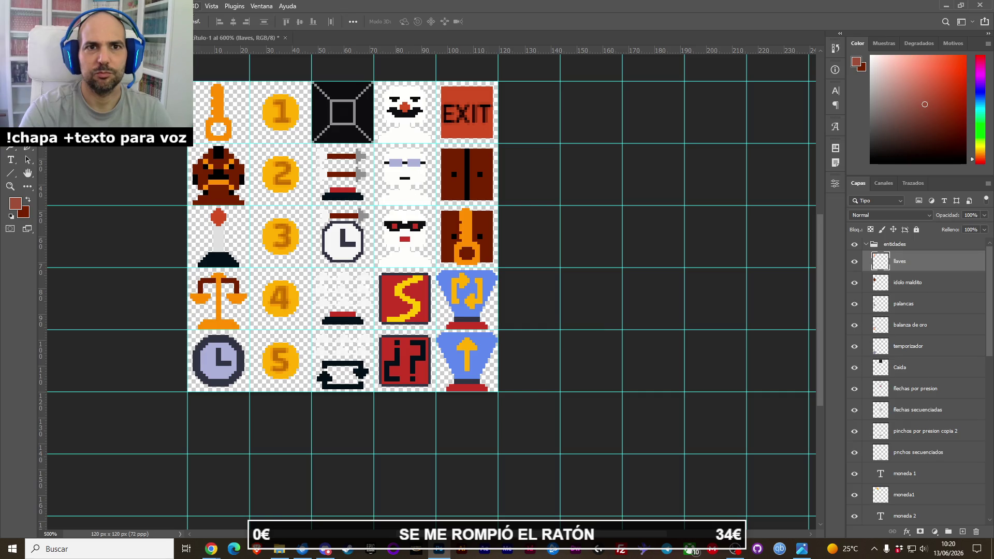
Try a 160 px resize with Bicúbica más suavizada, then cancel, keeping 120×120 px.
{"action": "left_click", "coordinate": [78, 6]}
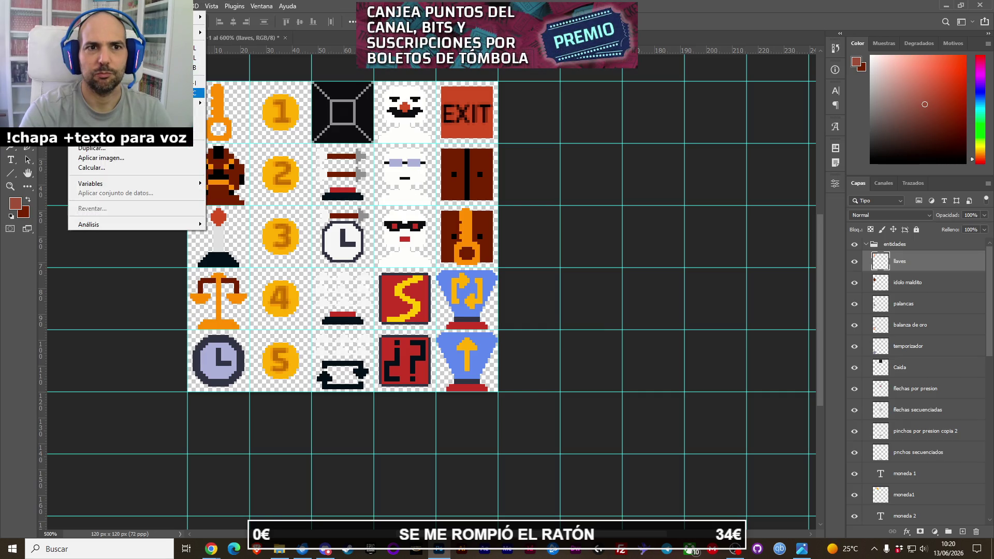
{"action": "key", "text": "alt+ctrl+i"}
{"action": "type", "text": "16"}
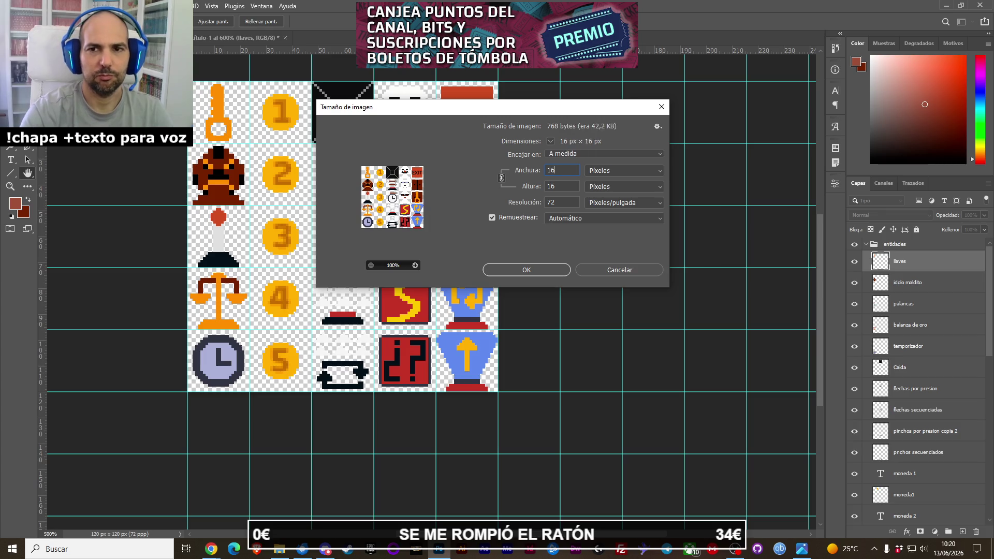
{"action": "type", "text": "0"}
{"action": "left_click", "coordinate": [600, 217]}
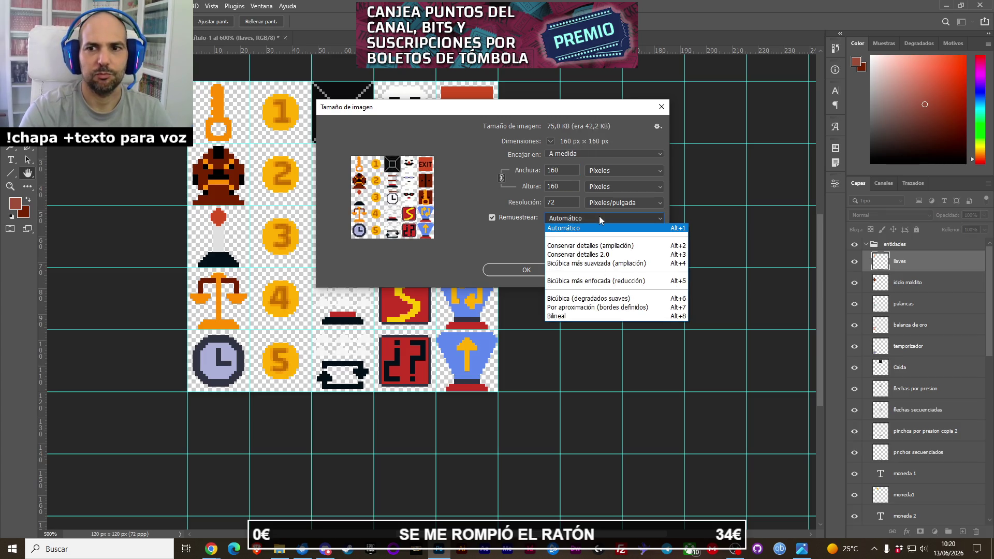
{"action": "left_click", "coordinate": [604, 264]}
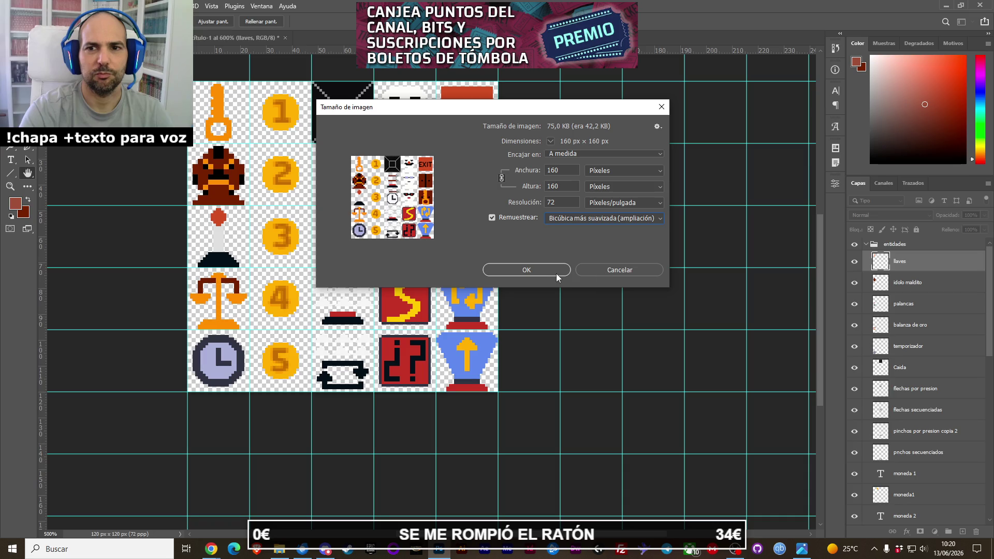
{"action": "left_click", "coordinate": [491, 217]}
{"action": "left_click", "coordinate": [492, 217]}
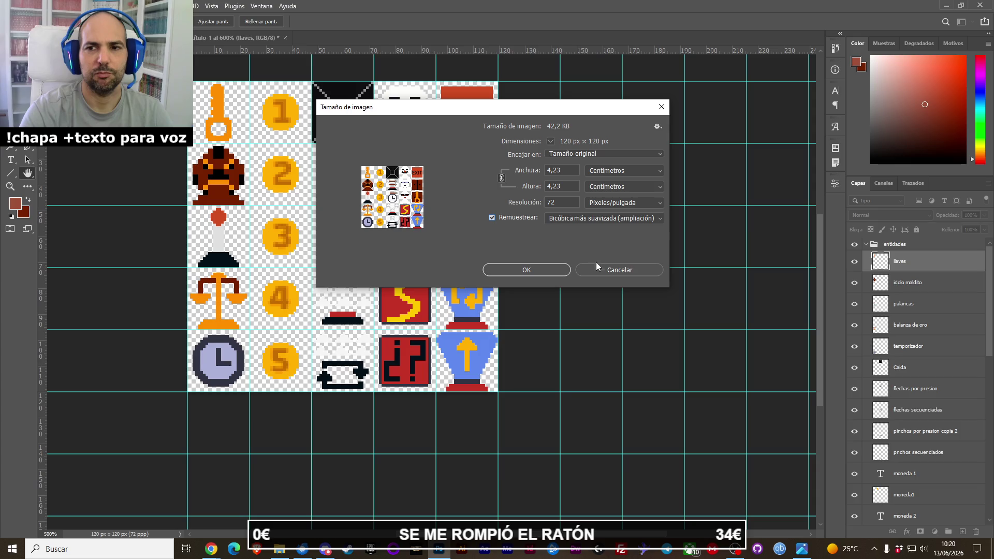
{"action": "left_click", "coordinate": [601, 268]}
Resize the sheet to 160×160 px with Bicúbica (degradados suaves) resampling.
{"action": "left_click", "coordinate": [78, 5]}
{"action": "left_click", "coordinate": [129, 83]}
{"action": "type", "text": "160"}
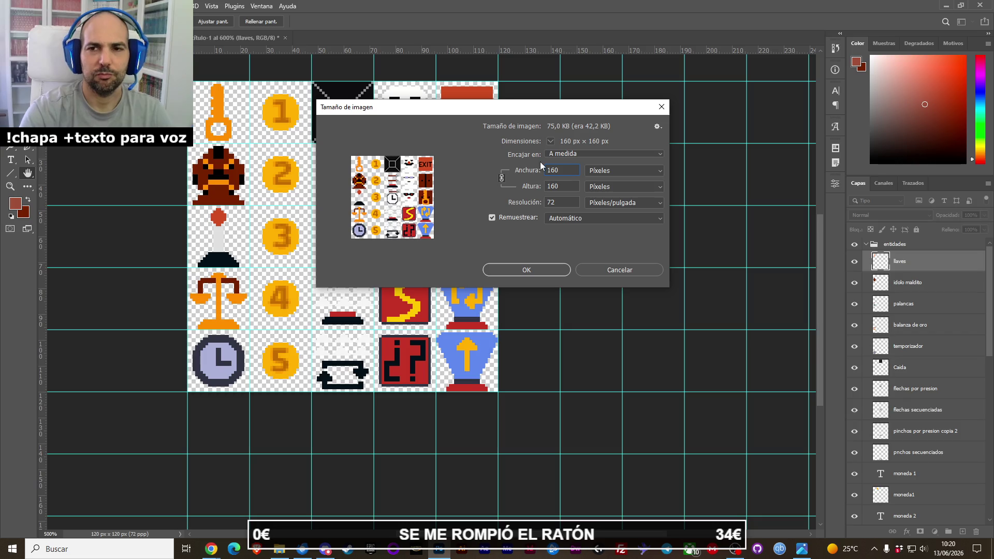
{"action": "left_click", "coordinate": [586, 218]}
{"action": "left_click", "coordinate": [590, 228]}
{"action": "left_click", "coordinate": [589, 220]}
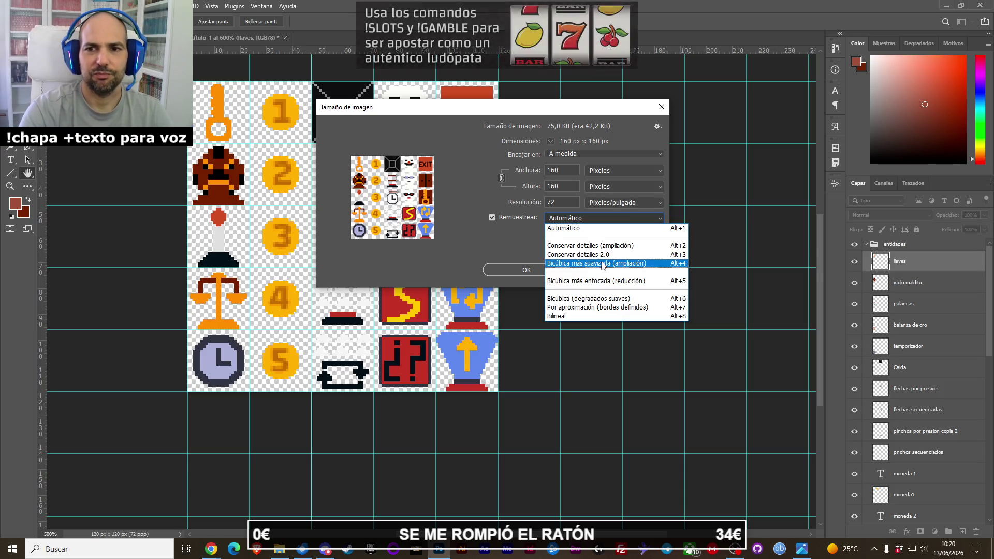
{"action": "left_click", "coordinate": [601, 299]}
{"action": "left_click", "coordinate": [538, 273]}
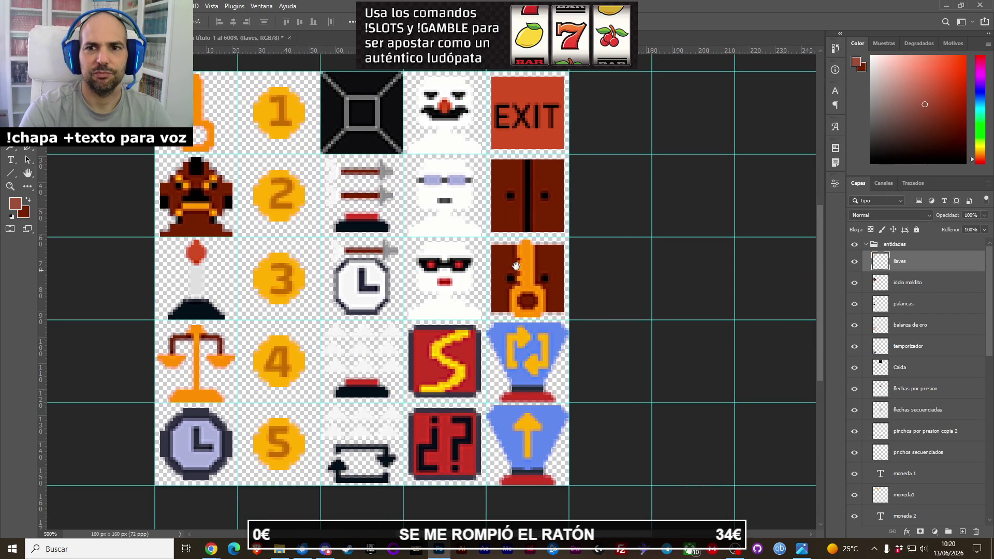
Zoom out and back in to review the 160×160 px sprite sheet.
{"action": "left_click", "coordinate": [323, 21]}
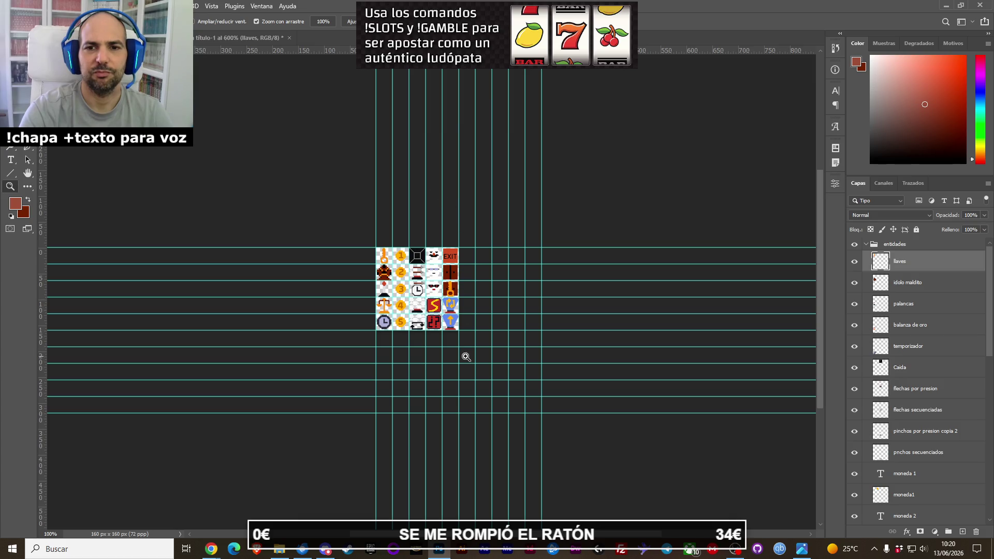
{"action": "left_click", "coordinate": [436, 305]}
{"action": "left_click", "coordinate": [435, 295]}
{"action": "left_click", "coordinate": [435, 290]}
{"action": "left_click", "coordinate": [432, 275]}
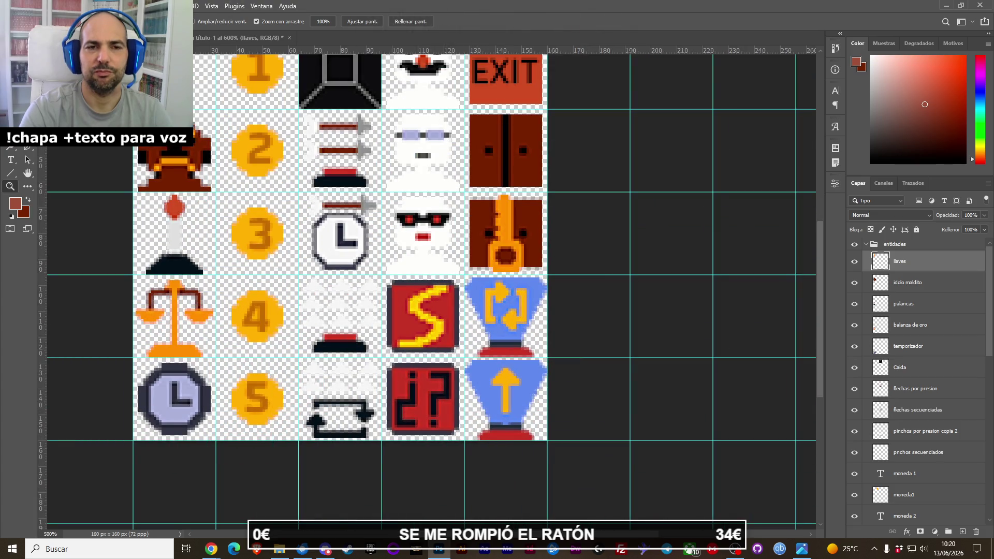
{"action": "key", "text": "ctrl+minus"}
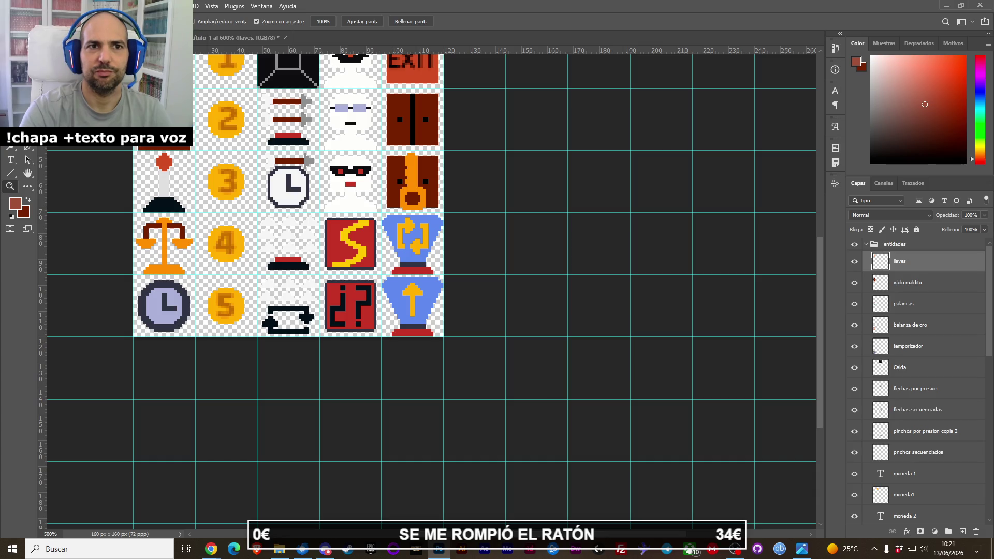
{"action": "key", "text": "alt+i"}
Enlarge the sheet to 160 px with Bilineal resampling and inspect it at 100% and zoomed in.
{"action": "key", "text": "ctrl+alt+i"}
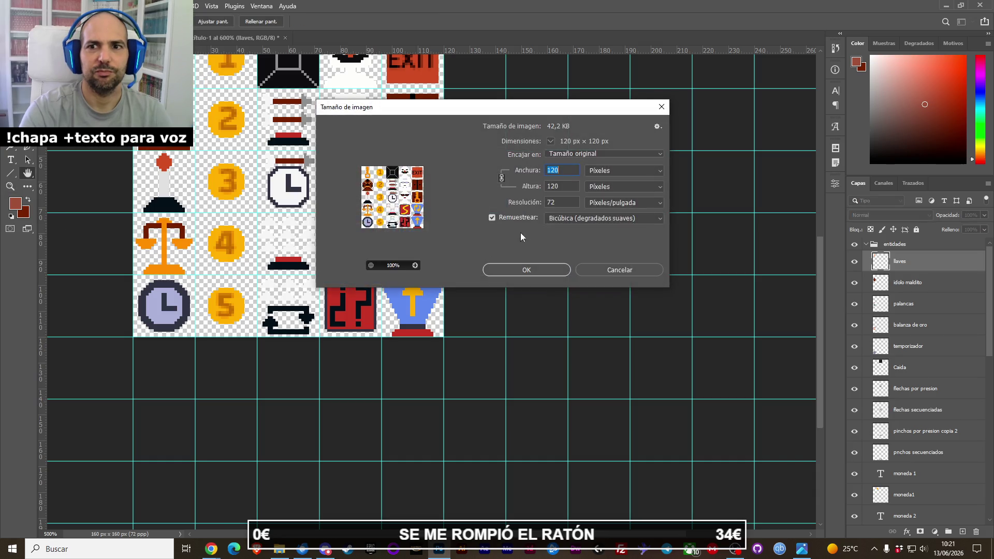
{"action": "type", "text": "160"}
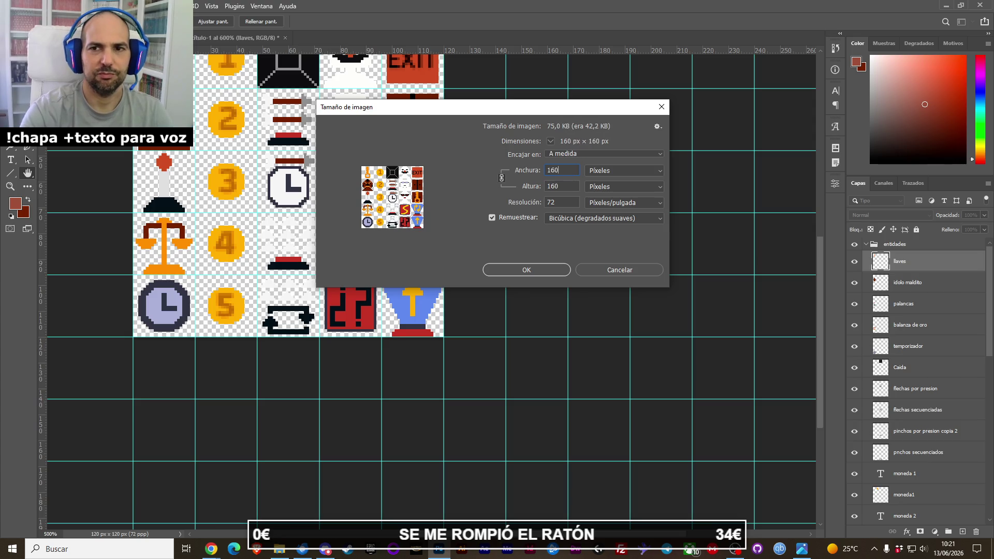
{"action": "left_click", "coordinate": [581, 218]}
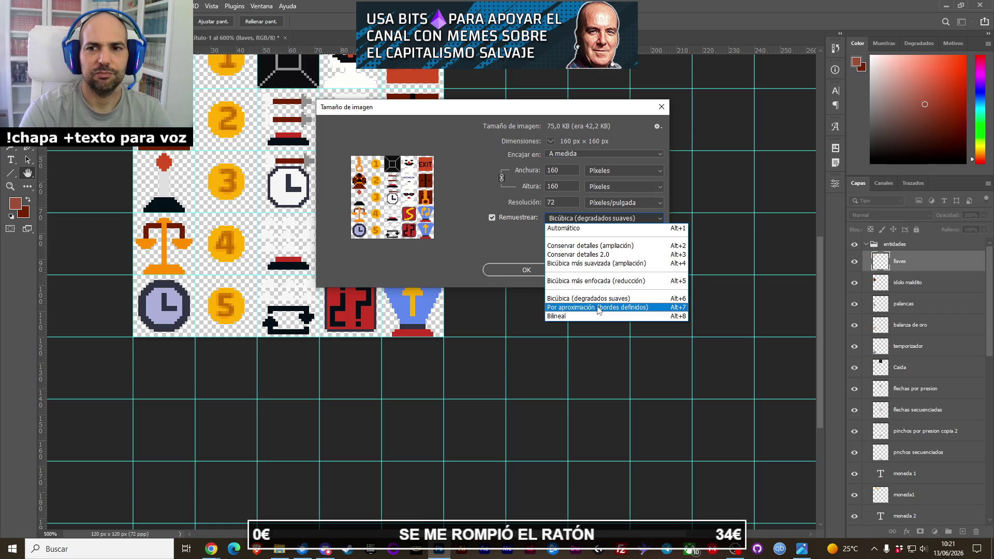
{"action": "left_click", "coordinate": [599, 315]}
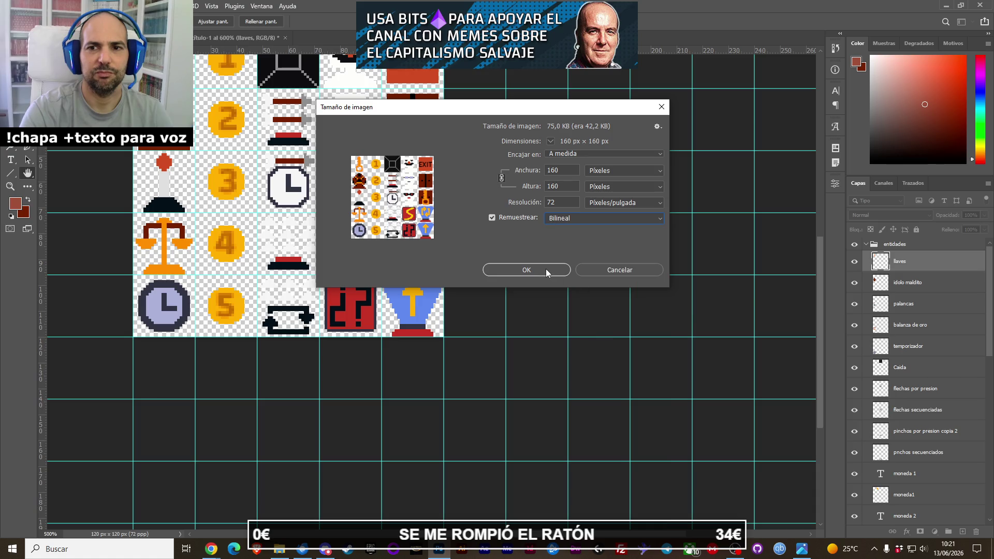
{"action": "left_click", "coordinate": [546, 268]}
{"action": "left_click_drag", "start_coordinate": [515, 271], "coordinate": [487, 267]}
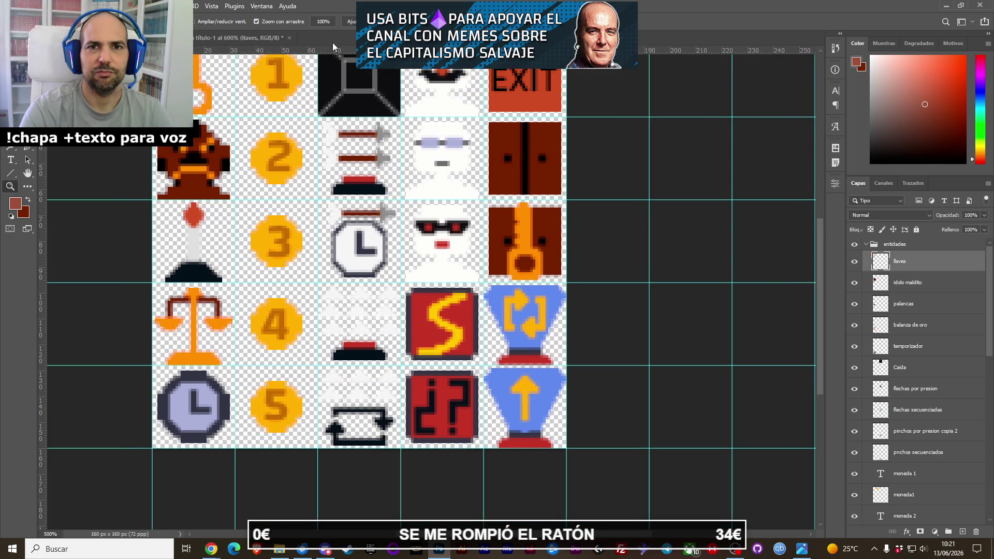
{"action": "left_click", "coordinate": [324, 22]}
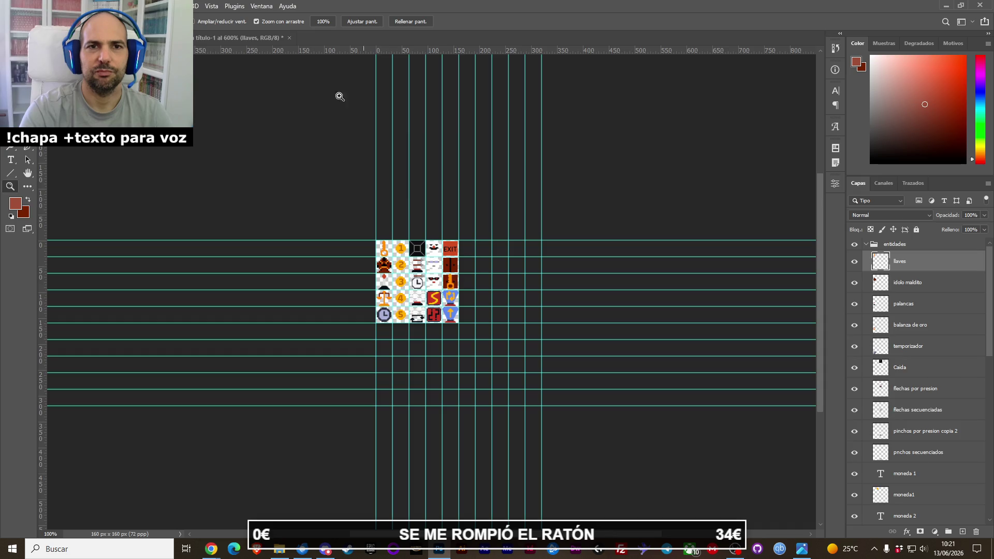
{"action": "scroll", "coordinate": [361, 170], "scroll_direction": "down", "scroll_amount": 1}
{"action": "left_click_drag", "start_coordinate": [395, 266], "coordinate": [354, 258]}
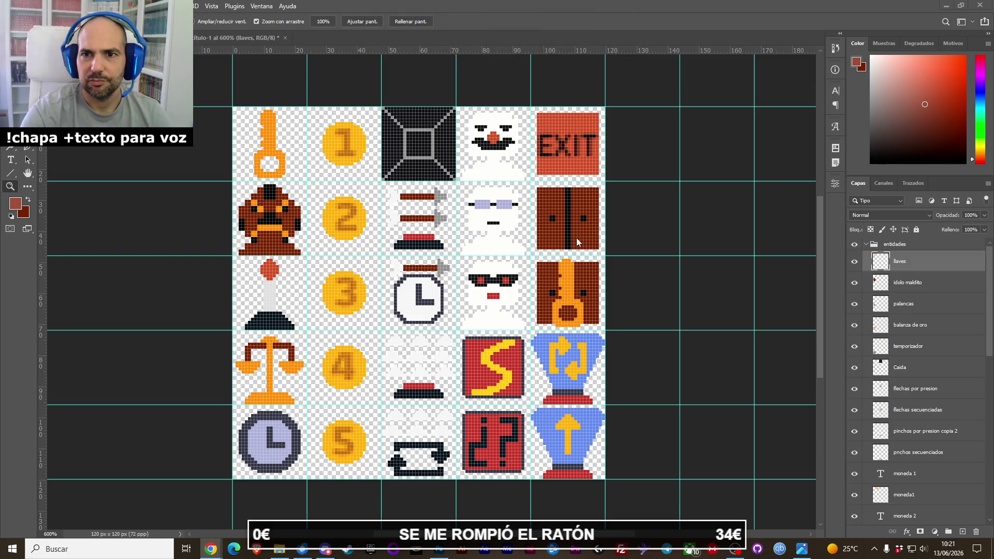
{"action": "scroll", "coordinate": [899, 476], "scroll_direction": "down", "scroll_amount": 5}
Make the grey Capa 1 background layer visible beneath the sprites.
{"action": "scroll", "coordinate": [899, 477], "scroll_direction": "down", "scroll_amount": 5}
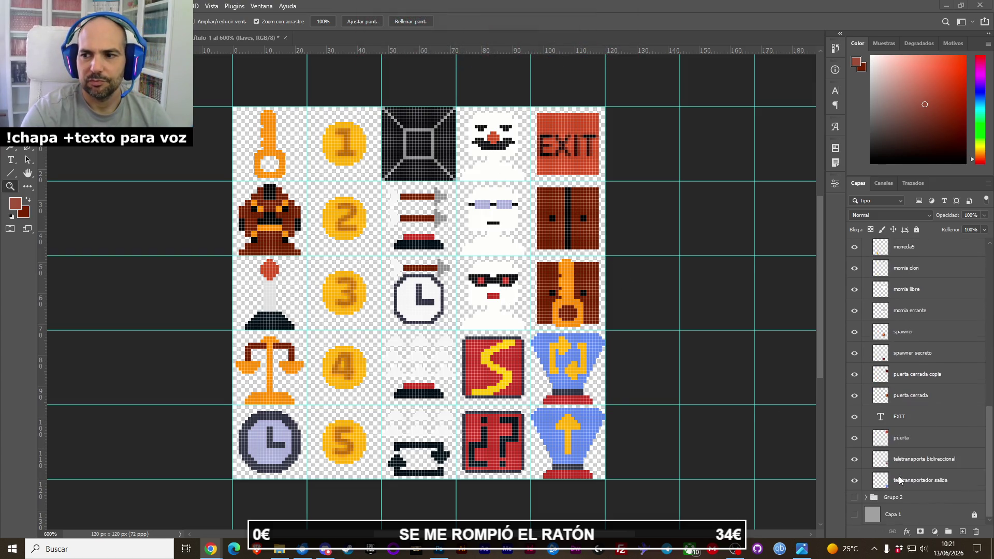
{"action": "left_click", "coordinate": [860, 512]}
{"action": "left_click", "coordinate": [855, 514]}
{"action": "key", "text": "Delete"}
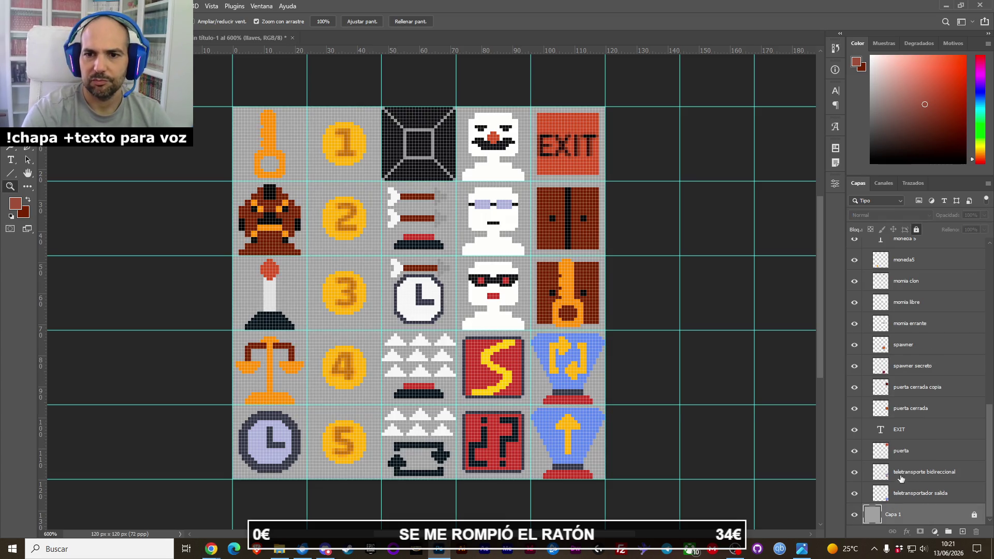
In Image Size, keep Tamaño original fit and choose Por aproximación (bordes definidos) resampling.
{"action": "key", "text": "alt+i"}
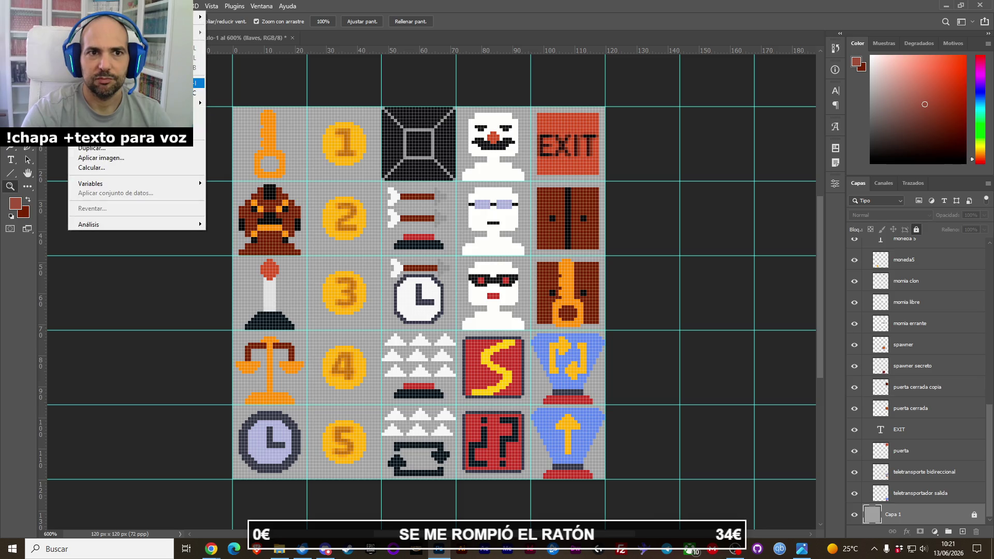
{"action": "key", "text": "ctrl+alt+i"}
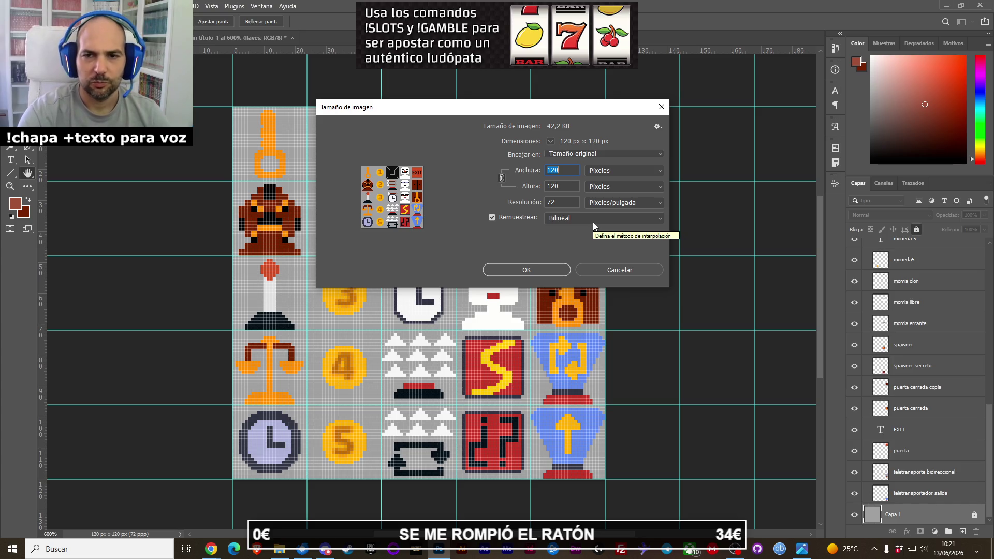
{"action": "left_click", "coordinate": [601, 154]}
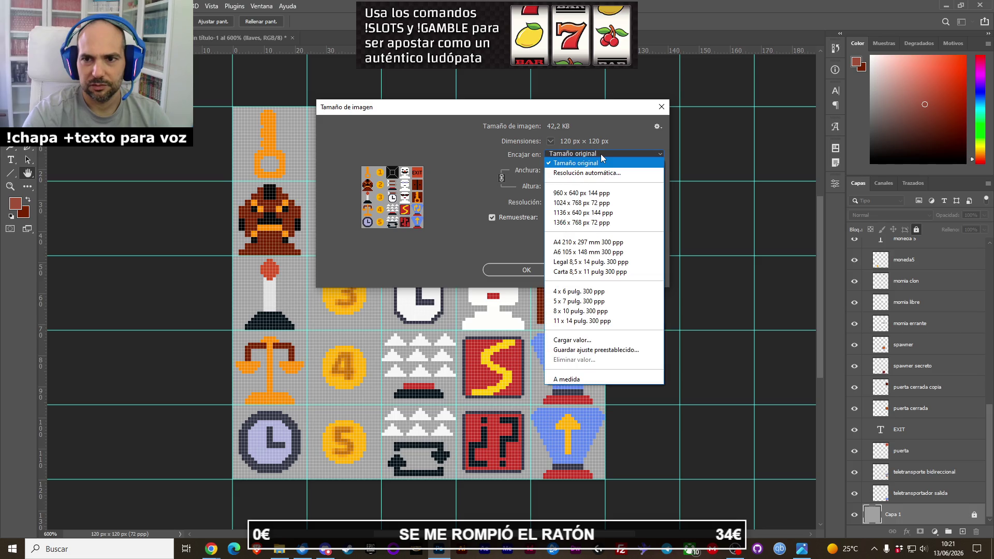
{"action": "left_click", "coordinate": [600, 154]}
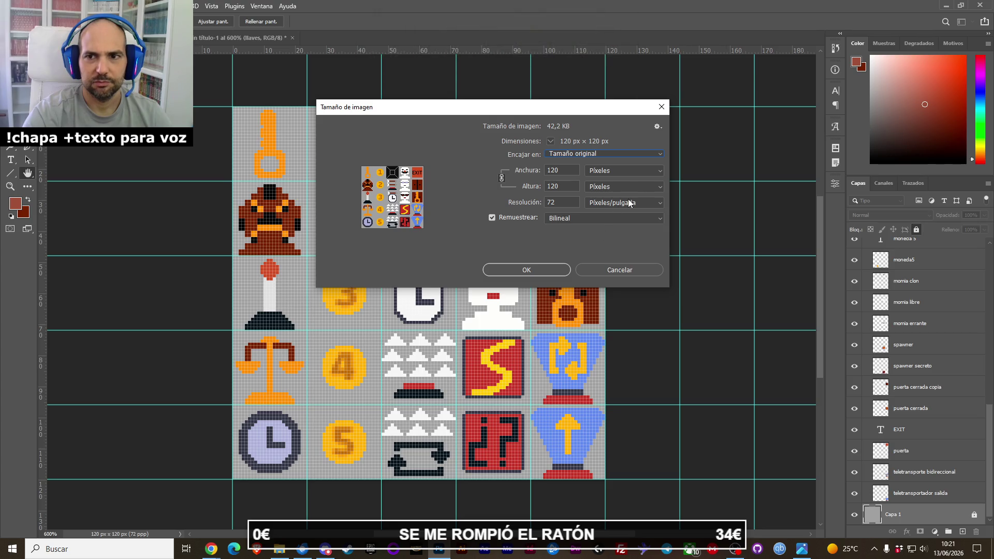
{"action": "left_click", "coordinate": [582, 217]}
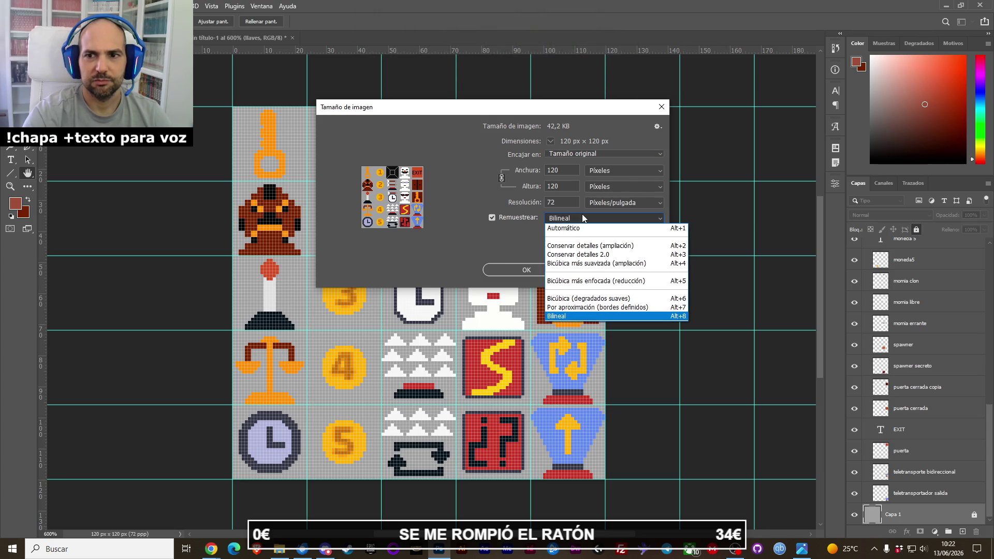
{"action": "left_click", "coordinate": [578, 310]}
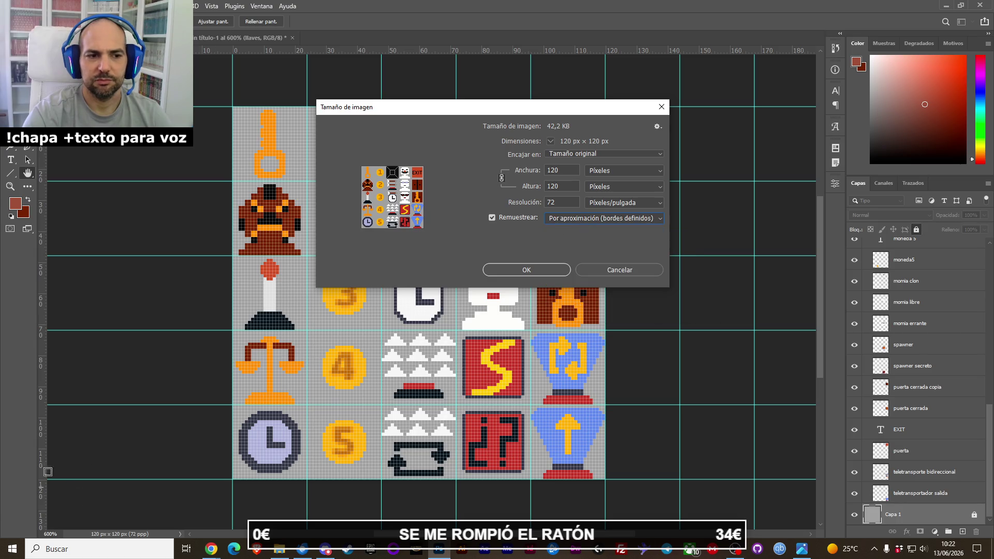
{"action": "key", "text": "alt+Tab"}
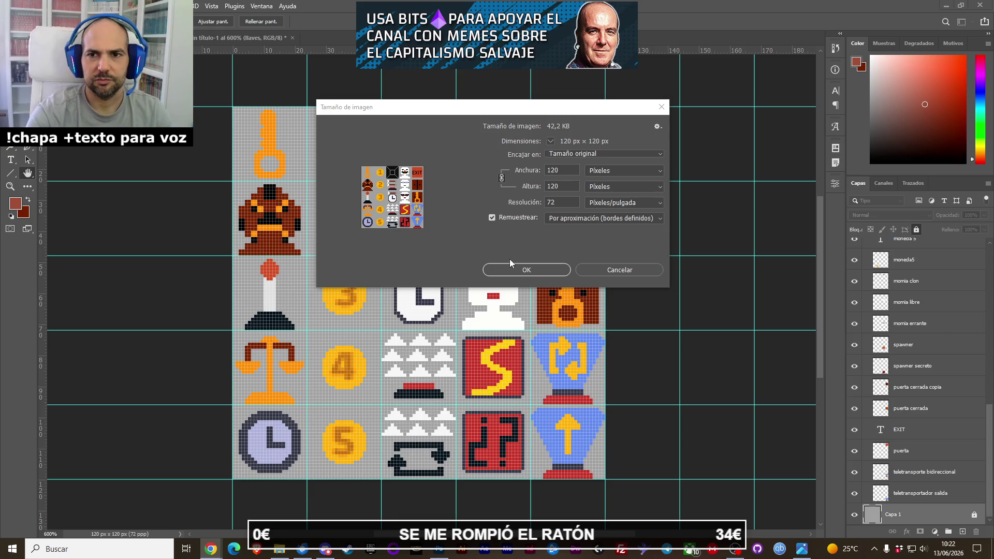
{"action": "left_click", "coordinate": [559, 175]}
Apply the 160 px width and check the crisp enlarged sheet at 100% zoom.
{"action": "type", "text": "160"}
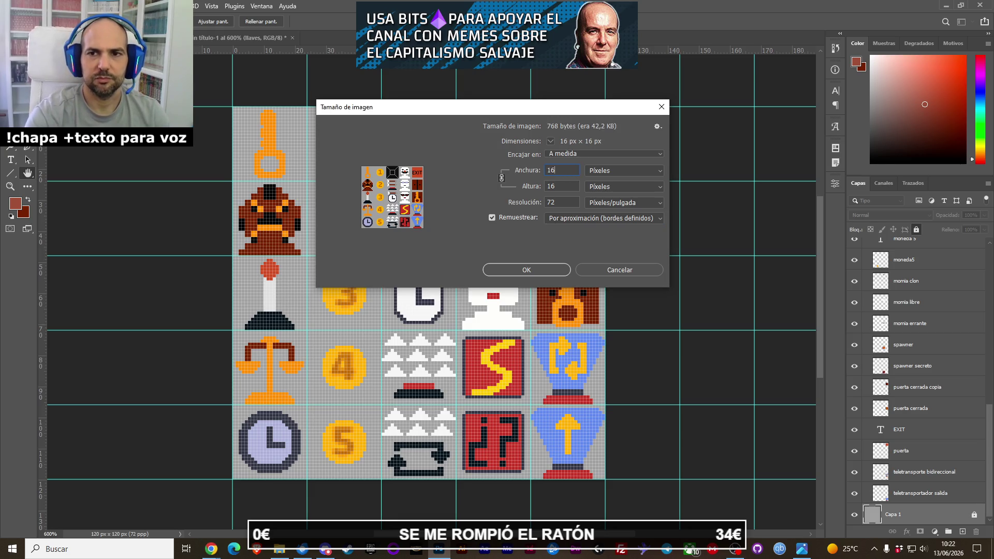
{"action": "left_click", "coordinate": [527, 270]}
{"action": "key", "text": "z"}
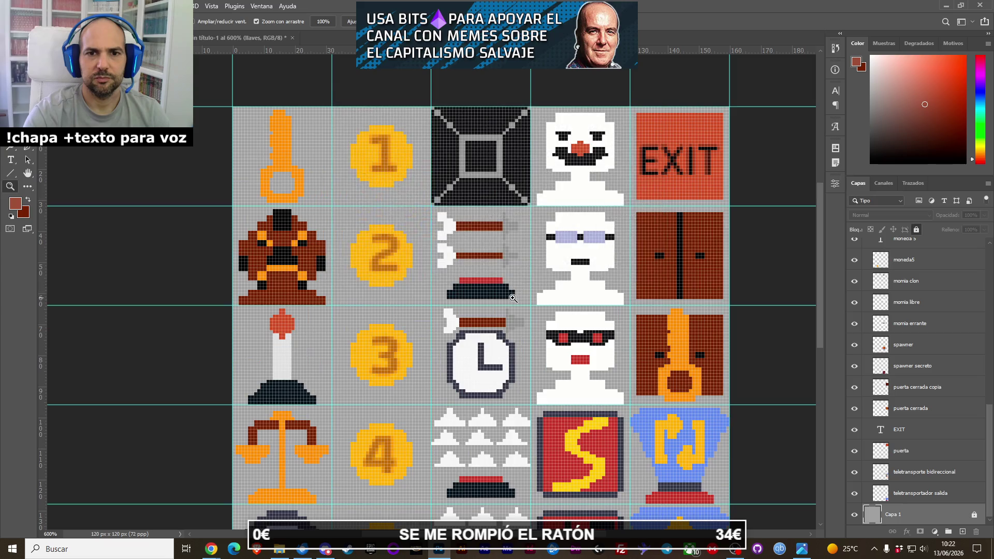
{"action": "left_click_drag", "start_coordinate": [520, 321], "coordinate": [464, 278]}
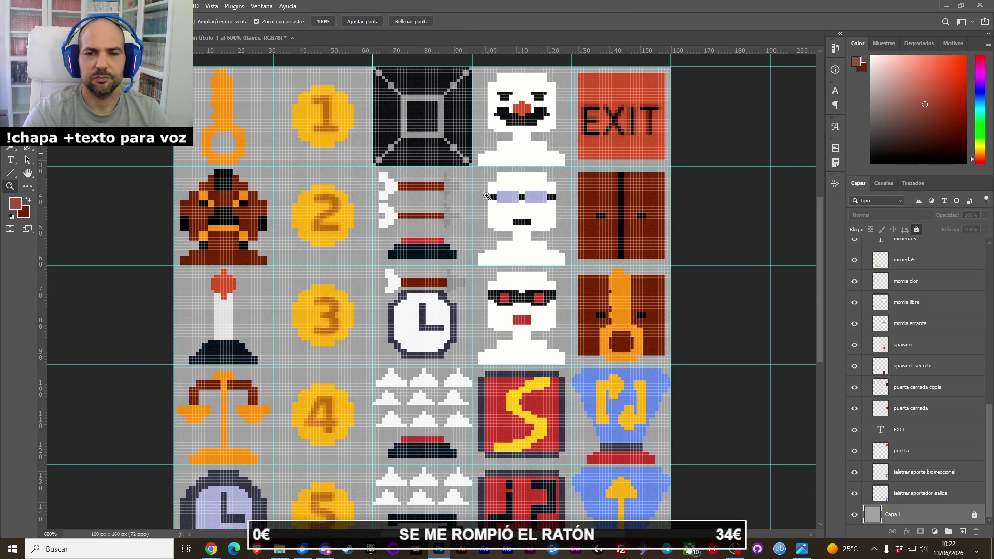
{"action": "left_click", "coordinate": [489, 353], "text": "alt"}
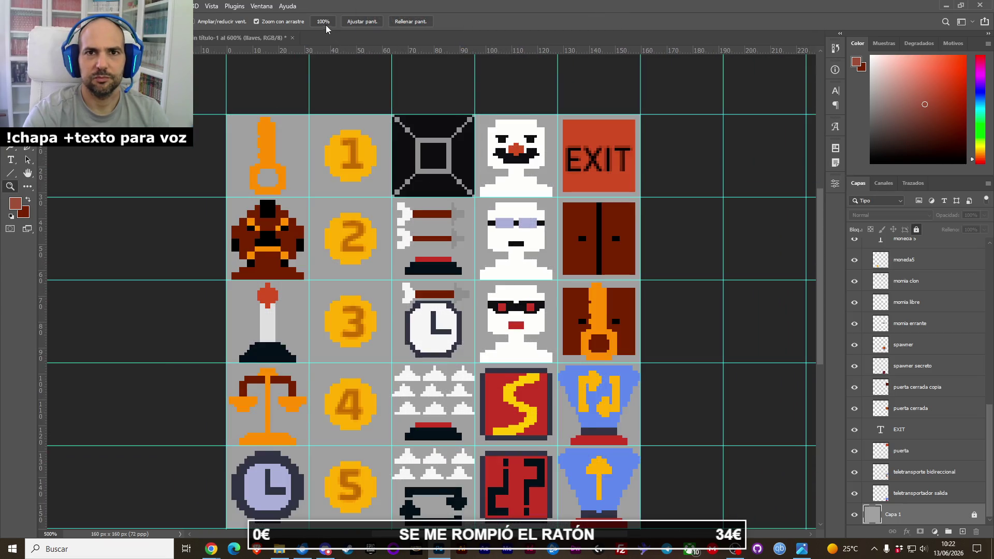
{"action": "left_click", "coordinate": [324, 23]}
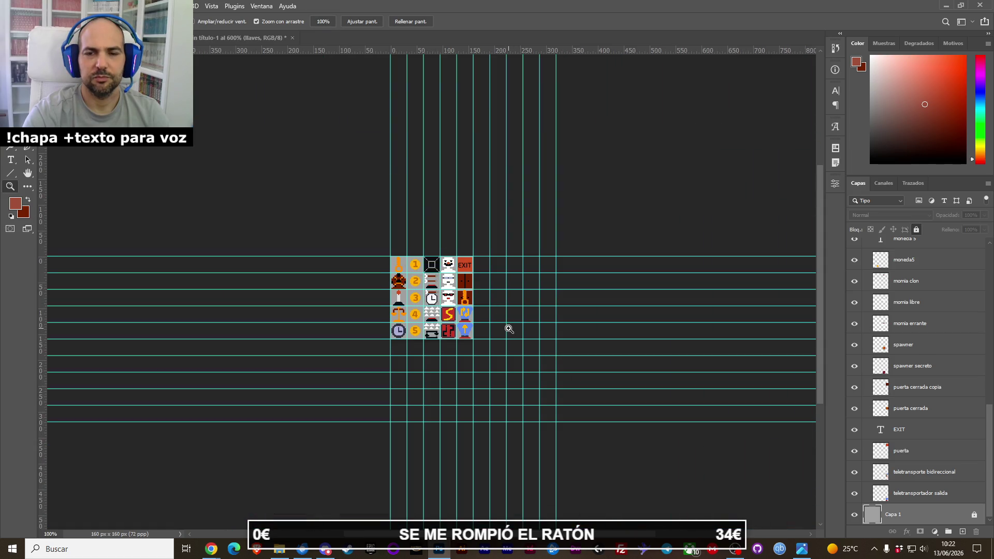
{"action": "key", "text": "alt+Tab"}
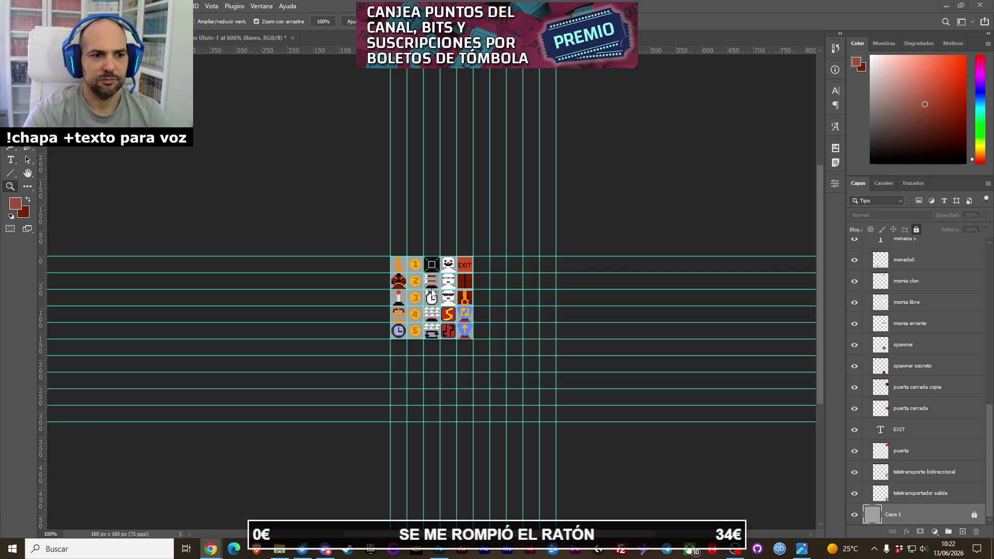
{"action": "key", "text": "alt+a"}
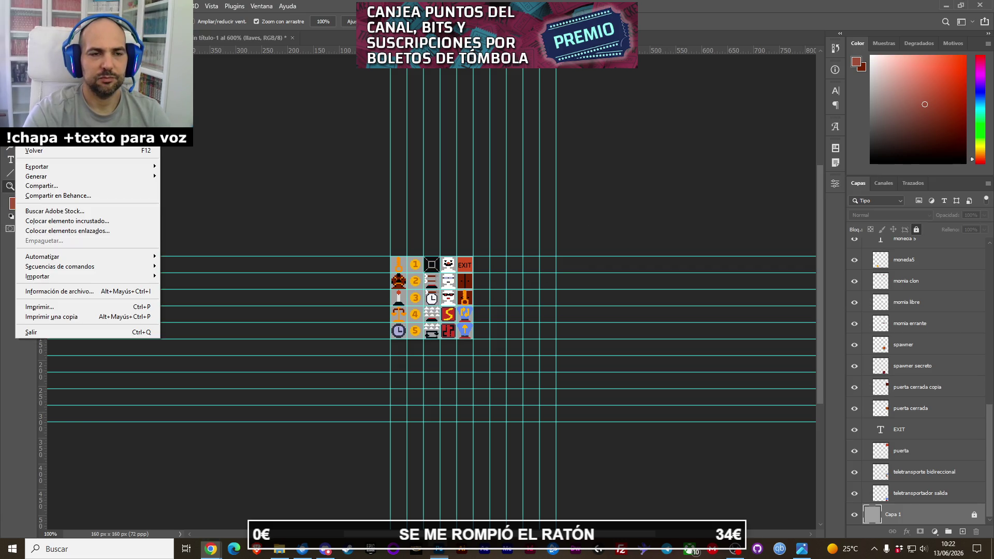
Merge the moneda 1 and moneda 2 text labels into their coin image layers.
{"action": "key", "text": "Escape"}
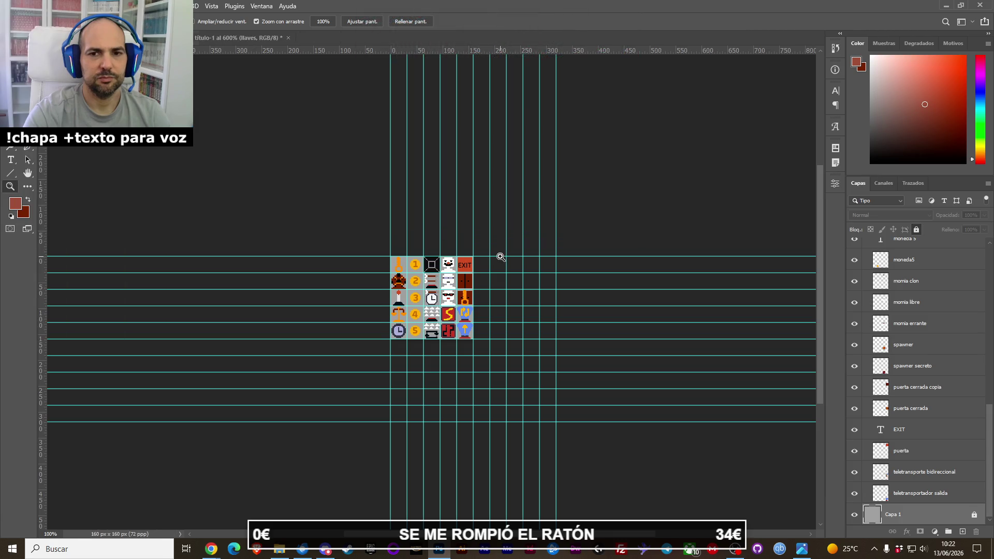
{"action": "scroll", "coordinate": [502, 262], "scroll_direction": "right", "scroll_amount": 2}
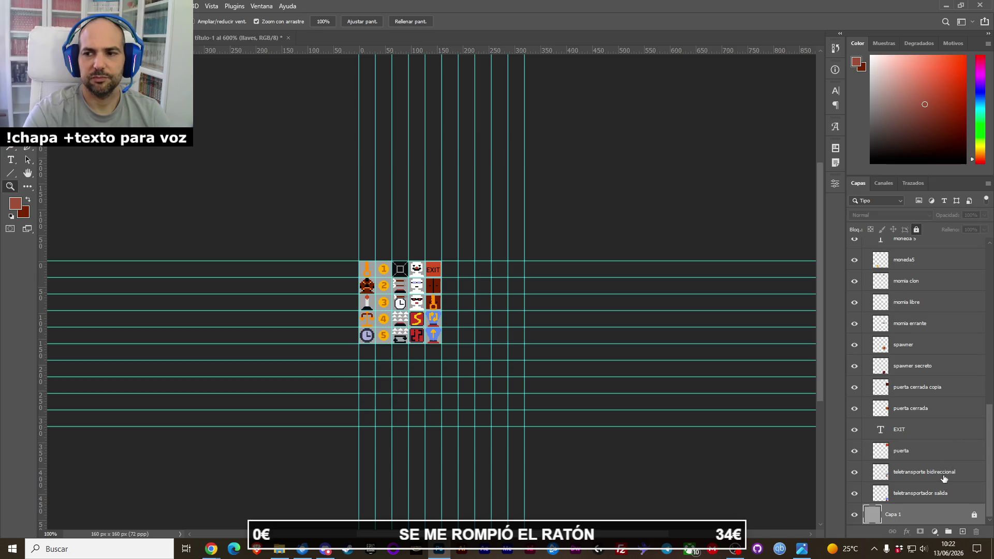
{"action": "scroll", "coordinate": [930, 440], "scroll_direction": "up", "scroll_amount": 5}
{"action": "scroll", "coordinate": [927, 435], "scroll_direction": "up", "scroll_amount": 5}
{"action": "scroll", "coordinate": [922, 425], "scroll_direction": "up", "scroll_amount": 5}
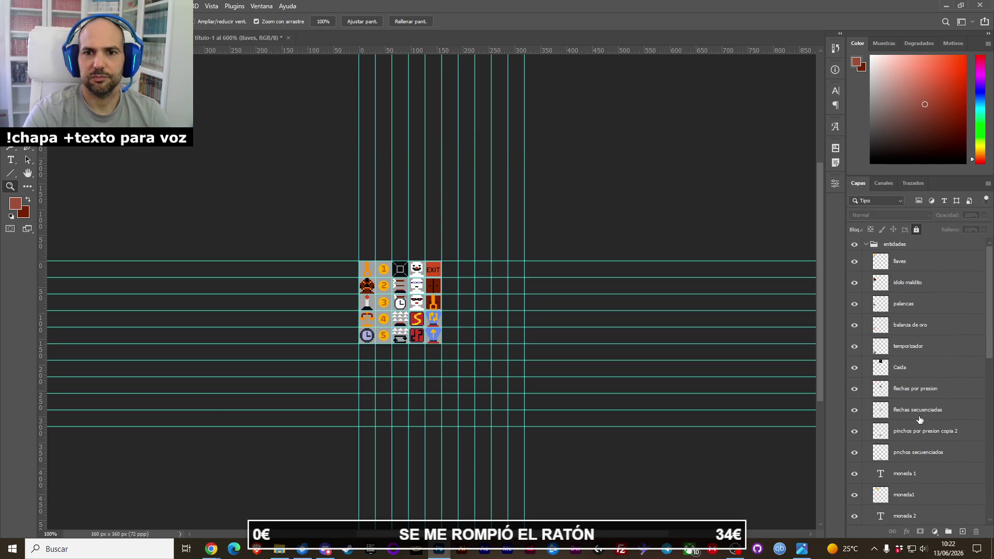
{"action": "scroll", "coordinate": [926, 334], "scroll_direction": "down", "scroll_amount": 3}
{"action": "scroll", "coordinate": [929, 347], "scroll_direction": "down", "scroll_amount": 2}
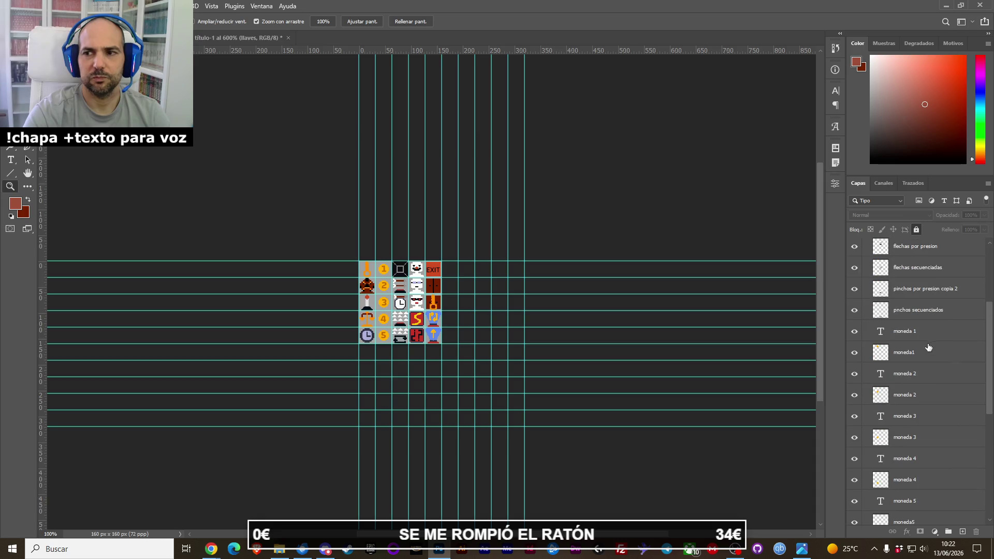
{"action": "left_click", "coordinate": [924, 353]}
{"action": "left_click", "coordinate": [914, 333], "text": "shift"}
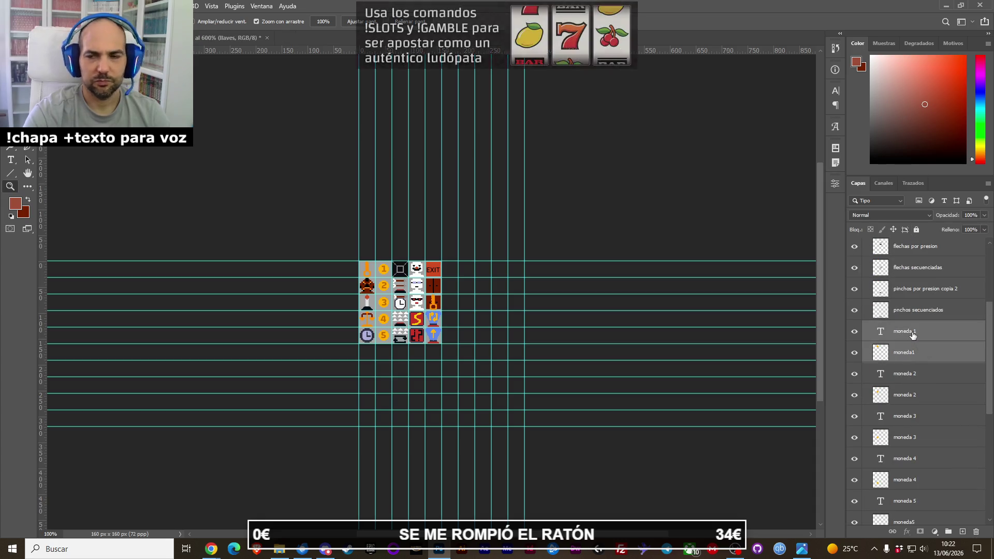
{"action": "key", "text": "ctrl+e"}
{"action": "left_click", "coordinate": [919, 353]}
{"action": "left_click", "coordinate": [918, 373], "text": "shift"}
{"action": "key", "text": "ctrl+e"}
Merge the moneda 3, moneda 4 and moneda 5 labels into their coin image layers.
{"action": "left_click", "coordinate": [912, 376]}
{"action": "double_click", "coordinate": [913, 395]}
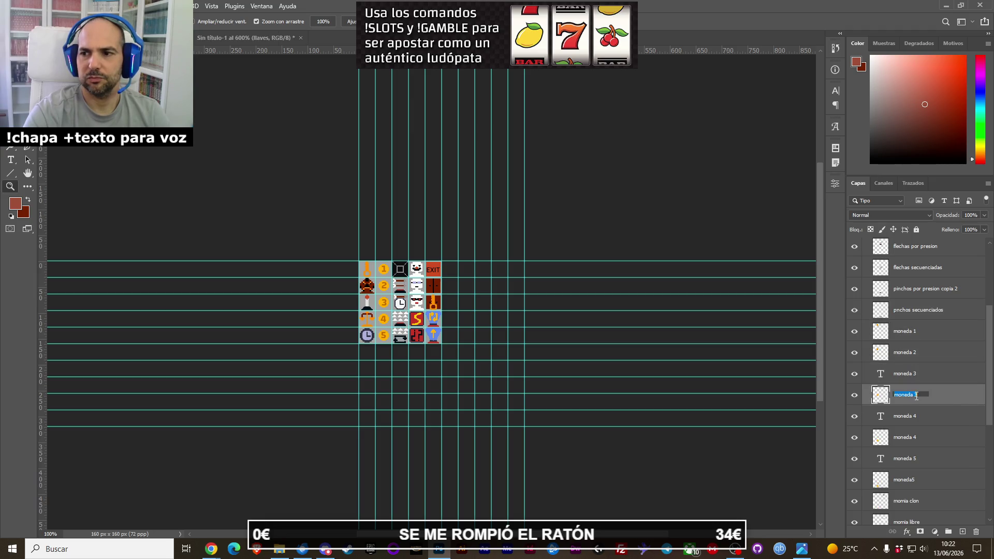
{"action": "left_click", "coordinate": [920, 382], "text": "shift"}
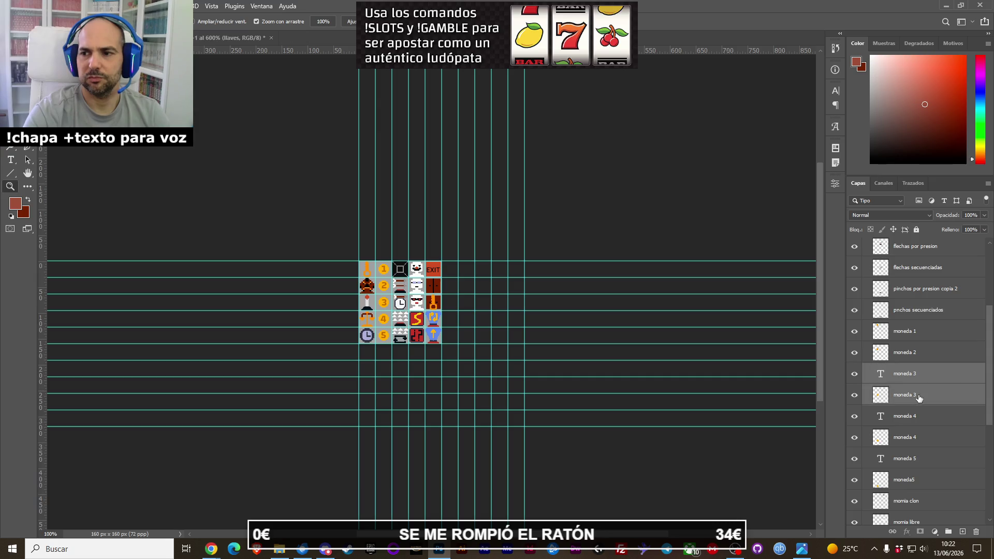
{"action": "key", "text": "ctrl+e"}
{"action": "left_click", "coordinate": [918, 404]}
{"action": "left_click", "coordinate": [914, 420], "text": "shift"}
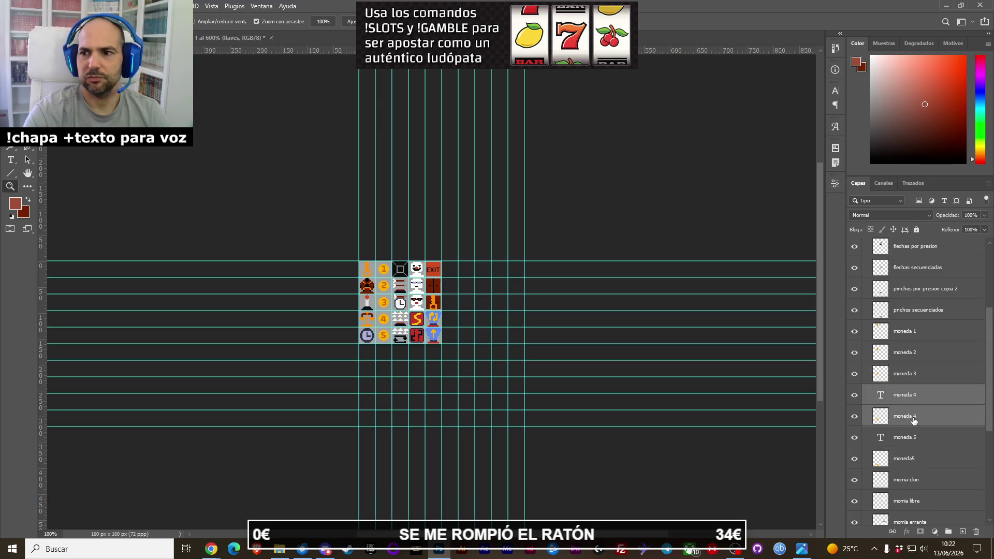
{"action": "key", "text": "ctrl+e"}
{"action": "left_click", "coordinate": [912, 421]}
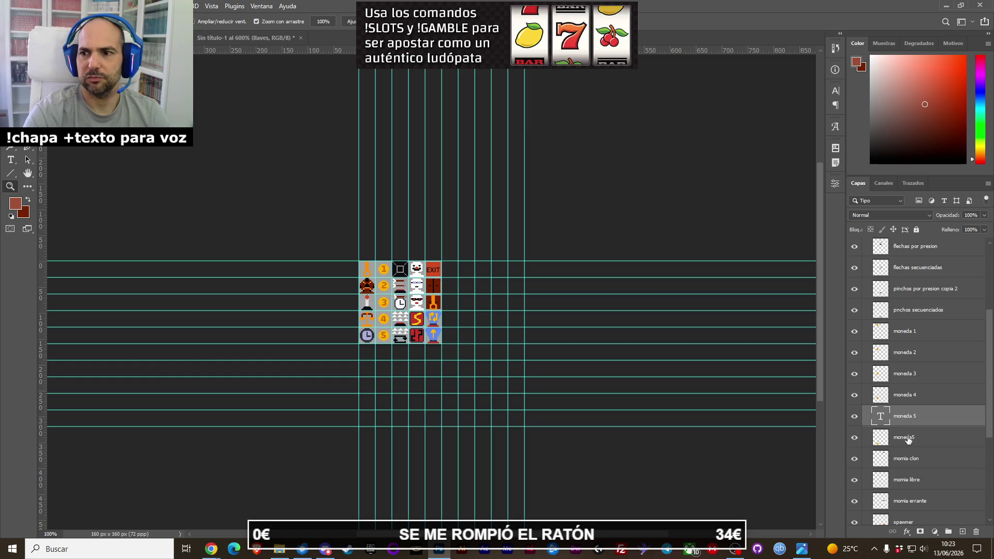
{"action": "left_click", "coordinate": [908, 439], "text": "shift"}
{"action": "key", "text": "ctrl+e"}
Select the llaves layer and start a new document, preset to 10×22 px.
{"action": "scroll", "coordinate": [921, 467], "scroll_direction": "up", "scroll_amount": 2}
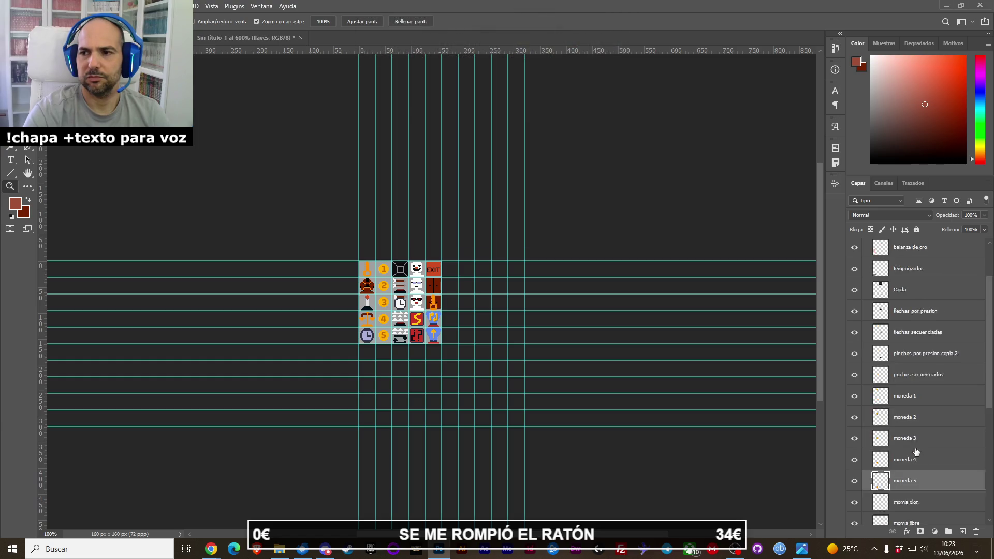
{"action": "scroll", "coordinate": [922, 445], "scroll_direction": "up", "scroll_amount": 3}
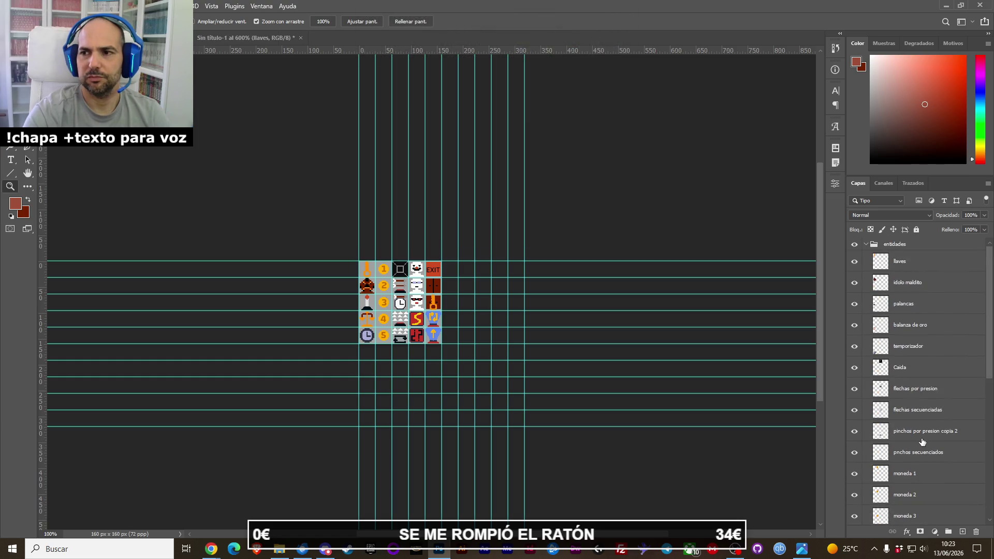
{"action": "left_click", "coordinate": [897, 268]}
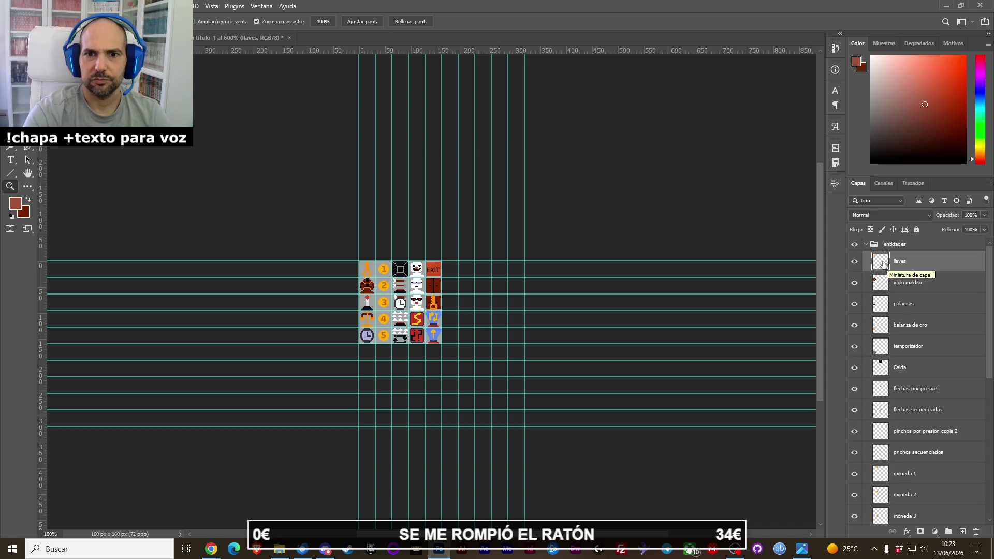
{"action": "left_click", "coordinate": [23, 6]}
{"action": "left_click", "coordinate": [31, 18]}
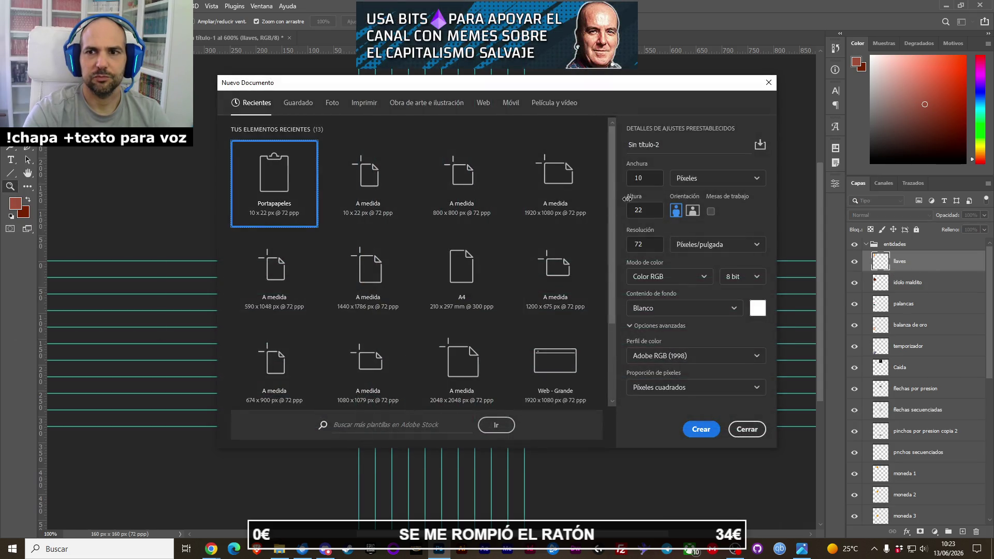
Create a new 32×32 px document.
{"action": "double_click", "coordinate": [654, 182]}
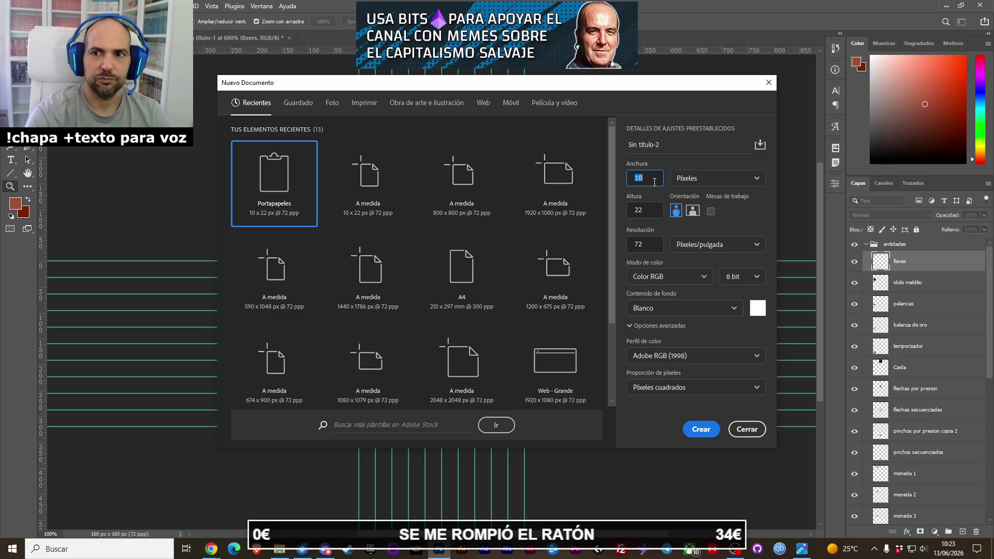
{"action": "type", "text": "32"}
{"action": "key", "text": "Tab"}
{"action": "type", "text": "32"}
{"action": "key", "text": "Return"}
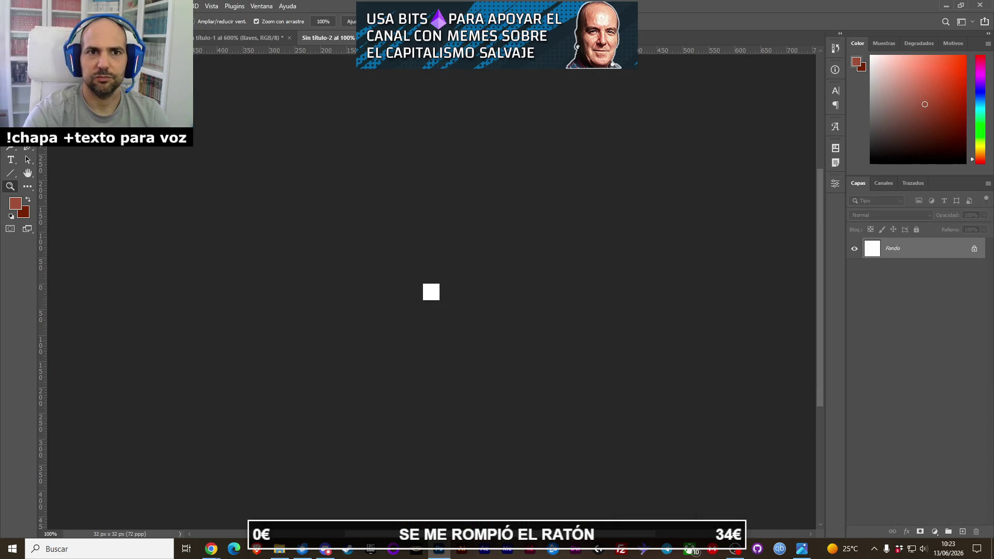
Drag the llaves key sprite into the 32×32 document and hide the white Fondo background.
{"action": "key", "text": "ctrl+Tab"}
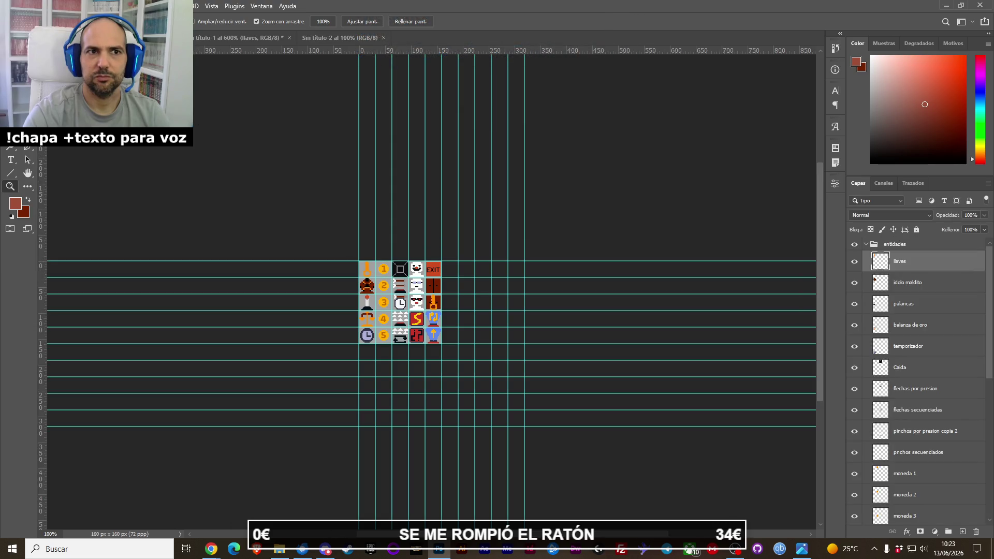
{"action": "key", "text": "ctrl+plus"}
{"action": "key", "text": "ctrl+plus"}
{"action": "key", "text": "ctrl+plus"}
{"action": "key", "text": "ctrl+plus"}
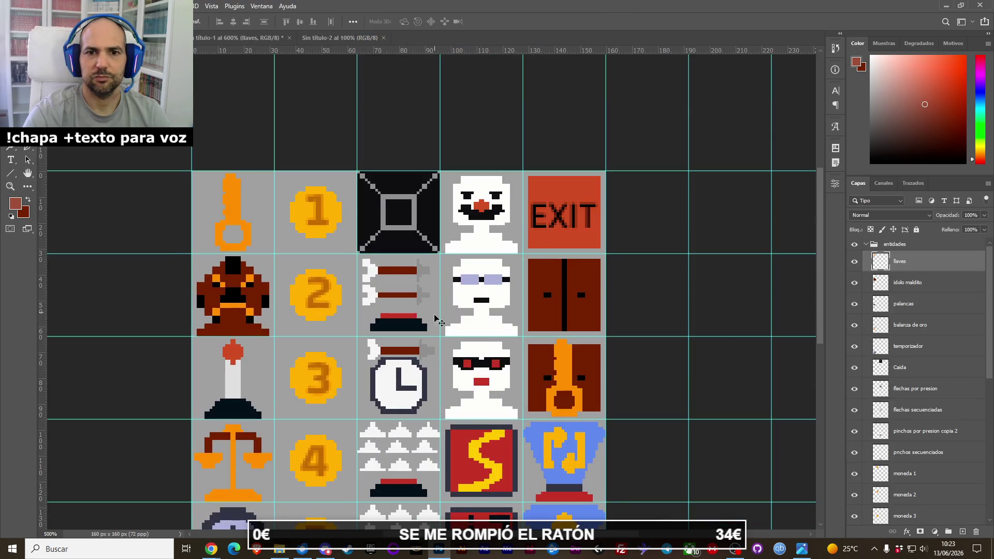
{"action": "left_click_drag", "start_coordinate": [435, 315], "coordinate": [432, 232]}
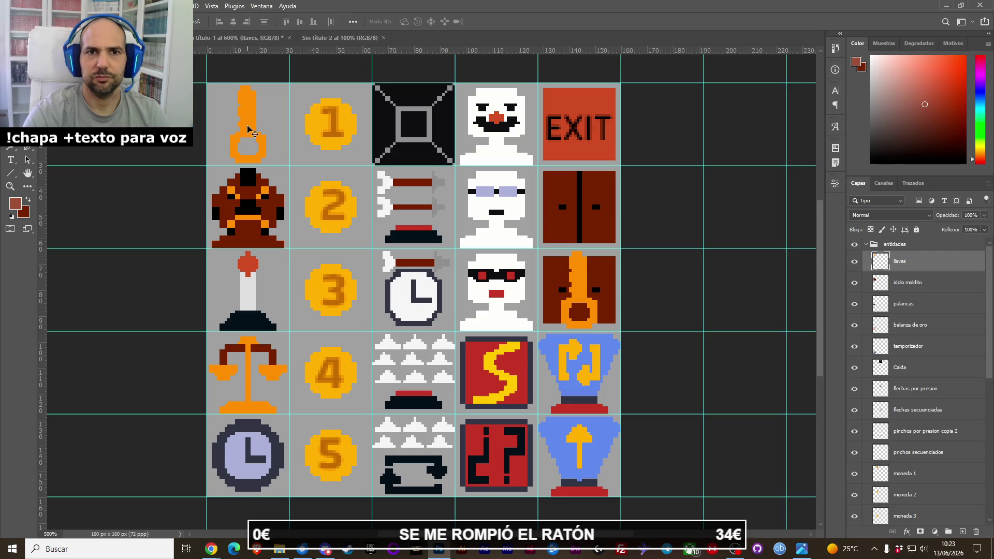
{"action": "left_click", "coordinate": [900, 289]}
{"action": "left_click", "coordinate": [909, 270]}
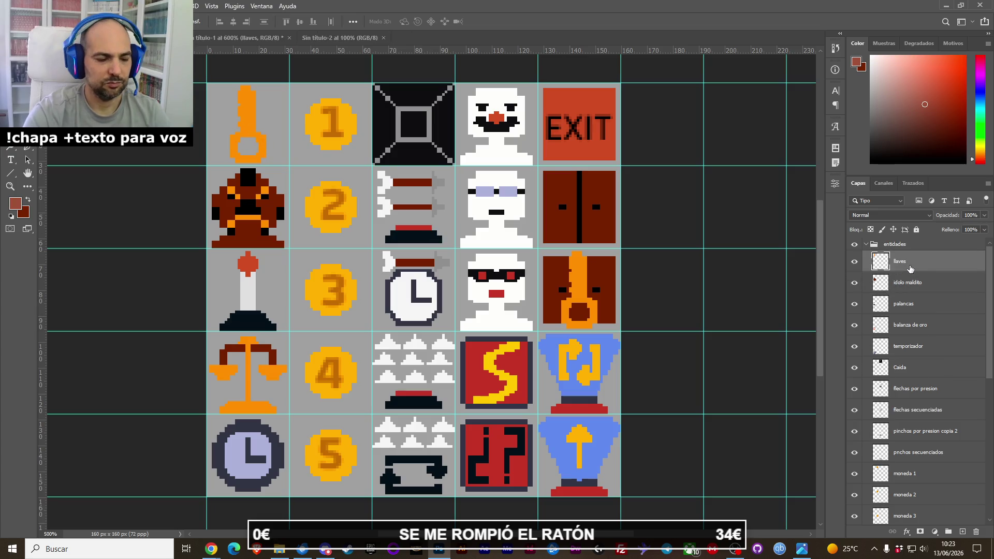
{"action": "left_click", "coordinate": [311, 38]}
{"action": "left_click", "coordinate": [270, 38]}
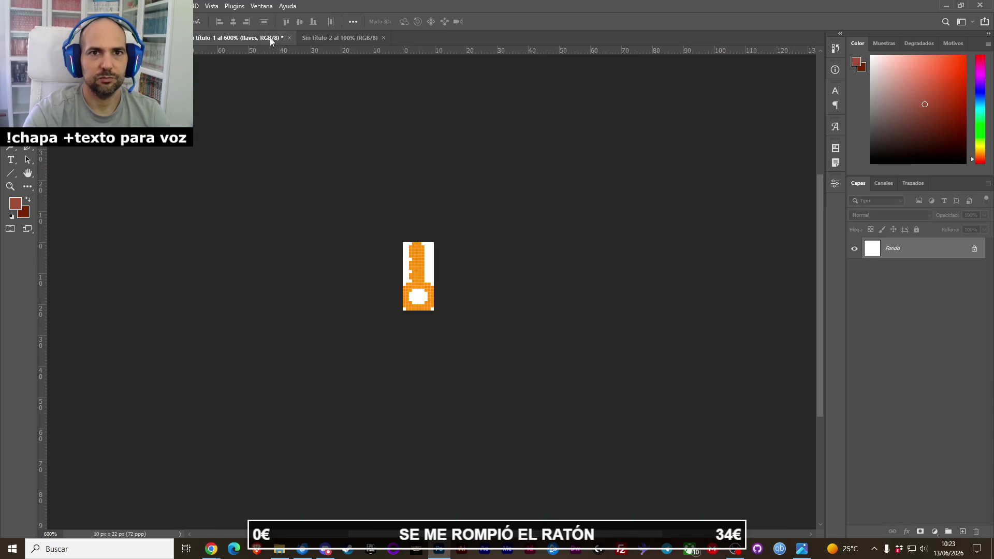
{"action": "left_click", "coordinate": [288, 38]}
{"action": "left_click", "coordinate": [512, 203]}
{"action": "left_click_drag", "start_coordinate": [326, 82], "coordinate": [449, 322]}
{"action": "left_click", "coordinate": [858, 272]}
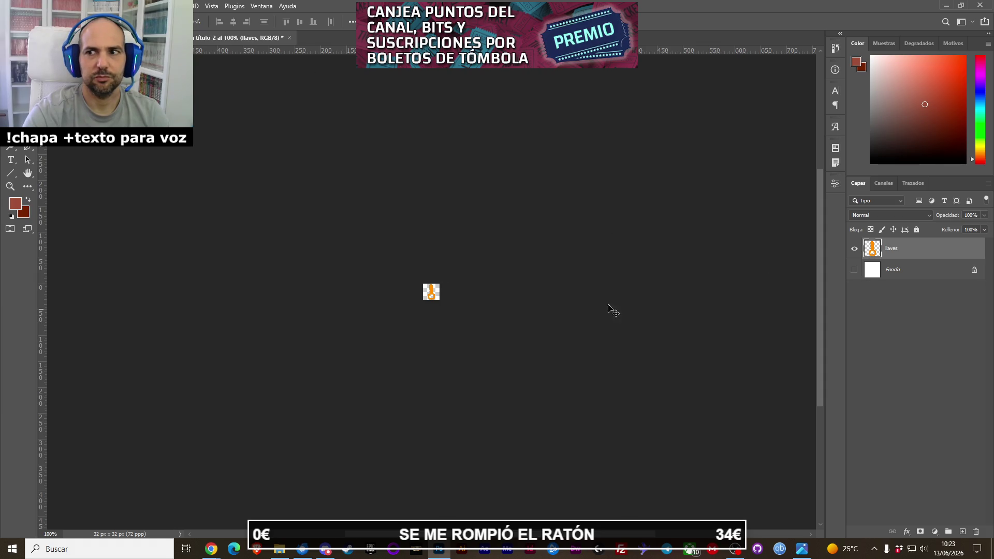
Begin saving the key document and browse to turbo_mummy_levels\sprites\entidades.
{"action": "left_click", "coordinate": [25, 5]}
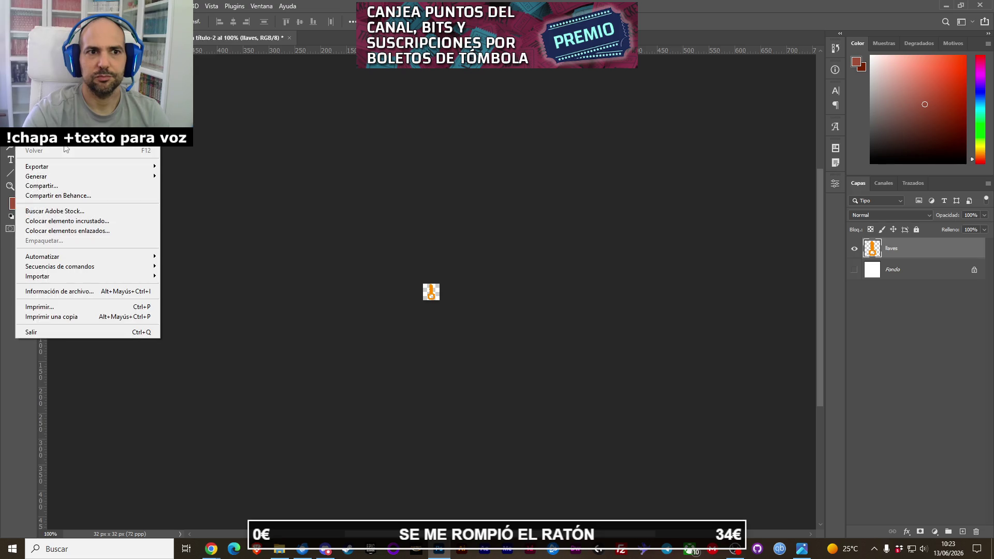
{"action": "left_click", "coordinate": [46, 130]}
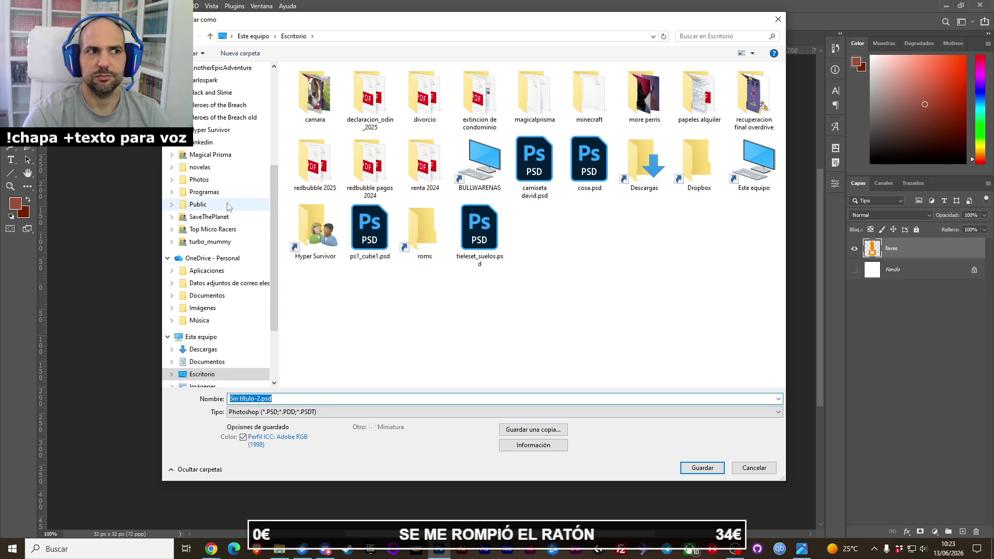
{"action": "scroll", "coordinate": [224, 225], "scroll_direction": "up", "scroll_amount": 5}
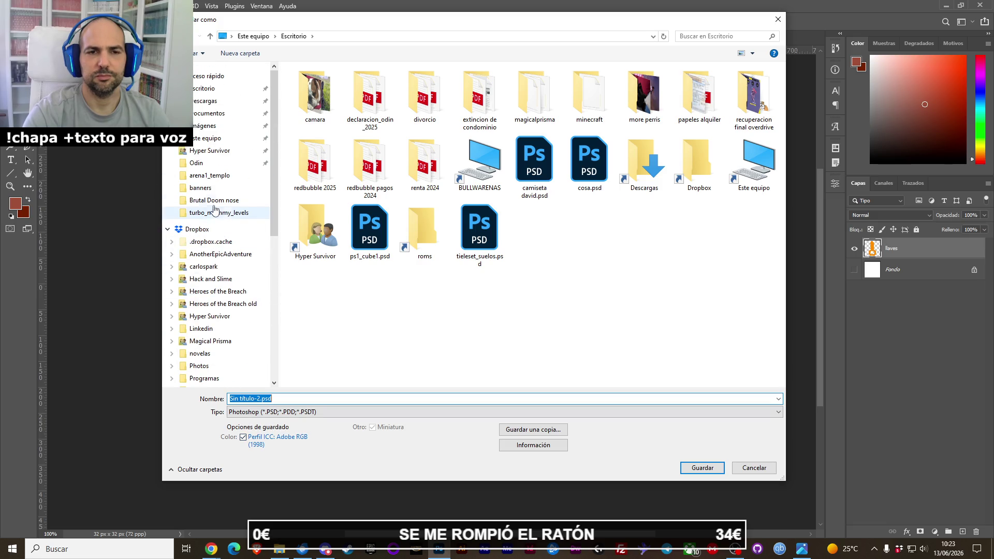
{"action": "left_click", "coordinate": [222, 213]}
{"action": "double_click", "coordinate": [310, 94]}
{"action": "double_click", "coordinate": [313, 83]}
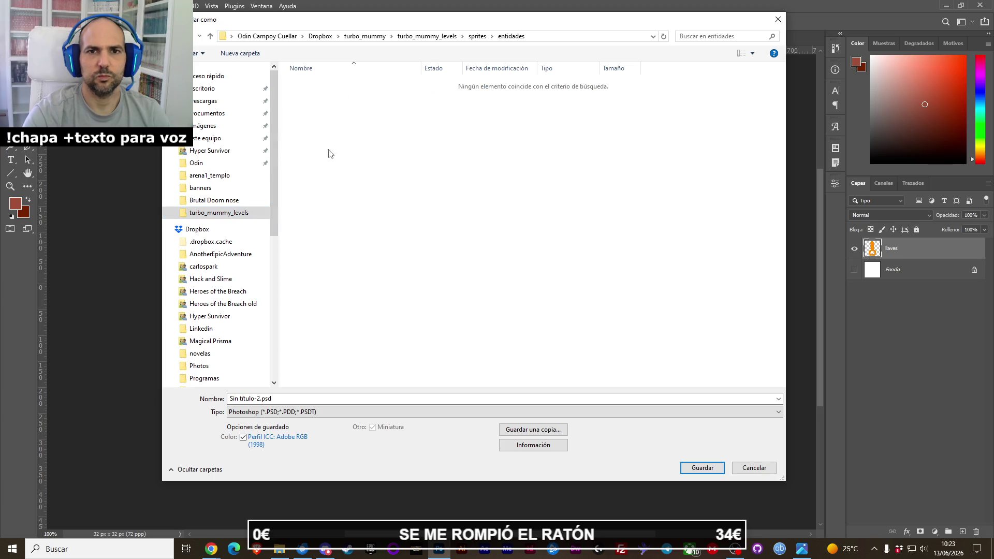
{"action": "left_click", "coordinate": [311, 412]}
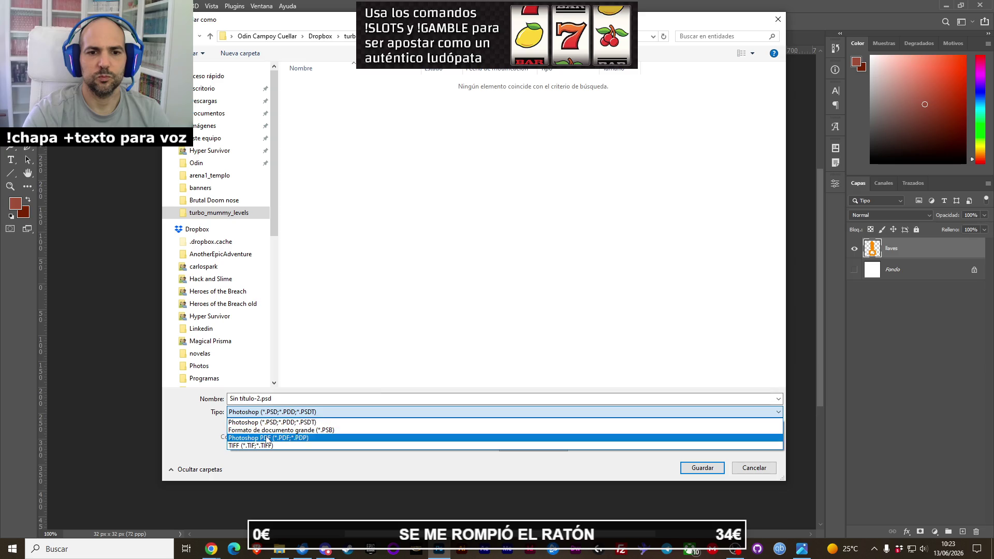
{"action": "left_click", "coordinate": [311, 419]}
Save a PNG copy named llaves into sprites\entidades, accepting the PNG options.
{"action": "left_click", "coordinate": [505, 430]}
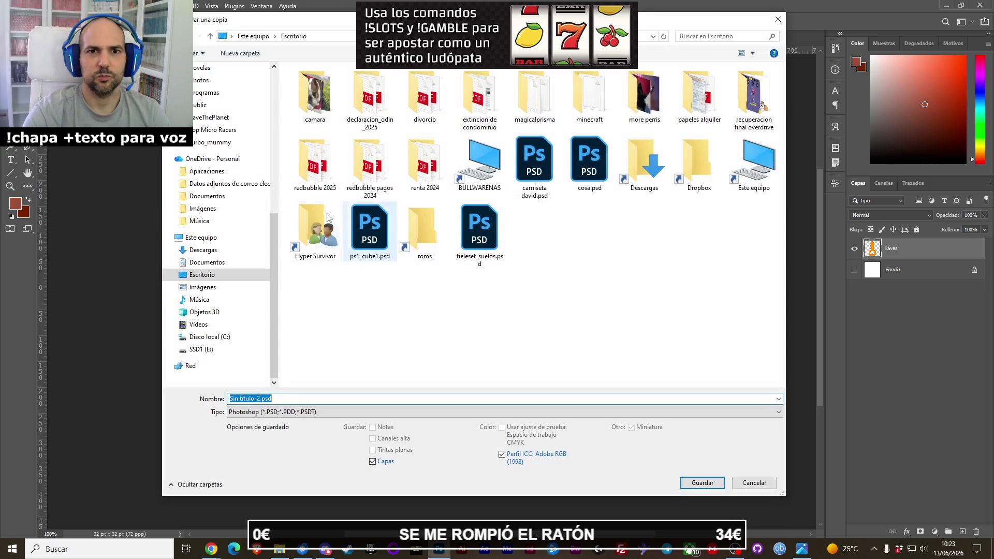
{"action": "left_click", "coordinate": [212, 142]}
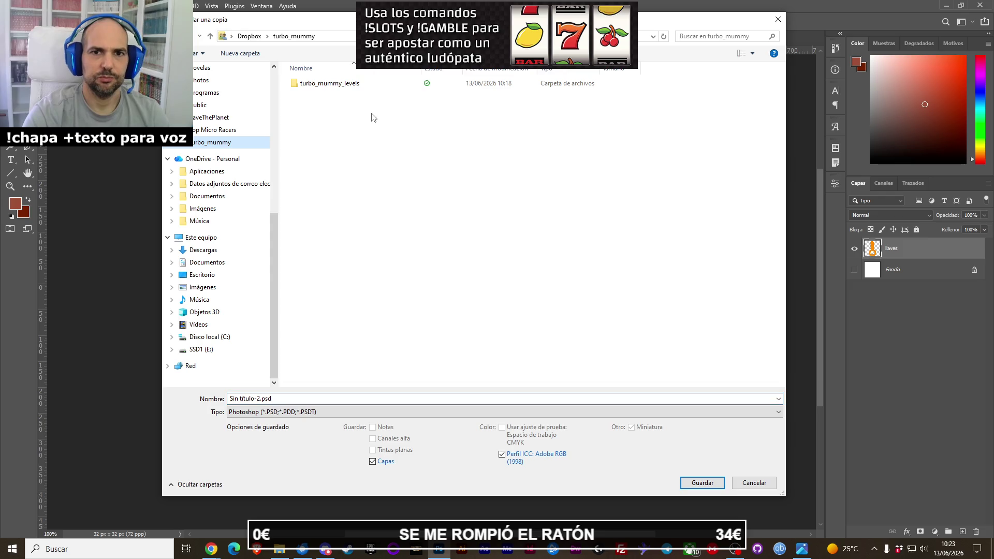
{"action": "double_click", "coordinate": [344, 87]}
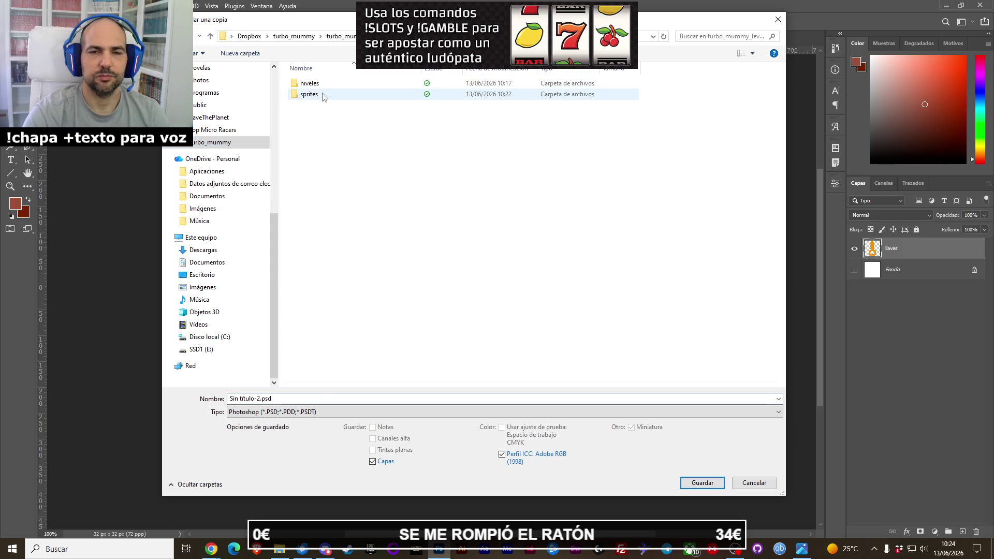
{"action": "double_click", "coordinate": [323, 95]}
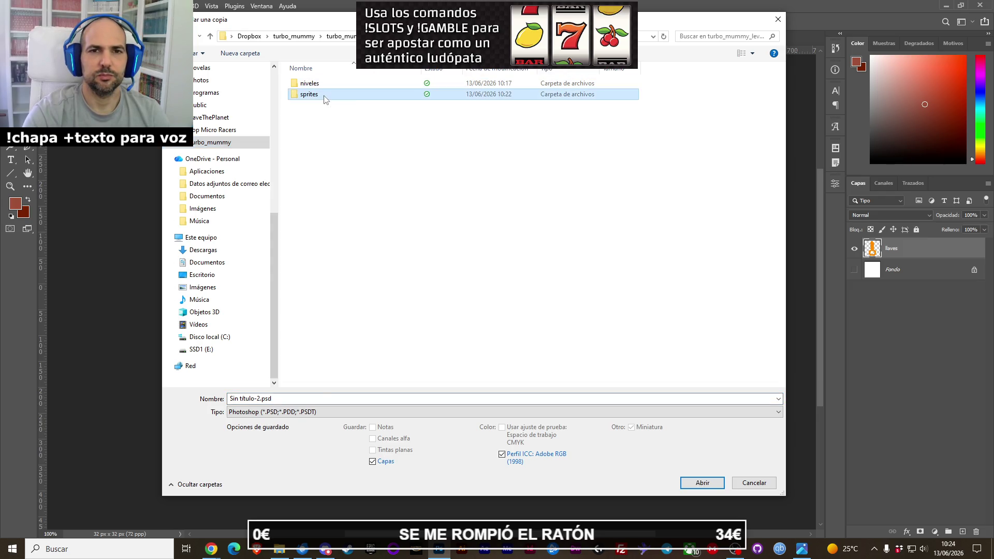
{"action": "double_click", "coordinate": [325, 83]}
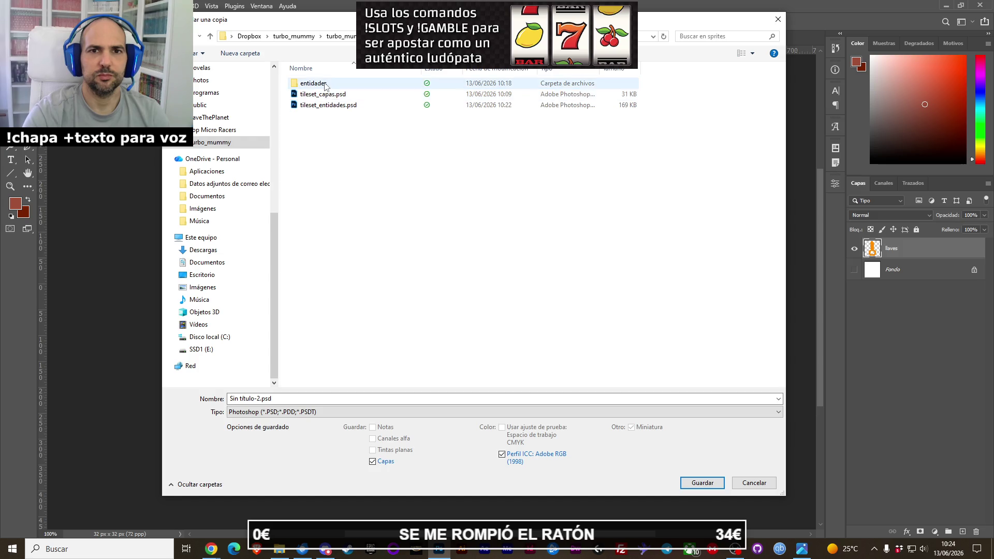
{"action": "left_click", "coordinate": [262, 412]}
{"action": "left_click", "coordinate": [247, 363]}
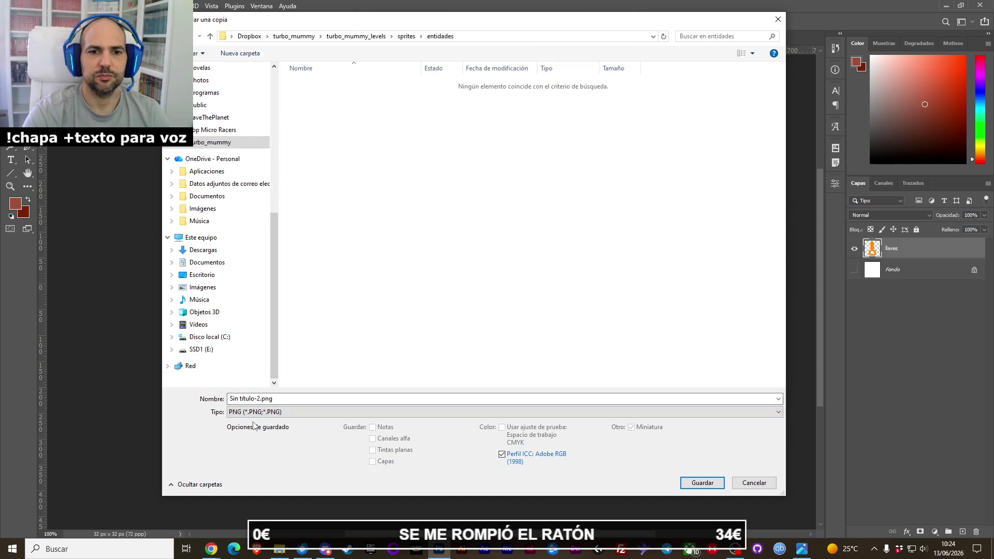
{"action": "left_click", "coordinate": [213, 400]}
{"action": "key", "text": "BackSpace"}
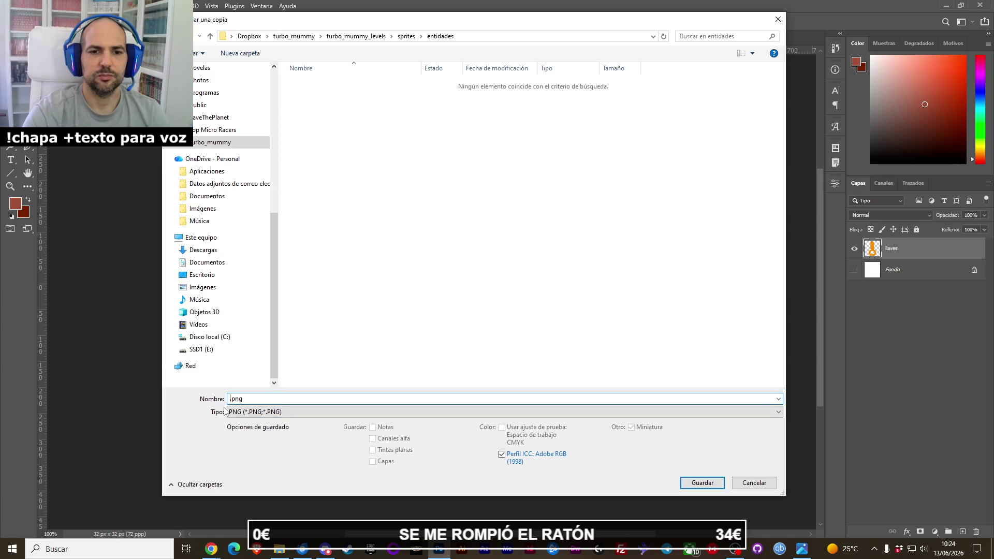
{"action": "type", "text": "llaves"}
{"action": "key", "text": "Return"}
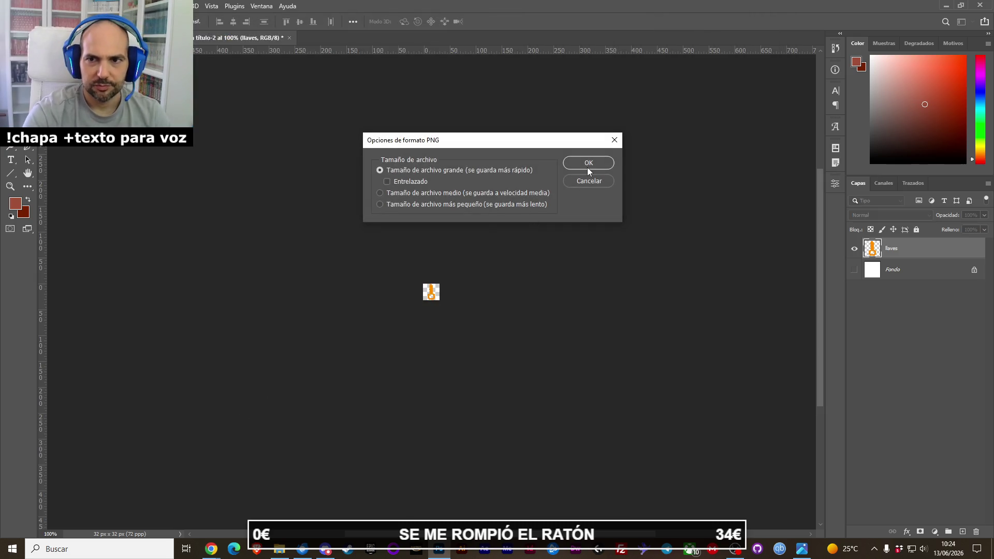
{"action": "left_click", "coordinate": [587, 164]}
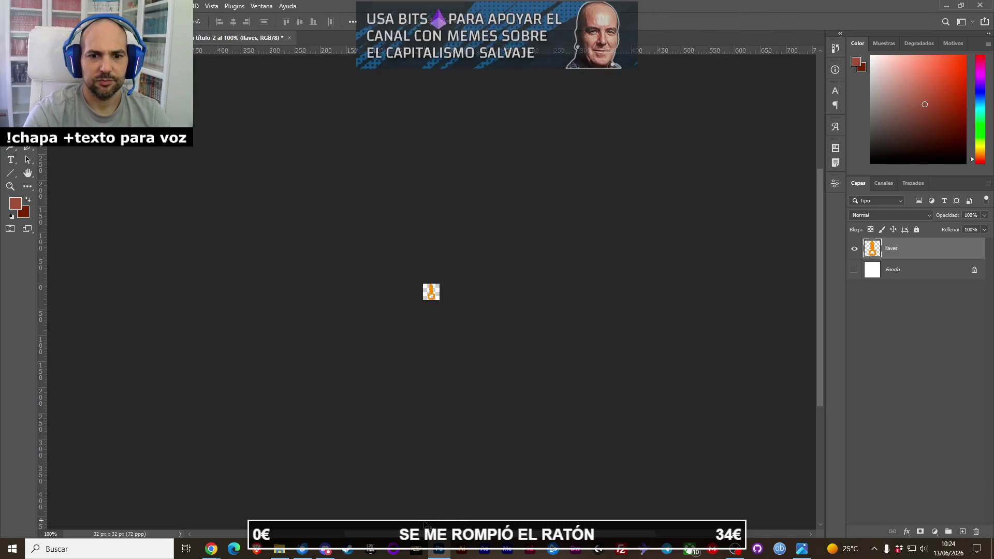
Paste the idolo maldito layer from the sprite sheet into the 32×32 document.
{"action": "key", "text": "ctrl+w"}
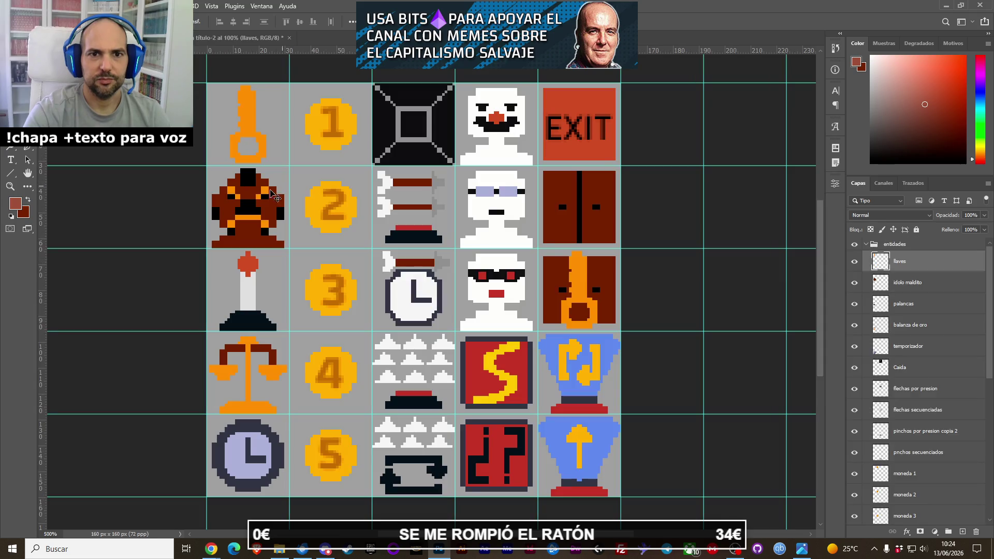
{"action": "left_click", "coordinate": [261, 199]}
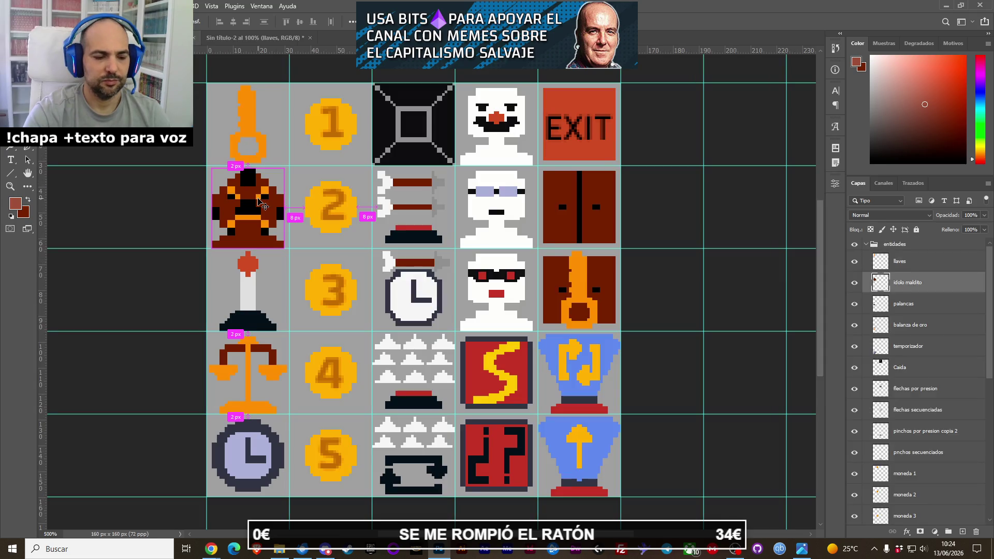
{"action": "key", "text": "ctrl+Tab"}
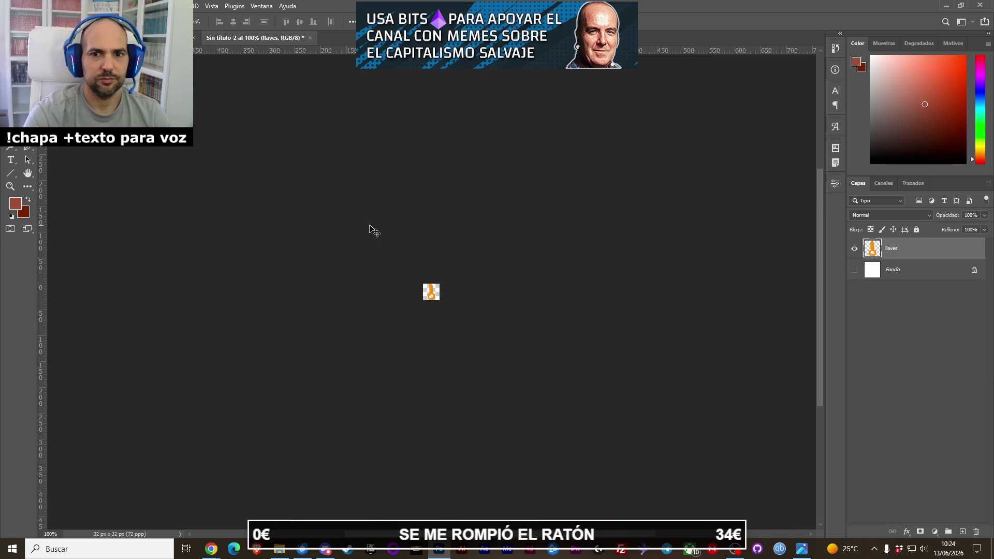
{"action": "key", "text": "ctrl+v"}
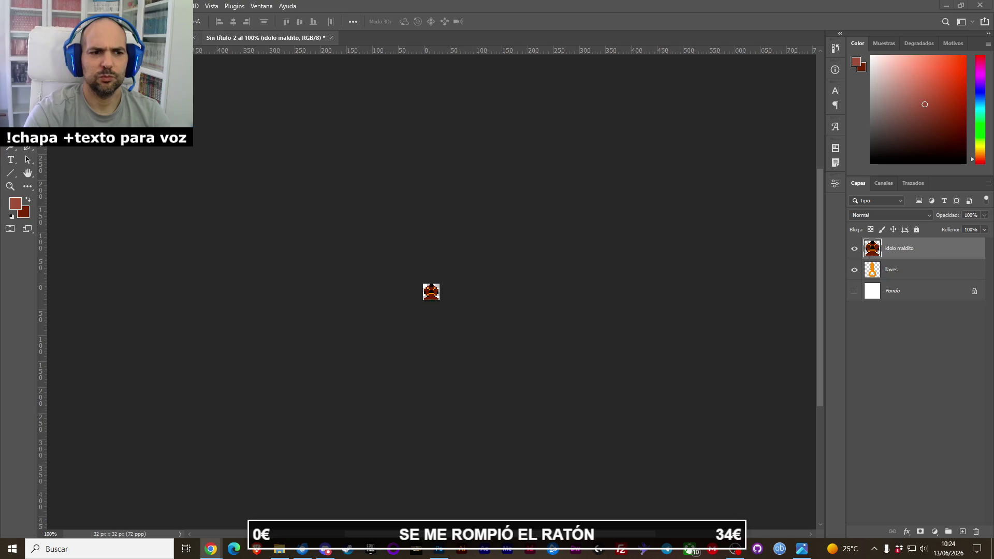
{"action": "left_click", "coordinate": [25, 5]}
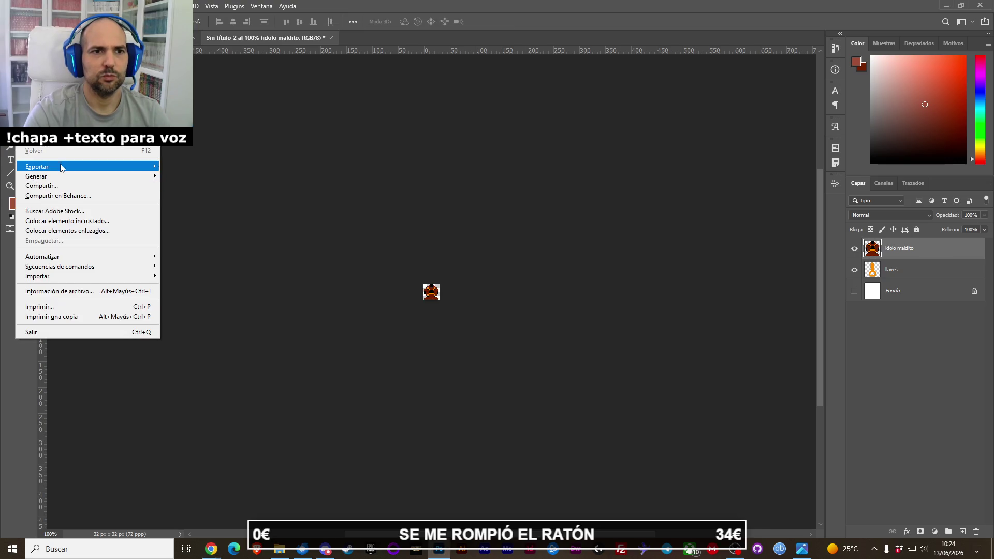
Quick-export the document as PNG named idolo_maldito.png.
{"action": "mouse_move", "coordinate": [62, 166]}
{"action": "left_click", "coordinate": [191, 167]}
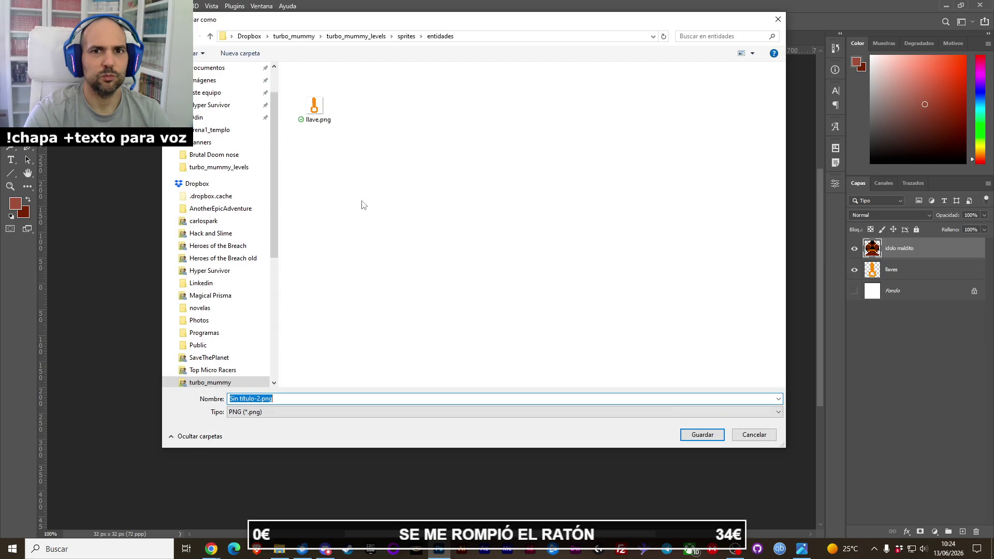
{"action": "left_click_drag", "start_coordinate": [255, 399], "coordinate": [229, 399]}
{"action": "type", "text": "idolo"}
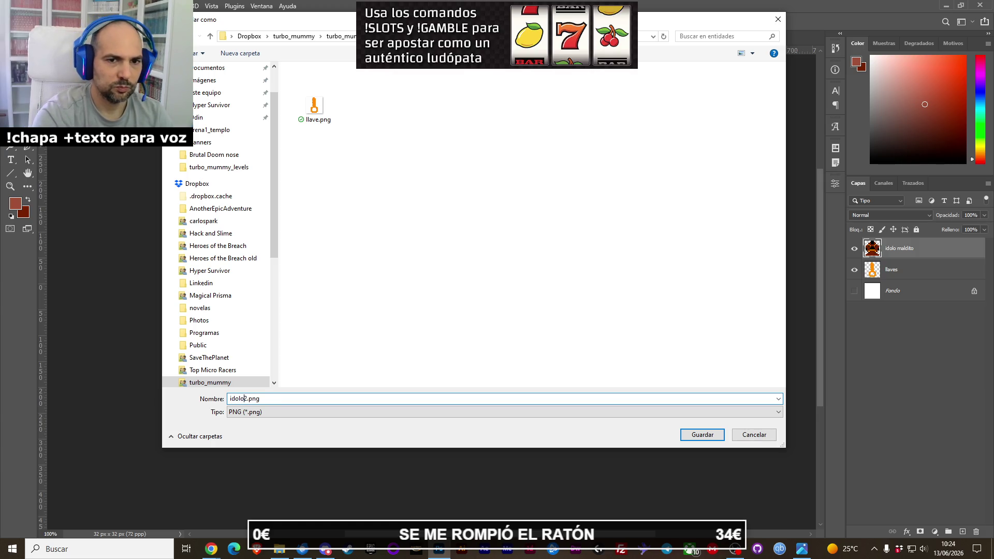
{"action": "key", "text": "BackSpace"}
{"action": "type", "text": "_maldito"}
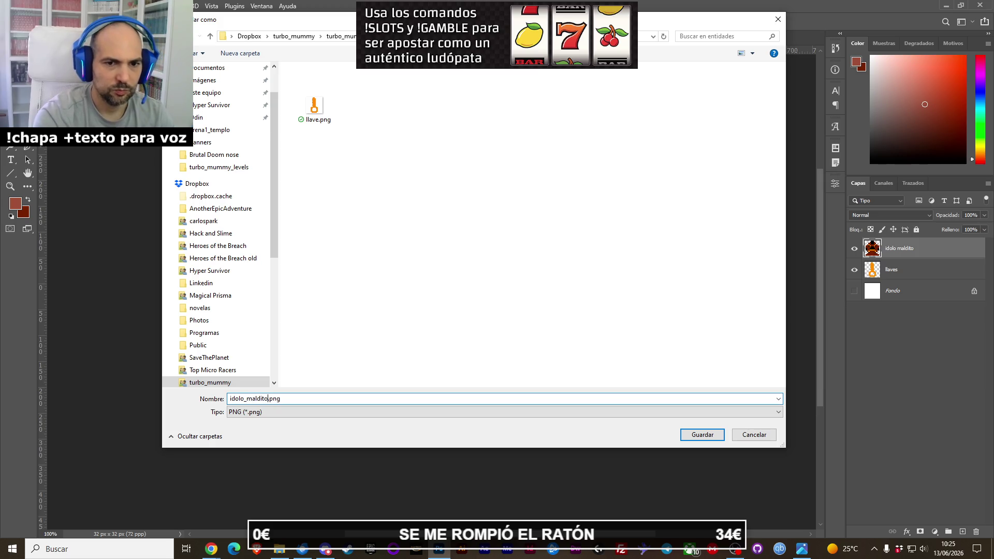
{"action": "key", "text": "Return"}
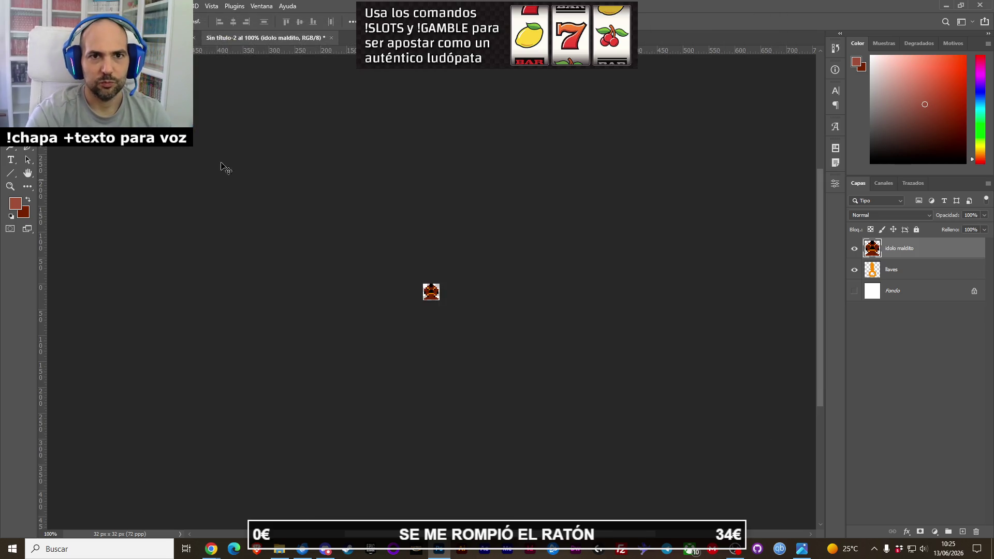
Re-export with Export As, replacing the existing idolo_maldito.png.
{"action": "left_click", "coordinate": [855, 249]}
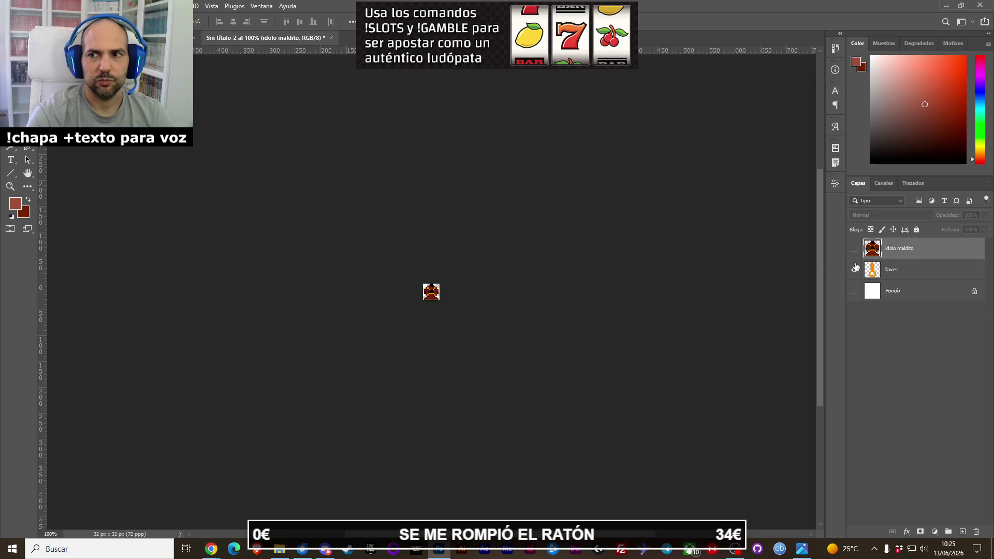
{"action": "left_click", "coordinate": [855, 249]}
{"action": "left_click", "coordinate": [13, 6]}
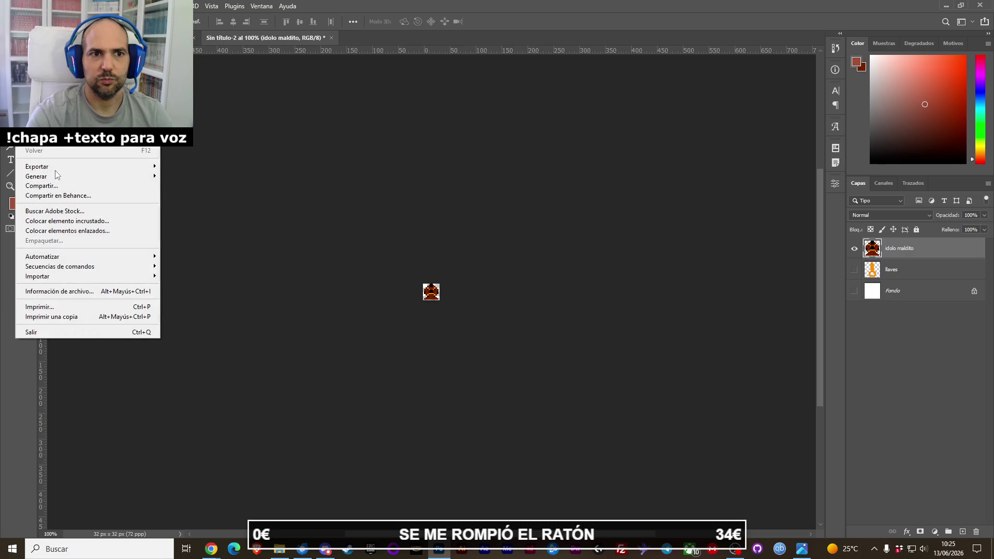
{"action": "mouse_move", "coordinate": [52, 166]}
{"action": "left_click", "coordinate": [206, 176]}
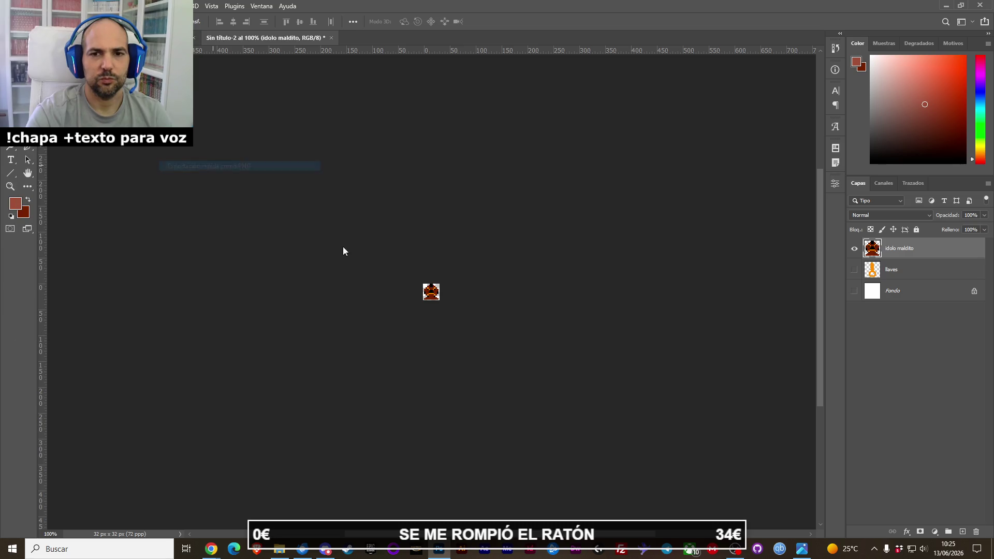
{"action": "double_click", "coordinate": [312, 114]}
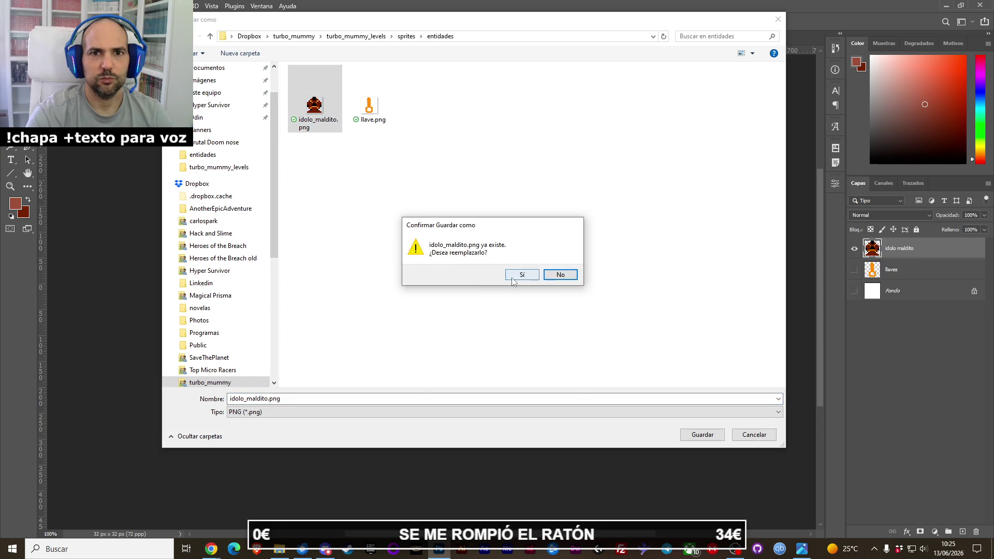
{"action": "left_click", "coordinate": [519, 276]}
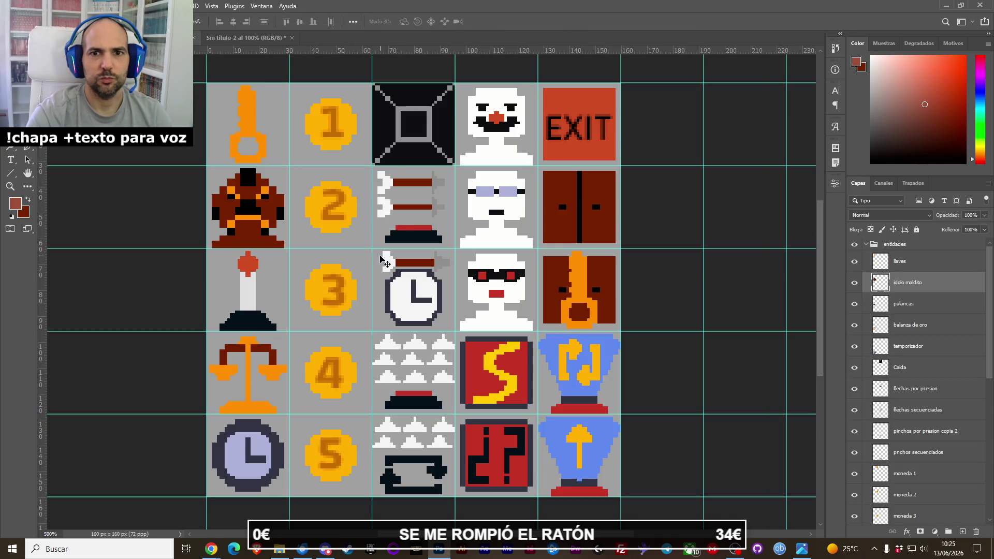
Select the lever's palancas layer and abandon a Save a Copy attempt.
{"action": "left_click", "coordinate": [254, 279], "text": "ctrl"}
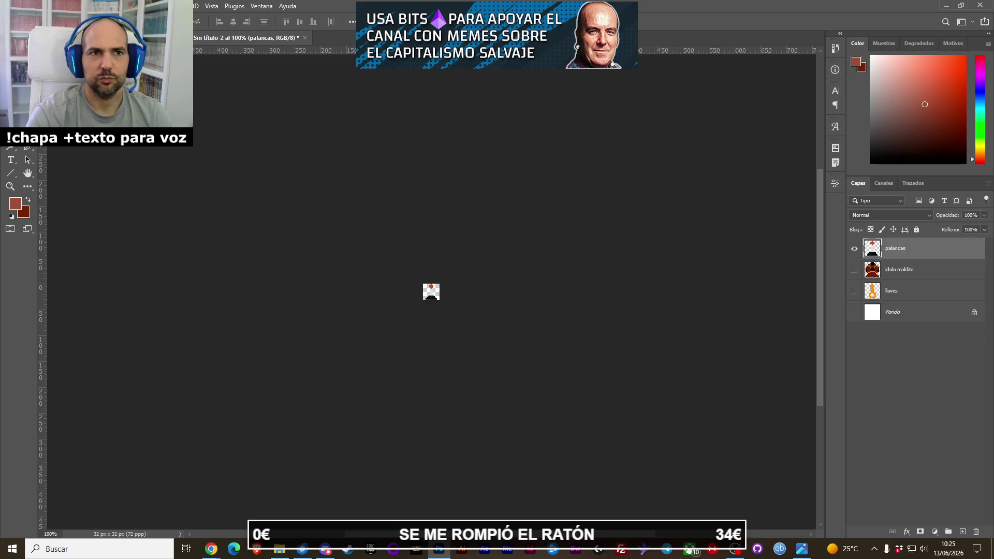
{"action": "key", "text": "alt+a"}
{"action": "left_click", "coordinate": [49, 141]}
{"action": "left_click", "coordinate": [249, 412]}
{"action": "left_click", "coordinate": [248, 412]}
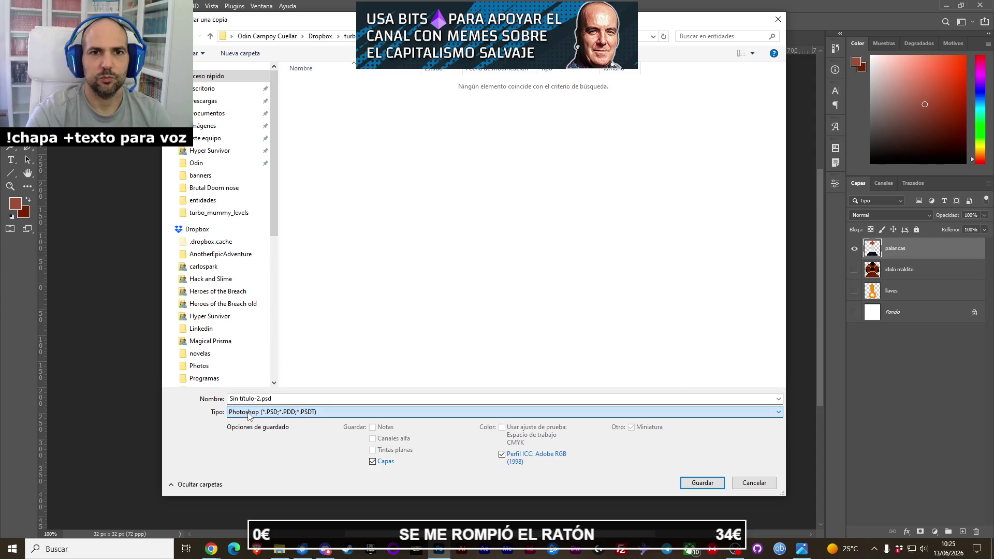
{"action": "key", "text": "Return"}
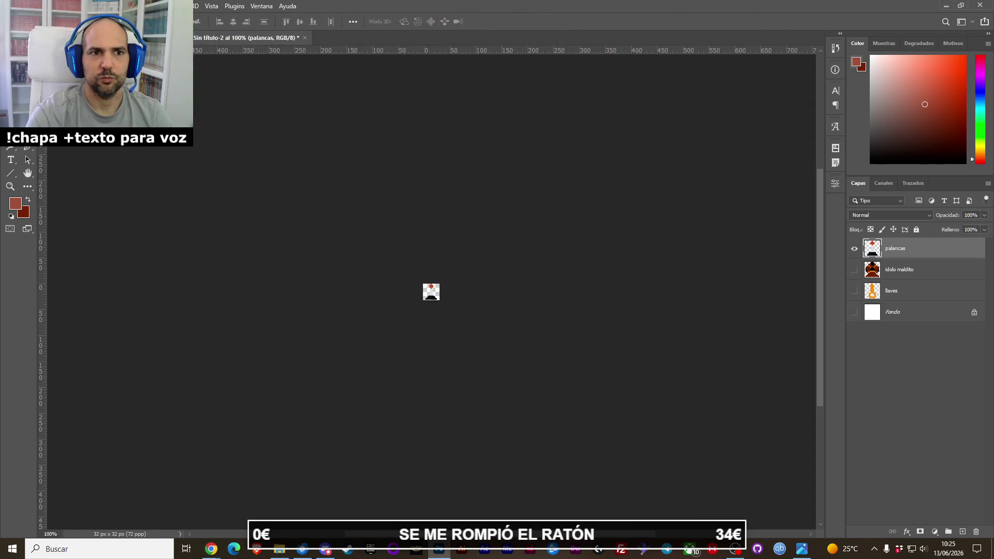
Quick-export the lever document as palanca.png.
{"action": "left_click", "coordinate": [10, 6]}
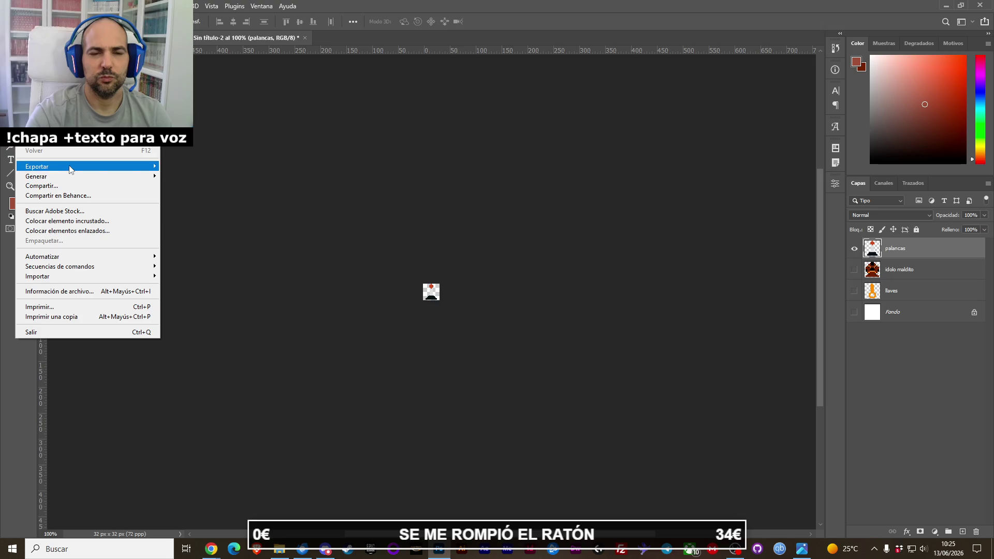
{"action": "mouse_move", "coordinate": [71, 167]}
{"action": "left_click", "coordinate": [201, 168]}
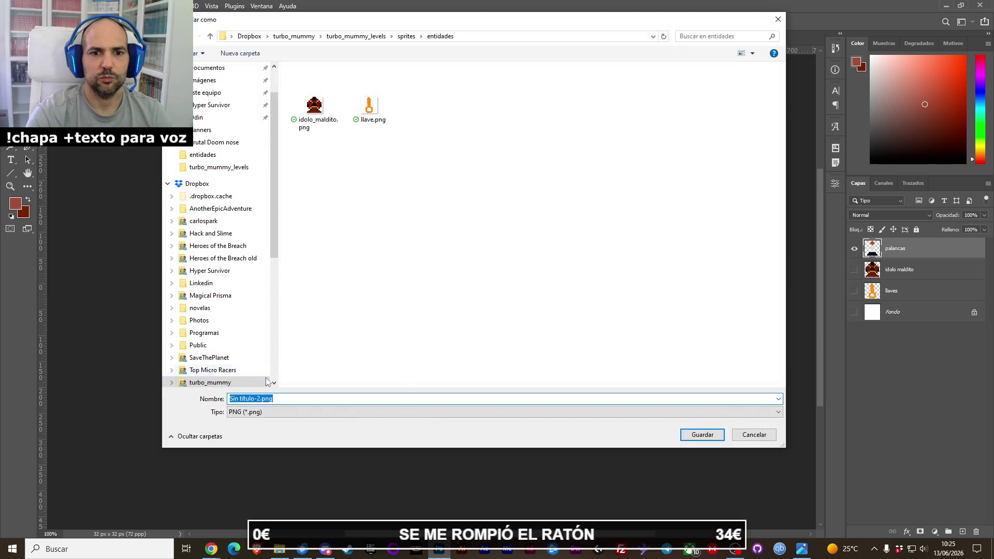
{"action": "type", "text": "palanca"}
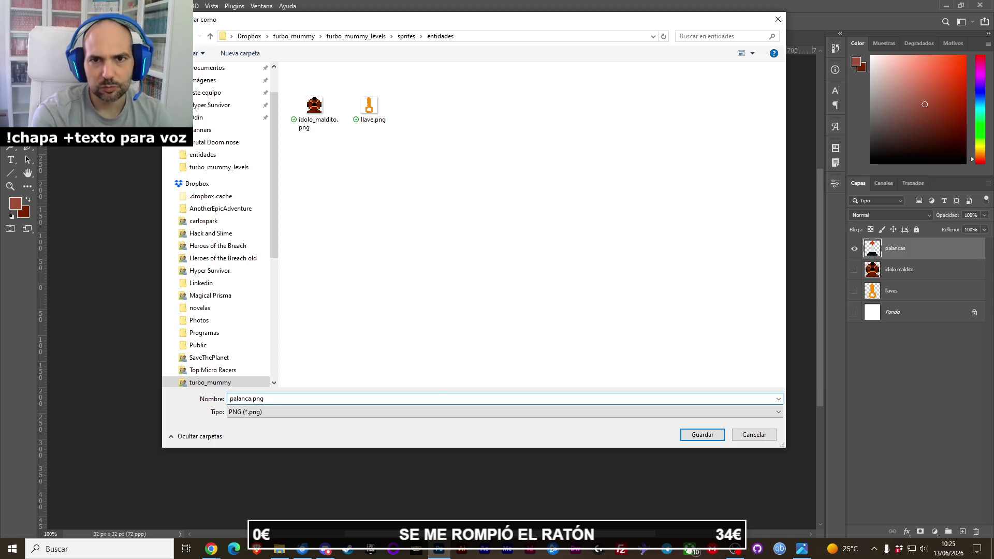
{"action": "key", "text": "Return"}
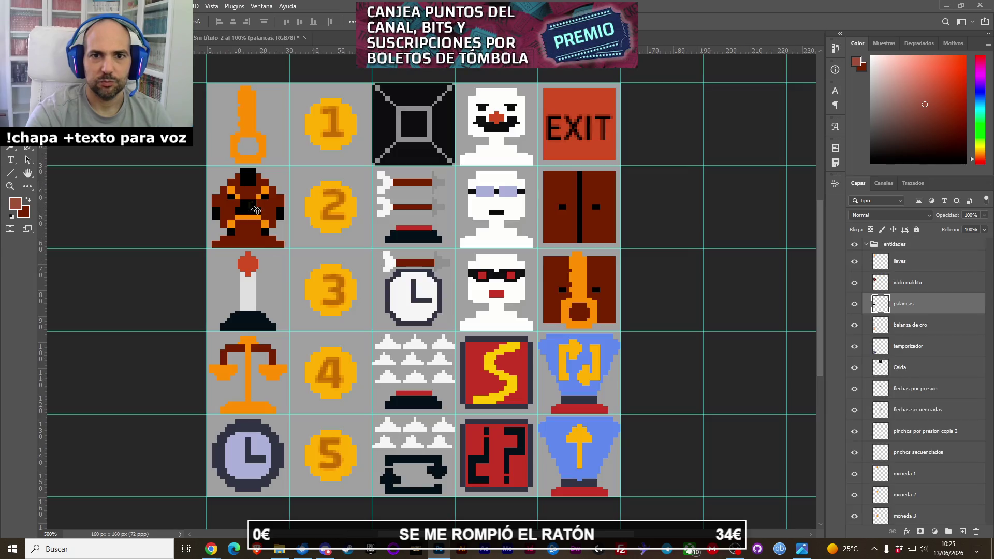
Hide palancas and paste the balanza de oro layer into the 32×32 document.
{"action": "key", "text": "ctrl+z"}
{"action": "left_click", "coordinate": [247, 346]}
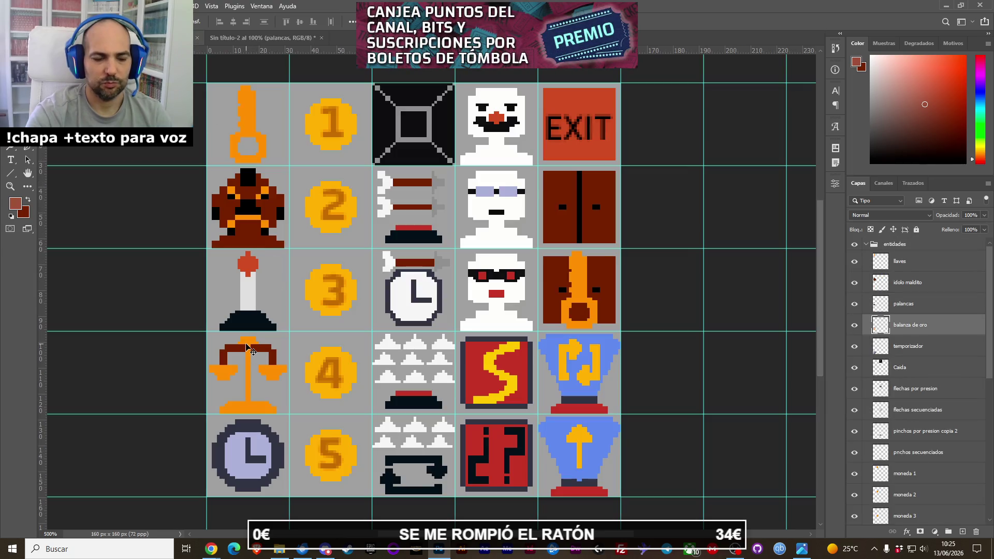
{"action": "key", "text": "ctrl+shift+z"}
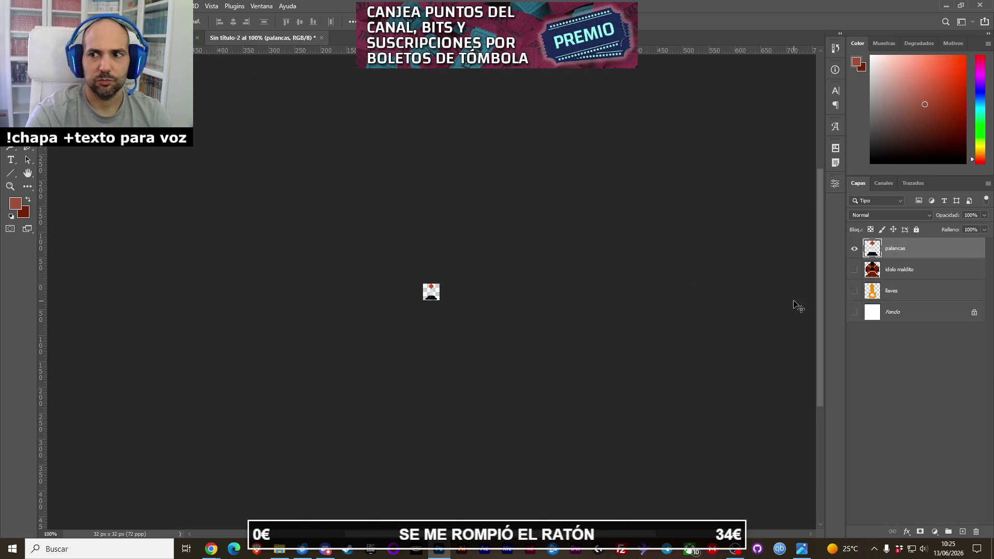
{"action": "left_click", "coordinate": [854, 249]}
{"action": "key", "text": "ctrl+v"}
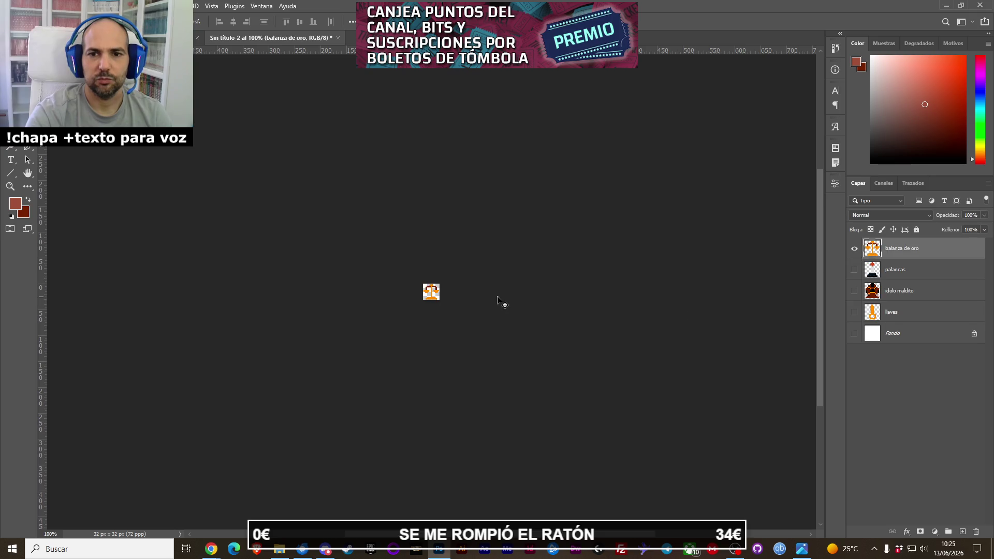
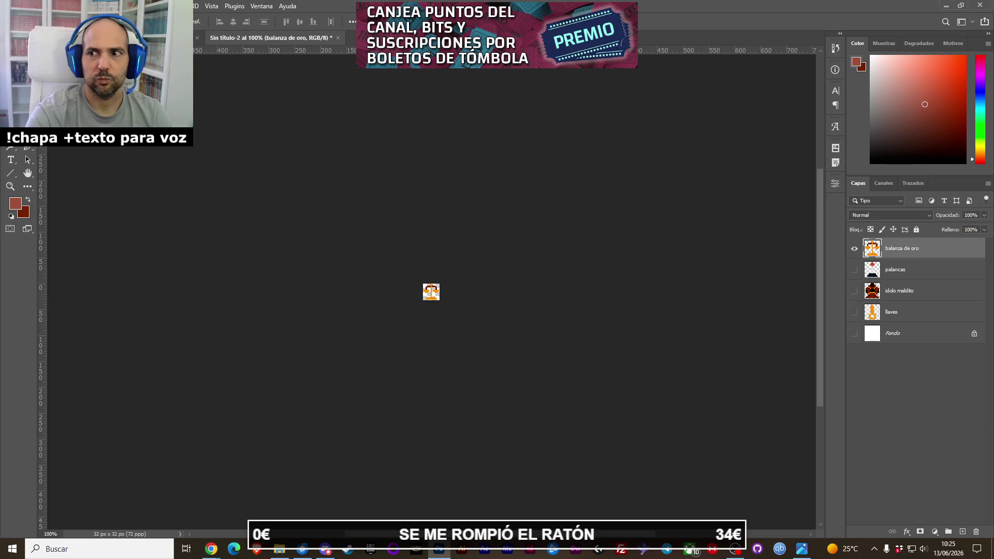
Quick-export the 32×32 golden scales sprite as balanza_oro.png, then go back to the sprite sheet.
{"action": "left_click", "coordinate": [11, 5]}
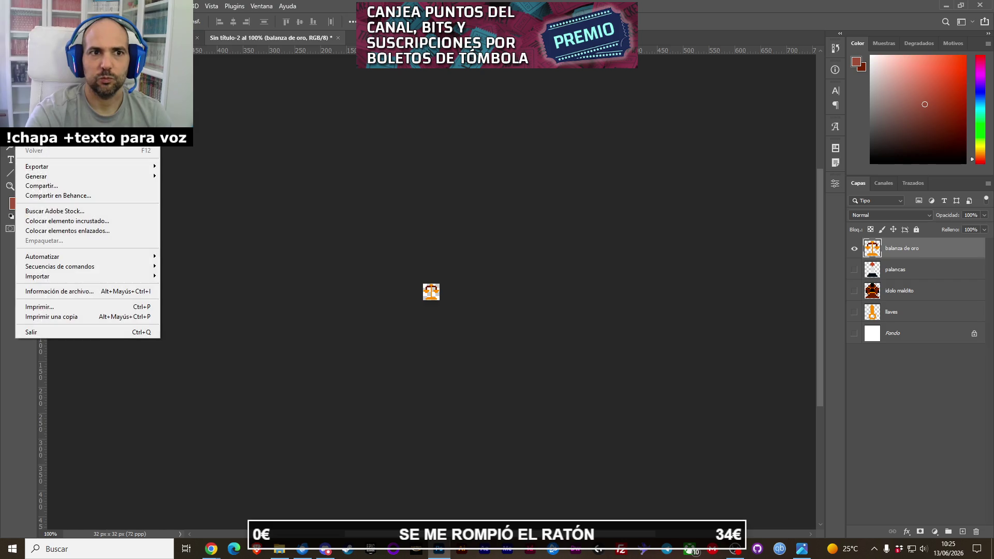
{"action": "mouse_move", "coordinate": [57, 169]}
{"action": "left_click", "coordinate": [254, 176]}
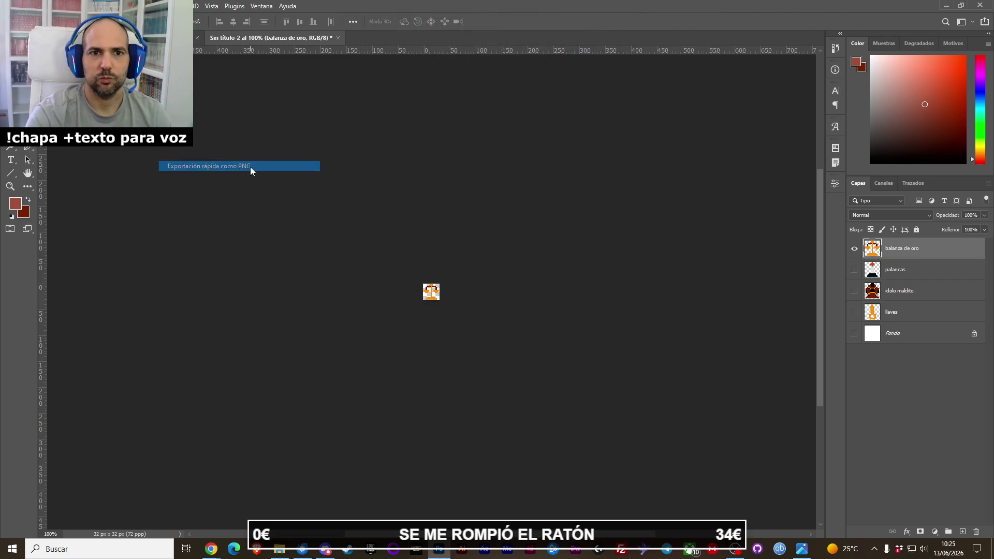
{"action": "key", "text": "Home"}
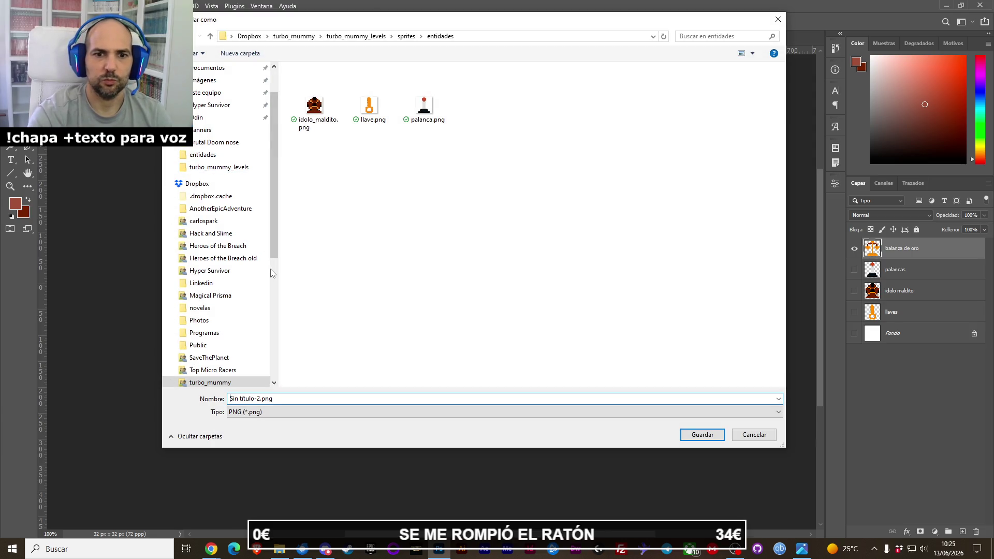
{"action": "key", "text": "Delete"}
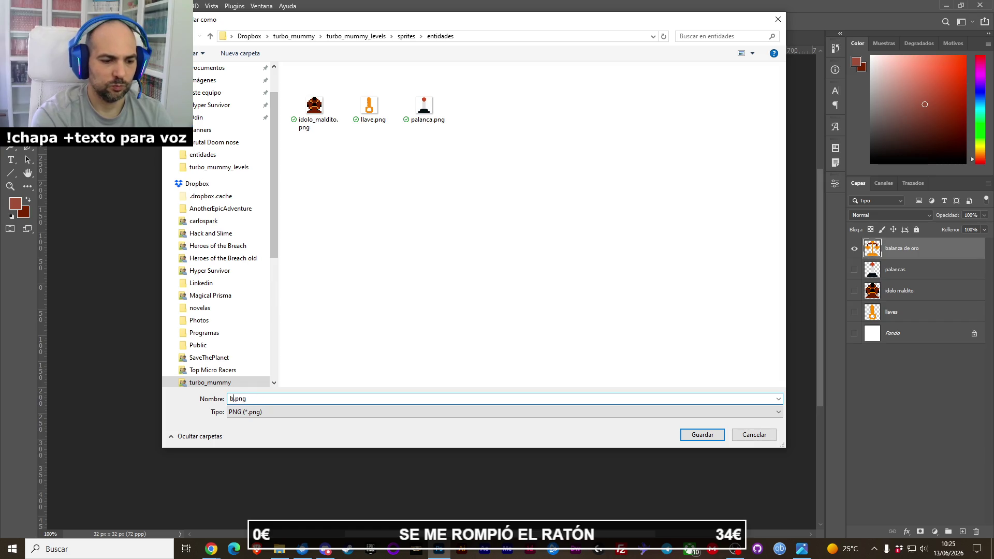
{"action": "type", "text": "alanza_oro"}
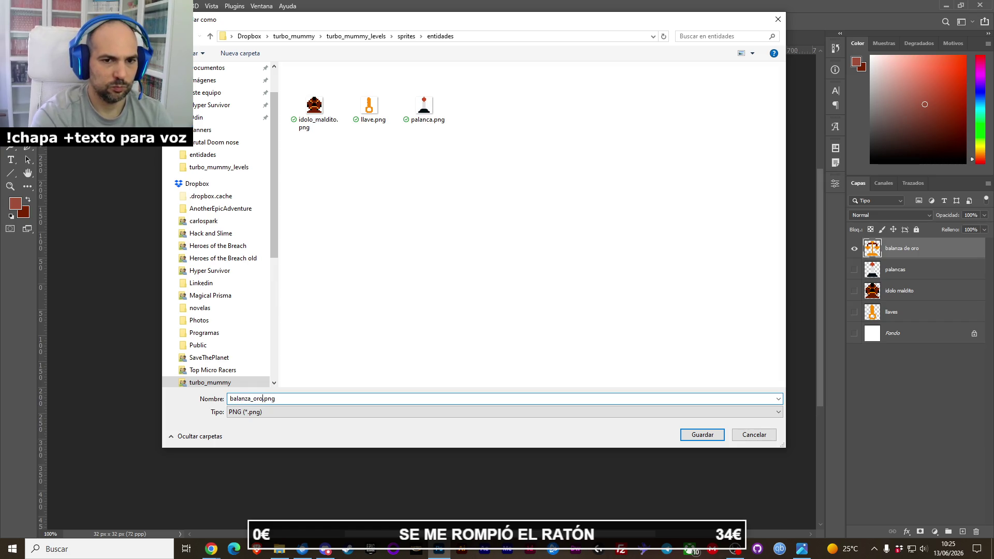
{"action": "key", "text": "Return"}
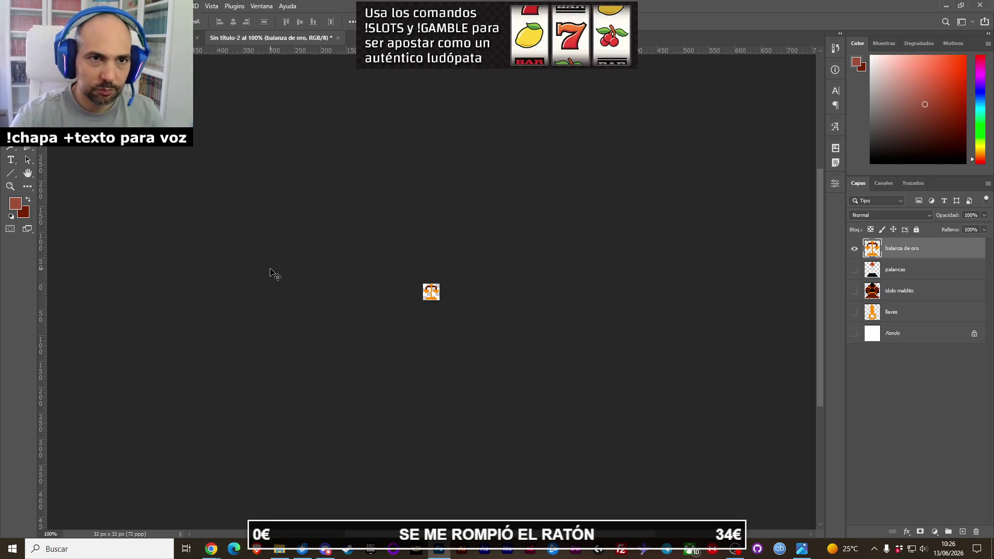
{"action": "key", "text": "ctrl+z"}
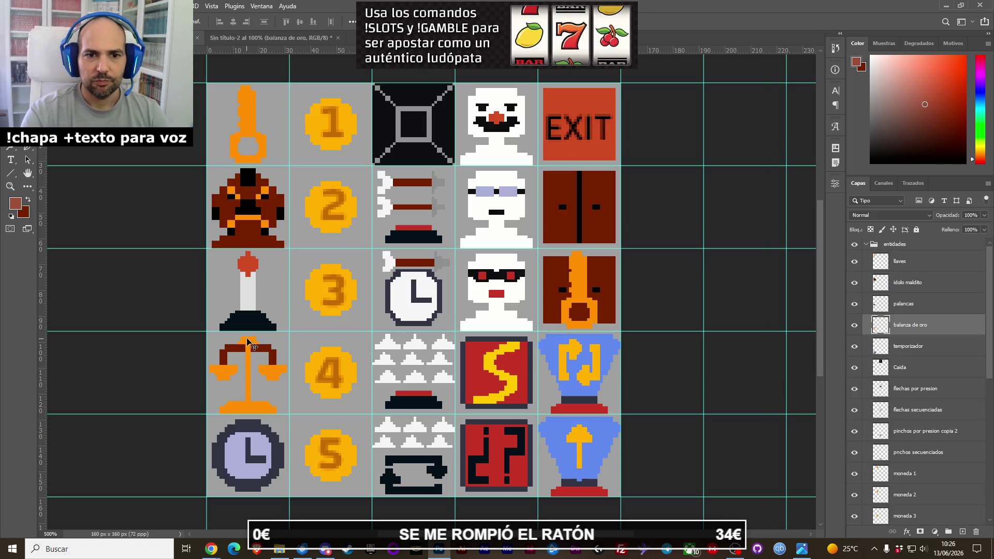
Put the temporizador clock sprite on the 32×32 canvas, save it as temporizador.png, and hide its layer.
{"action": "left_click", "coordinate": [256, 433]}
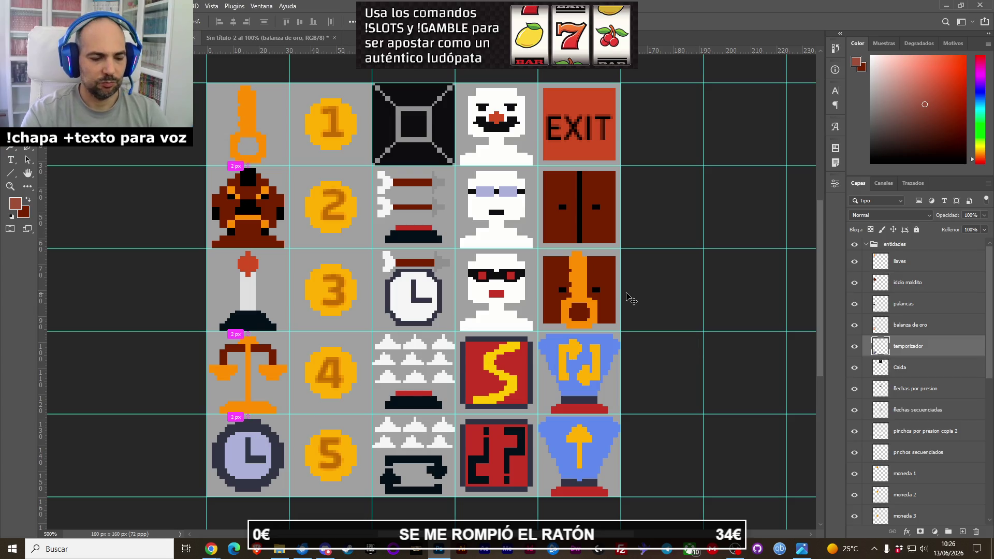
{"action": "key", "text": "F2"}
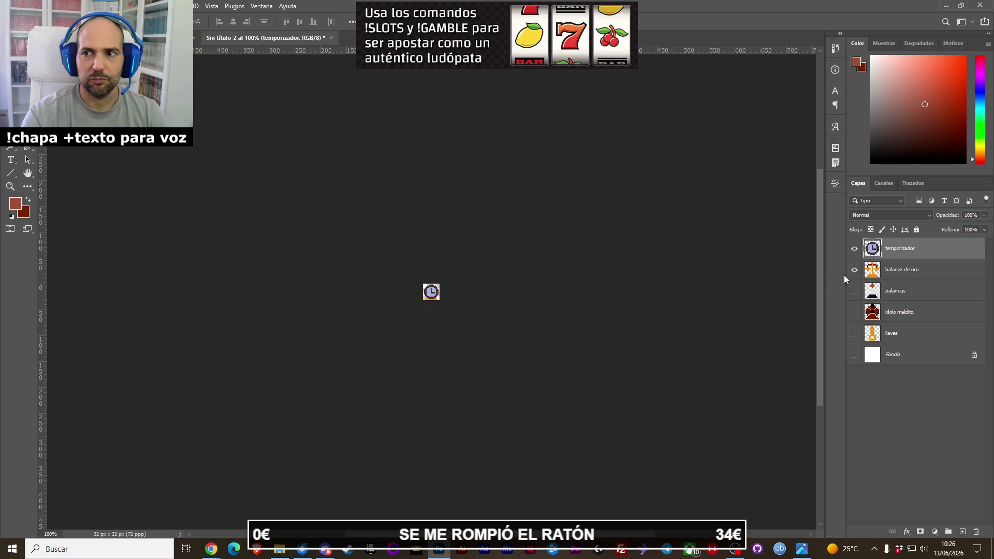
{"action": "left_click", "coordinate": [11, 5]}
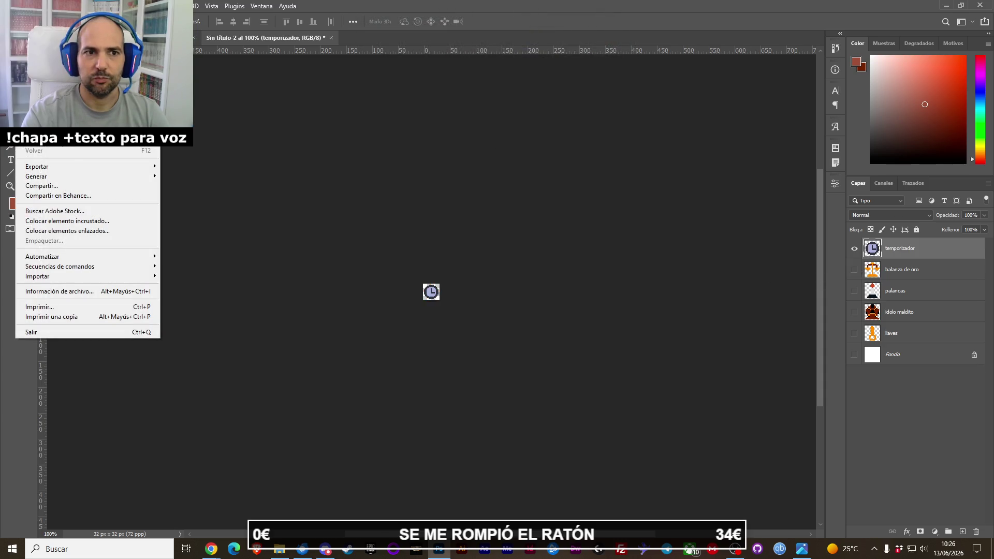
{"action": "mouse_move", "coordinate": [66, 172]}
{"action": "left_click", "coordinate": [194, 166]}
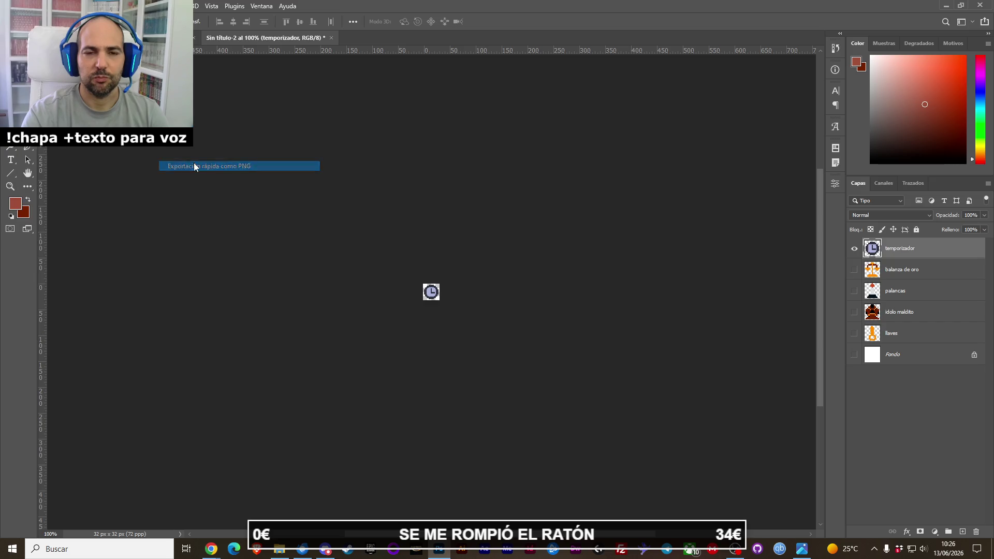
{"action": "key", "text": "End"}
{"action": "key", "text": "Left"}
{"action": "key", "text": "Left"}
{"action": "key", "text": "Left"}
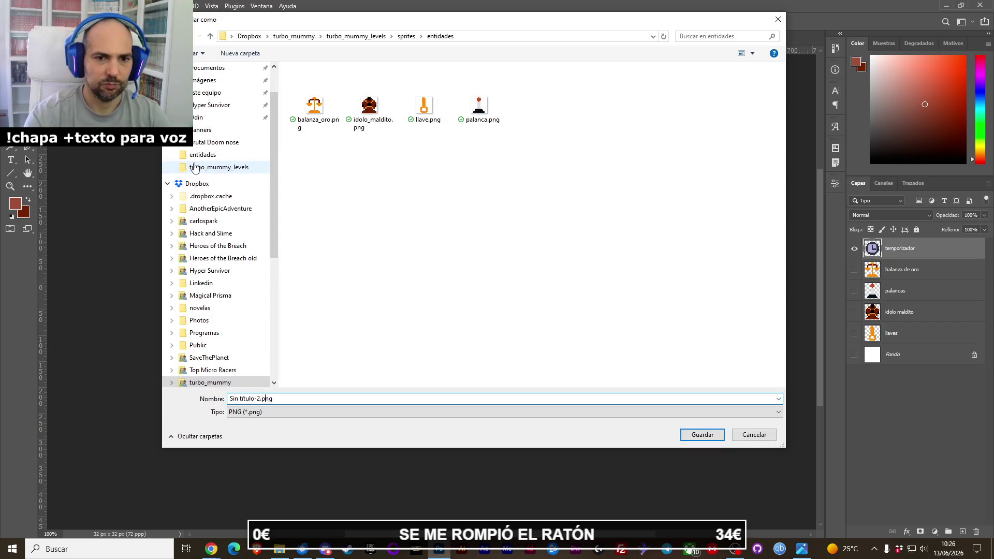
{"action": "key", "text": "BackSpace"}
{"action": "key", "text": "BackSpace"}
{"action": "key", "text": "BackSpace"}
{"action": "key", "text": "BackSpace"}
{"action": "key", "text": "BackSpace"}
{"action": "key", "text": "BackSpace"}
{"action": "key", "text": "BackSpace"}
{"action": "type", "text": "temp"}
{"action": "type", "text": "zadfo"}
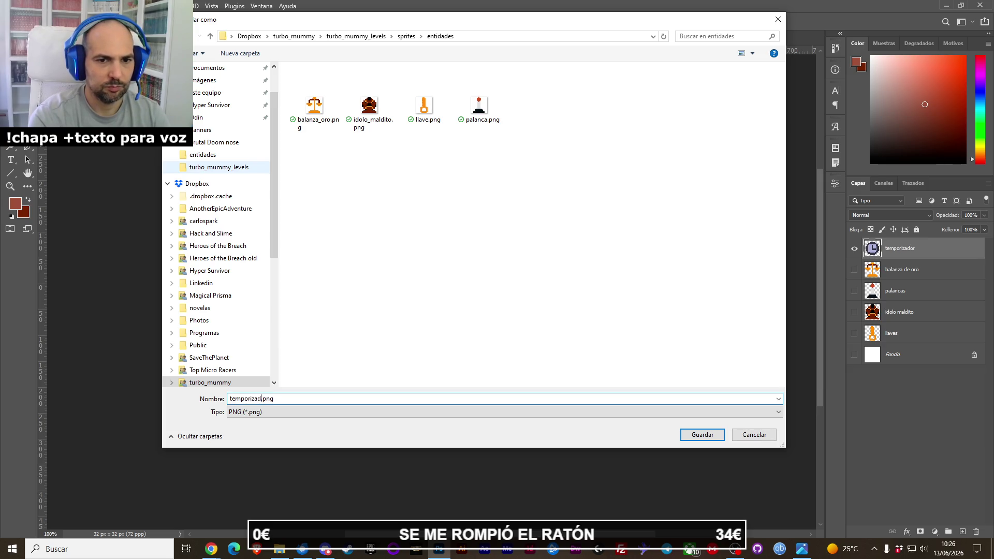
{"action": "type", "text": "or"}
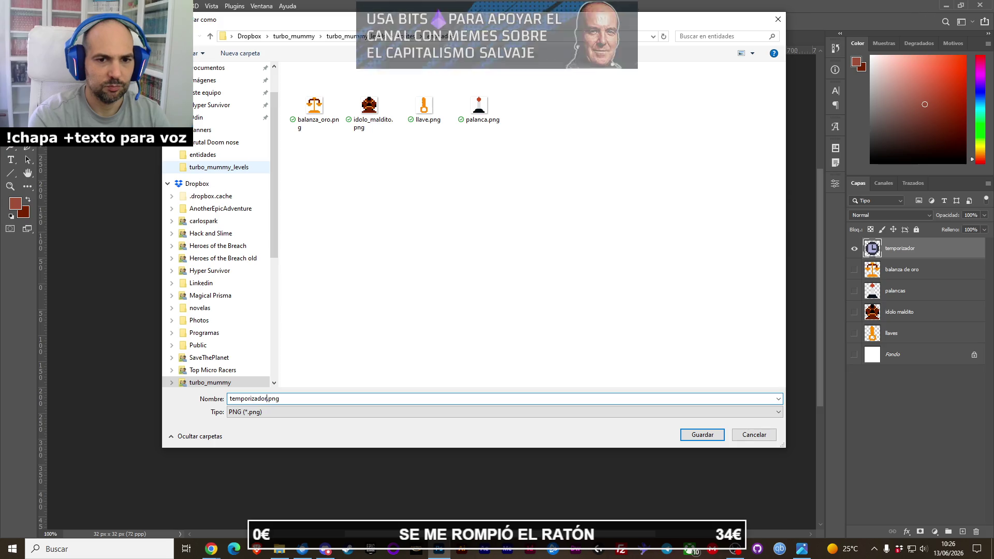
{"action": "key", "text": "Return"}
{"action": "left_click", "coordinate": [854, 251]}
{"action": "key", "text": "ctrl+Tab"}
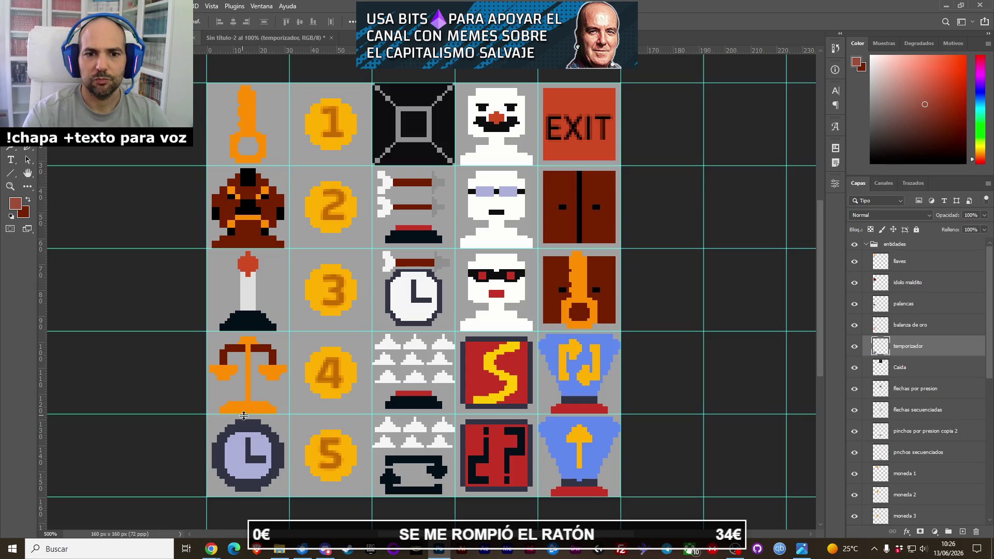
Drag the moneda 1 coin into the 32×32 document and quick-export it as moneda1.png.
{"action": "left_click", "coordinate": [344, 141]}
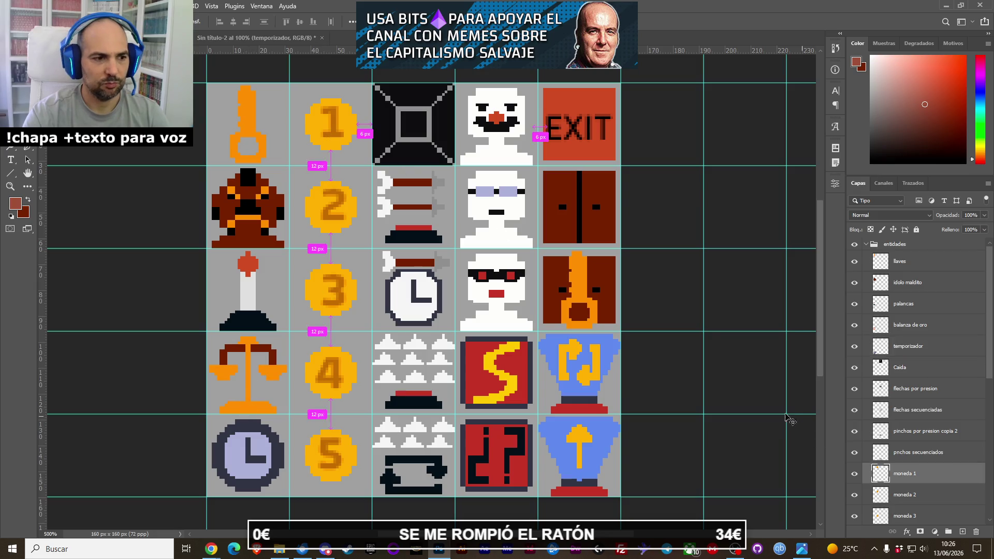
{"action": "key", "text": "ctrl+Tab"}
{"action": "left_click_drag", "start_coordinate": [377, 224], "coordinate": [416, 251]}
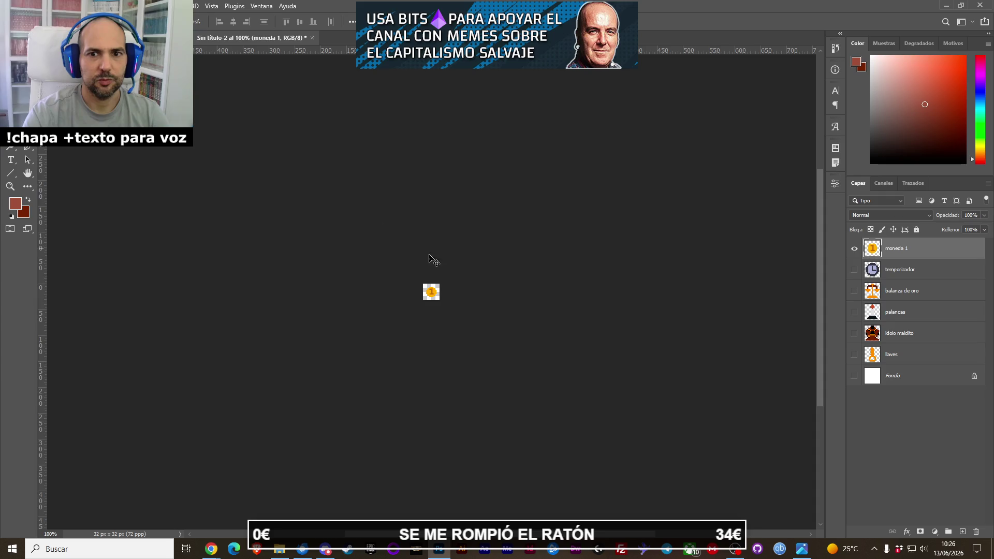
{"action": "left_click", "coordinate": [10, 6]}
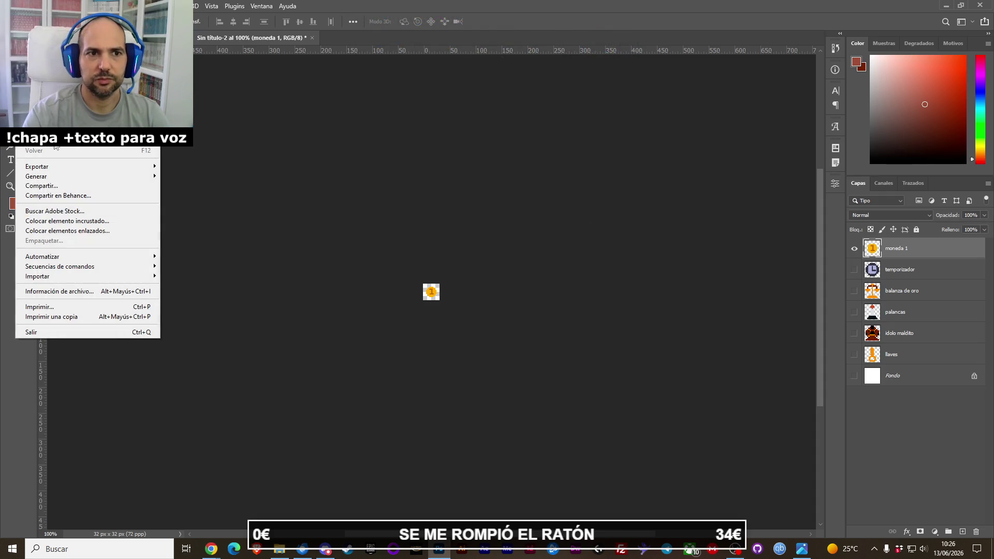
{"action": "mouse_move", "coordinate": [64, 167]}
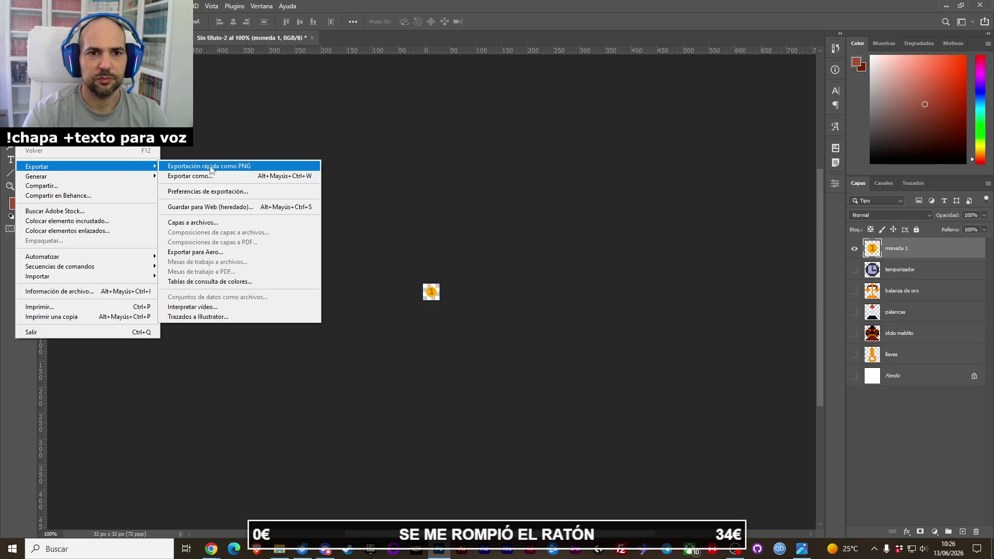
{"action": "left_click", "coordinate": [212, 165]}
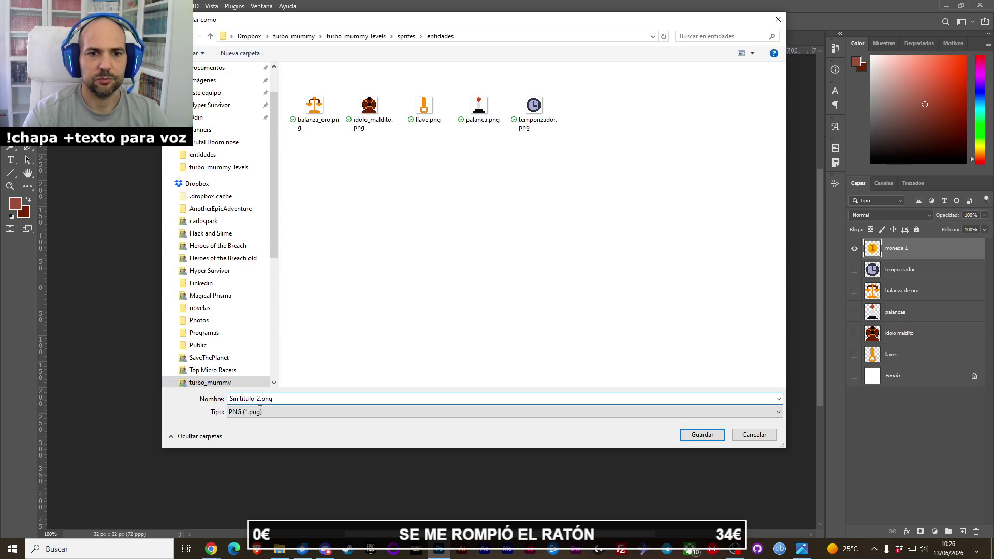
{"action": "type", "text": "moneda1"}
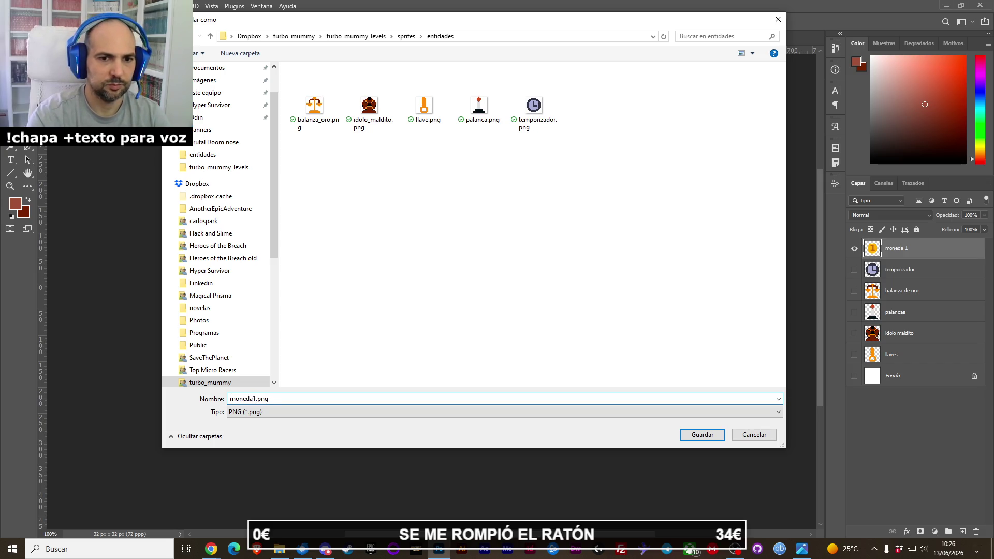
{"action": "key", "text": "Return"}
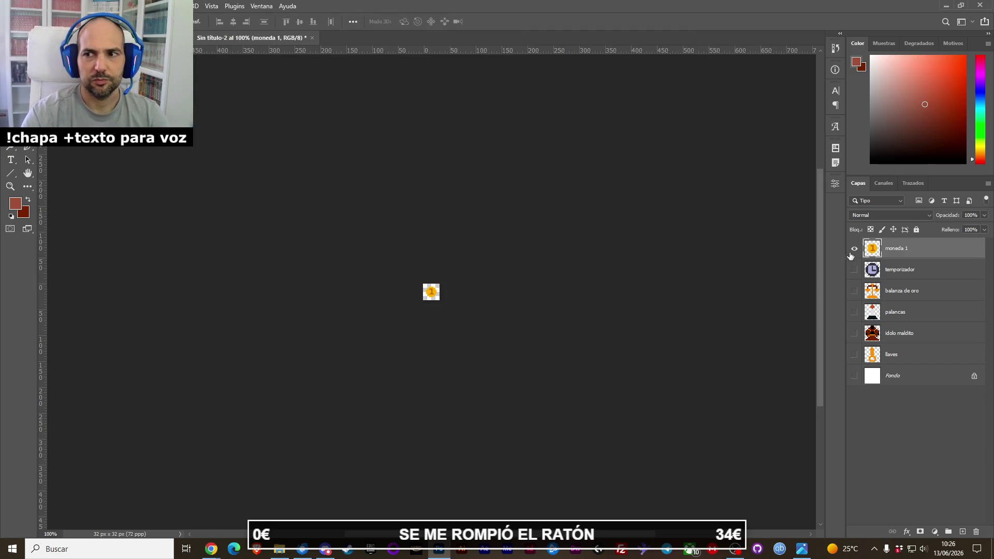
{"action": "key", "text": "ctrl+w"}
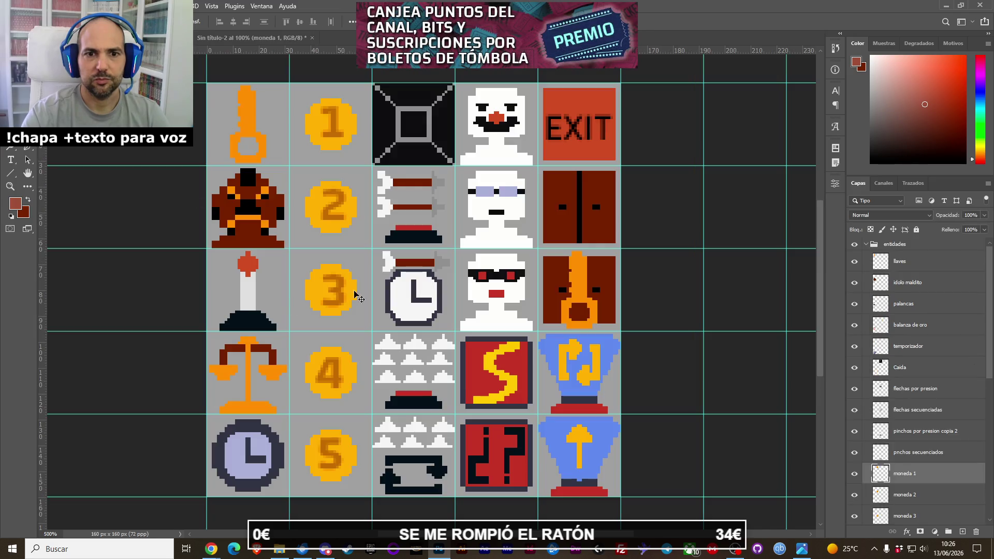
Copy the moneda 2 coin into the 32×32 document and quick-export it as a moneda PNG.
{"action": "left_click", "coordinate": [331, 215]}
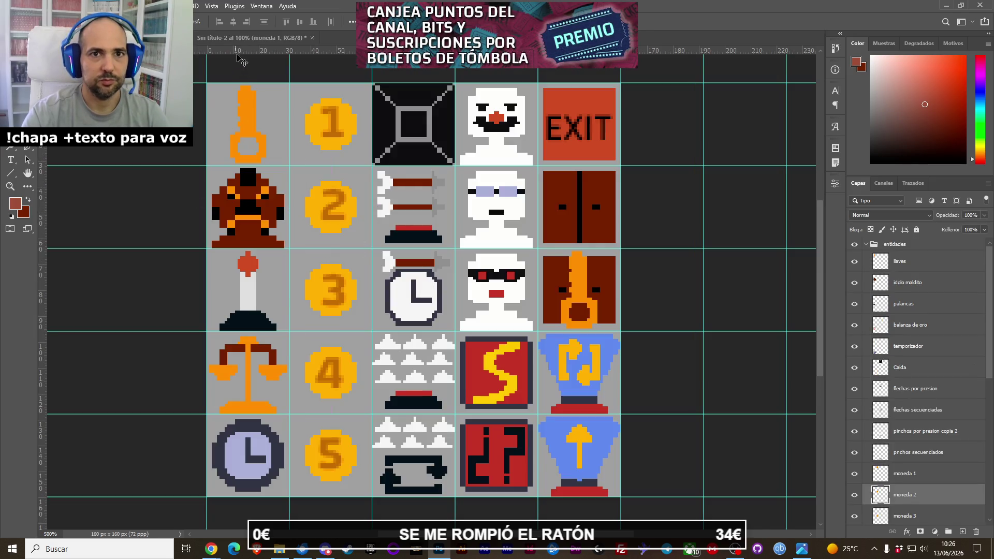
{"action": "left_click_drag", "start_coordinate": [239, 40], "coordinate": [454, 269]}
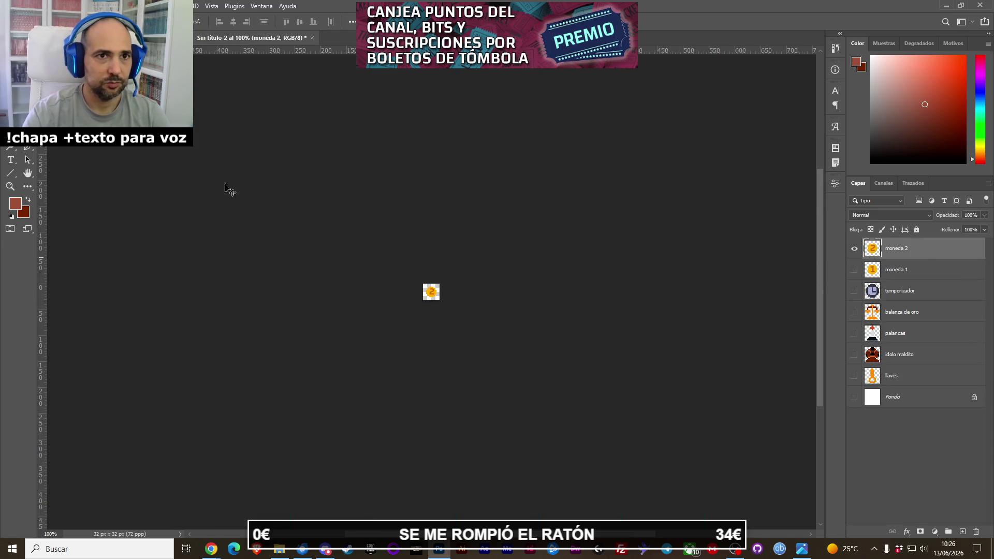
{"action": "left_click", "coordinate": [11, 6]}
{"action": "mouse_move", "coordinate": [78, 166]}
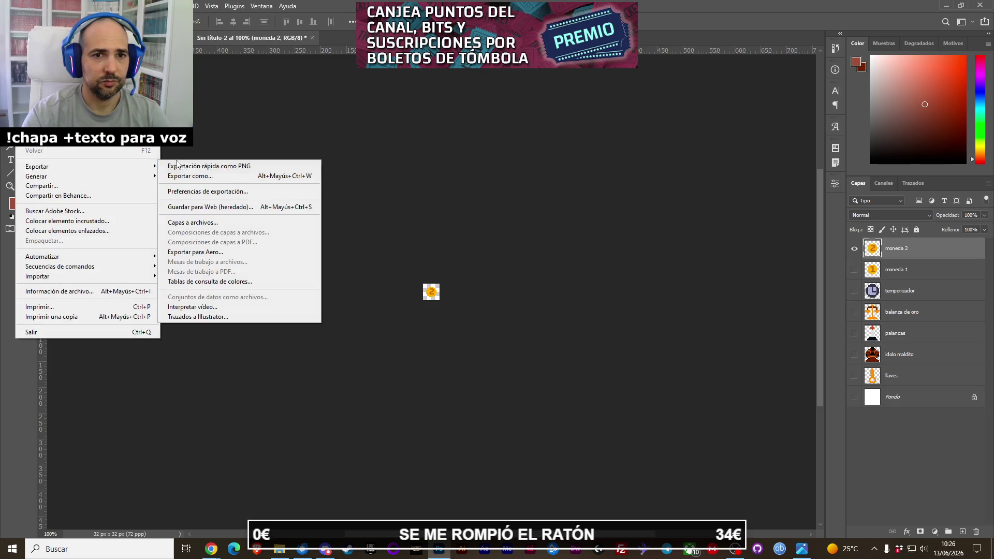
{"action": "left_click", "coordinate": [214, 169]}
{"action": "left_click", "coordinate": [258, 399]}
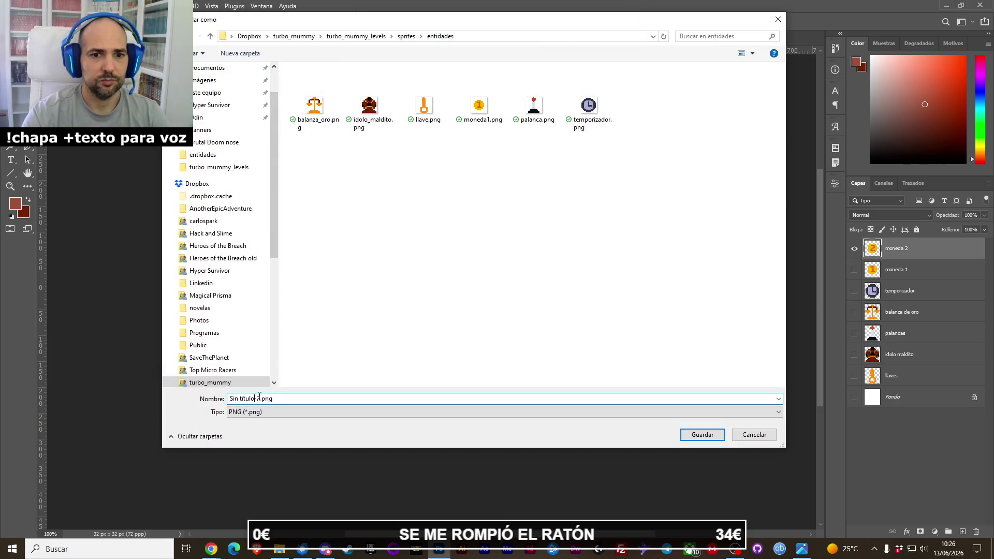
{"action": "key", "text": "ctrl+z"}
{"action": "type", "text": "moneda"}
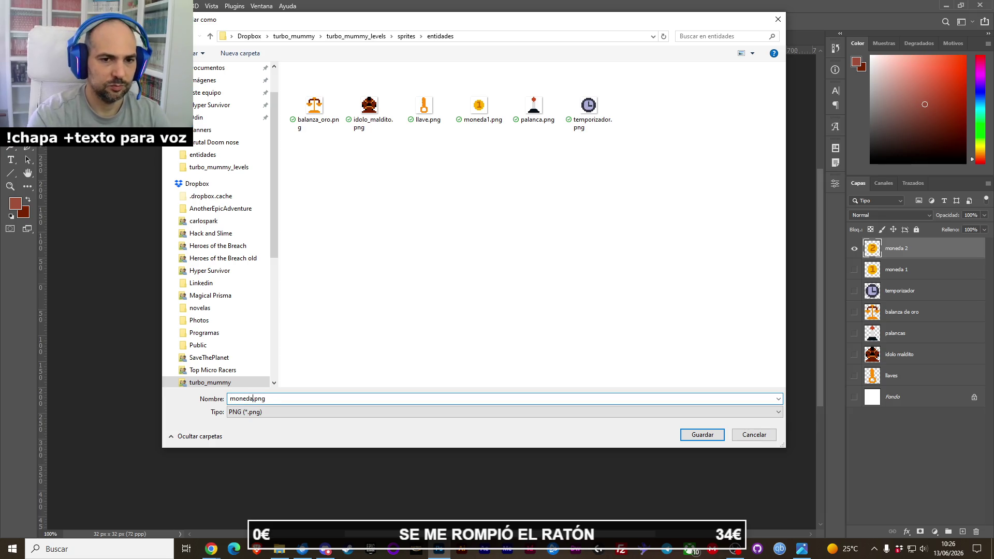
{"action": "key", "text": "Return"}
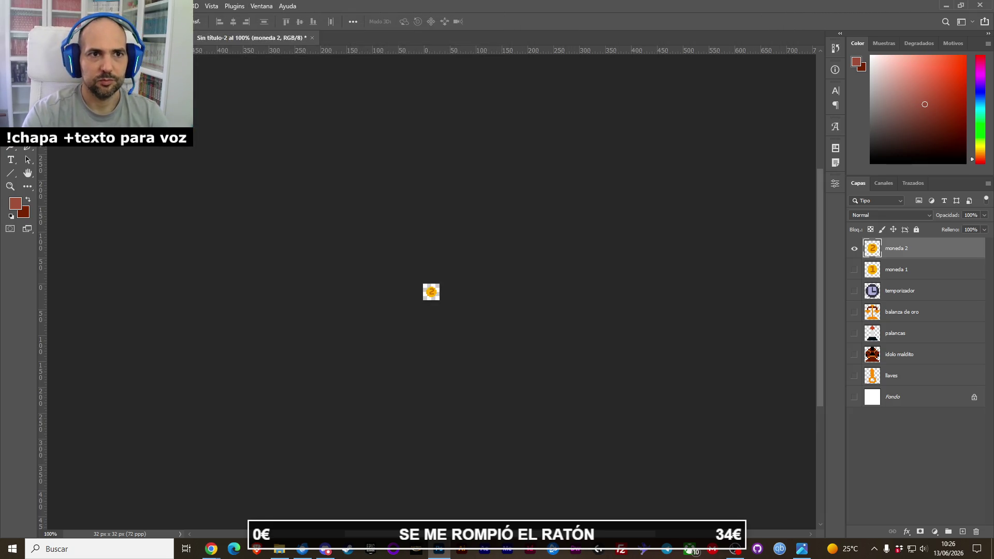
{"action": "key", "text": "ctrl+z"}
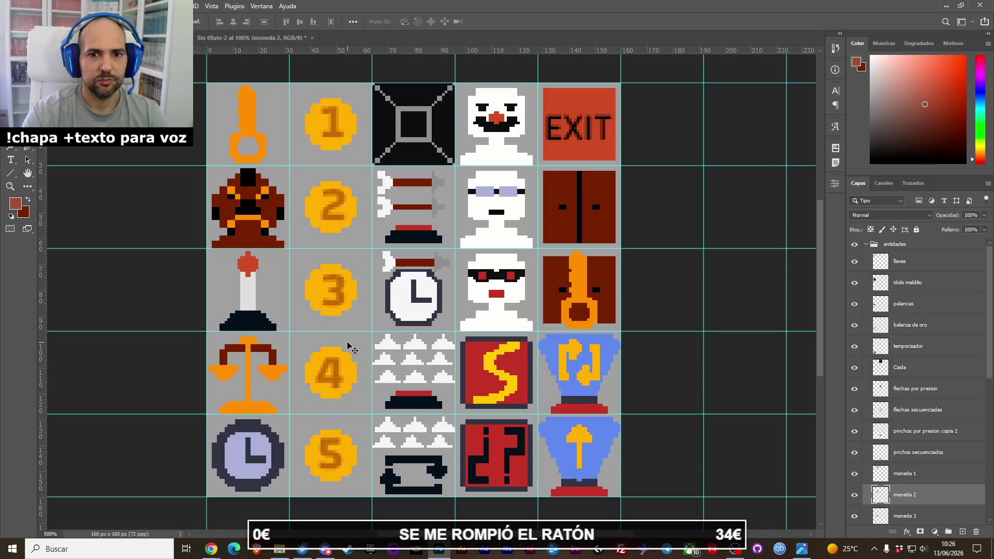
Isolate coin 3 on the 32×32 canvas, export it as moneda3.png, and hide its layer.
{"action": "key", "text": "alt+bracketleft"}
{"action": "key", "text": "F2"}
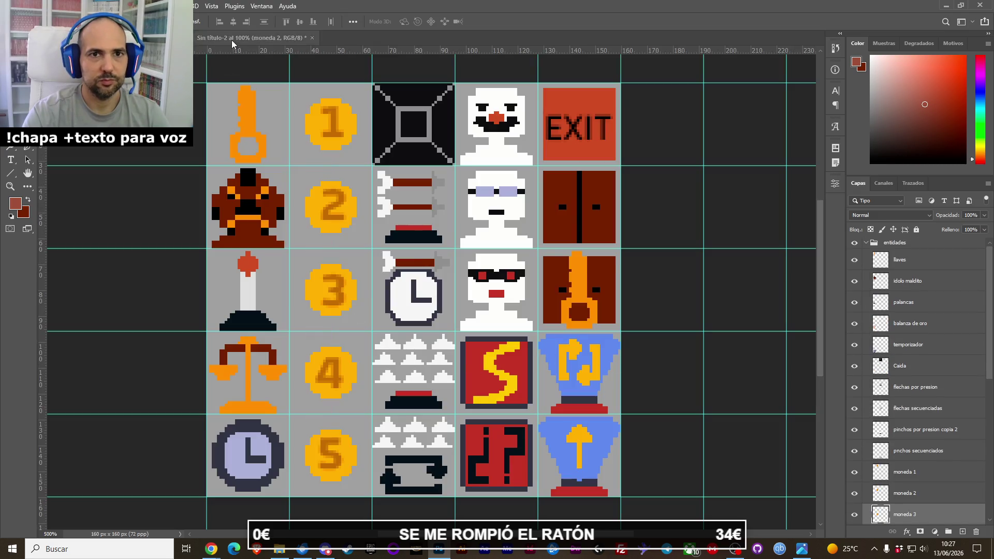
{"action": "left_click", "coordinate": [11, 6]}
{"action": "mouse_move", "coordinate": [58, 168]}
{"action": "left_click", "coordinate": [220, 168]}
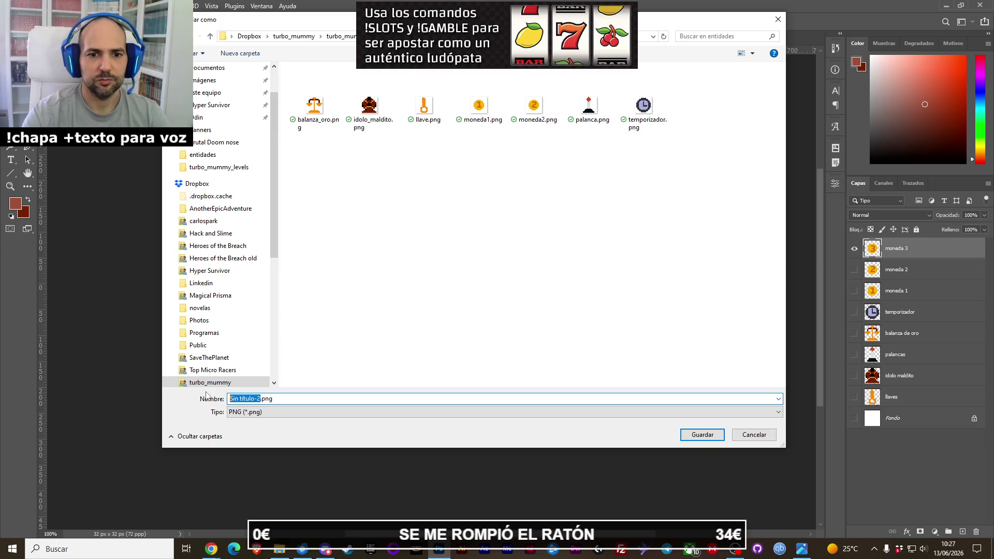
{"action": "type", "text": "moneda "}
{"action": "type", "text": "3"}
{"action": "key", "text": "Return"}
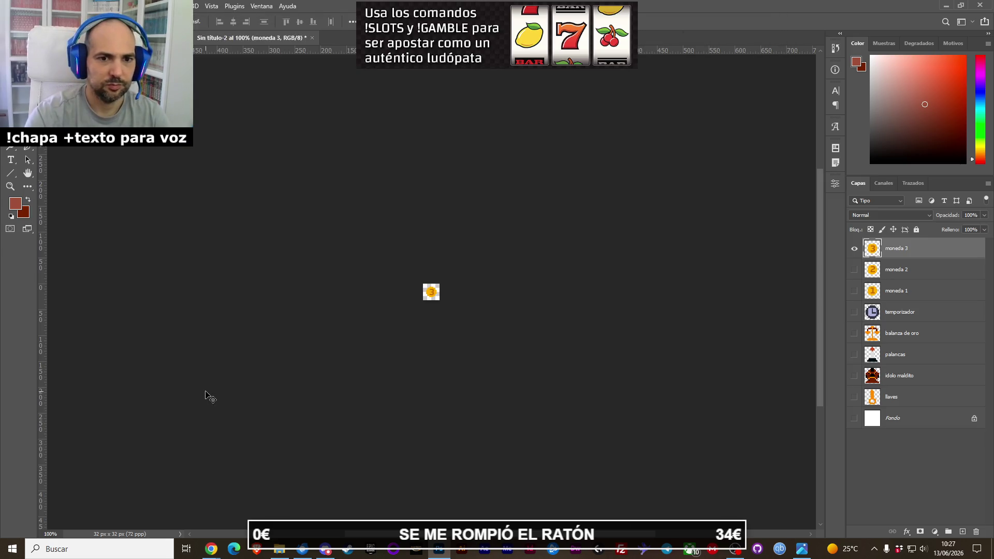
{"action": "left_click", "coordinate": [855, 250]}
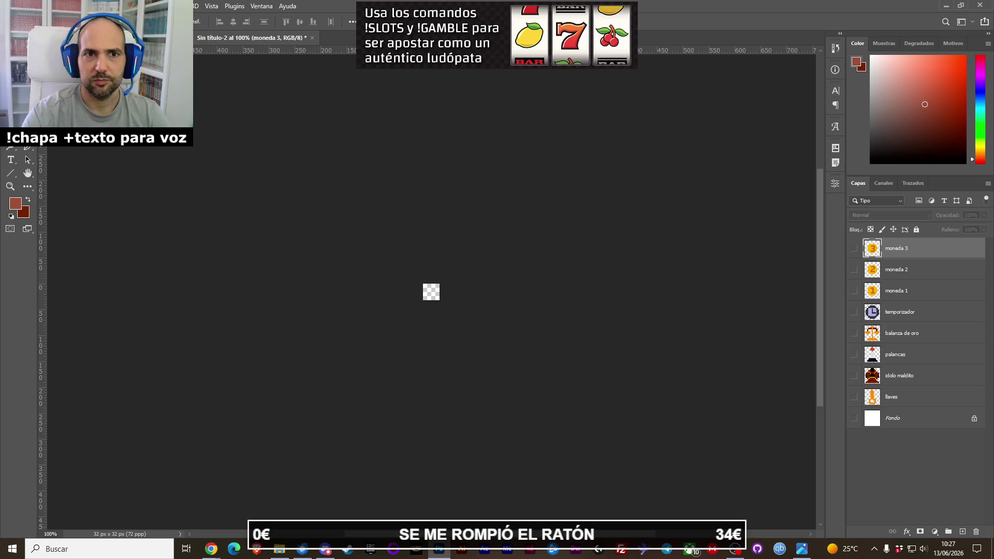
{"action": "key", "text": "ctrl+alt+z"}
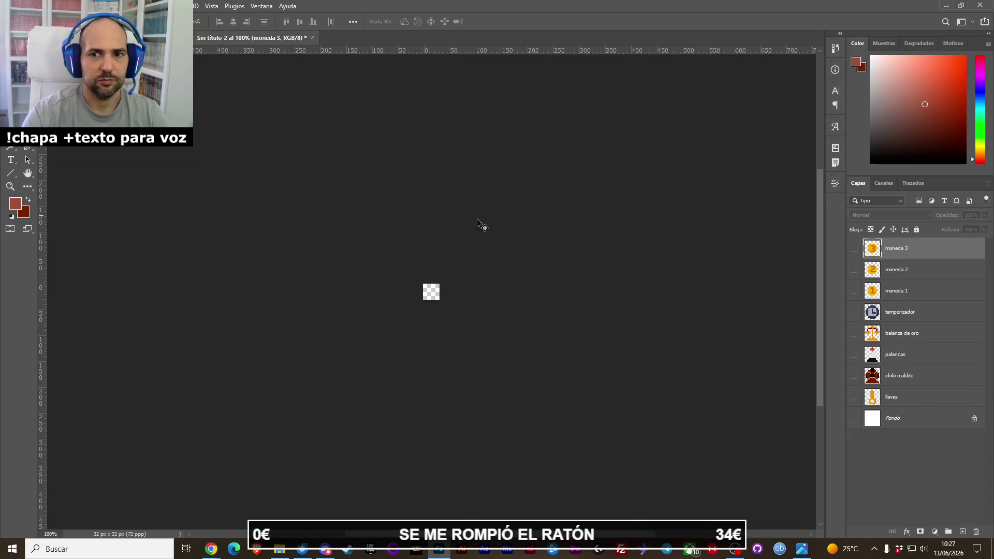
Quick-export coin 4 as moneda4.png and hide the moneda 4 layer.
{"action": "left_click", "coordinate": [11, 6]}
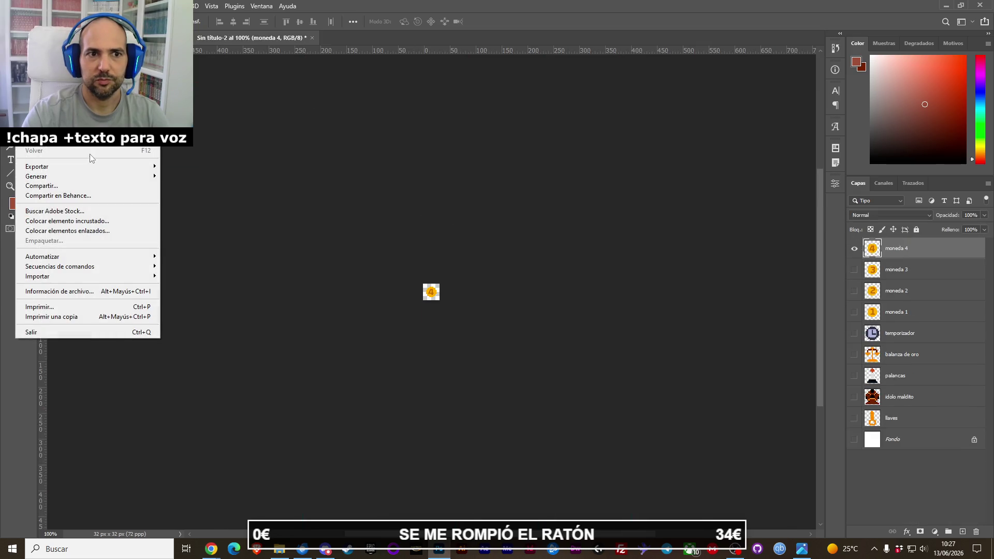
{"action": "mouse_move", "coordinate": [97, 166]}
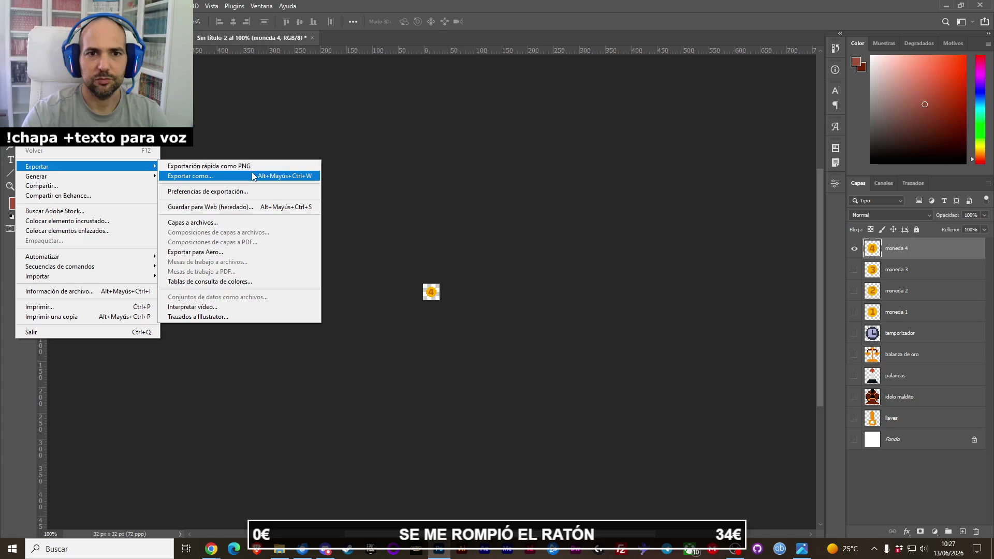
{"action": "left_click", "coordinate": [243, 166]}
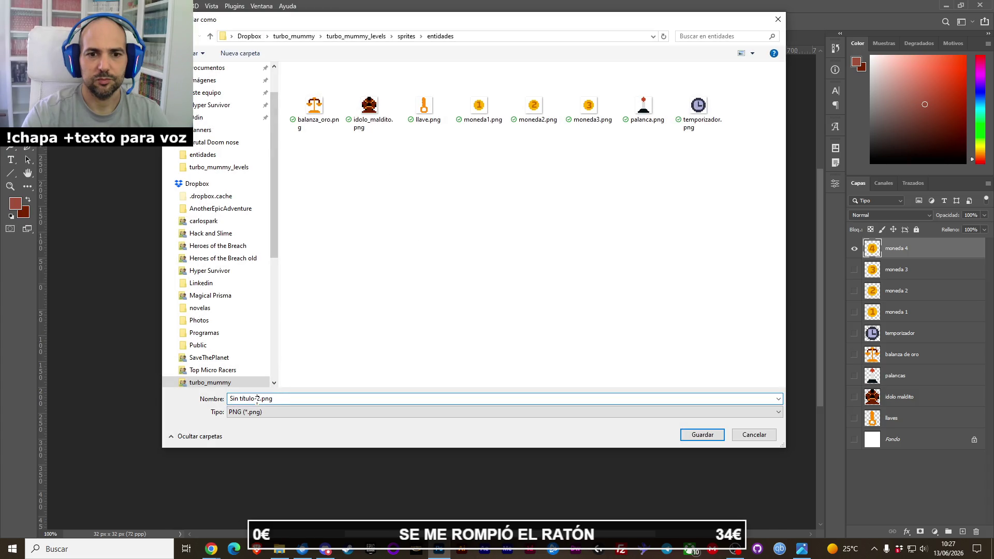
{"action": "key", "text": "BackSpace"}
{"action": "key", "text": "BackSpace"}
{"action": "key", "text": "BackSpace"}
{"action": "type", "text": "moneda4"}
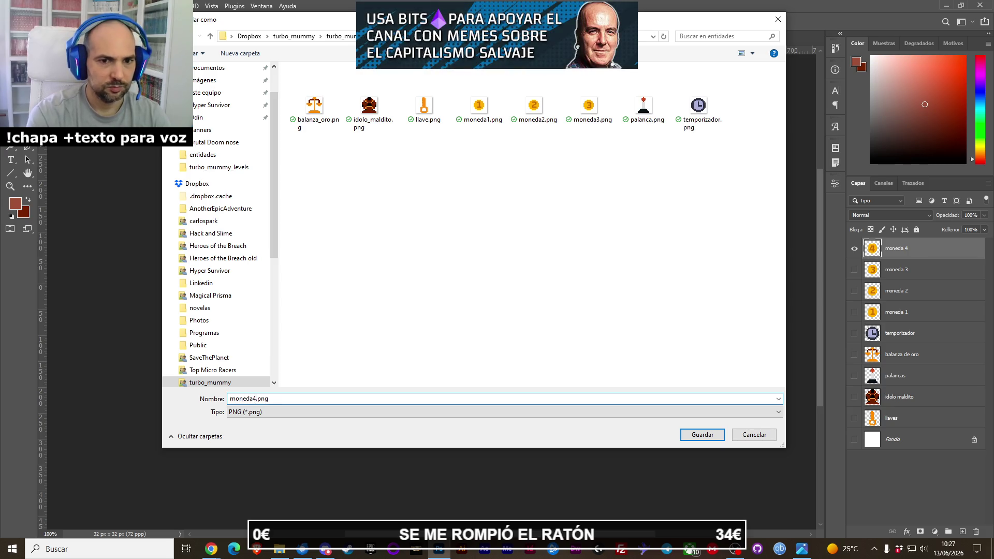
{"action": "key", "text": "Return"}
{"action": "left_click", "coordinate": [855, 249]}
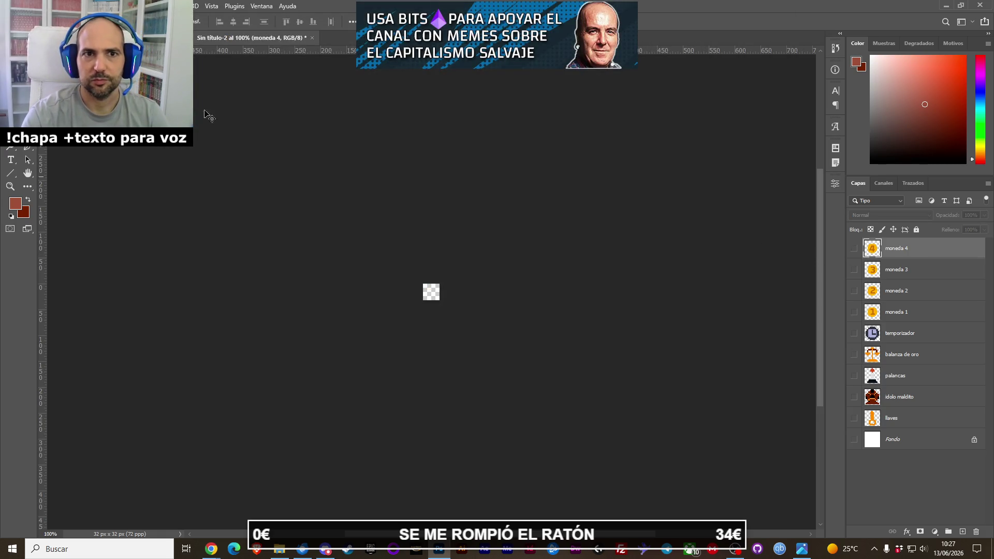
{"action": "key", "text": "ctrl+z"}
Make moneda 5 the active layer, isolated on the 32×32 canvas.
{"action": "left_click", "coordinate": [339, 456]}
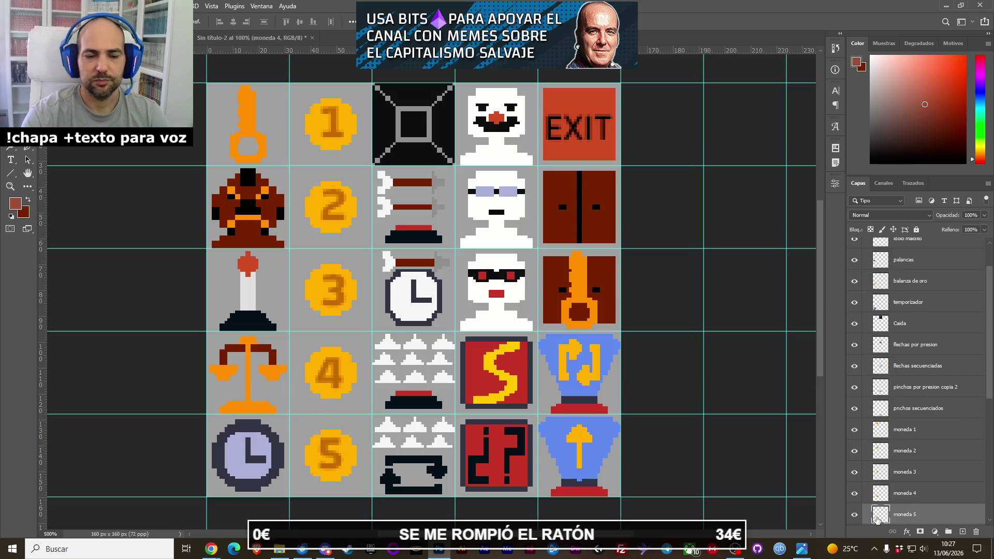
{"action": "left_click", "coordinate": [877, 519]}
{"action": "key", "text": "ctrl+z"}
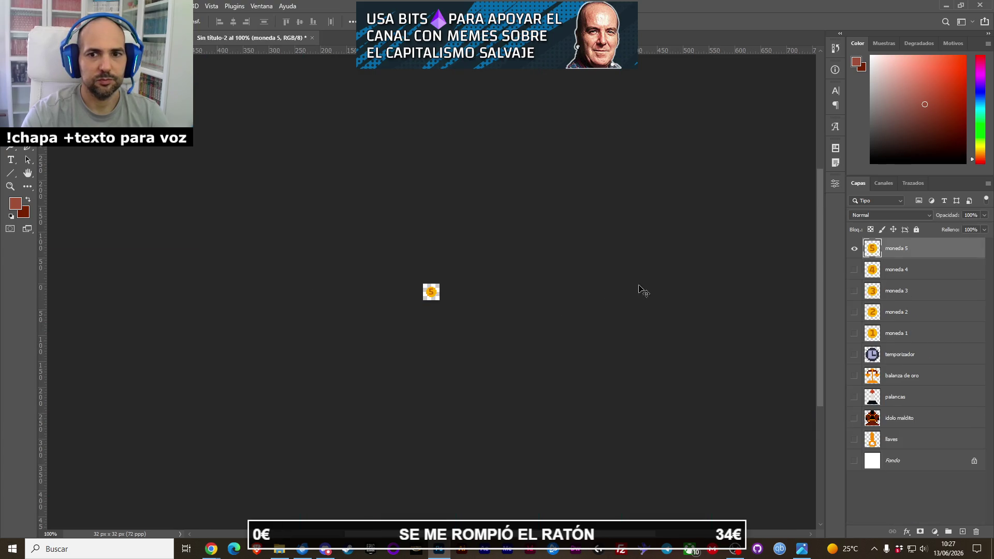
Check the exported PNGs in the entidades folder in Explorer, then return to Photoshop.
{"action": "left_click", "coordinate": [279, 549]}
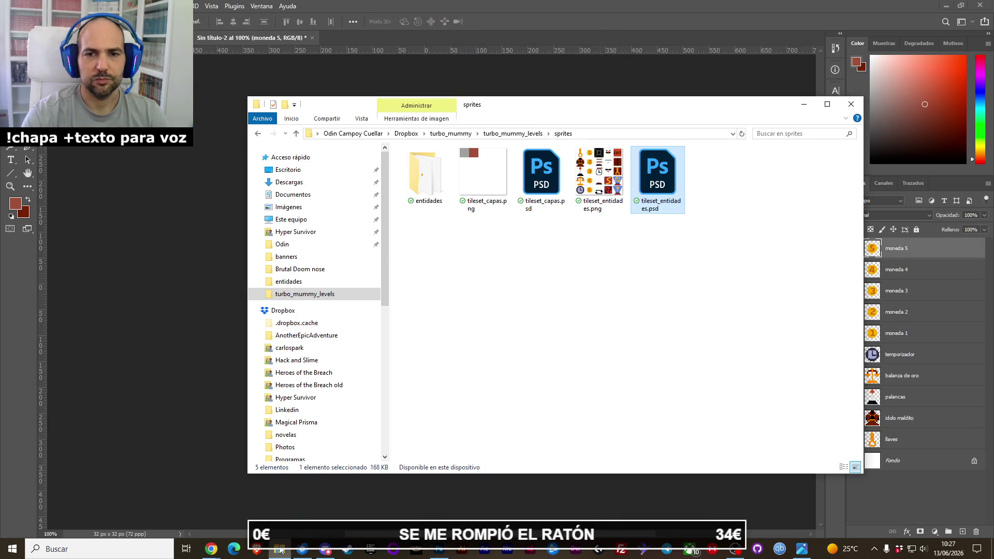
{"action": "left_click", "coordinate": [426, 202]}
{"action": "double_click", "coordinate": [426, 202]}
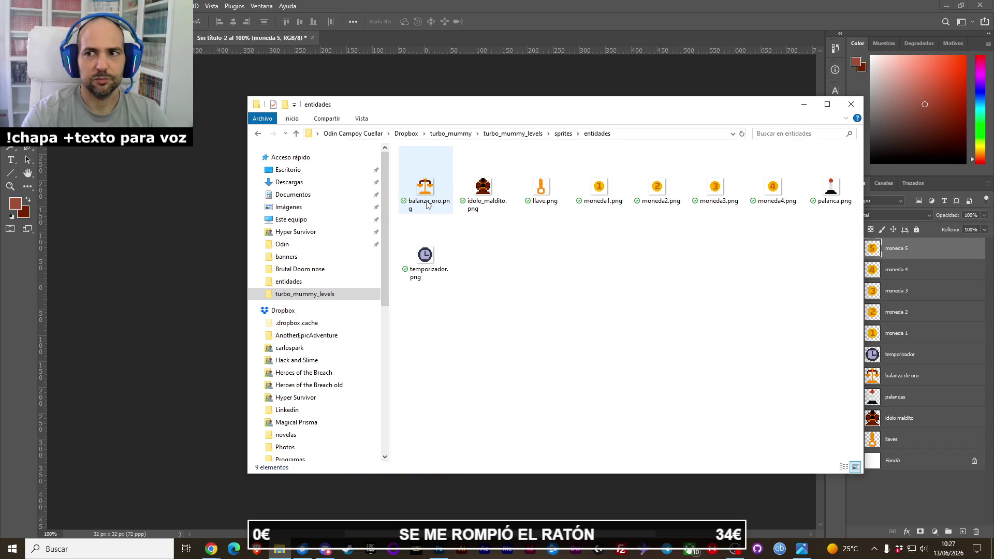
{"action": "left_click", "coordinate": [447, 20]}
{"action": "left_click", "coordinate": [11, 6]}
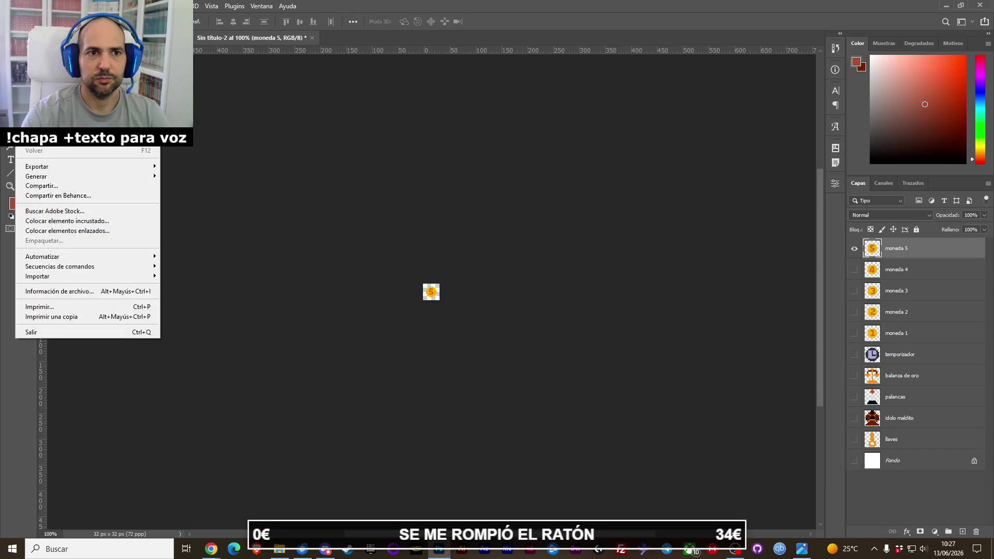
Quick-export coin 5 as moneda5.png and return to the full sprite sheet.
{"action": "mouse_move", "coordinate": [66, 168]}
{"action": "left_click", "coordinate": [230, 166]}
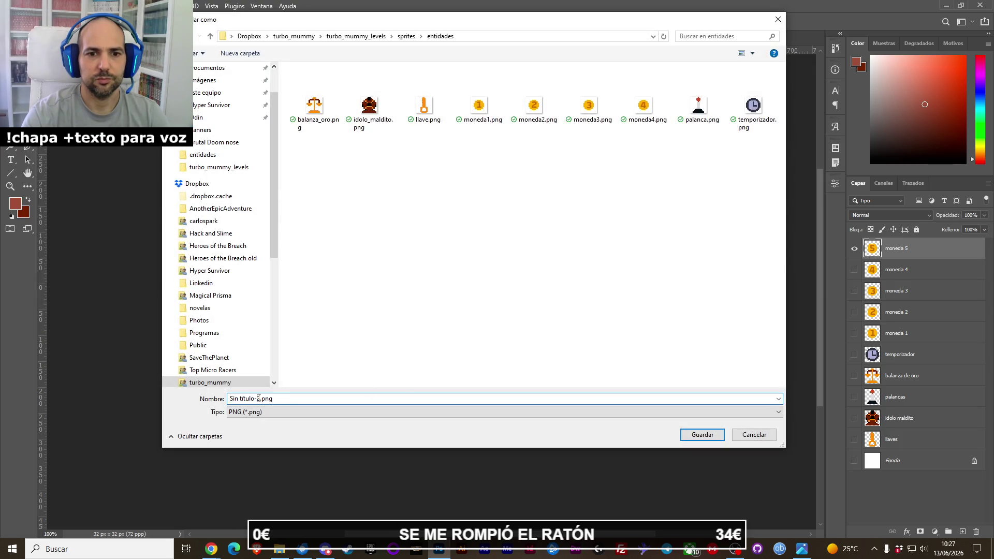
{"action": "key", "text": "BackSpace"}
{"action": "key", "text": "BackSpace"}
{"action": "key", "text": "BackSpace"}
{"action": "key", "text": "BackSpace"}
{"action": "type", "text": "moneda5"}
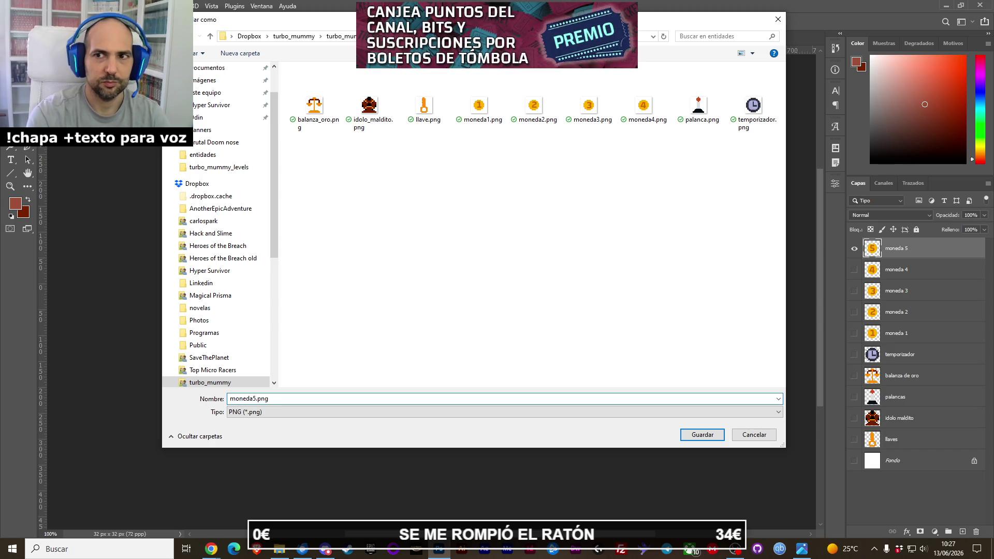
{"action": "key", "text": "Return"}
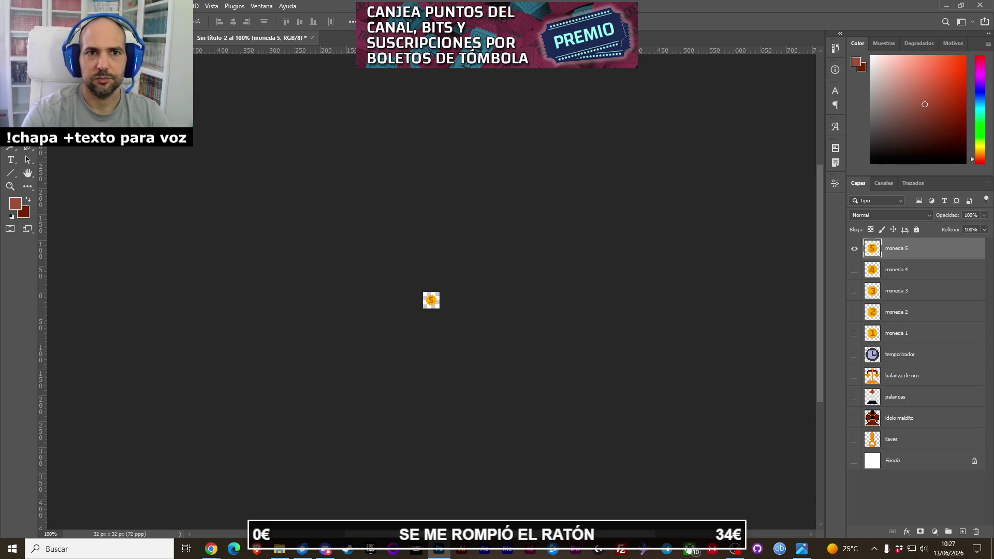
{"action": "key", "text": "ctrl+Tab"}
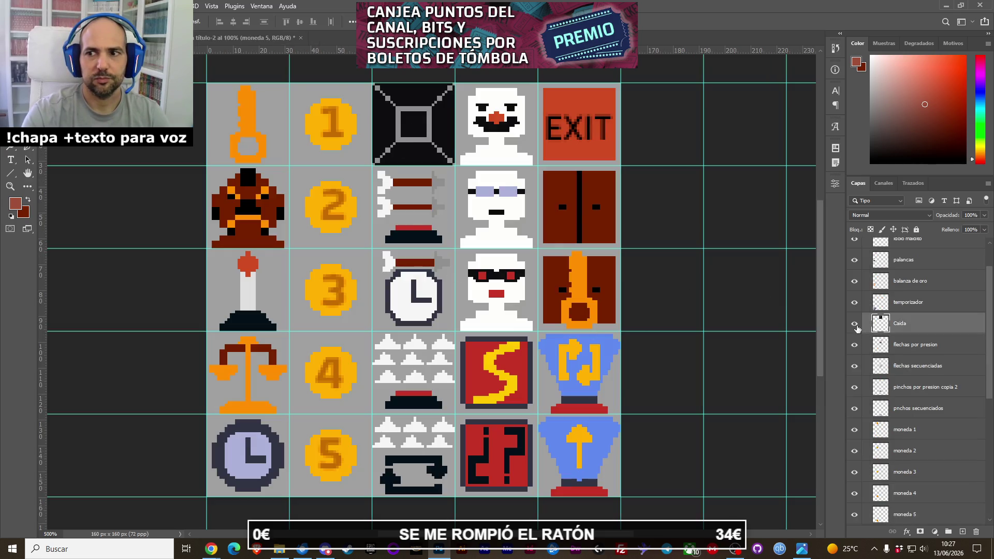
Place the Caida sprite alone on the 32×32 canvas.
{"action": "left_click_drag", "start_coordinate": [526, 164], "coordinate": [603, 297]}
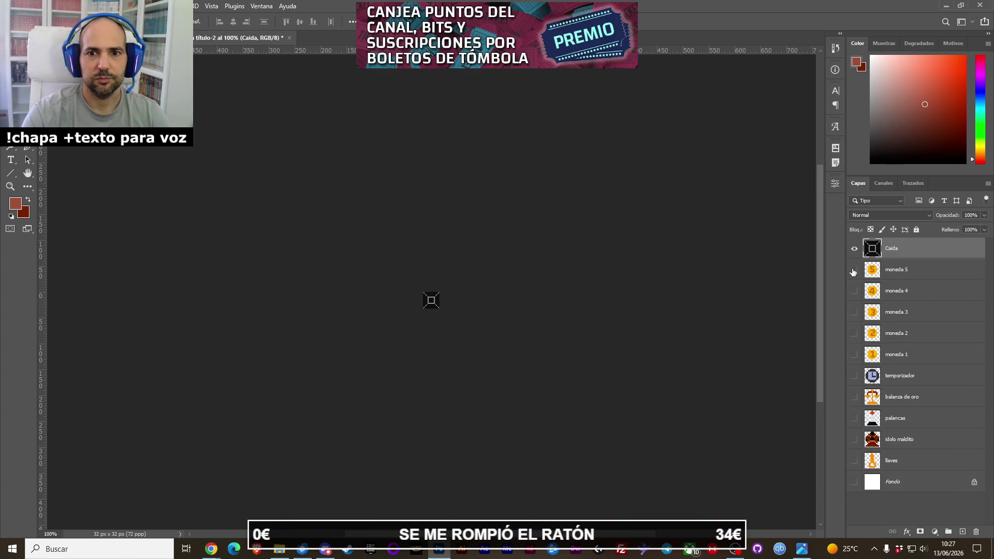
{"action": "left_click", "coordinate": [26, 6]}
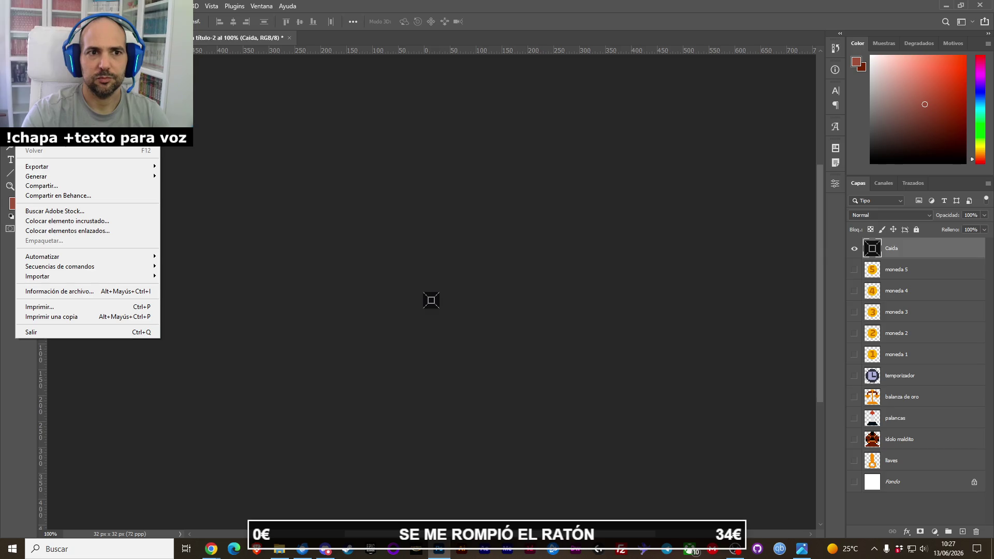
{"action": "left_click", "coordinate": [64, 140]}
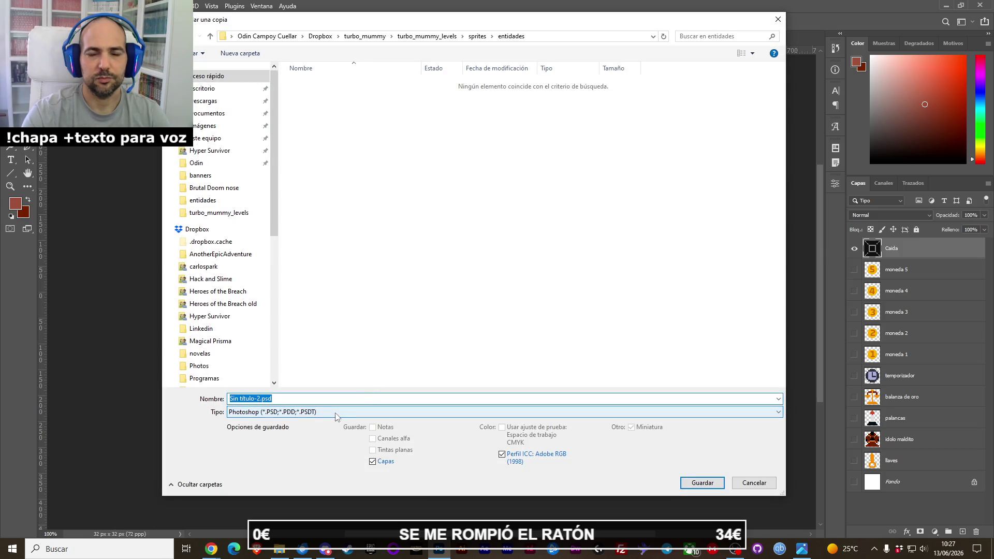
{"action": "key", "text": "Escape"}
Quick-export the Caida sprite as caida.png and hide the Caida layer.
{"action": "left_click", "coordinate": [25, 5]}
{"action": "mouse_move", "coordinate": [31, 166]}
{"action": "left_click", "coordinate": [208, 166]}
{"action": "left_click", "coordinate": [247, 398]}
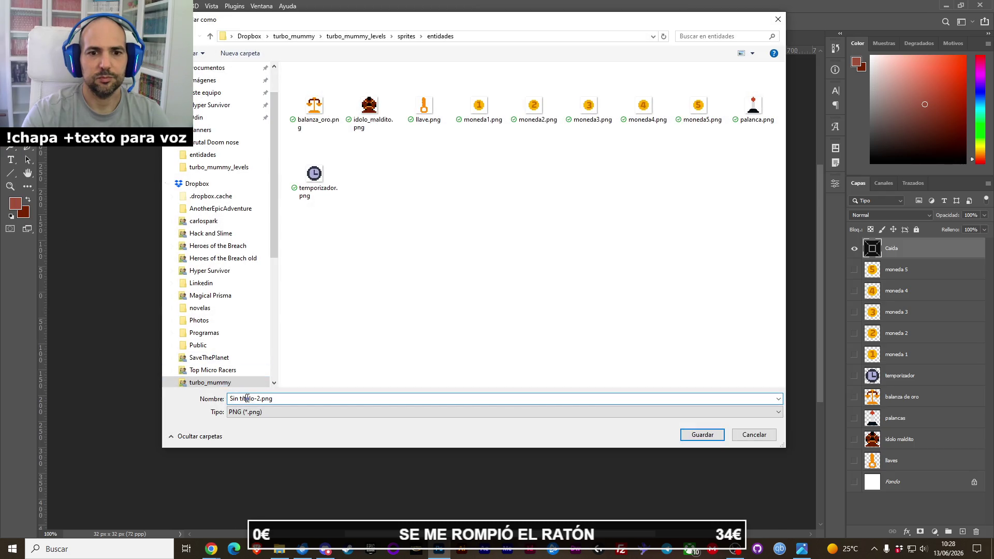
{"action": "key", "text": "ctrl+z"}
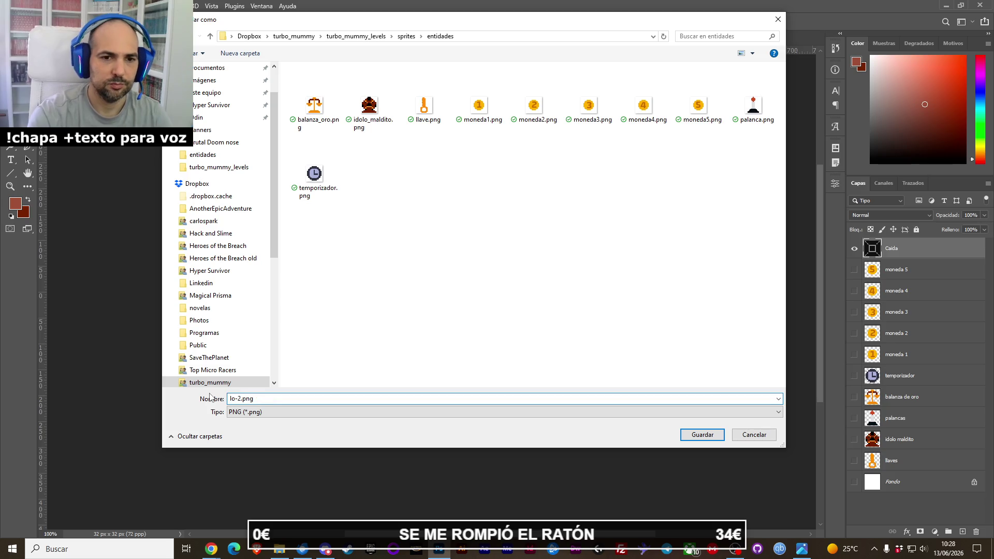
{"action": "key", "text": "BackSpace"}
{"action": "type", "text": "caida"}
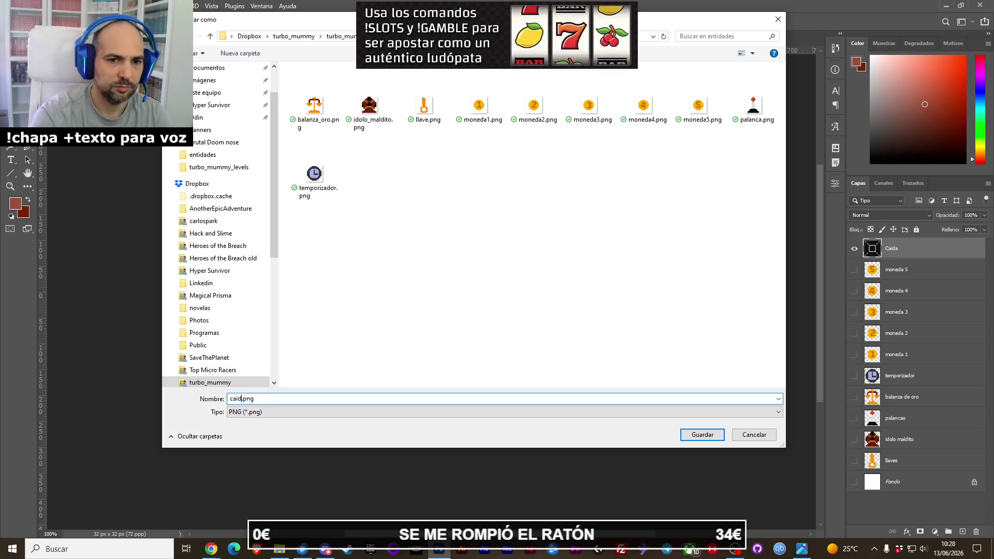
{"action": "key", "text": "Return"}
{"action": "left_click", "coordinate": [854, 249]}
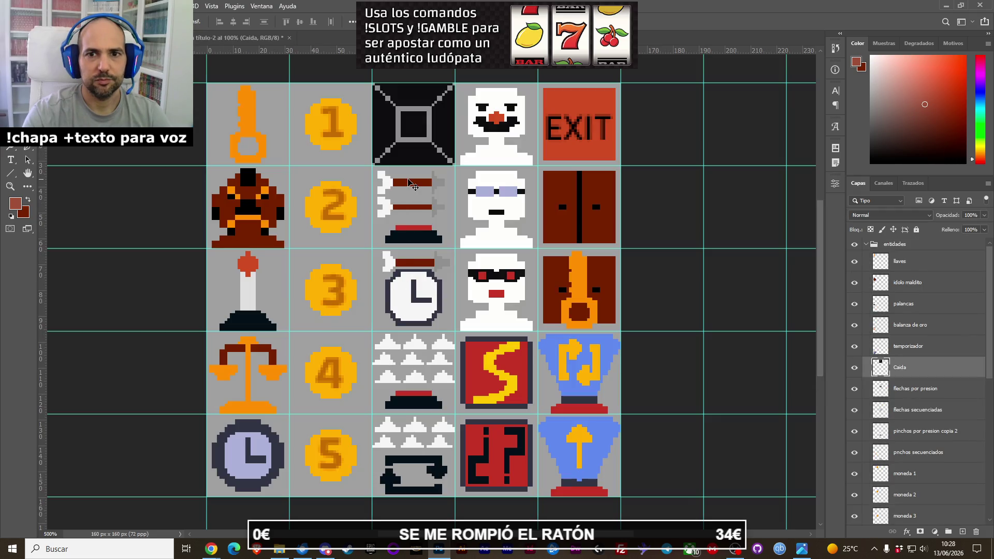
Export the flechas por presion sprite as flechas_presion.png, then select the flechas secuenciadas layer.
{"action": "left_click", "coordinate": [409, 184]}
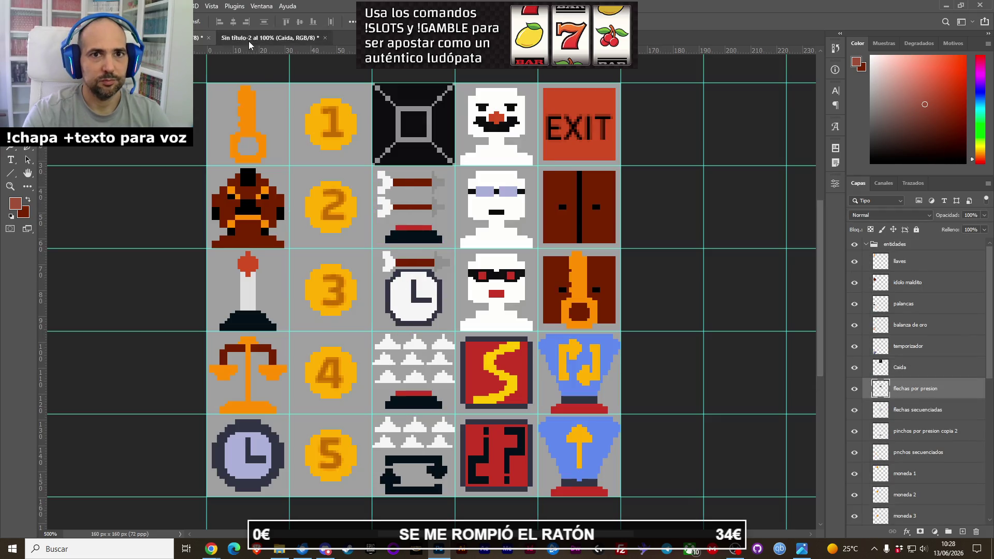
{"action": "left_click", "coordinate": [249, 41]}
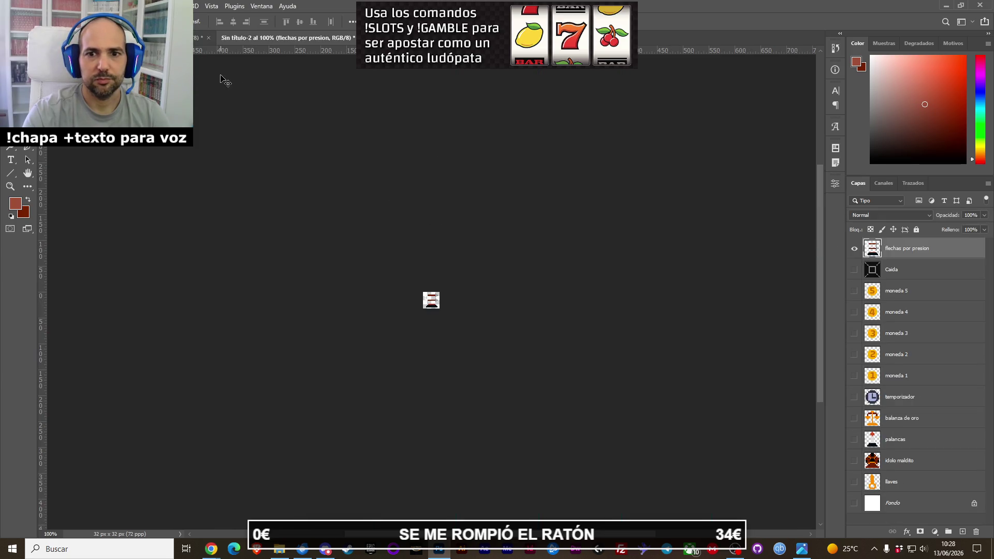
{"action": "left_click", "coordinate": [8, 6]}
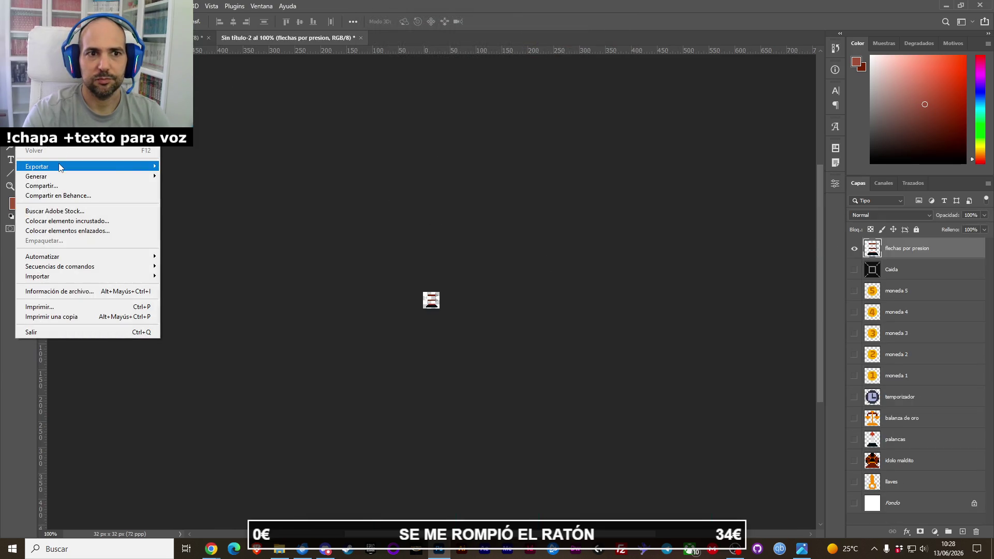
{"action": "mouse_move", "coordinate": [138, 171]}
{"action": "left_click", "coordinate": [194, 166]}
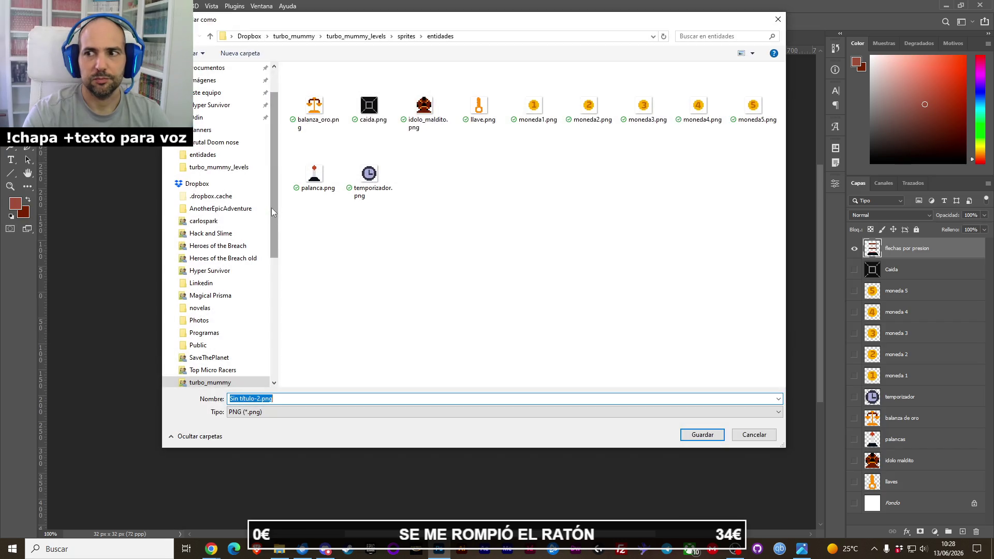
{"action": "left_click", "coordinate": [255, 399]}
{"action": "key", "text": "BackSpace"}
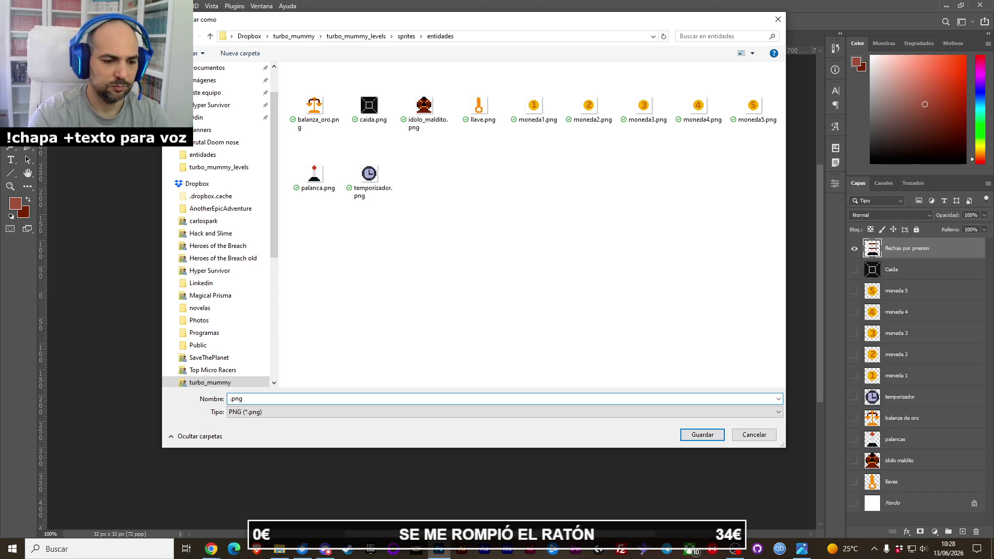
{"action": "type", "text": "flechas_"}
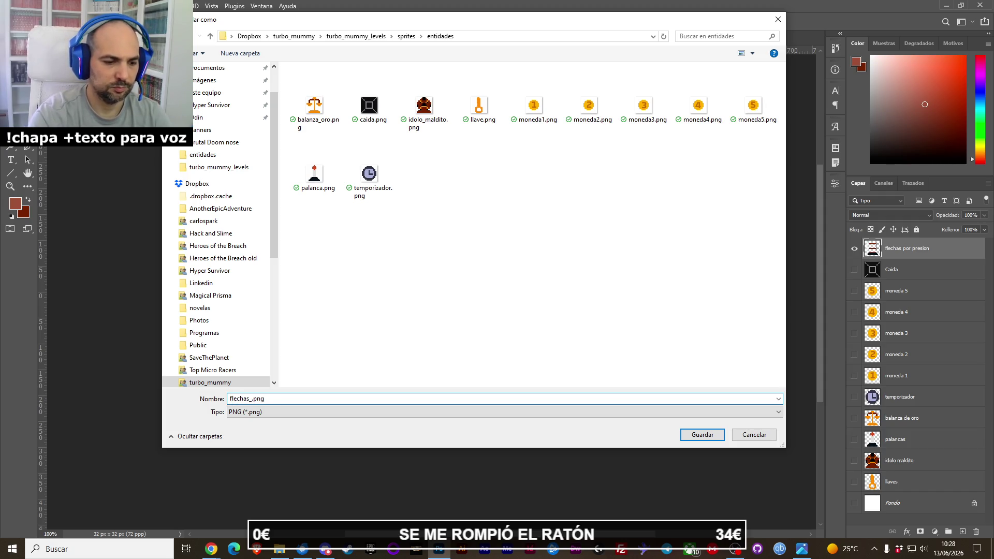
{"action": "type", "text": "on"}
{"action": "key", "text": "Return"}
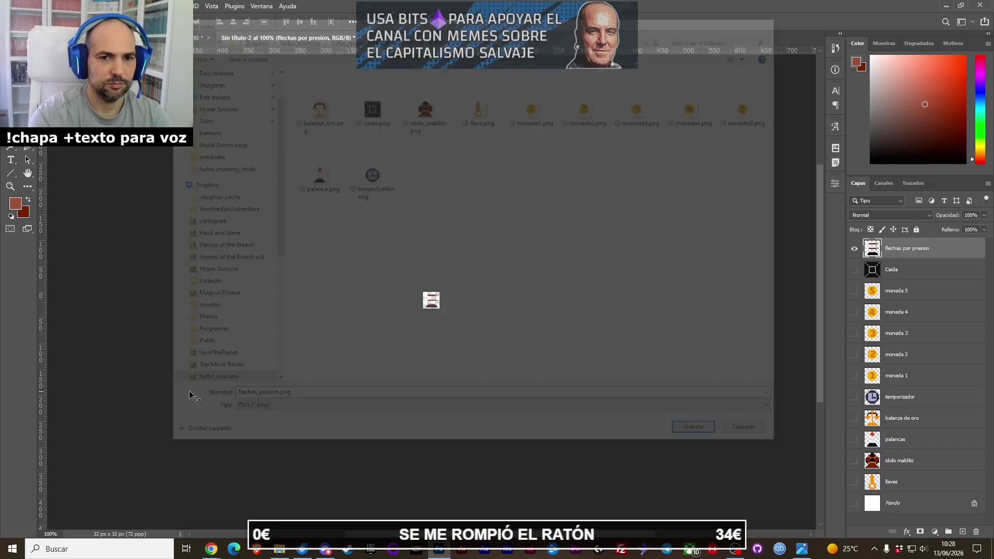
{"action": "left_click", "coordinate": [854, 250]}
{"action": "key", "text": "ctrl+Tab"}
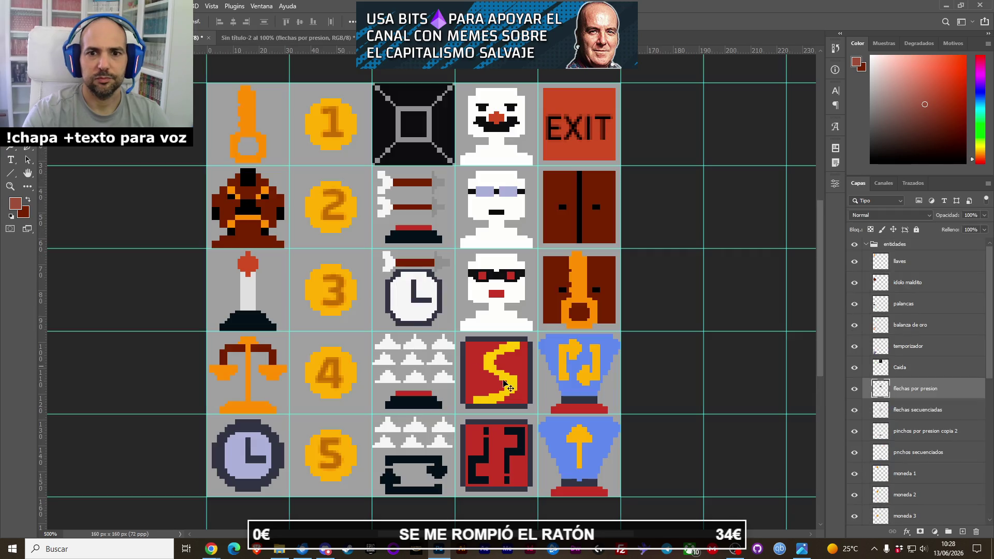
{"action": "left_click", "coordinate": [412, 288], "text": "ctrl"}
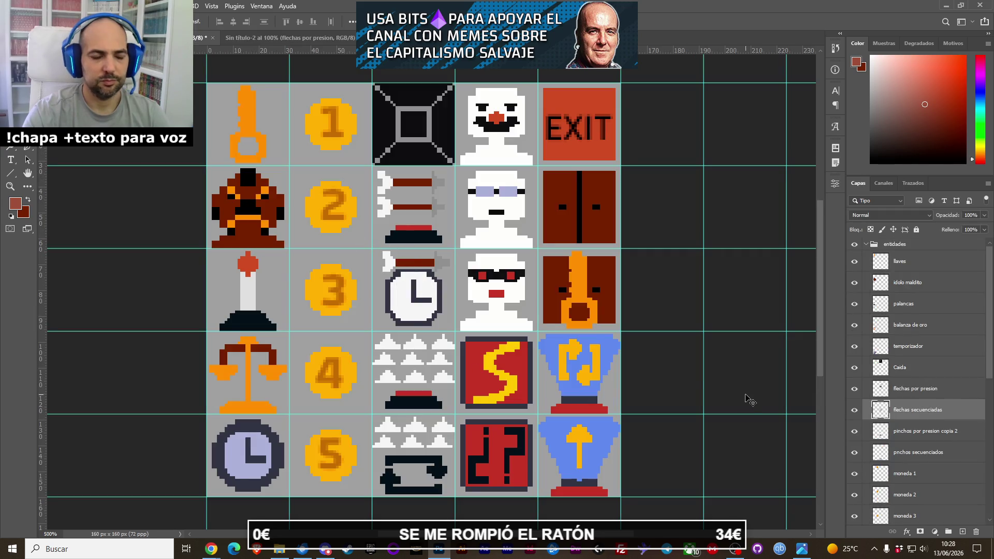
Save the flechas secuenciadas sprite from Sin título-2 as flechas_secuenciadas.png and hide its layer.
{"action": "left_click", "coordinate": [260, 38]}
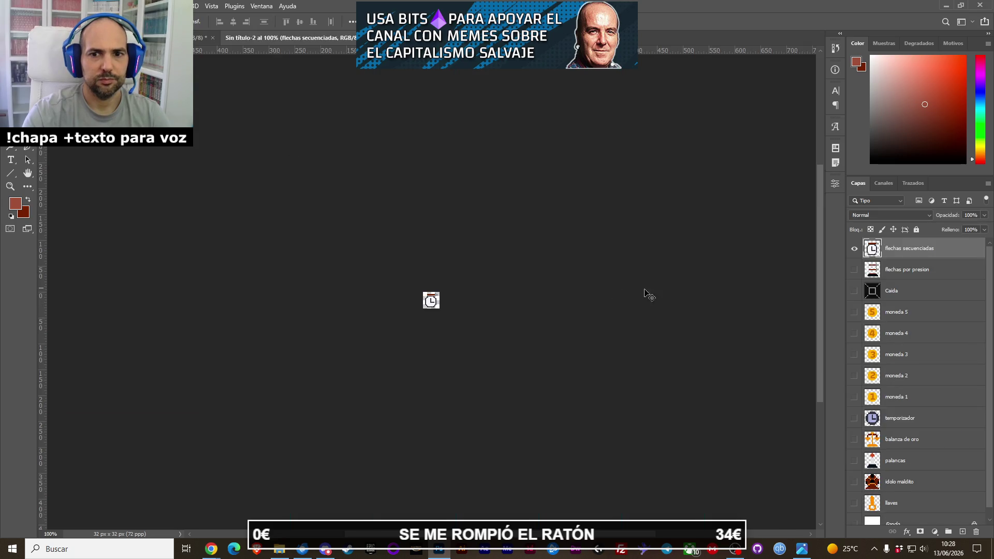
{"action": "left_click", "coordinate": [25, 5]}
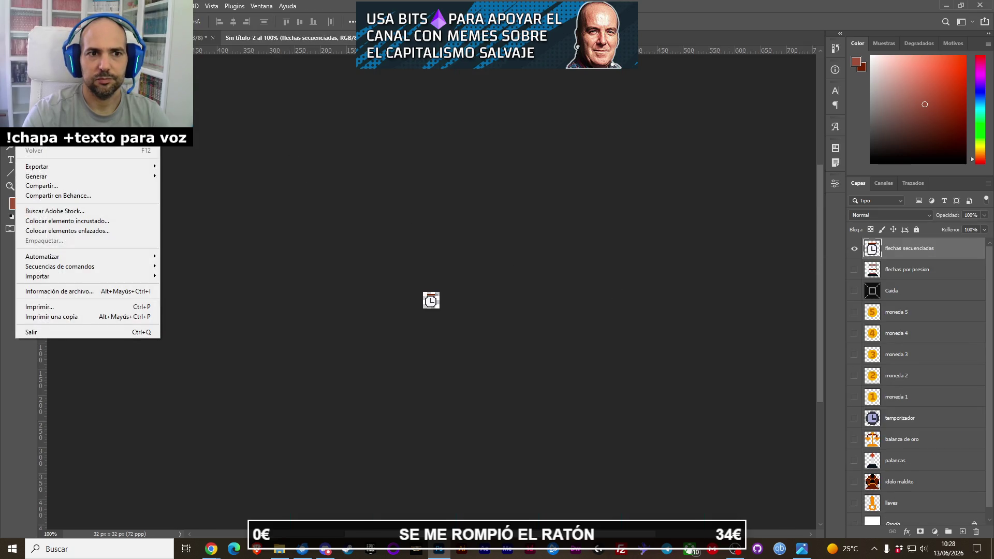
{"action": "mouse_move", "coordinate": [64, 168]}
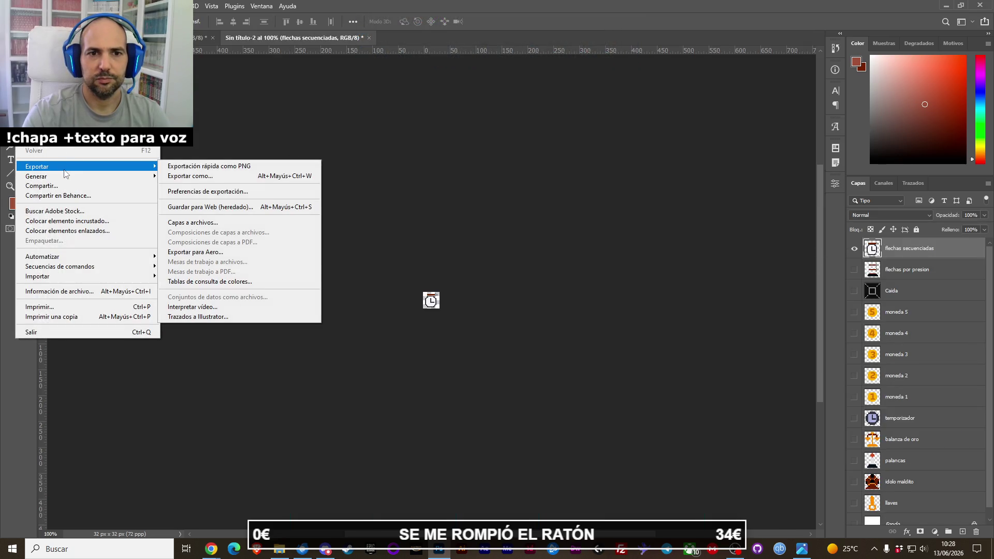
{"action": "left_click", "coordinate": [211, 170]}
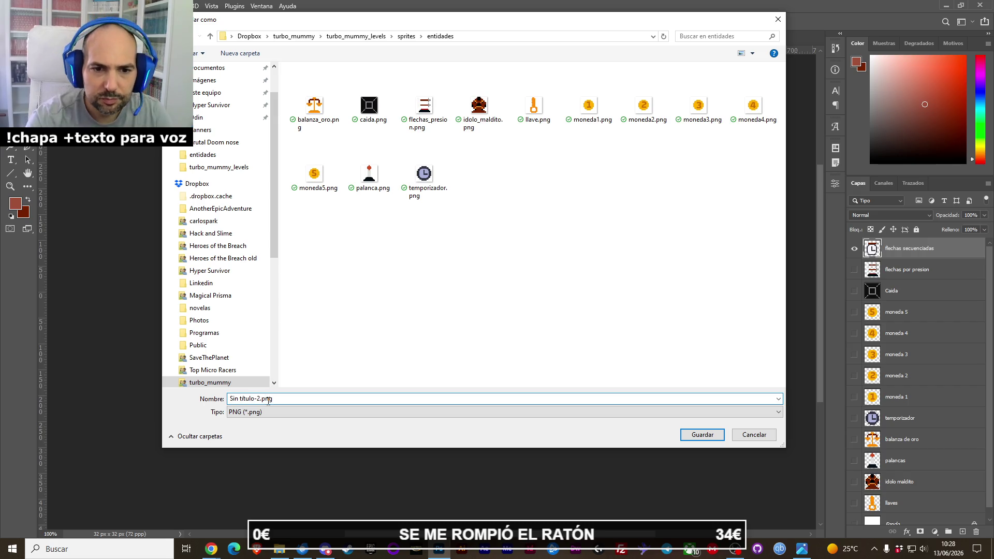
{"action": "left_click", "coordinate": [265, 399]}
{"action": "key", "text": "shift+Home"}
{"action": "key", "text": "Delete"}
{"action": "type", "text": "flechas"}
{"action": "type", "text": "_secue"}
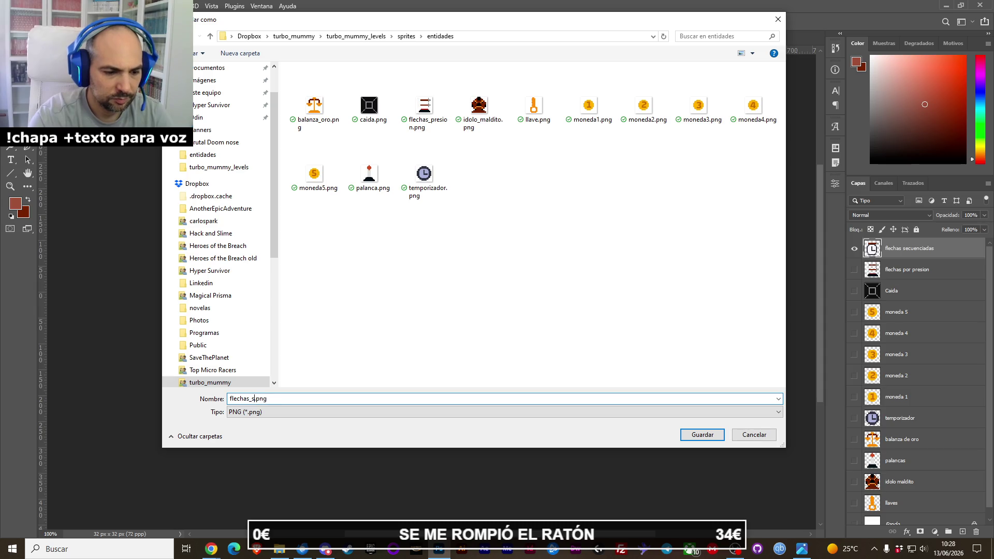
{"action": "type", "text": "nciadas"}
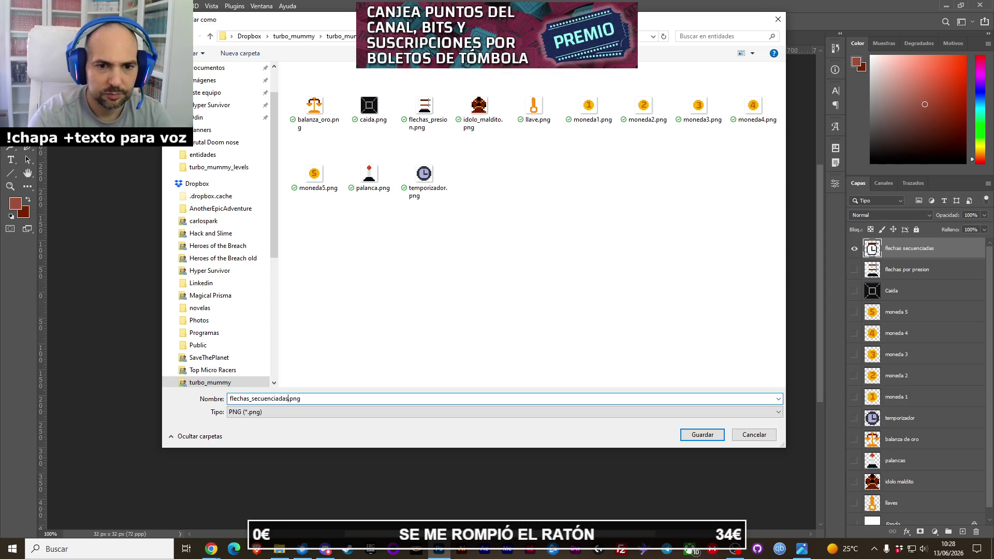
{"action": "key", "text": "Return"}
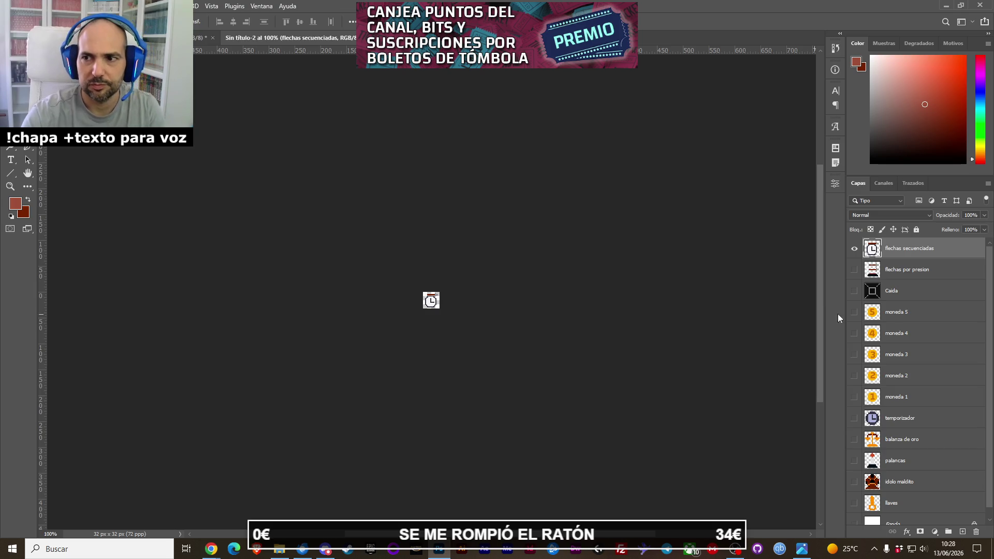
{"action": "left_click", "coordinate": [855, 249]}
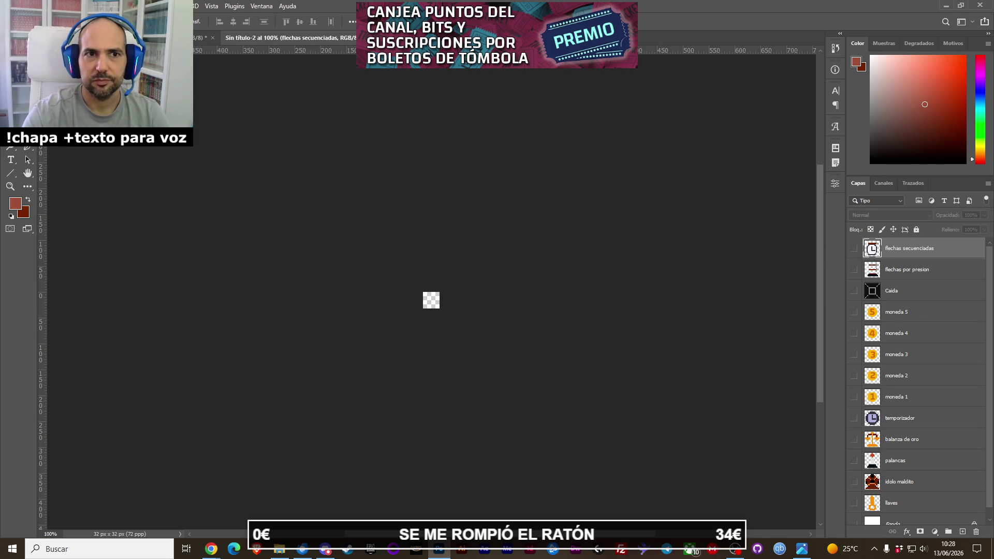
{"action": "key", "text": "ctrl+Tab"}
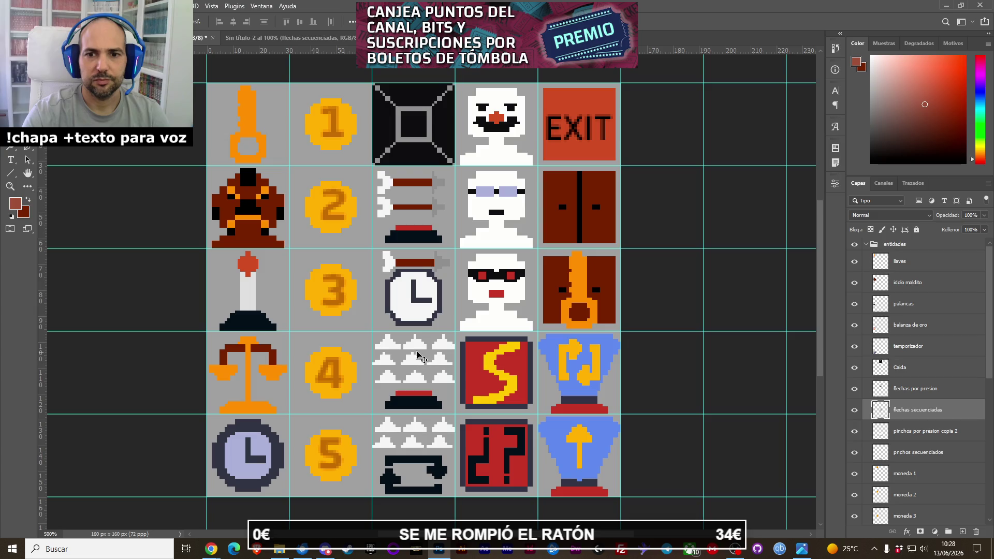
Copy the pressure spikes sprite into the 32×32 document and export it as pinchos_presion.png.
{"action": "left_click", "coordinate": [414, 344], "text": "ctrl"}
{"action": "key", "text": "ctrl"}
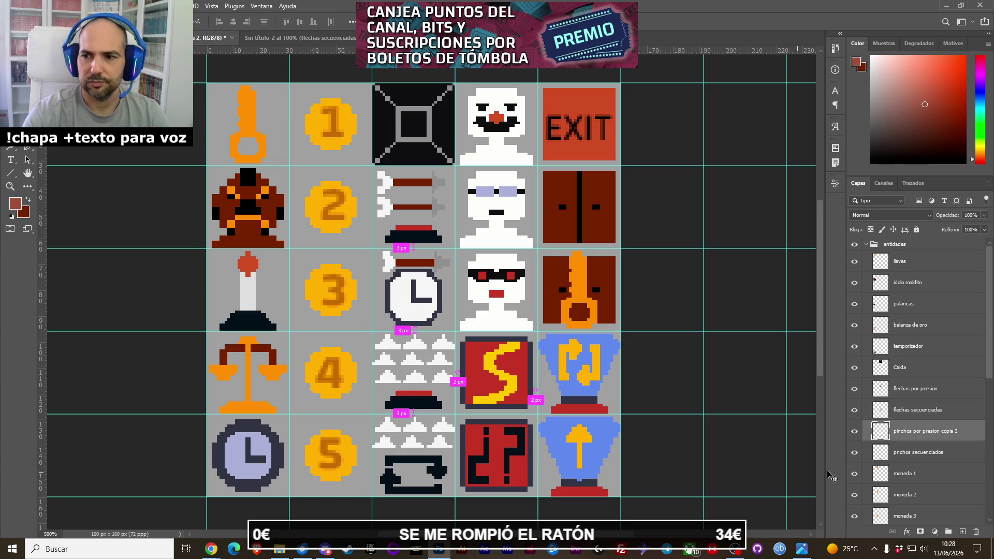
{"action": "left_click", "coordinate": [294, 40]}
{"action": "left_click_drag", "start_coordinate": [294, 40], "coordinate": [320, 239]}
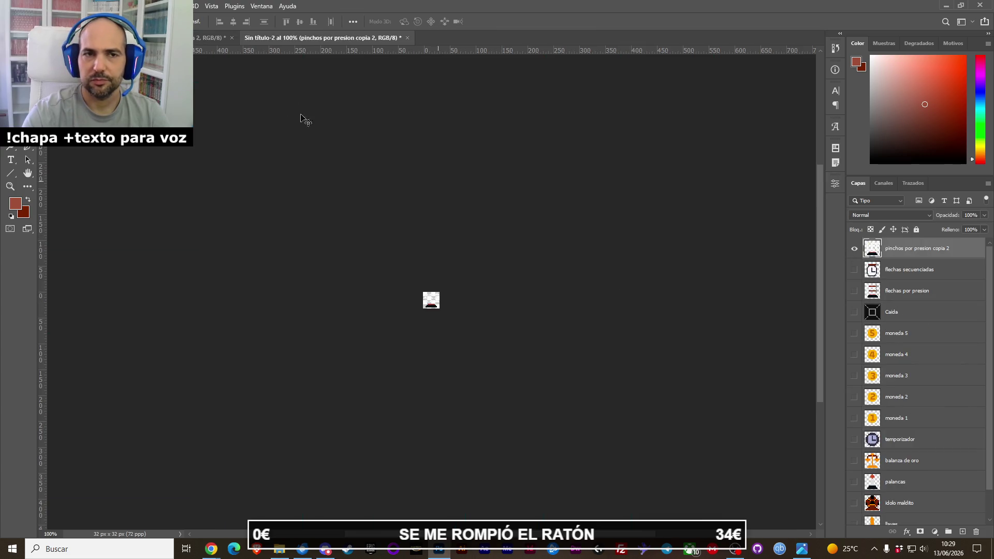
{"action": "left_click", "coordinate": [29, 6]}
{"action": "mouse_move", "coordinate": [77, 166]}
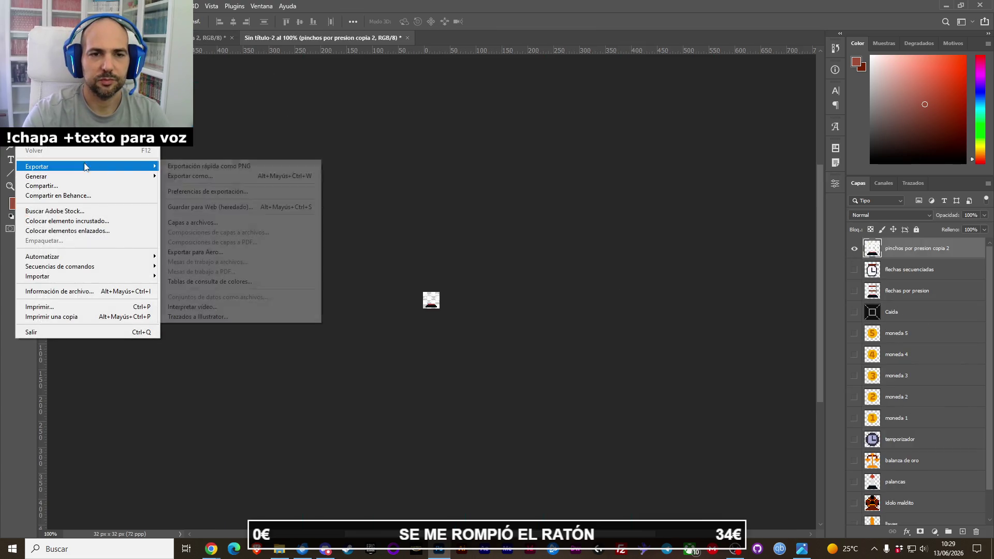
{"action": "left_click", "coordinate": [182, 168]}
{"action": "left_click", "coordinate": [242, 399]}
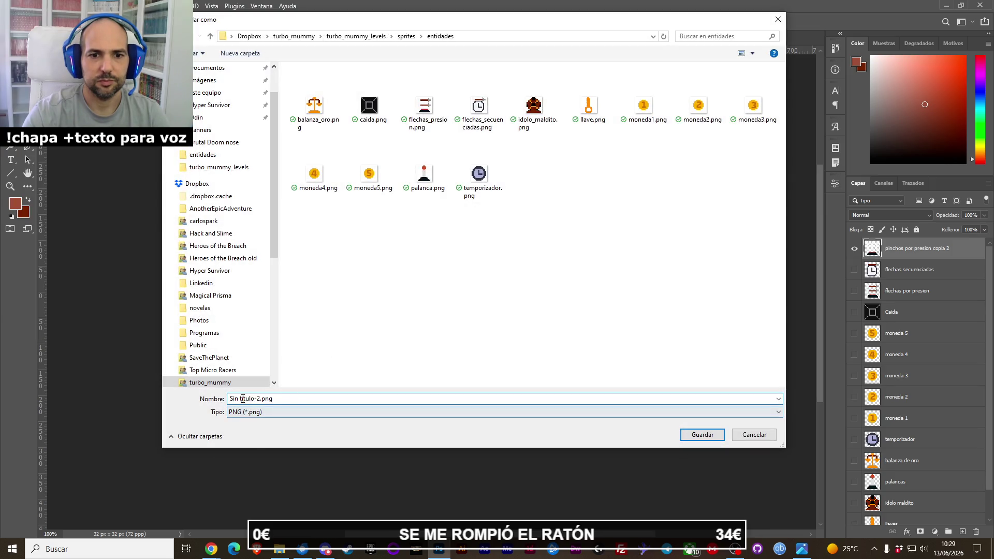
{"action": "key", "text": "BackSpace"}
{"action": "key", "text": "BackSpace"}
{"action": "key", "text": "BackSpace"}
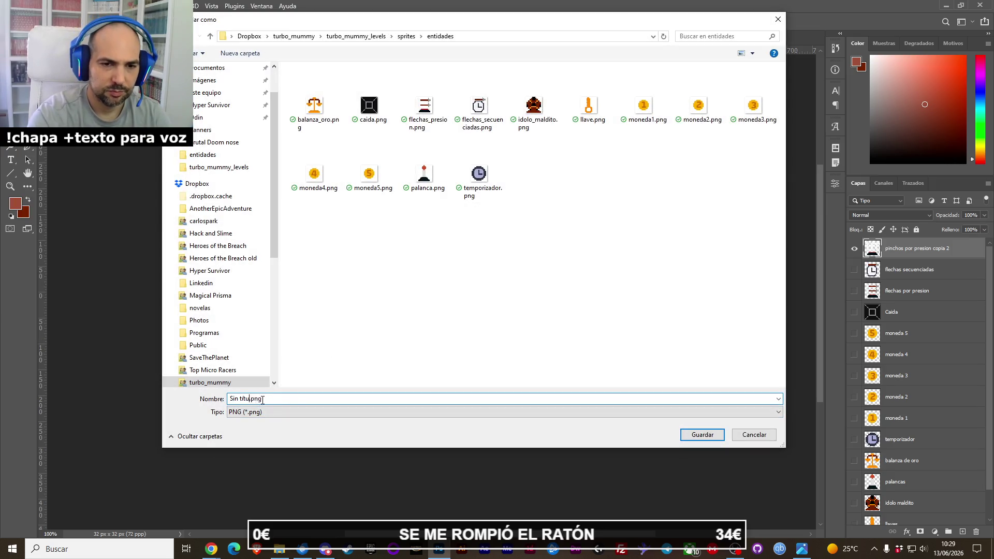
{"action": "type", "text": "pinchos"}
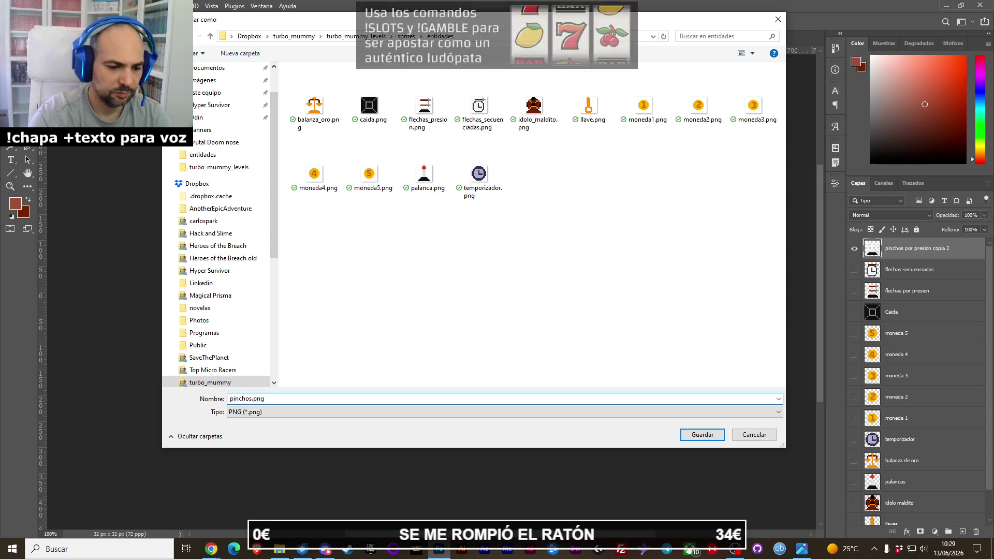
{"action": "type", "text": "_presion"}
{"action": "key", "text": "Return"}
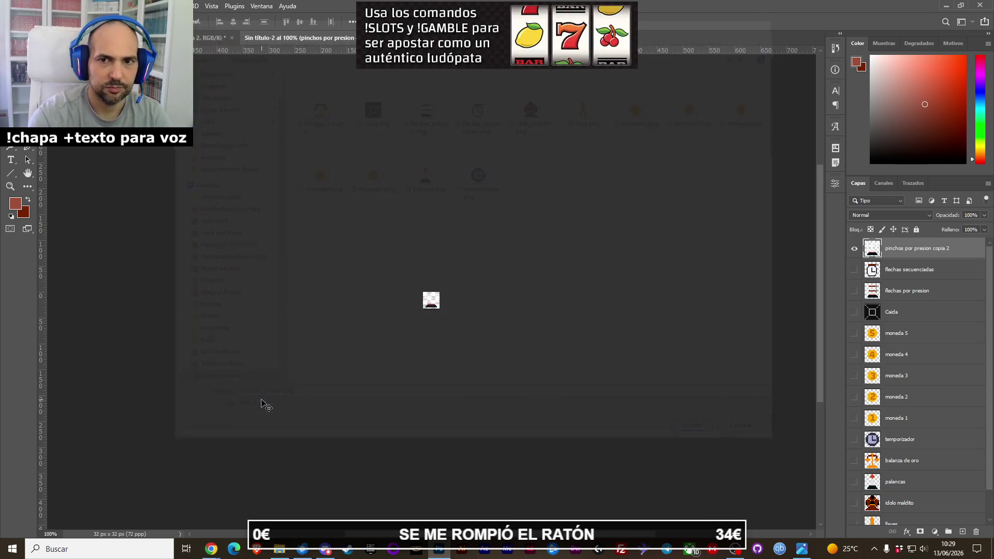
{"action": "key", "text": "ctrl+Tab"}
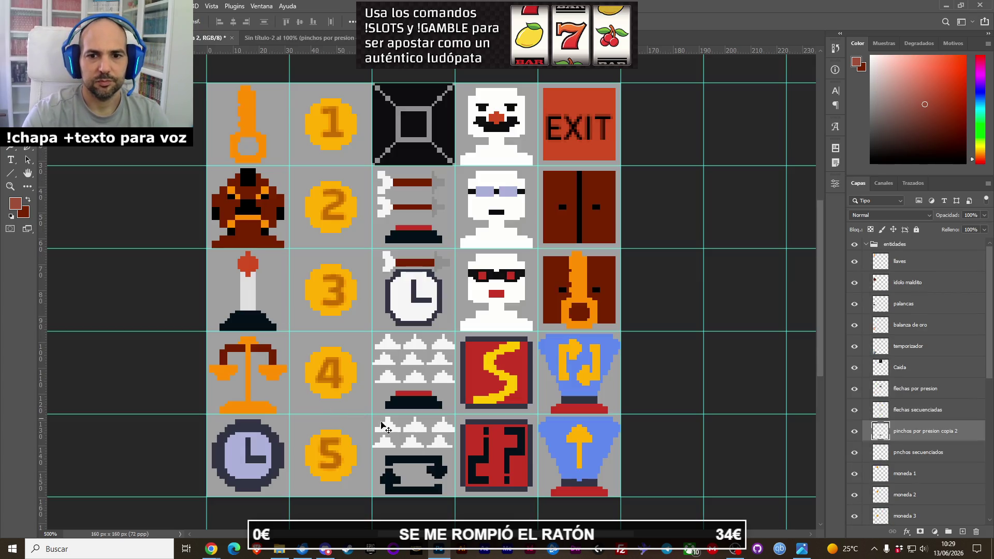
Copy the pinchos secuenciados sprite into the 32×32 document, export it as a PNG, and hide its layer.
{"action": "key", "text": "alt+bracketleft"}
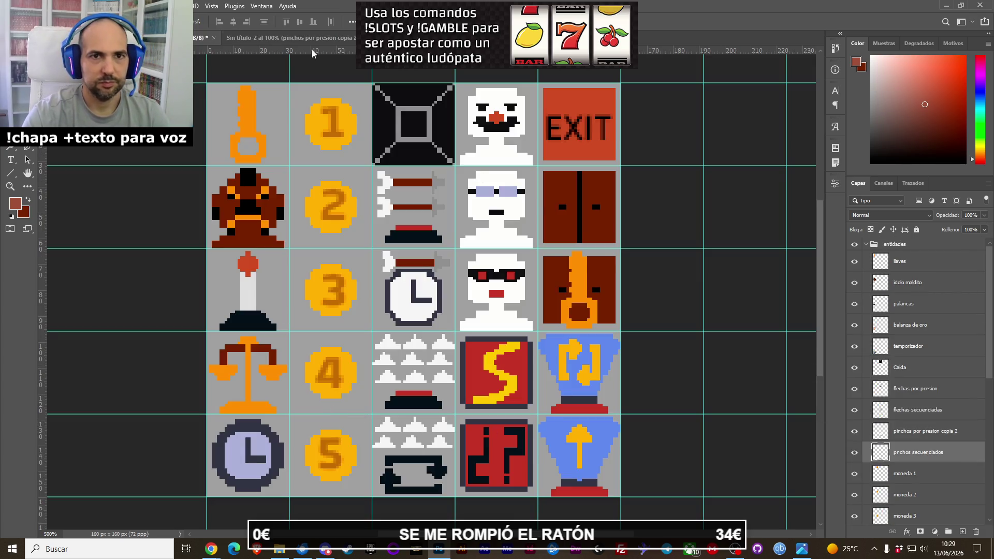
{"action": "left_click", "coordinate": [269, 37]}
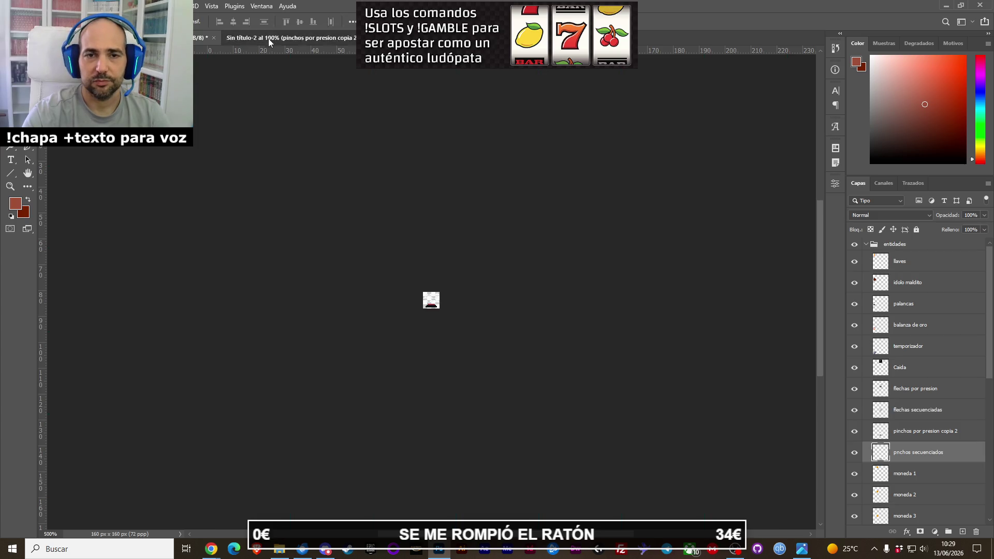
{"action": "left_click_drag", "start_coordinate": [849, 258], "coordinate": [522, 266]}
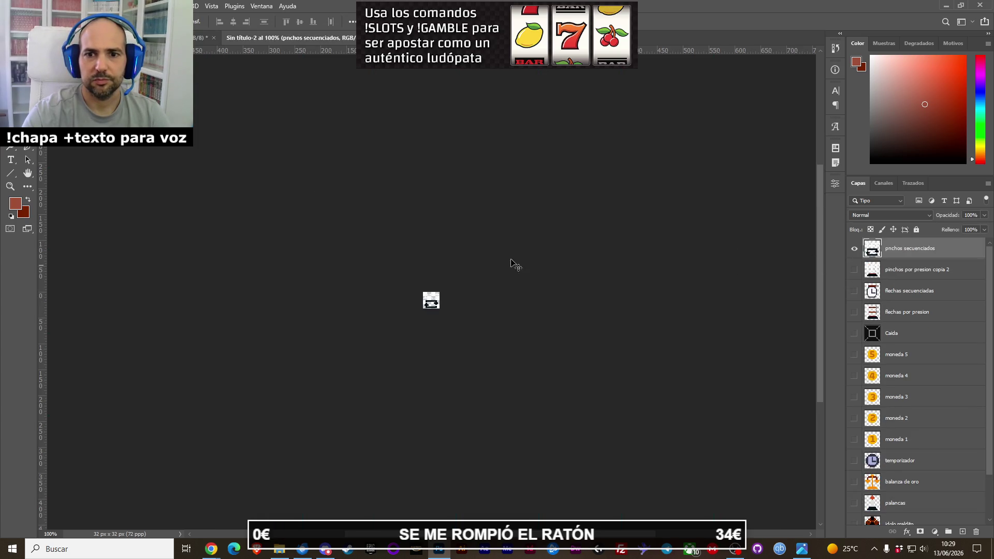
{"action": "key", "text": "alt+a"}
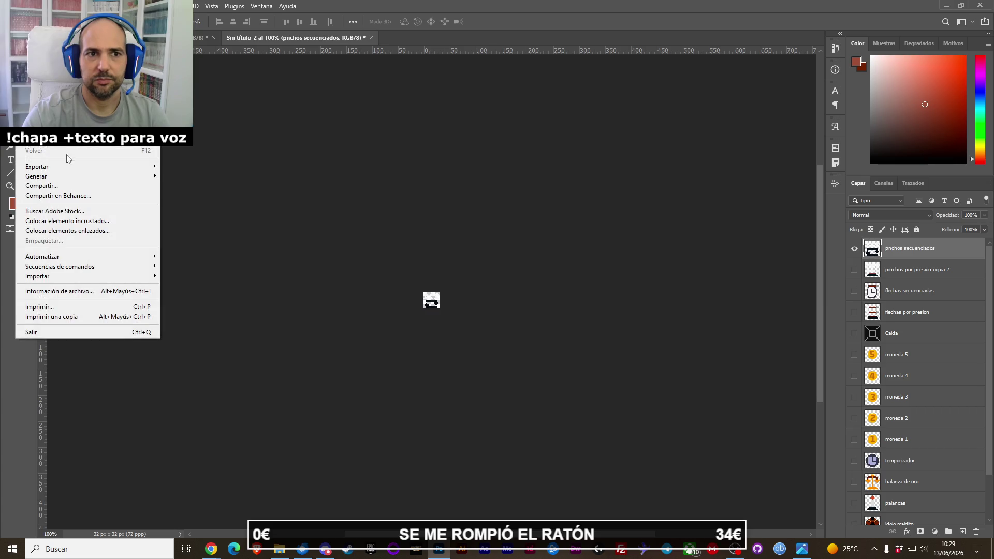
{"action": "mouse_move", "coordinate": [104, 166]}
{"action": "left_click", "coordinate": [187, 166]}
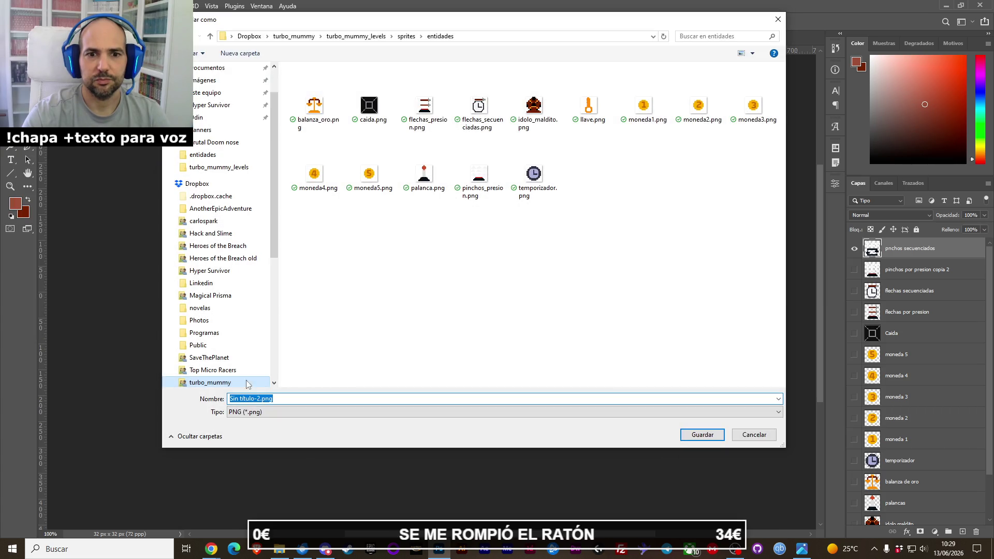
{"action": "double_click", "coordinate": [247, 396]}
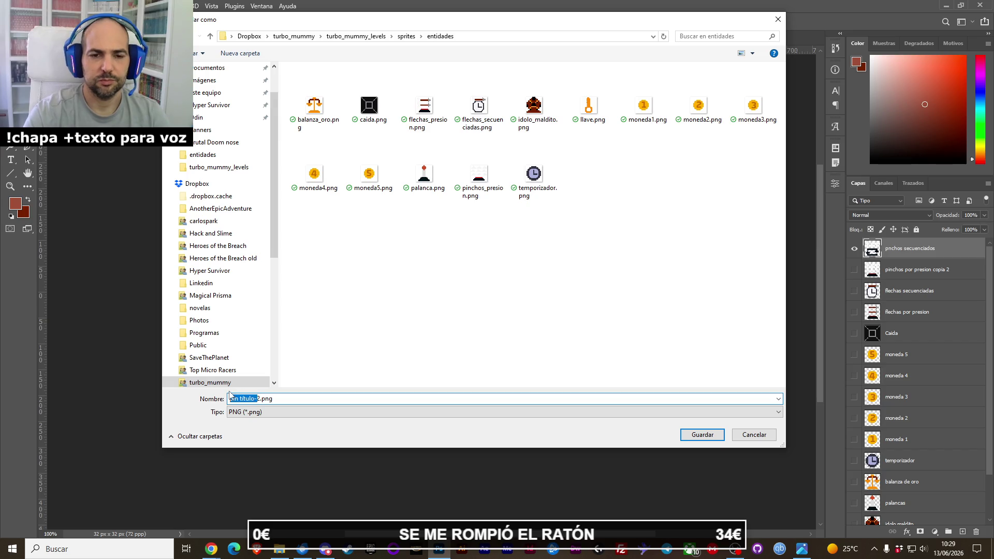
{"action": "key", "text": "BackSpace"}
{"action": "type", "text": "pinchos_secuenciados"}
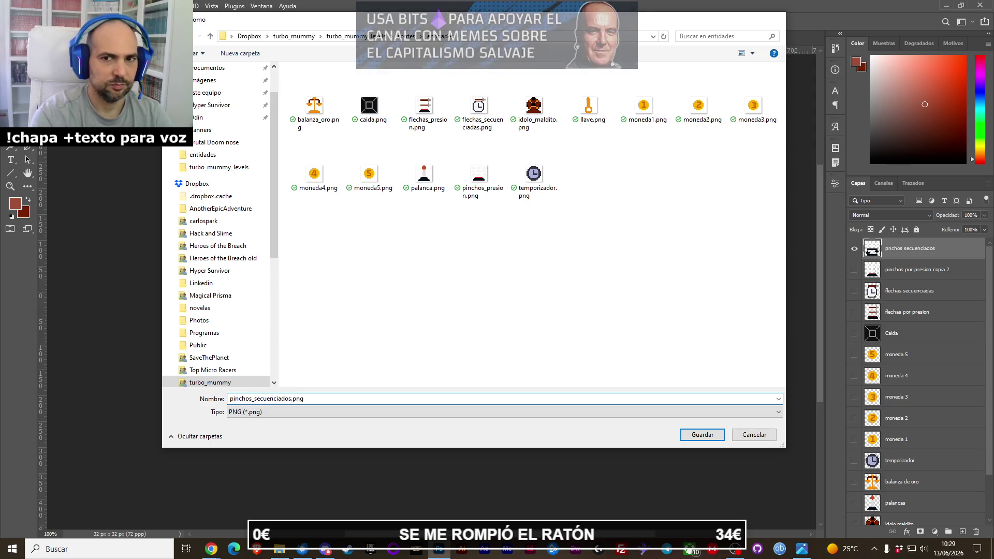
{"action": "key", "text": "Return"}
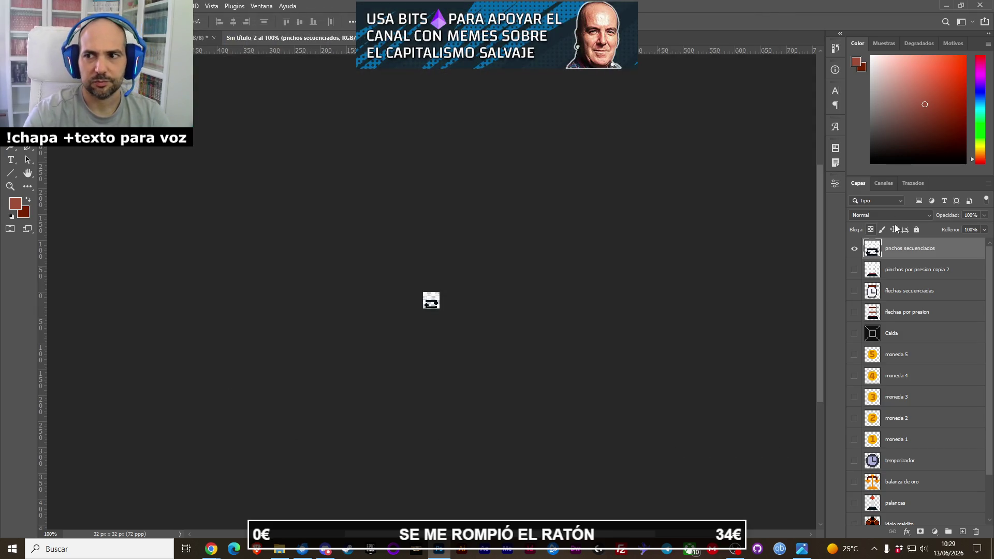
{"action": "left_click", "coordinate": [855, 252]}
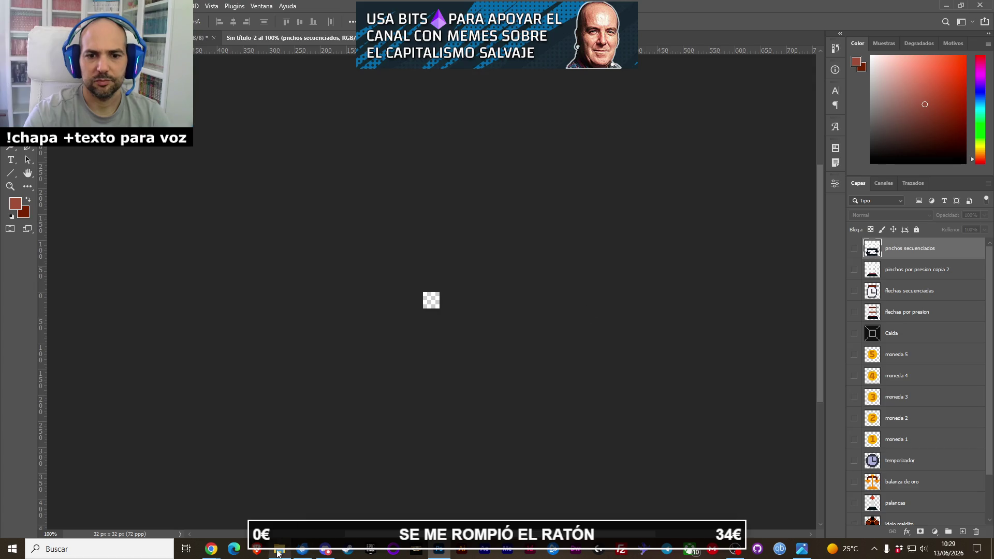
{"action": "mouse_move", "coordinate": [278, 553]}
{"action": "key", "text": "ctrl+Tab"}
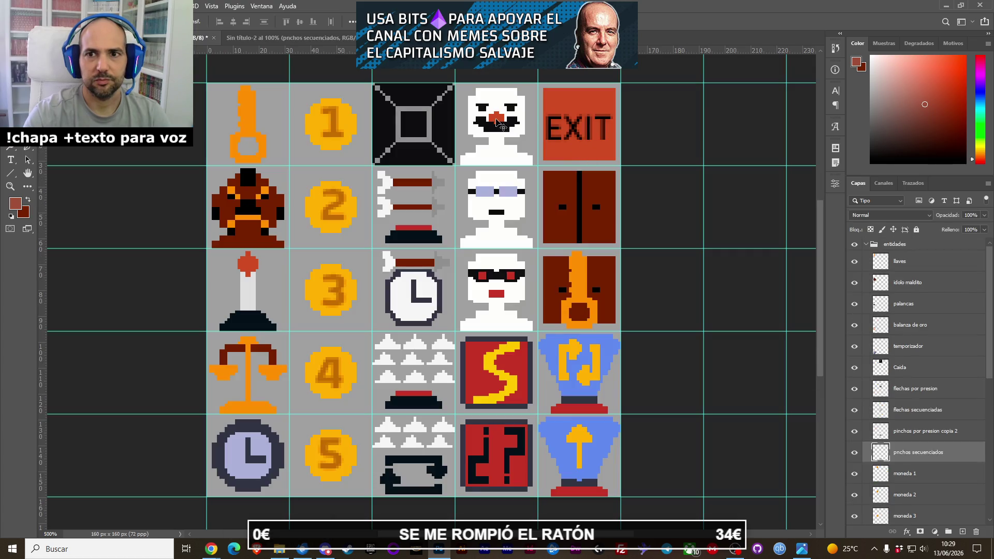
Quick-export the momia clon sprite as momia_clon.png in the entidades folder.
{"action": "key", "text": "ctrl+Tab"}
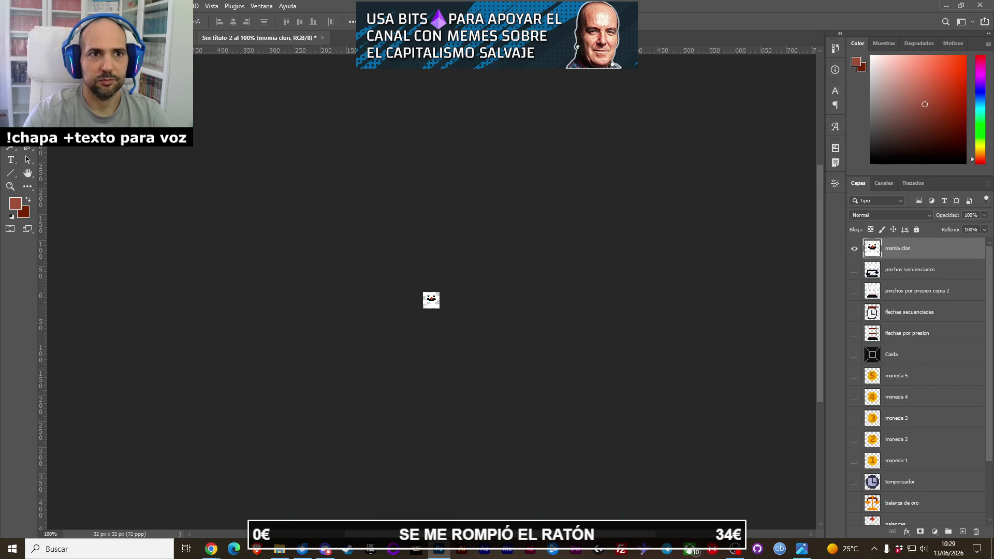
{"action": "left_click", "coordinate": [10, 6]}
{"action": "mouse_move", "coordinate": [81, 170]}
{"action": "left_click", "coordinate": [189, 166]}
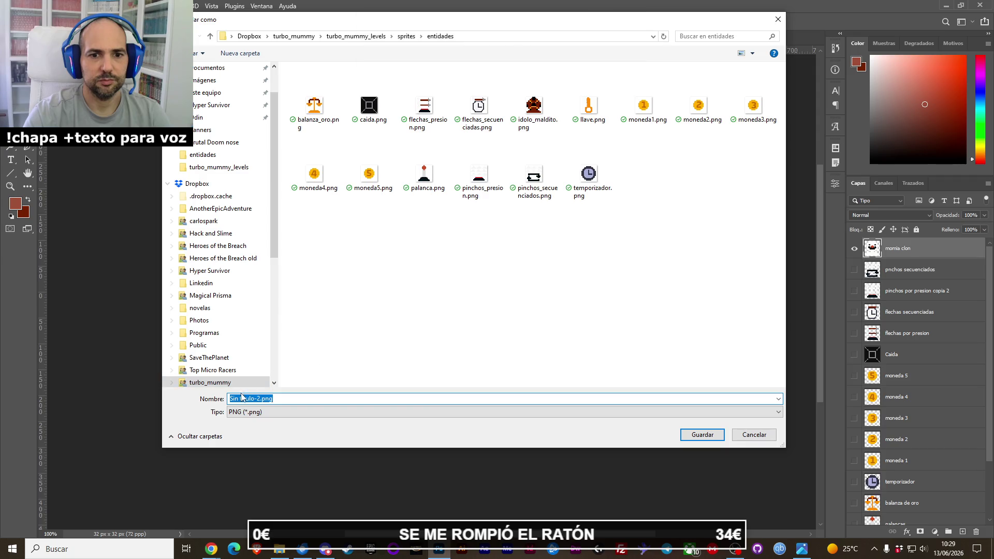
{"action": "type", "text": "mom"}
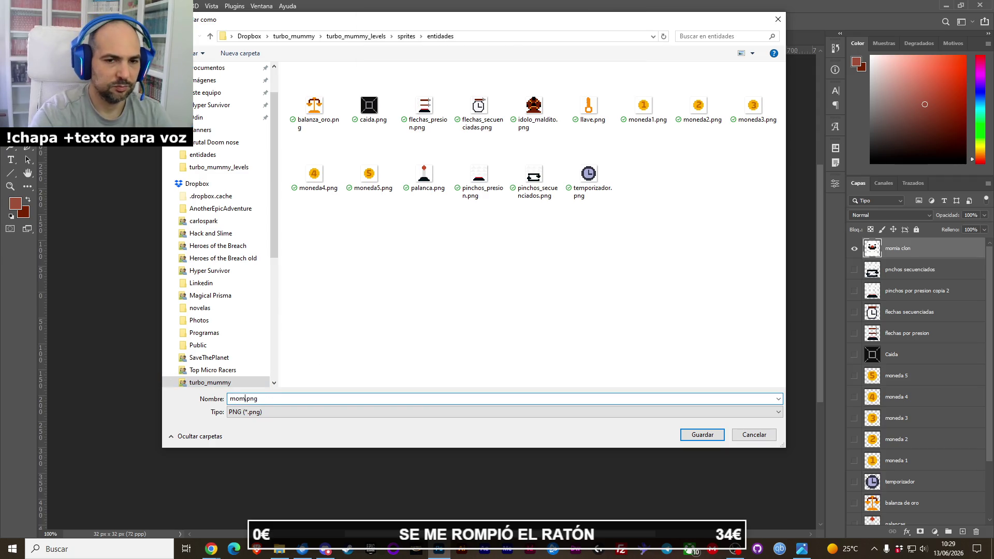
{"action": "type", "text": "_clon"}
{"action": "key", "text": "Return"}
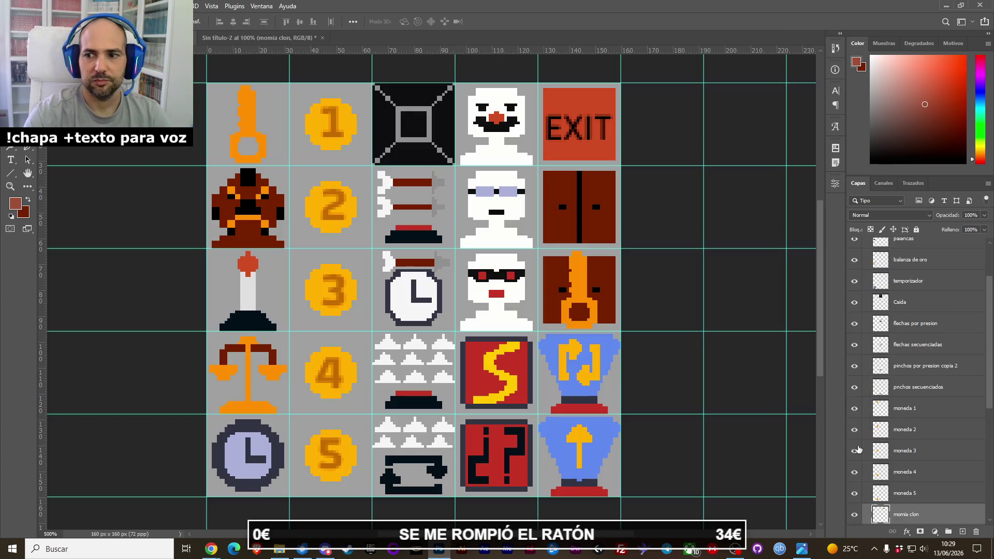
Isolate the momia libre sprite, export it as momia_libre.png, and restore the full sprite sheet.
{"action": "key", "text": "alt+bracketleft"}
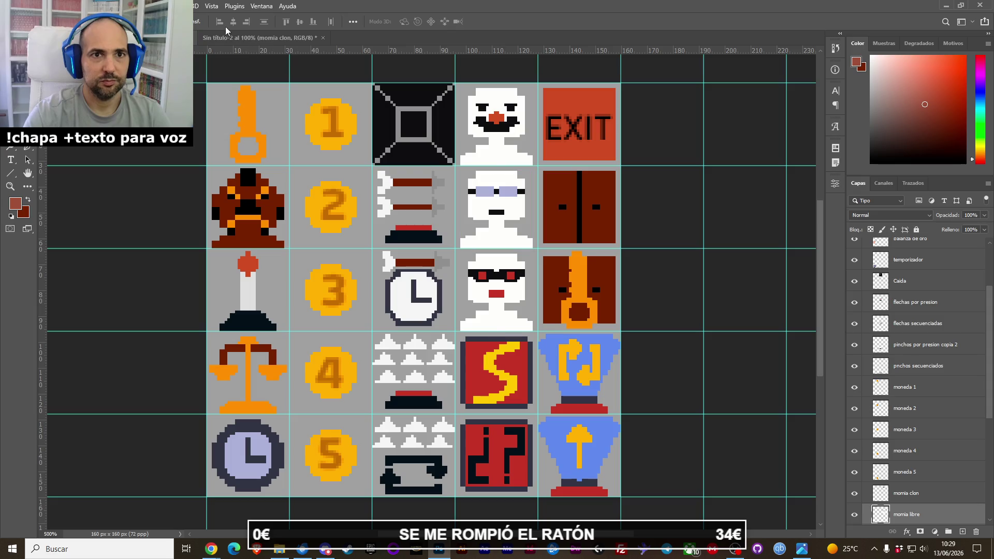
{"action": "key", "text": "F2"}
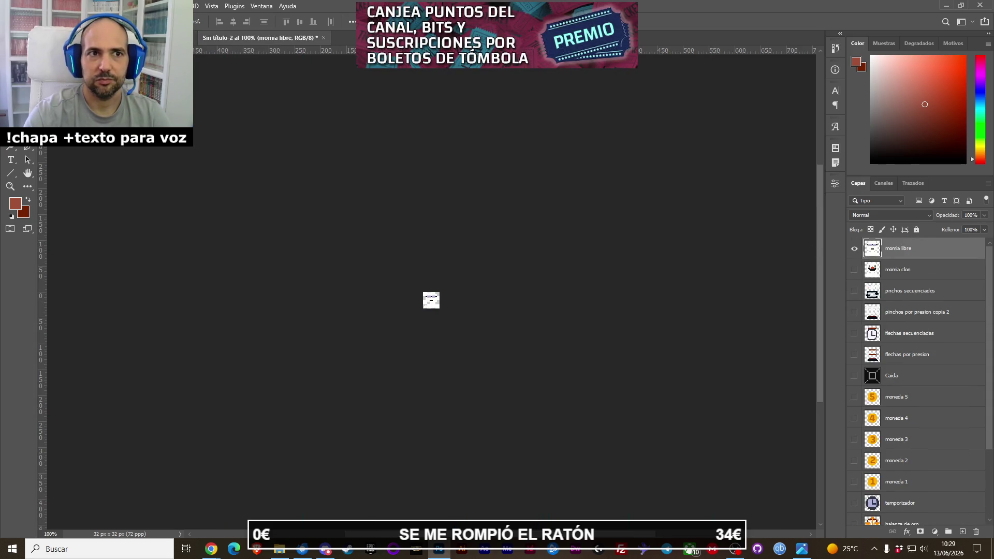
{"action": "left_click", "coordinate": [23, 5]}
{"action": "mouse_move", "coordinate": [103, 167]}
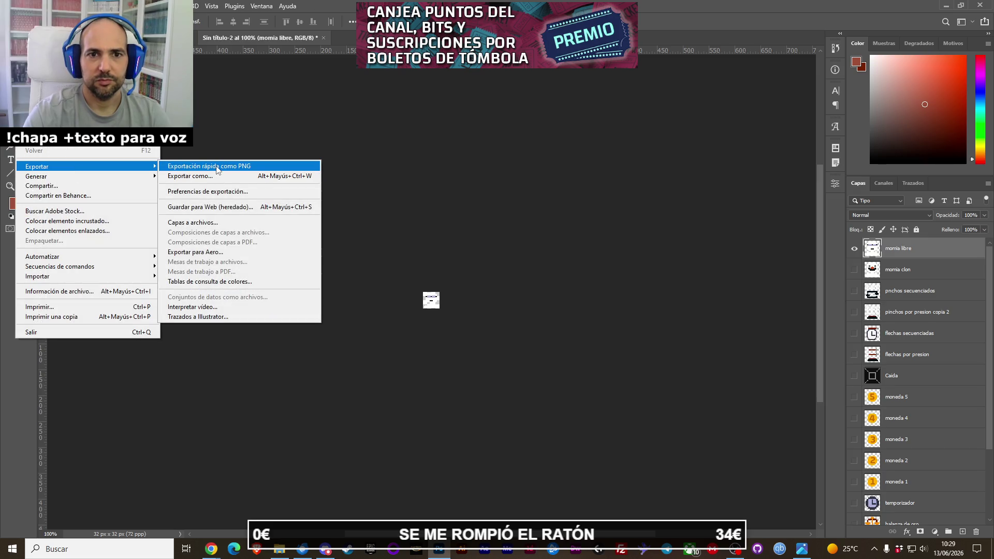
{"action": "left_click", "coordinate": [217, 167]}
{"action": "key", "text": "End"}
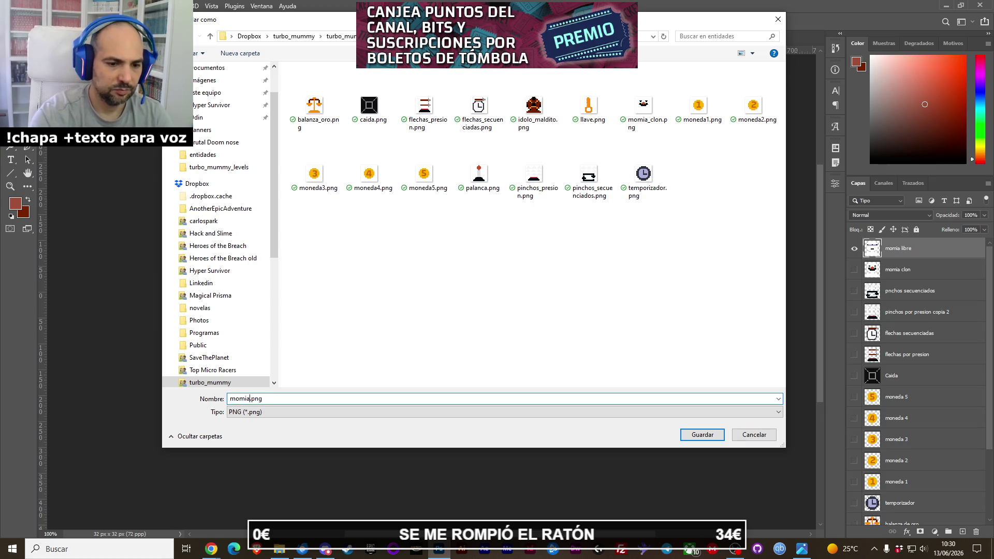
{"action": "type", "text": "_libre"}
{"action": "key", "text": "Return"}
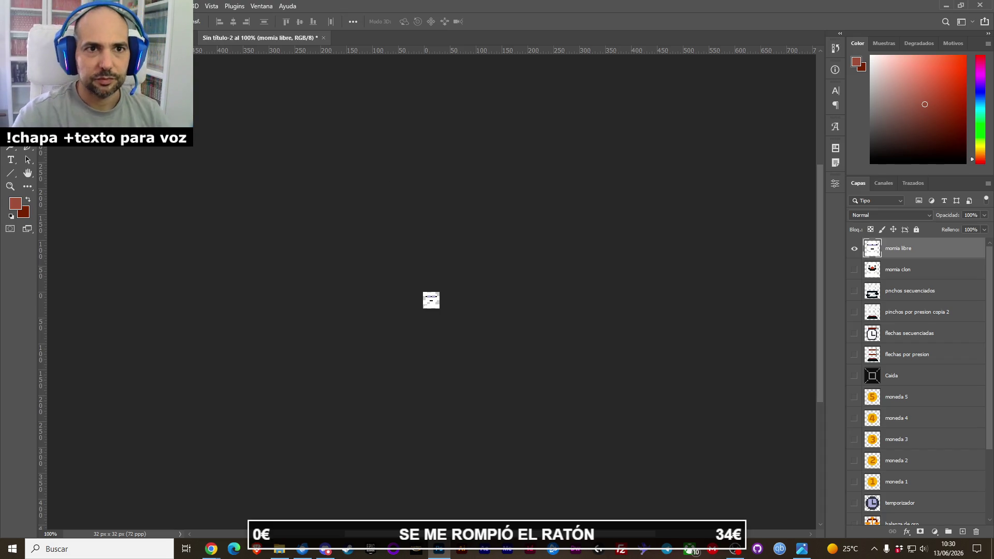
{"action": "key", "text": "ctrl+z"}
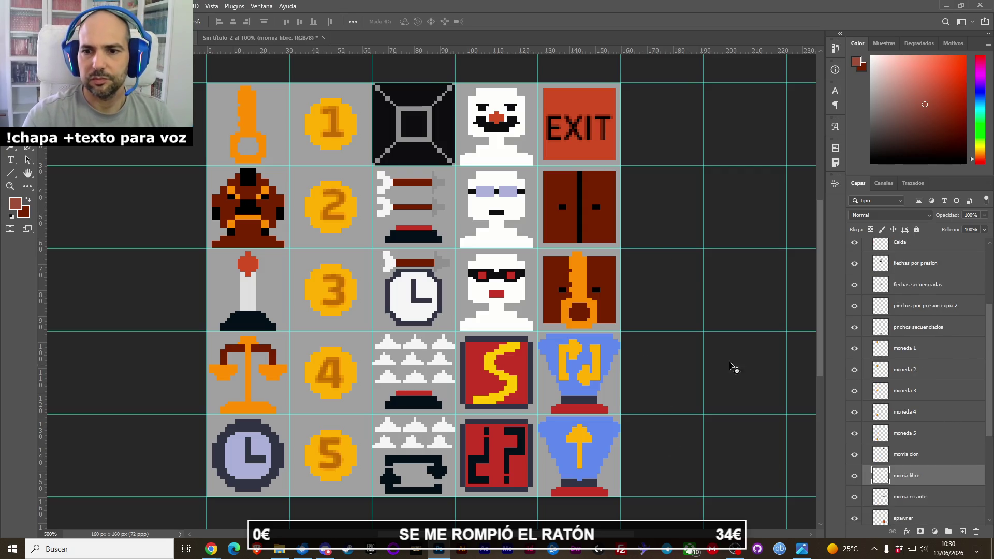
Isolate the spawner sprite on the 32×32 canvas and quick-export it as spawner.png.
{"action": "left_click", "coordinate": [527, 368], "text": "ctrl"}
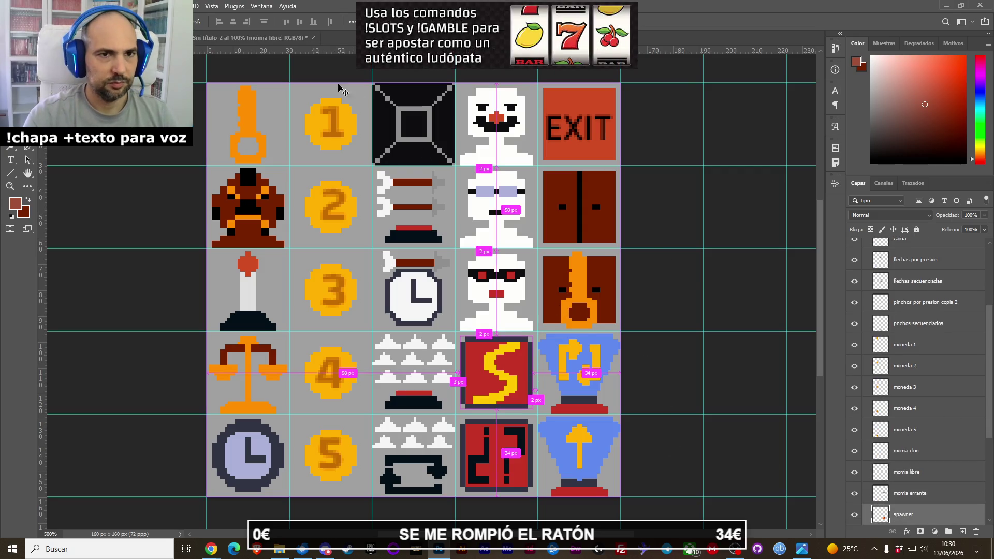
{"action": "key", "text": "ctrl+shift+z"}
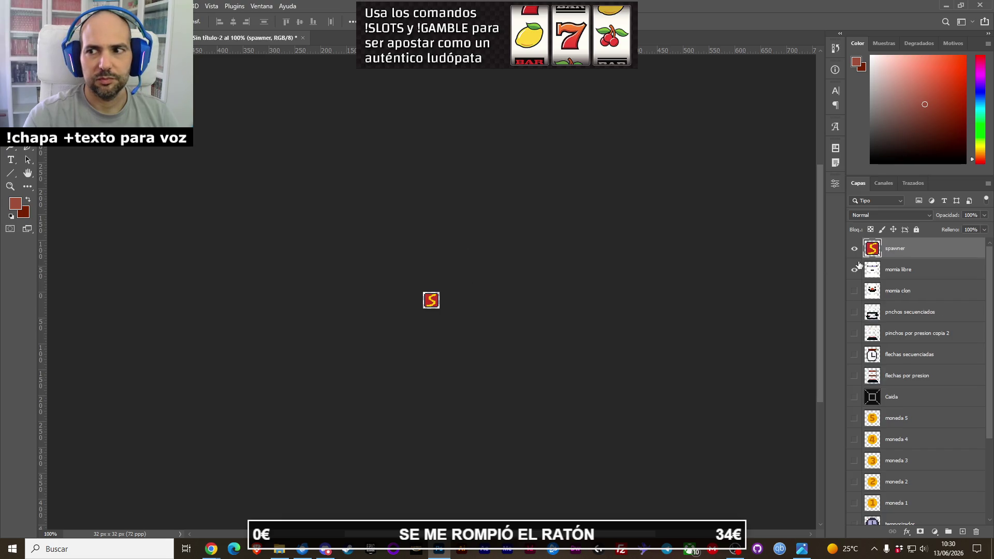
{"action": "left_click", "coordinate": [26, 5]}
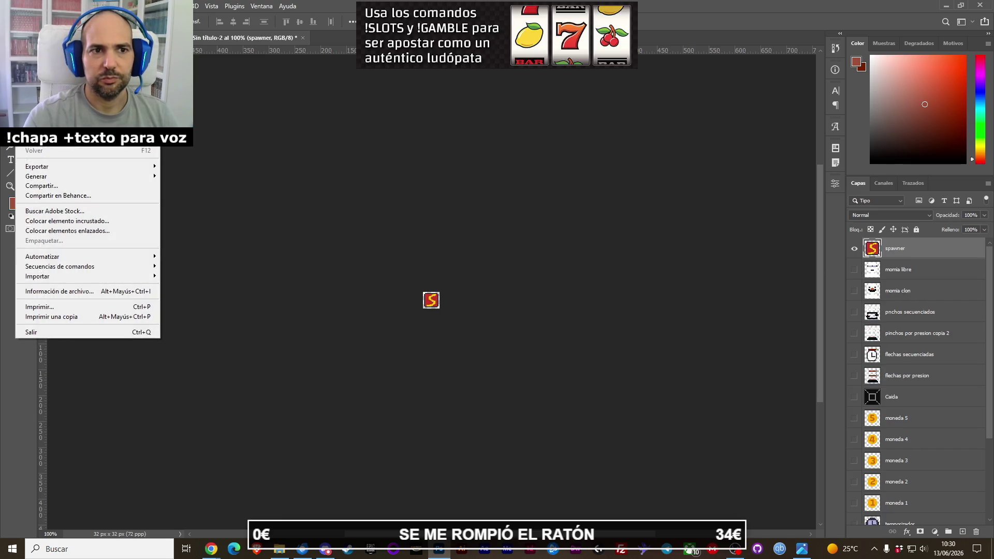
{"action": "mouse_move", "coordinate": [60, 168]}
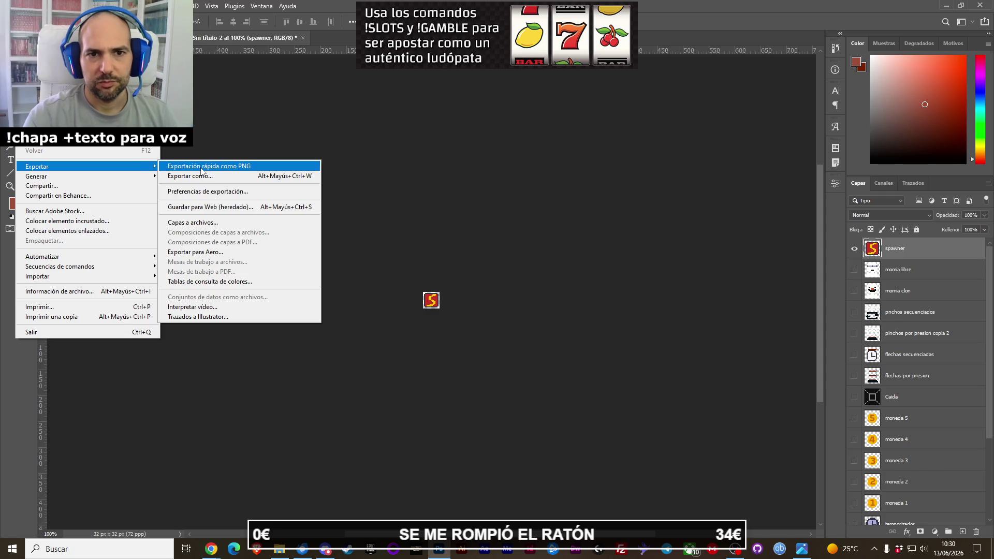
{"action": "left_click", "coordinate": [225, 166]}
{"action": "key", "text": "Right"}
{"action": "key", "text": "Left"}
{"action": "key", "text": "Left"}
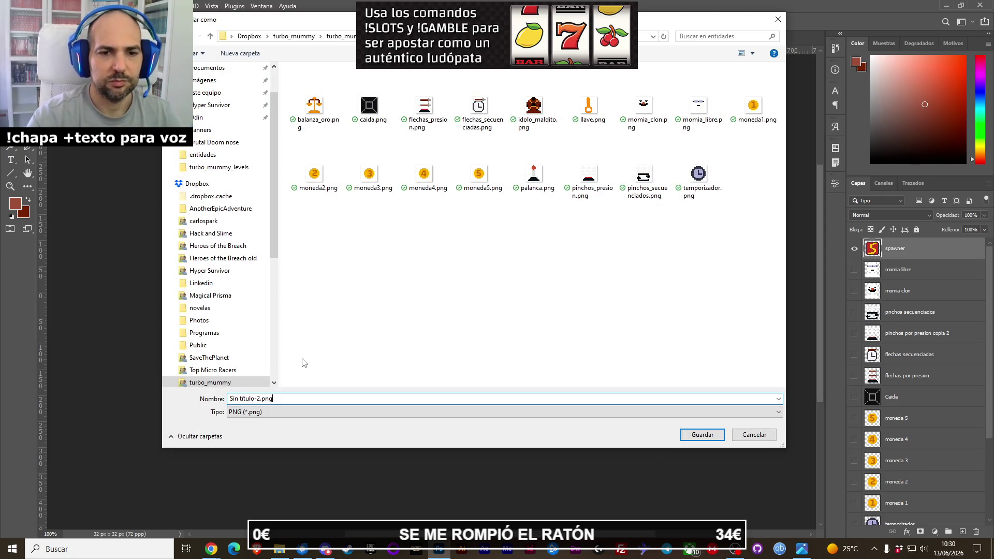
{"action": "key", "text": "shift+Home"}
{"action": "key", "text": "BackSpace"}
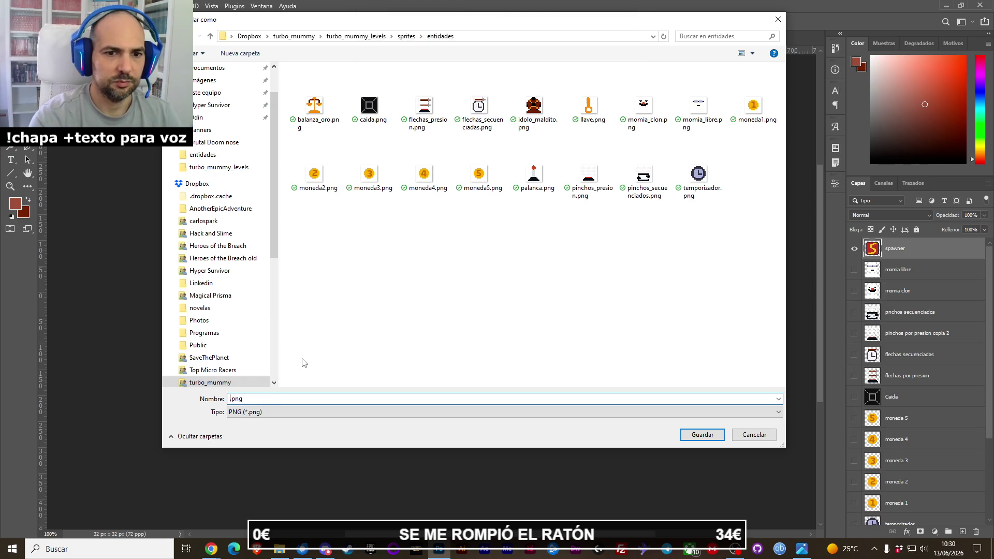
{"action": "key", "text": "Return"}
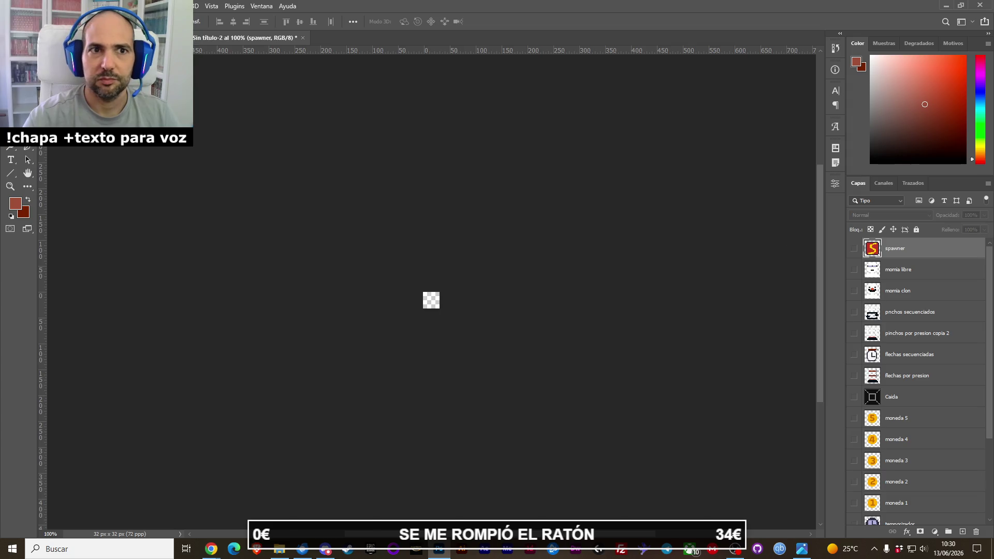
Paste the red question-mark spawner secreto sprite and export it as spawner_secret.png, then restore the sheet.
{"action": "key", "text": "ctrl+Tab"}
{"action": "left_click_drag", "start_coordinate": [538, 462], "coordinate": [547, 459]}
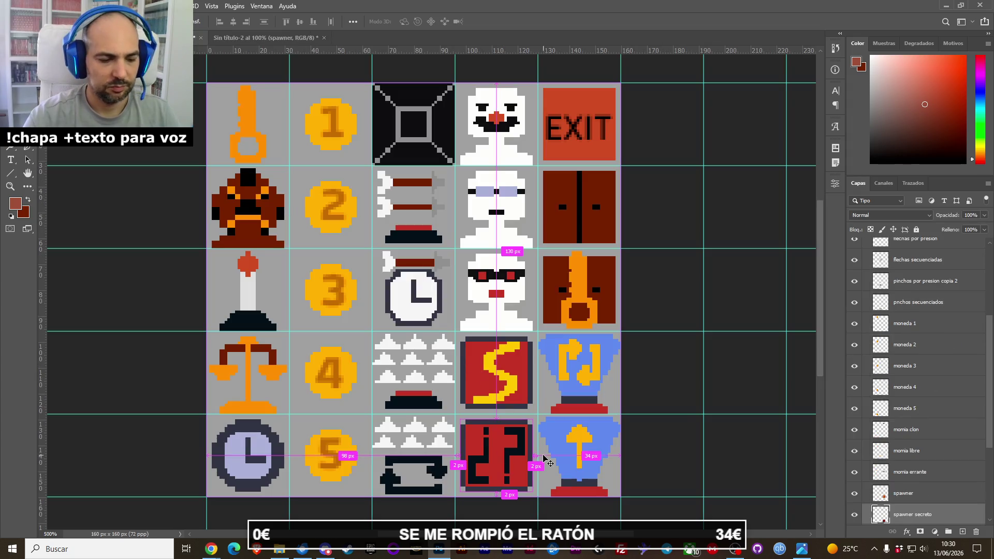
{"action": "key", "text": "ctrl+Tab"}
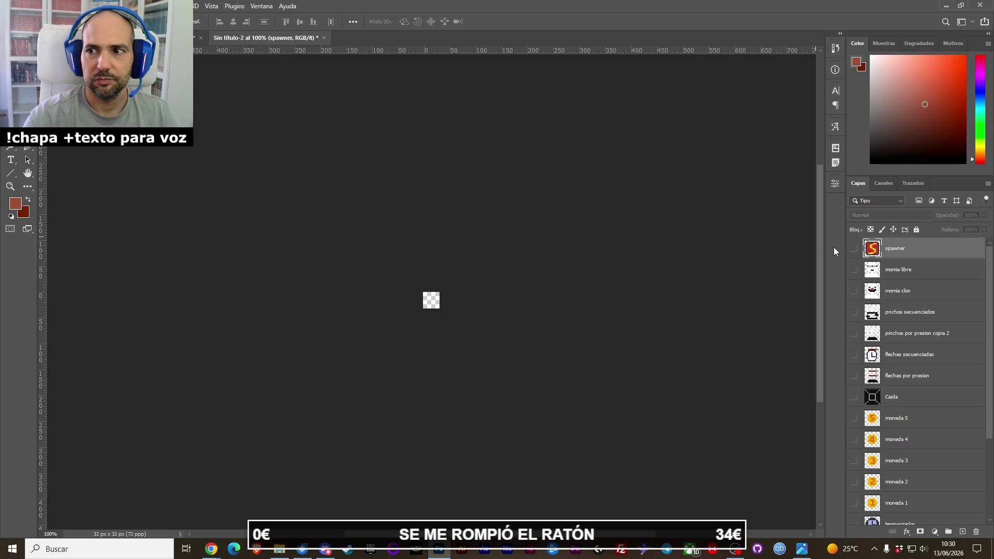
{"action": "key", "text": "ctrl+v"}
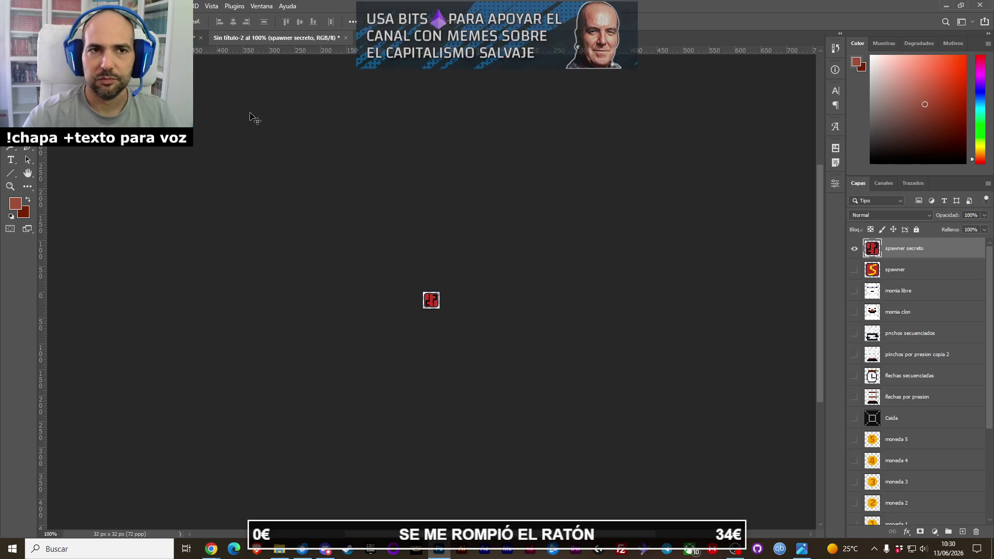
{"action": "left_click", "coordinate": [23, 6]}
{"action": "mouse_move", "coordinate": [85, 169]}
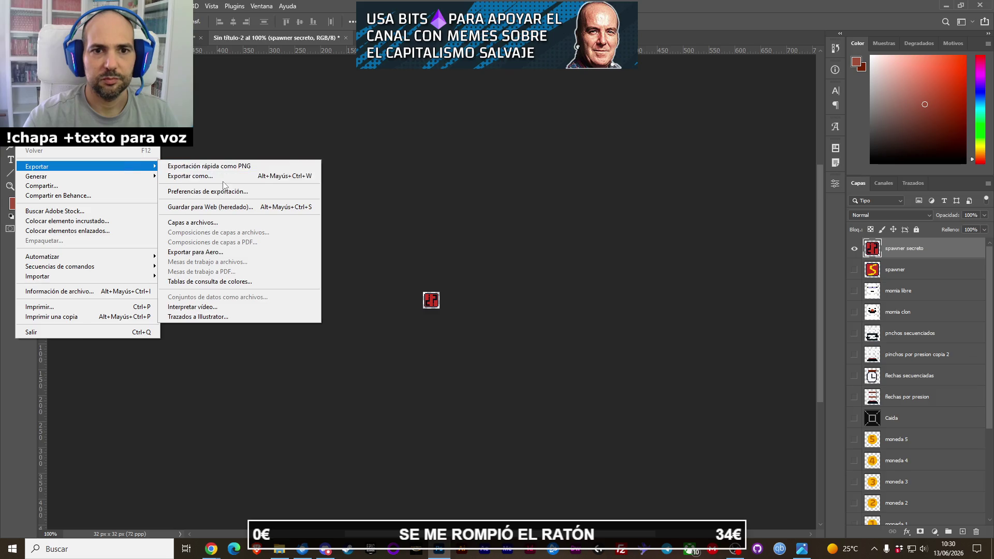
{"action": "left_click", "coordinate": [221, 171]}
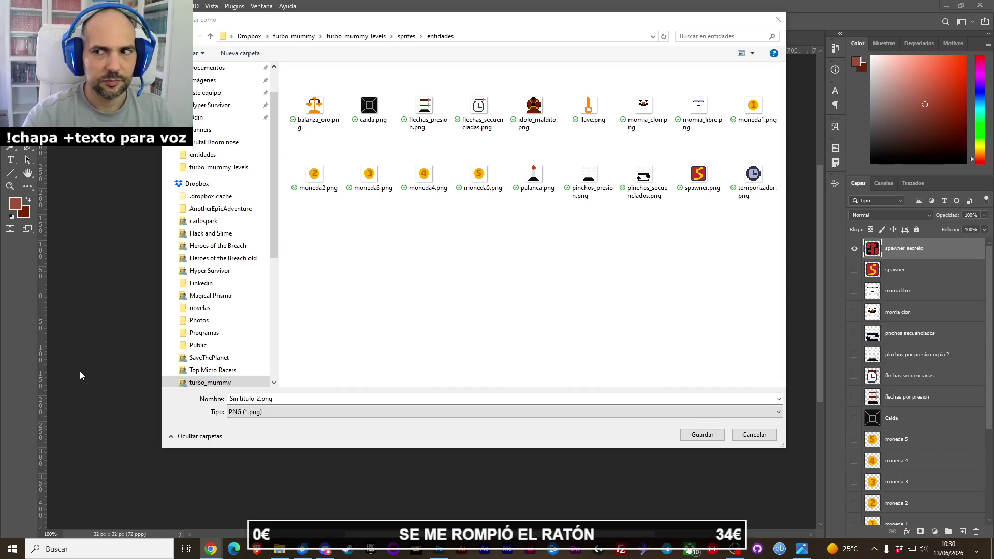
{"action": "left_click", "coordinate": [258, 399]}
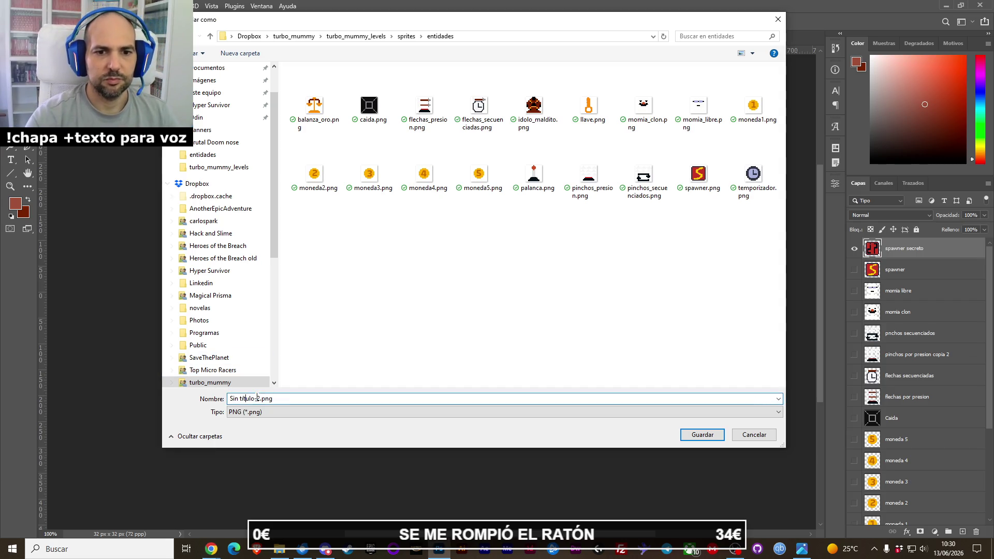
{"action": "key", "text": "BackSpace"}
{"action": "key", "text": "BackSpace"}
{"action": "key", "text": "BackSpace"}
{"action": "key", "text": "BackSpace"}
{"action": "key", "text": "BackSpace"}
{"action": "key", "text": "BackSpace"}
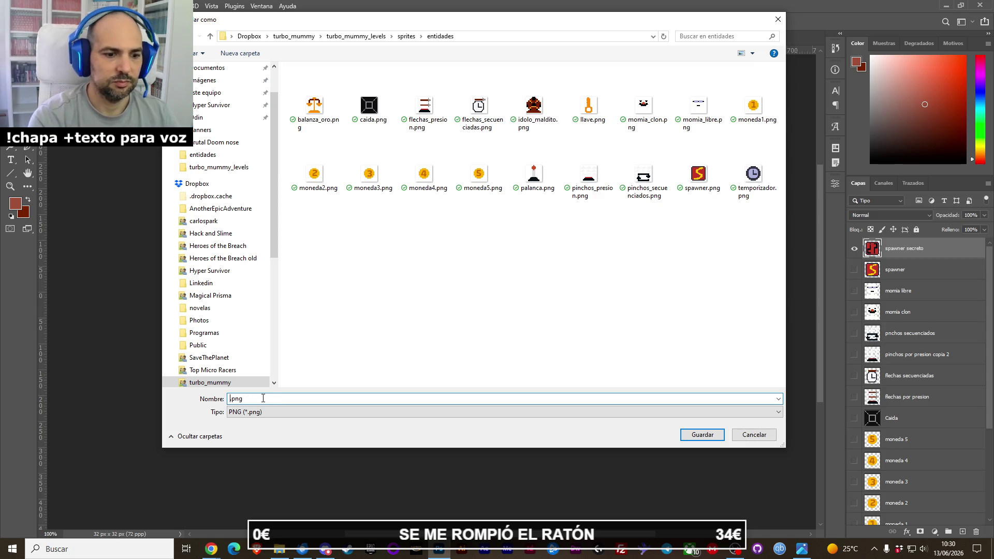
{"action": "type", "text": "spawner_secret"}
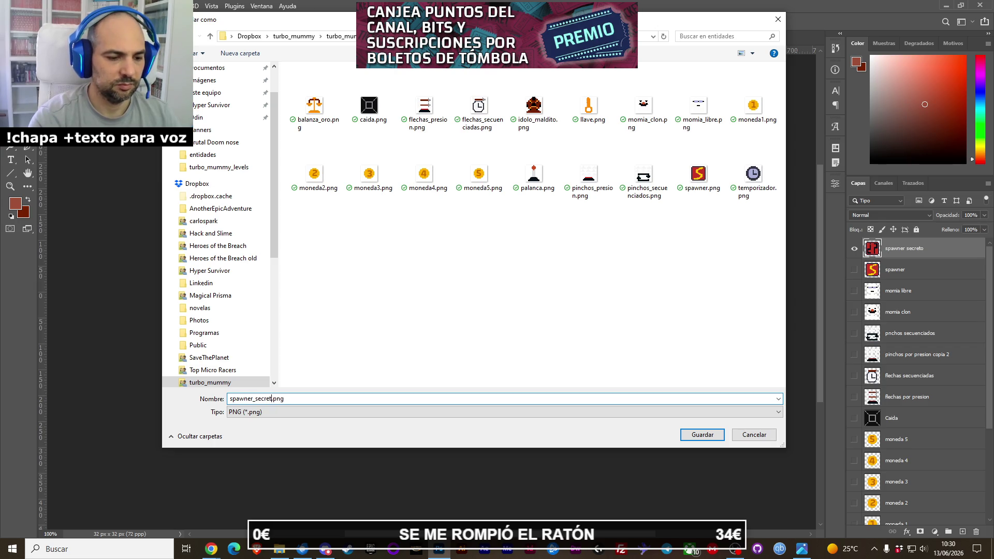
{"action": "key", "text": "Return"}
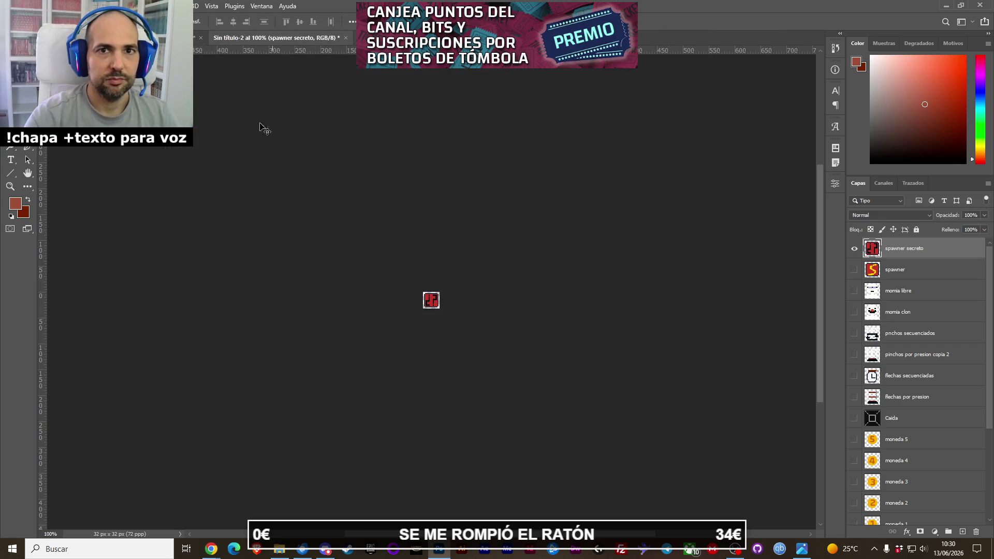
{"action": "key", "text": "ctrl+z"}
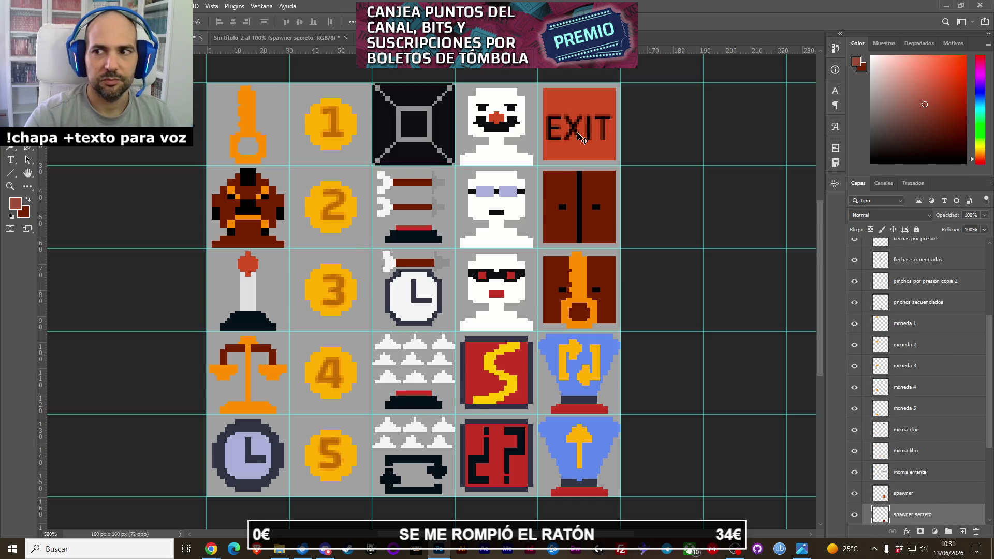
Merge the EXIT text into the exit door layer.
{"action": "scroll", "coordinate": [916, 456], "scroll_direction": "down", "scroll_amount": 3}
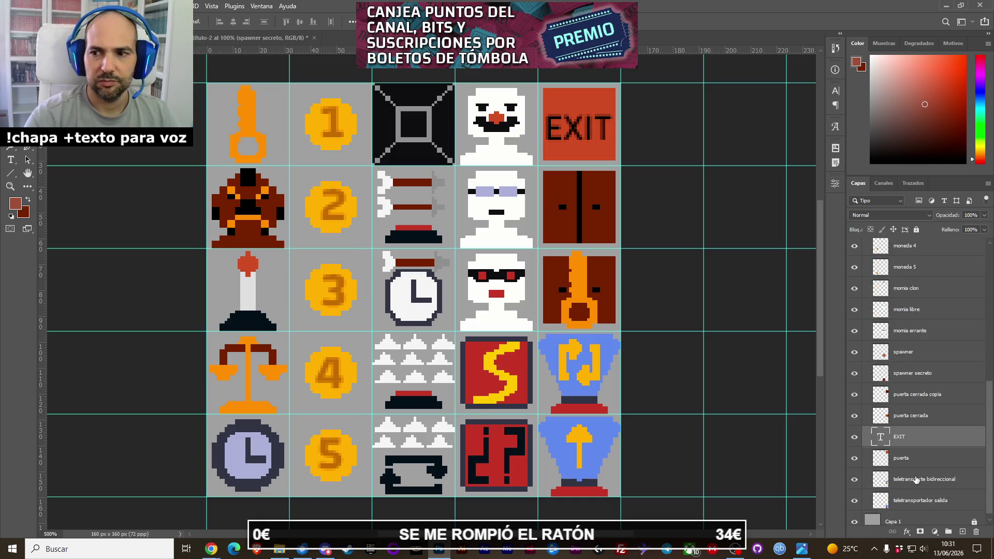
{"action": "left_click", "coordinate": [914, 452], "text": "shift"}
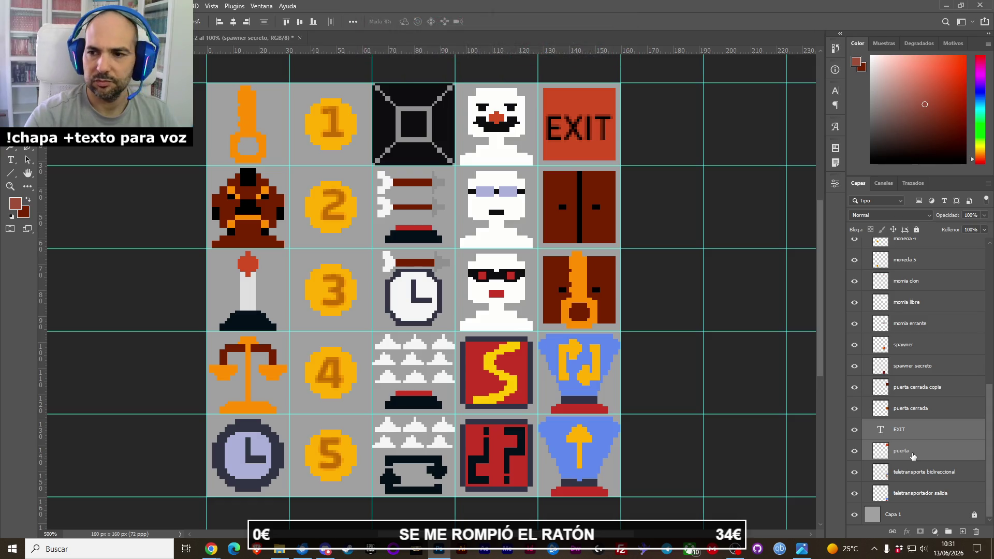
{"action": "key", "text": "ctrl+e"}
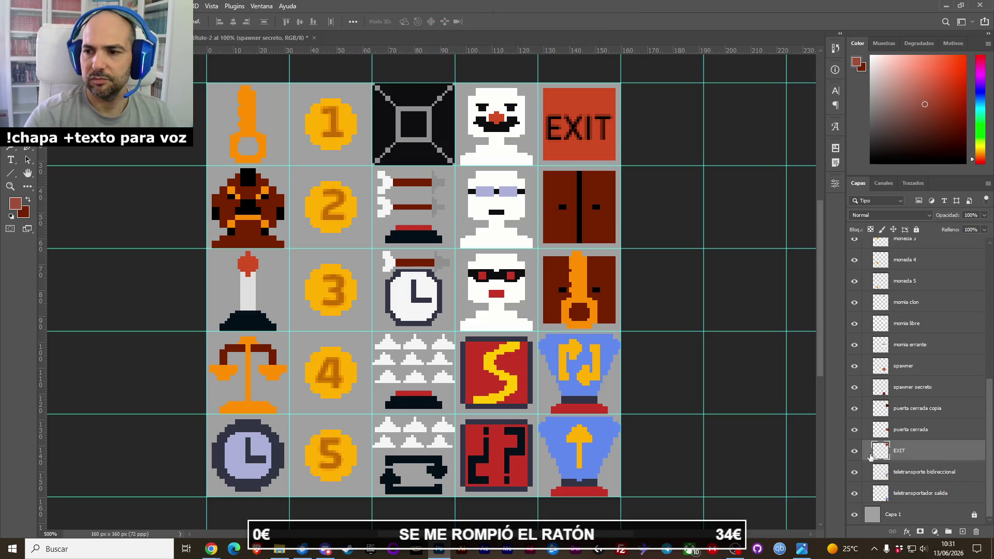
Name the merged layer puerta_salida, select the closed door layer, and open the Superman 2 clip.
{"action": "double_click", "coordinate": [900, 451]}
{"action": "type", "text": "puerta"}
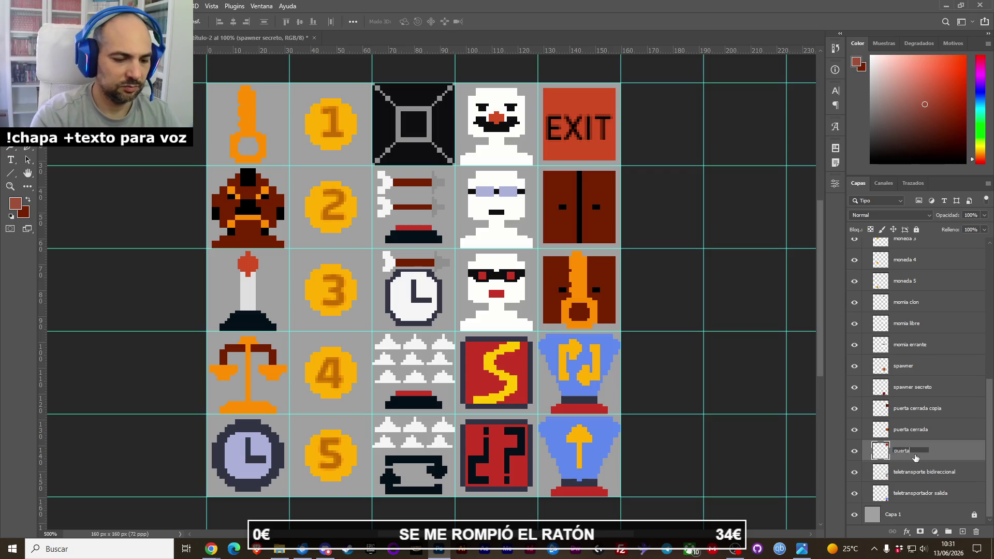
{"action": "type", "text": " sa"}
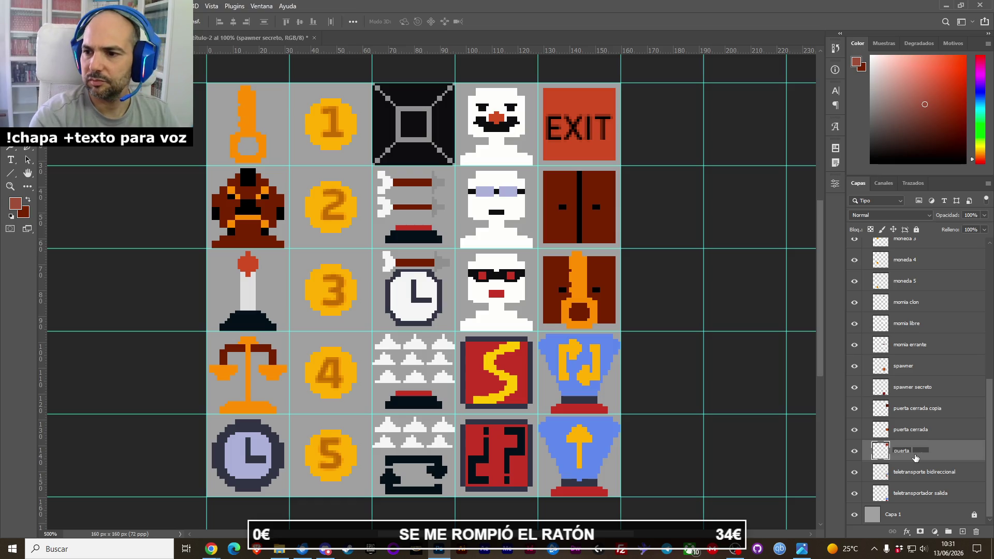
{"action": "key", "text": "Return"}
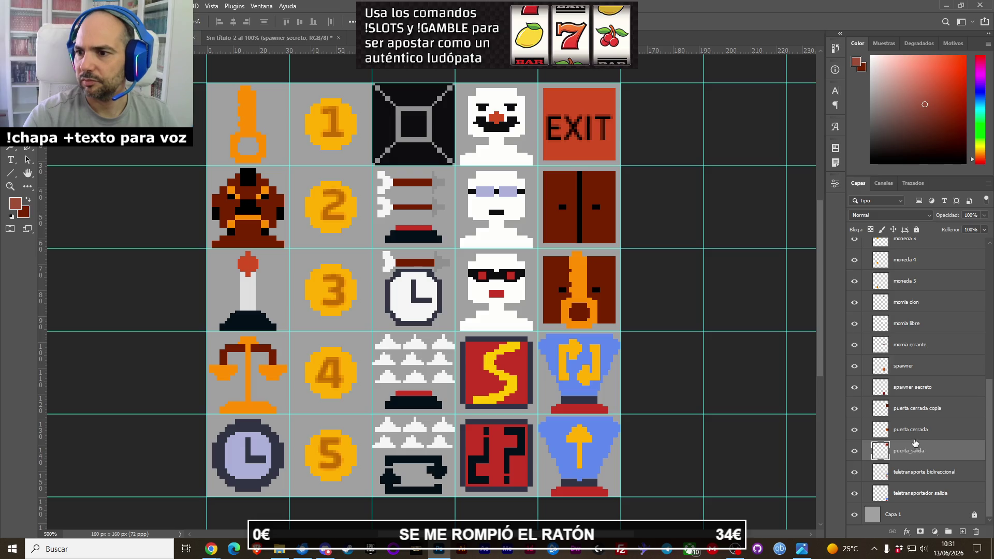
{"action": "left_click", "coordinate": [914, 432]}
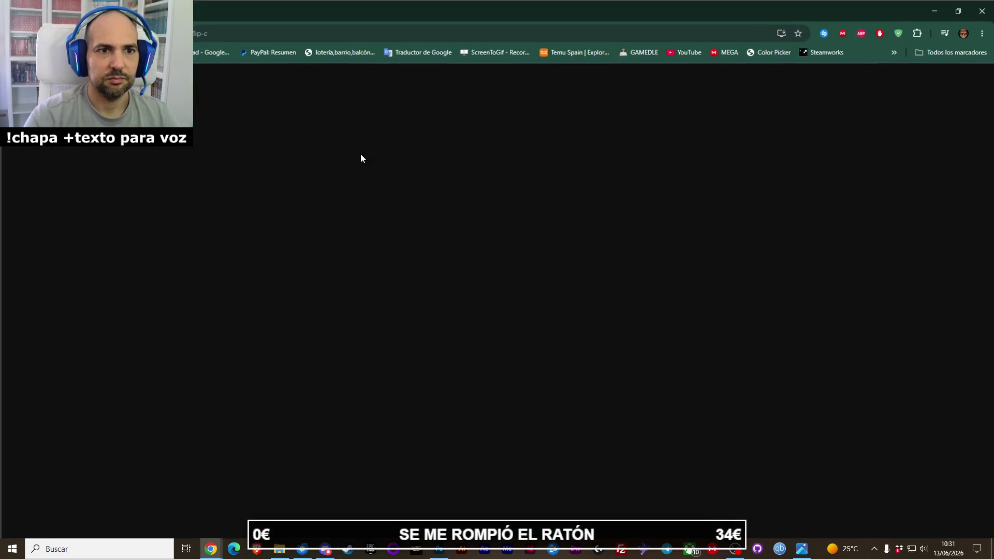
{"action": "double_click", "coordinate": [360, 154]}
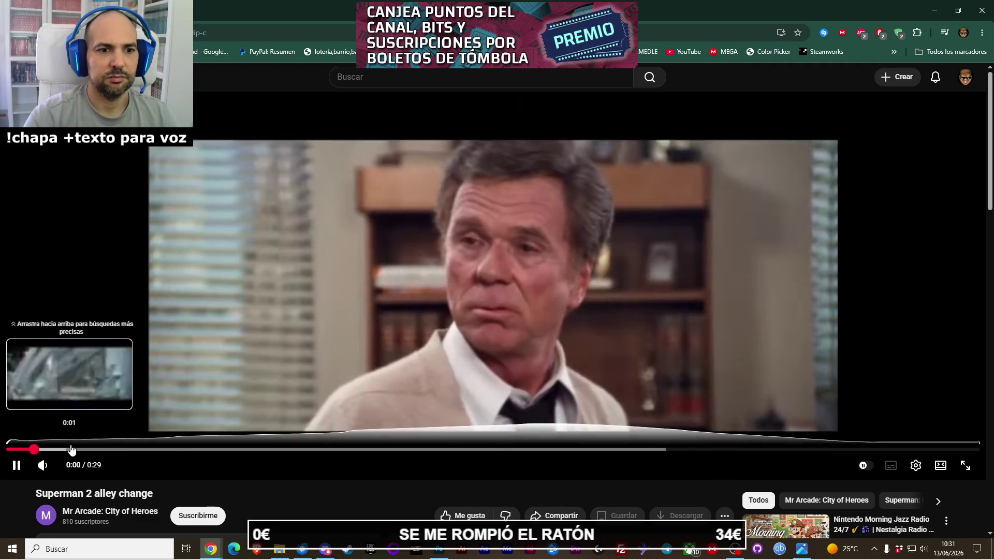
Skip ahead through the 'Superman 2 alley change' clip, then switch back to Photoshop.
{"action": "left_click", "coordinate": [140, 449]}
{"action": "left_click", "coordinate": [341, 451]}
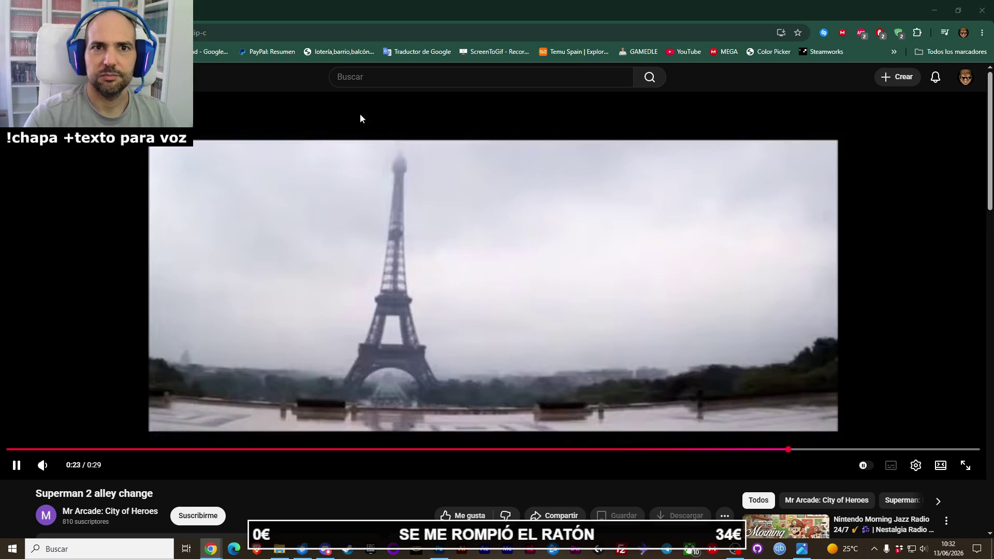
{"action": "key", "text": "alt+Tab"}
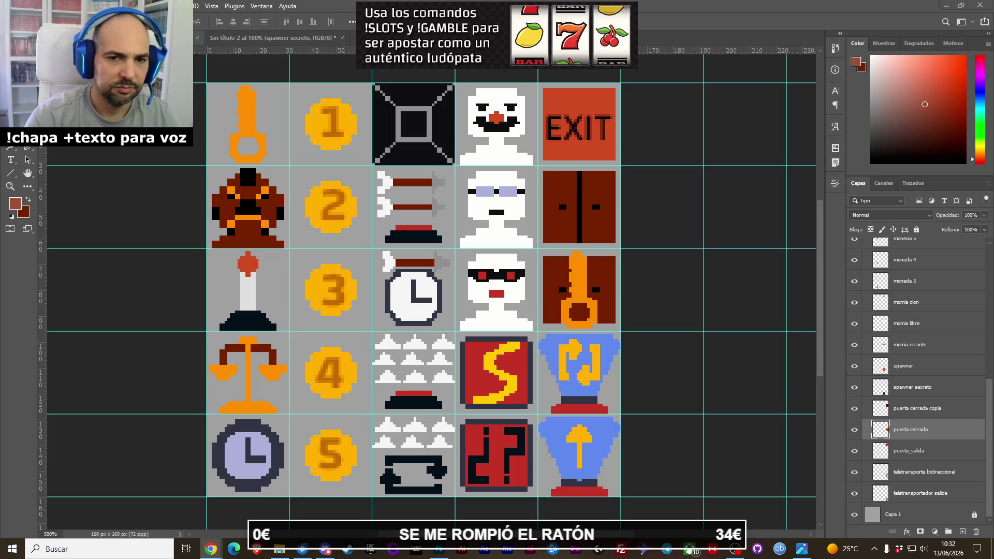
Move puerta_salida above the copied closed door layer and rename that copy puerta entrada.
{"action": "left_click", "coordinate": [898, 427]}
{"action": "left_click", "coordinate": [902, 454]}
{"action": "left_click_drag", "start_coordinate": [907, 455], "coordinate": [904, 412]}
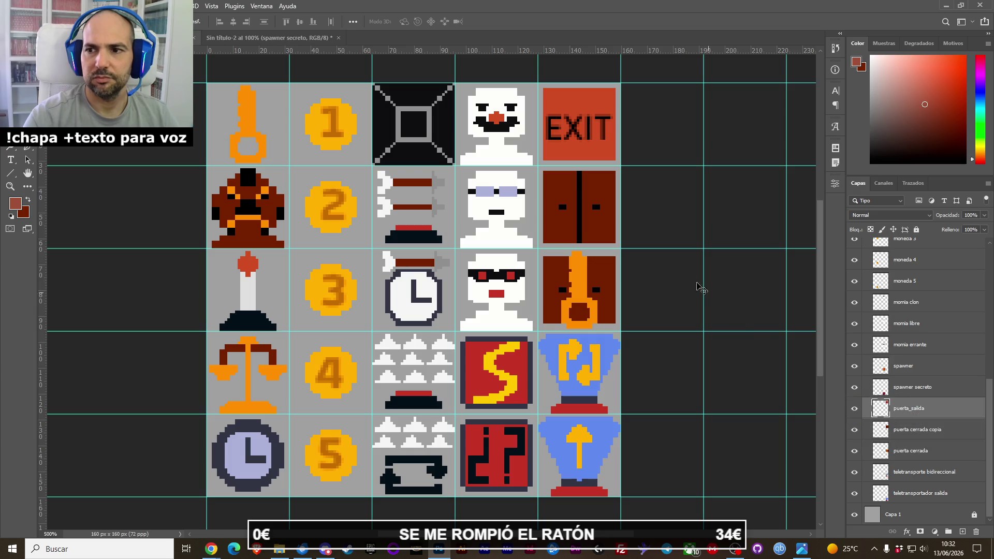
{"action": "left_click", "coordinate": [561, 206]}
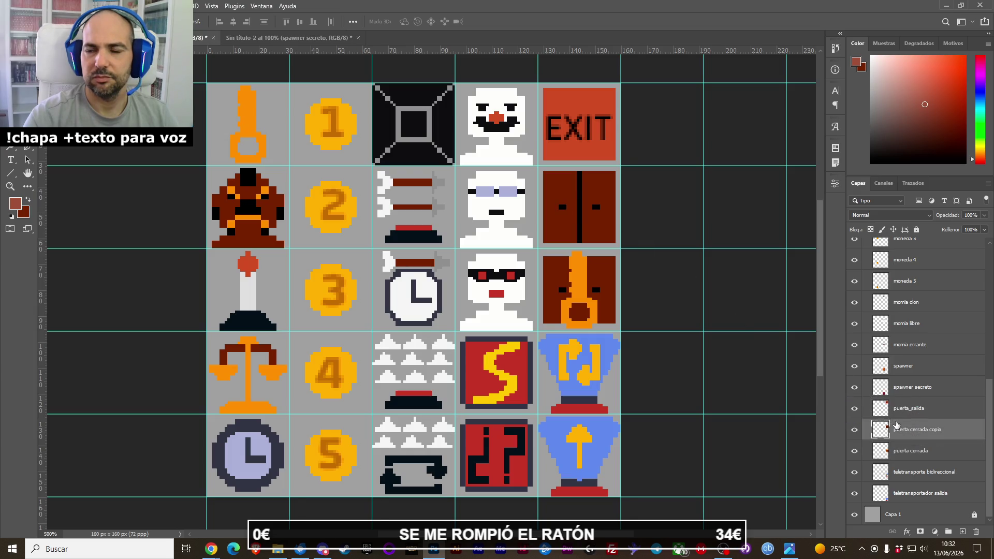
{"action": "double_click", "coordinate": [922, 435]}
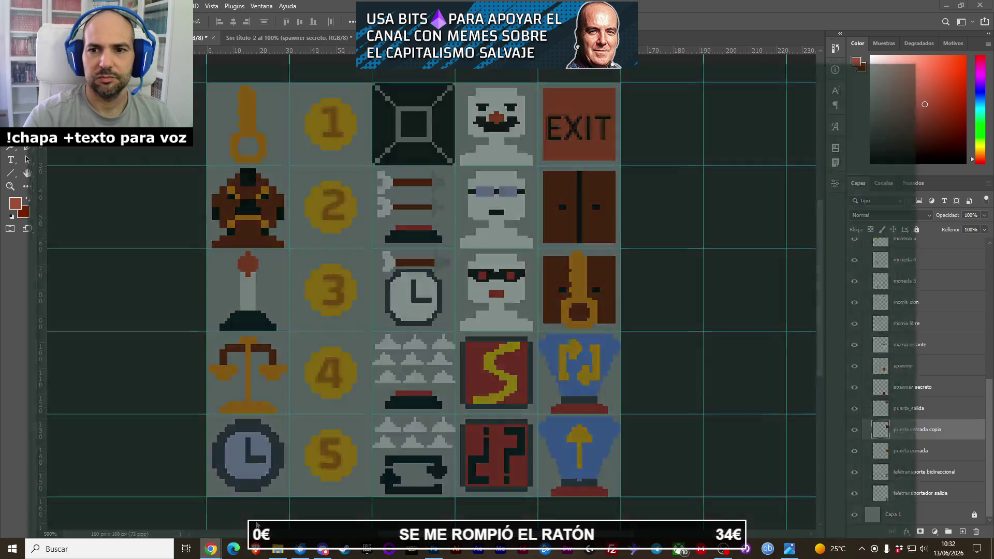
{"action": "left_click", "coordinate": [212, 497]}
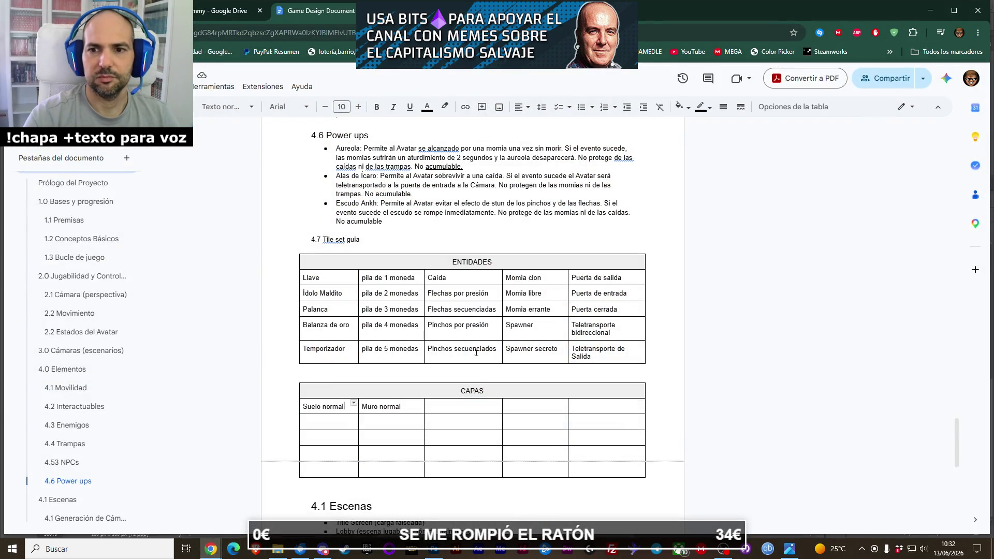
{"action": "left_click", "coordinate": [928, 11]}
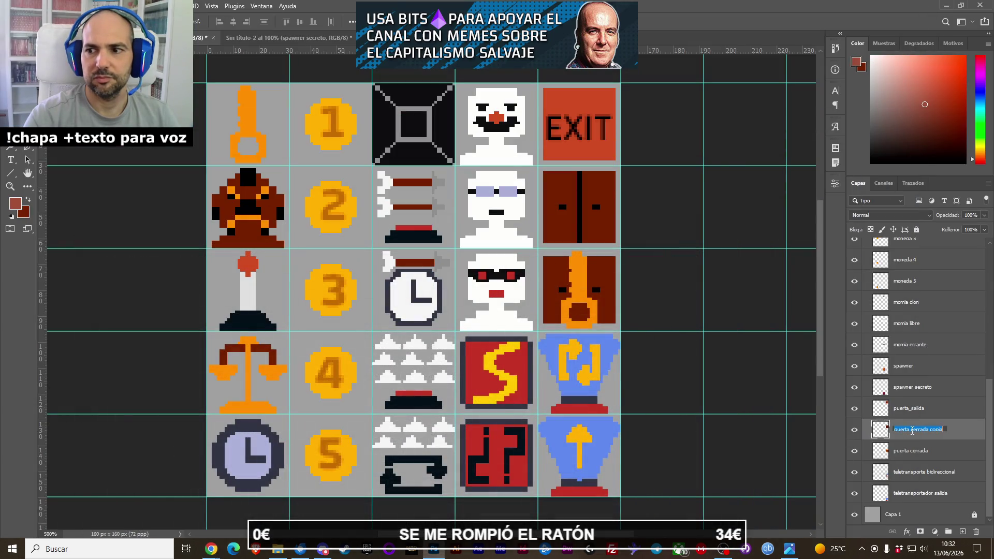
{"action": "type", "text": "puerta en"}
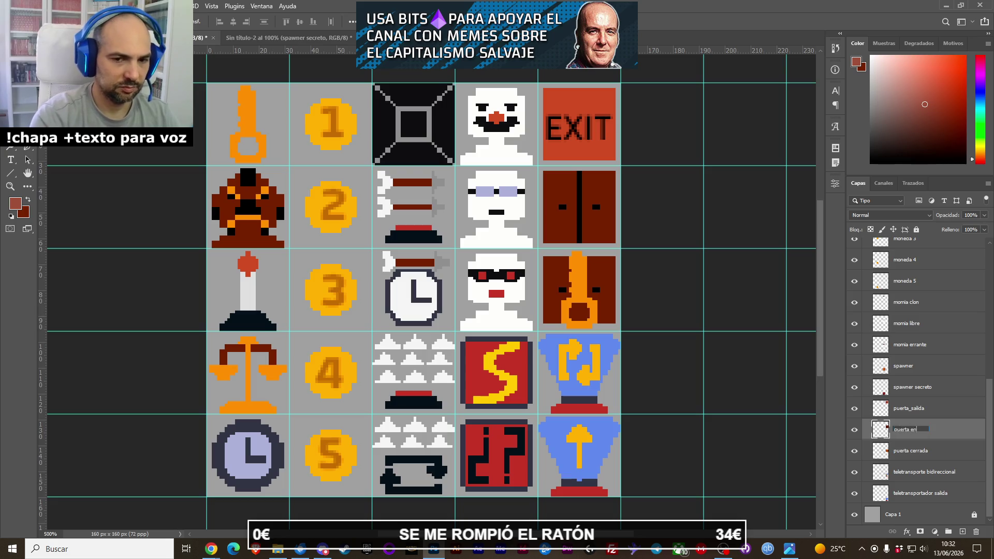
{"action": "type", "text": "trada"}
{"action": "key", "text": "Return"}
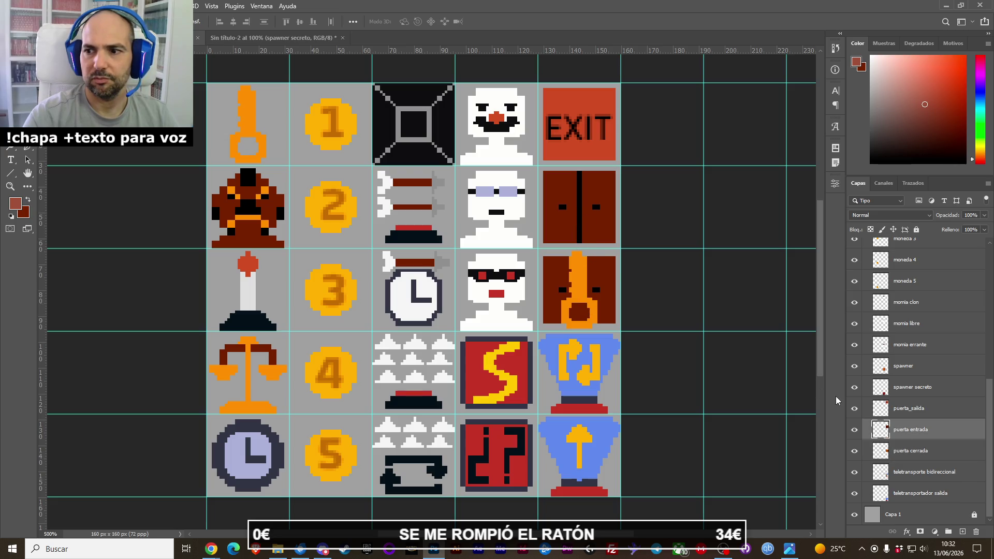
Drag the entrance and exit door layers into the 32×32 document, hiding the entrance door.
{"action": "left_click", "coordinate": [583, 145]}
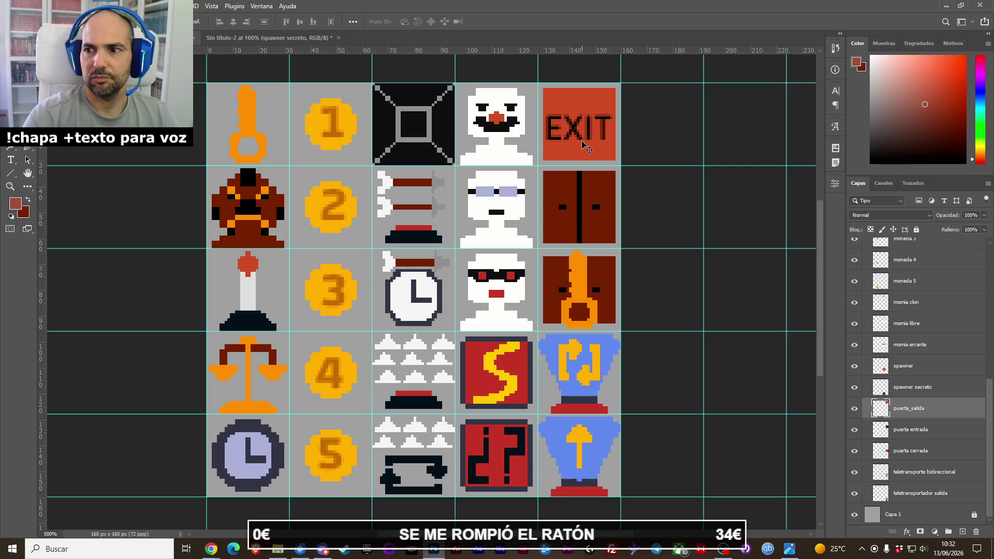
{"action": "left_click", "coordinate": [927, 429]}
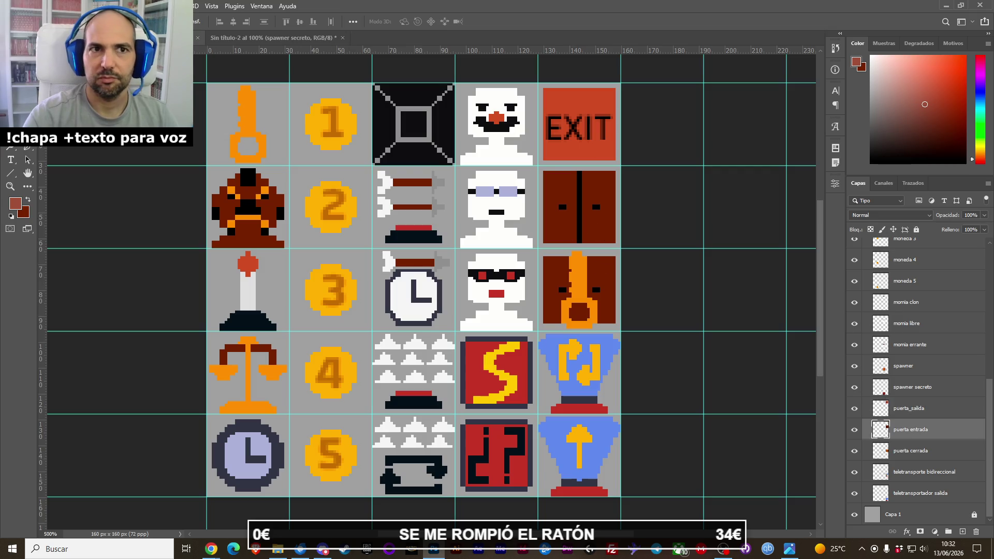
{"action": "left_click", "coordinate": [260, 35]}
{"action": "left_click_drag", "start_coordinate": [409, 243], "coordinate": [706, 271]}
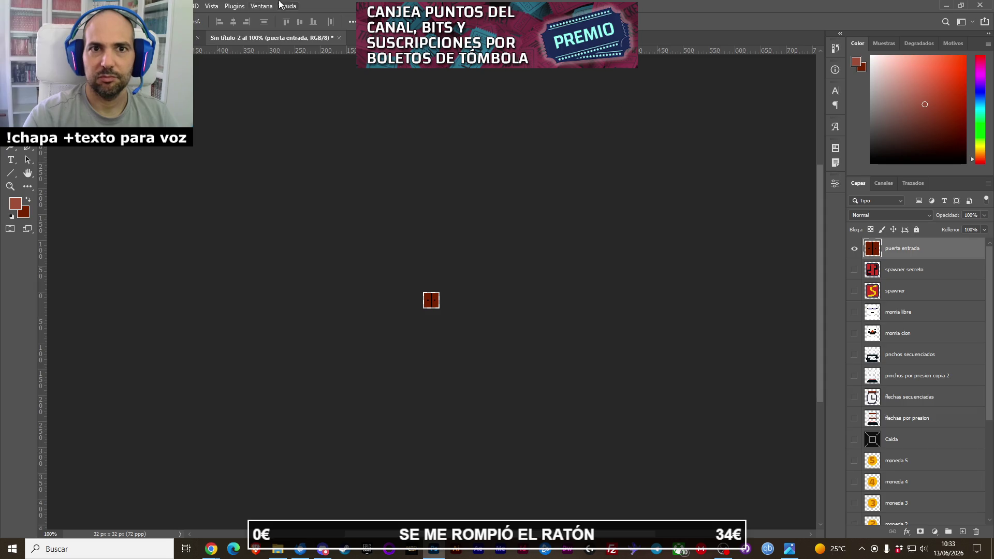
{"action": "key", "text": "ctrl+Tab"}
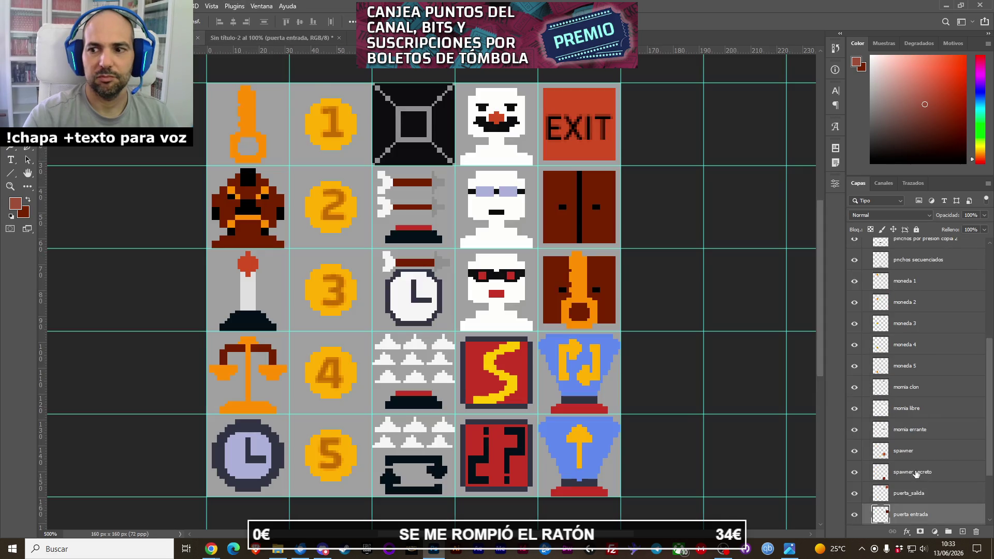
{"action": "left_click", "coordinate": [259, 39]}
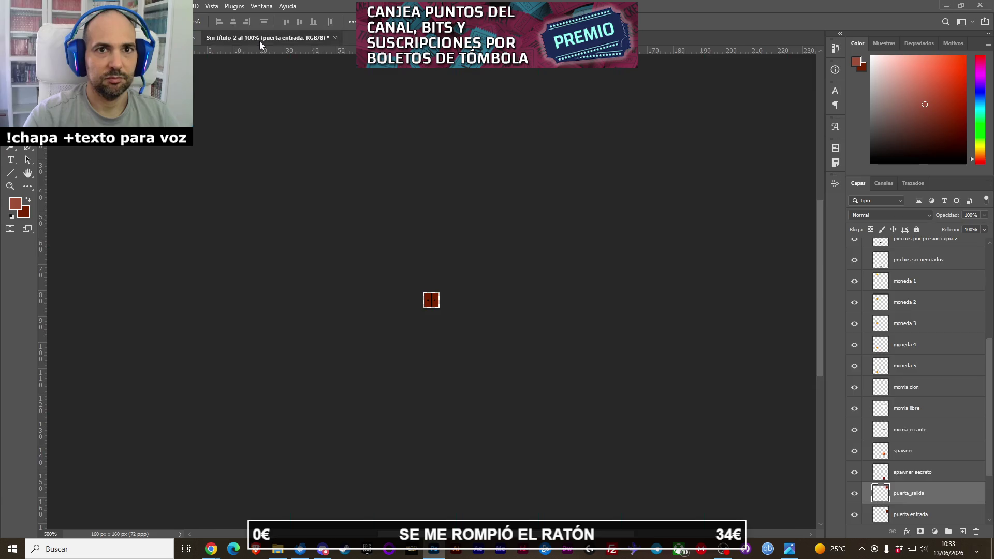
{"action": "mouse_move", "coordinate": [810, 285]}
{"action": "left_mouse_down"}
{"action": "mouse_move", "coordinate": [927, 257]}
{"action": "mouse_move", "coordinate": [891, 280]}
{"action": "left_mouse_up"}
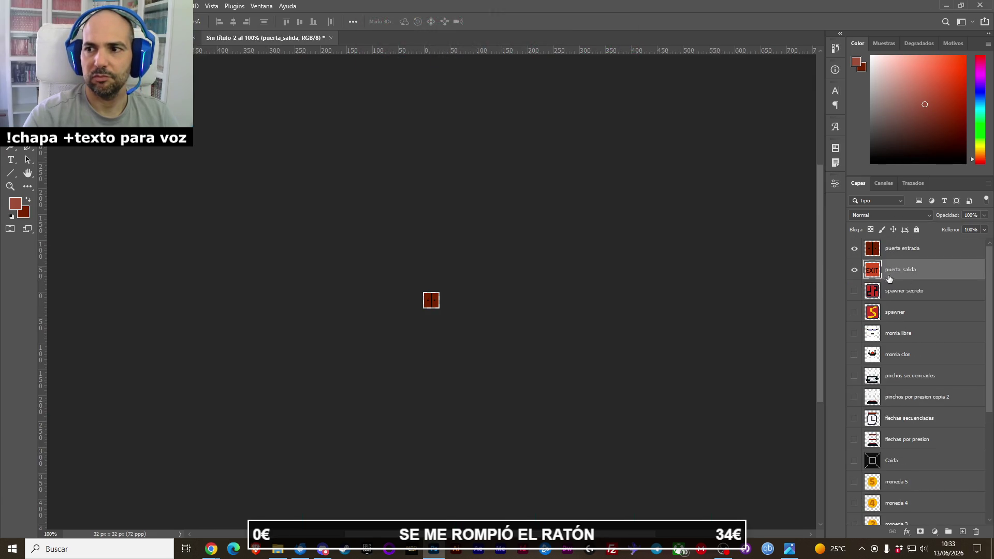
{"action": "left_click", "coordinate": [854, 249]}
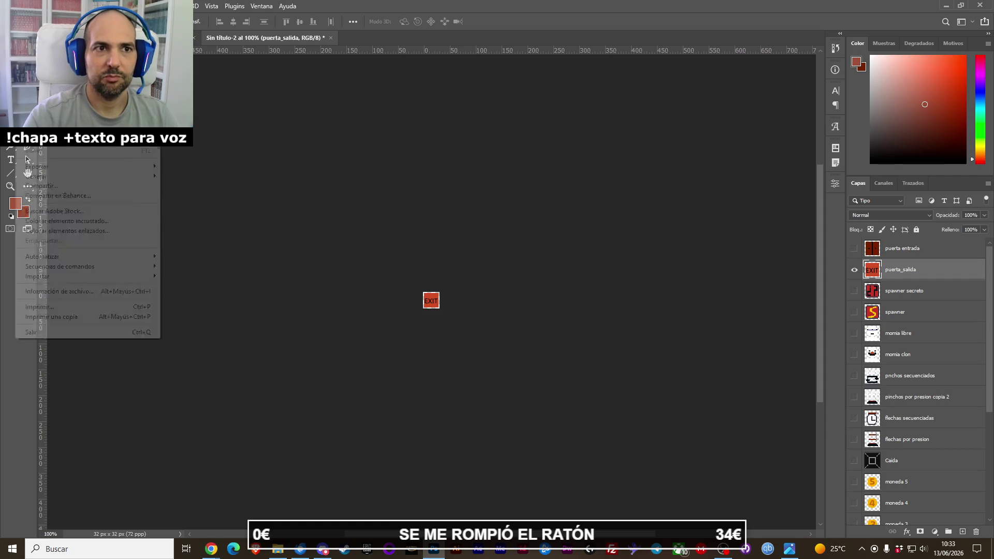
Quick-export the exit door sprite as puerta_salida.png.
{"action": "left_click", "coordinate": [26, 5]}
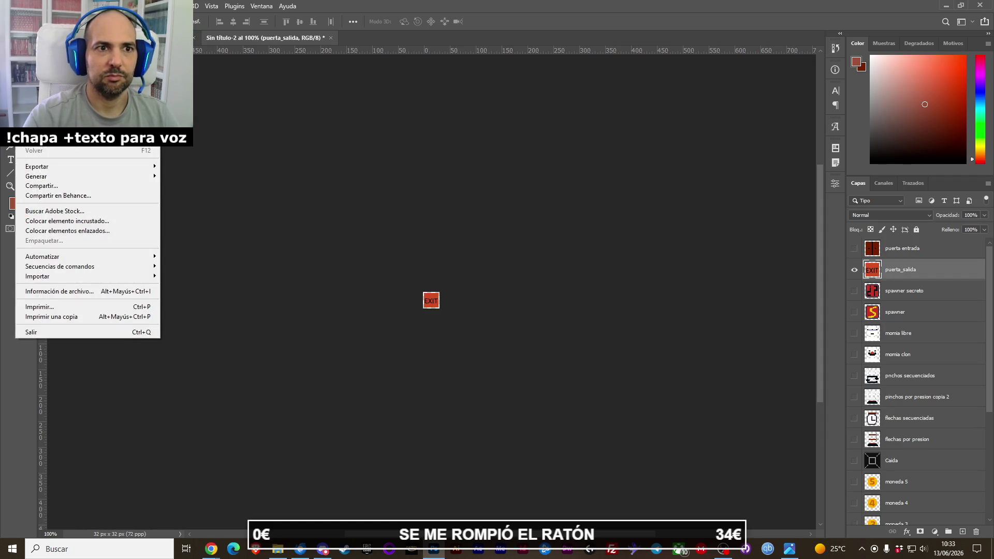
{"action": "mouse_move", "coordinate": [83, 168]}
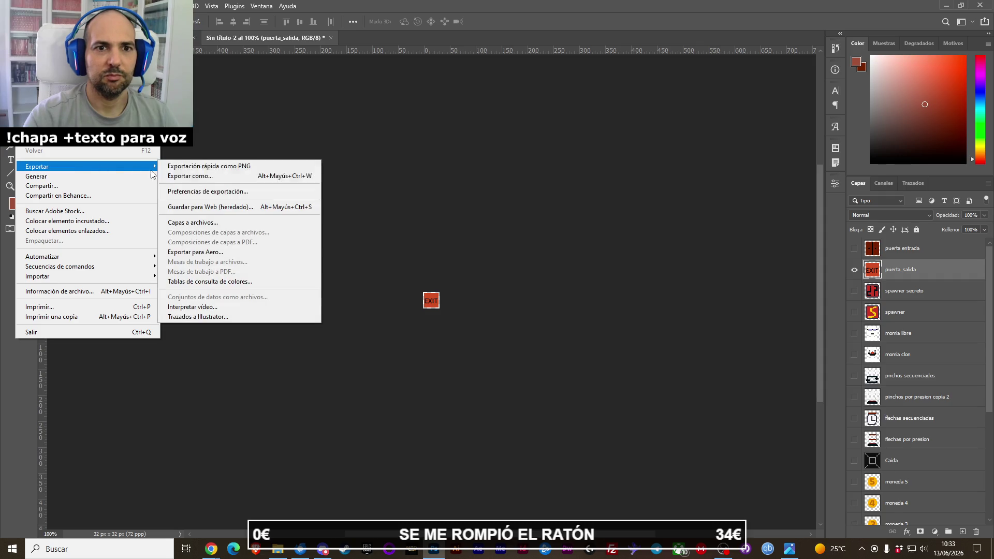
{"action": "left_click", "coordinate": [197, 166]}
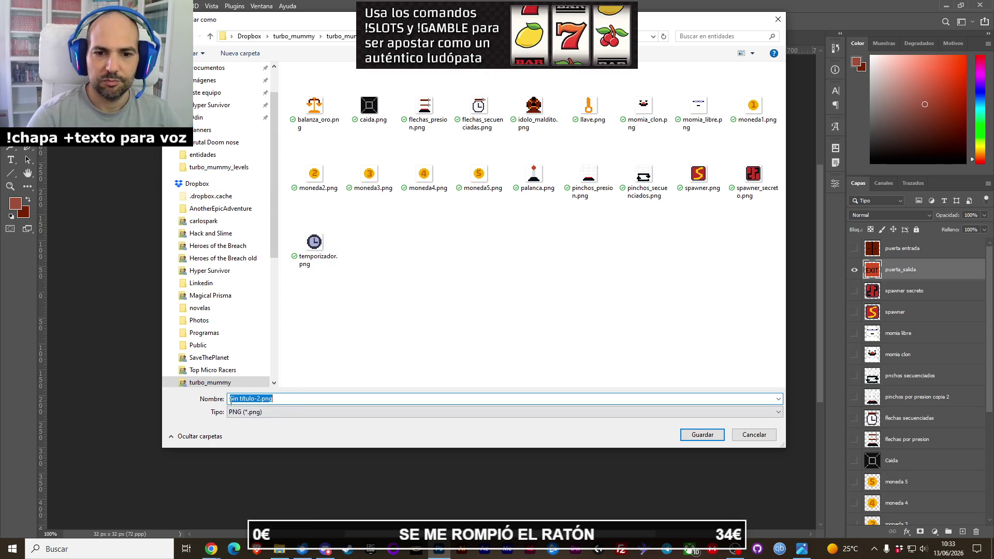
{"action": "left_click", "coordinate": [257, 398]}
{"action": "left_click", "coordinate": [230, 399]}
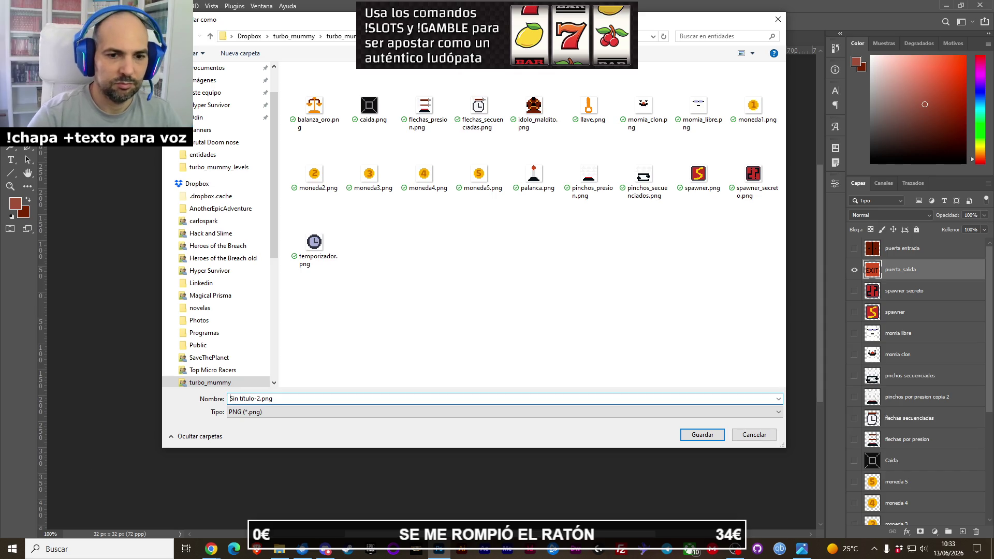
{"action": "key", "text": "BackSpace"}
{"action": "key", "text": "BackSpace"}
{"action": "key", "text": "BackSpace"}
{"action": "key", "text": "BackSpace"}
{"action": "key", "text": "BackSpace"}
{"action": "type", "text": "puerta_sali"}
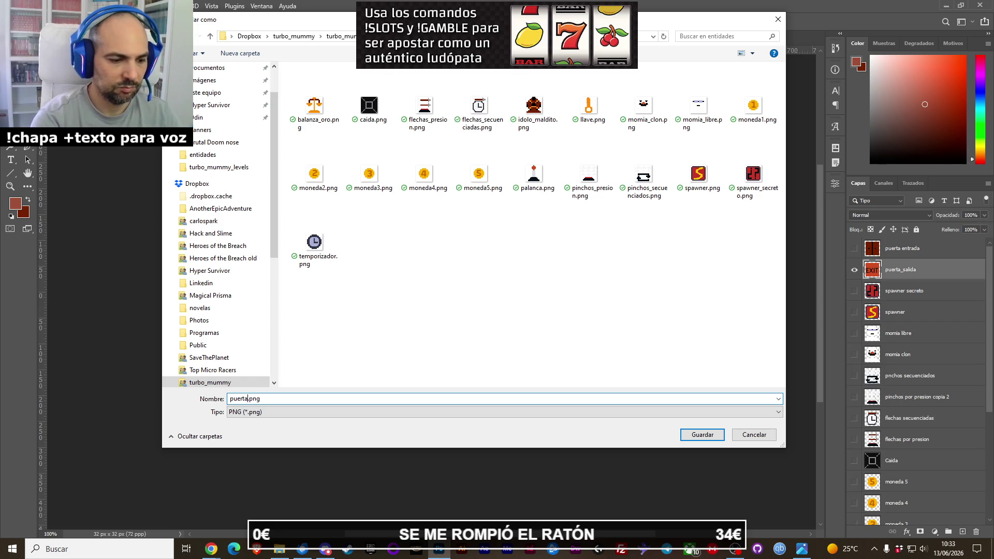
{"action": "type", "text": "da"}
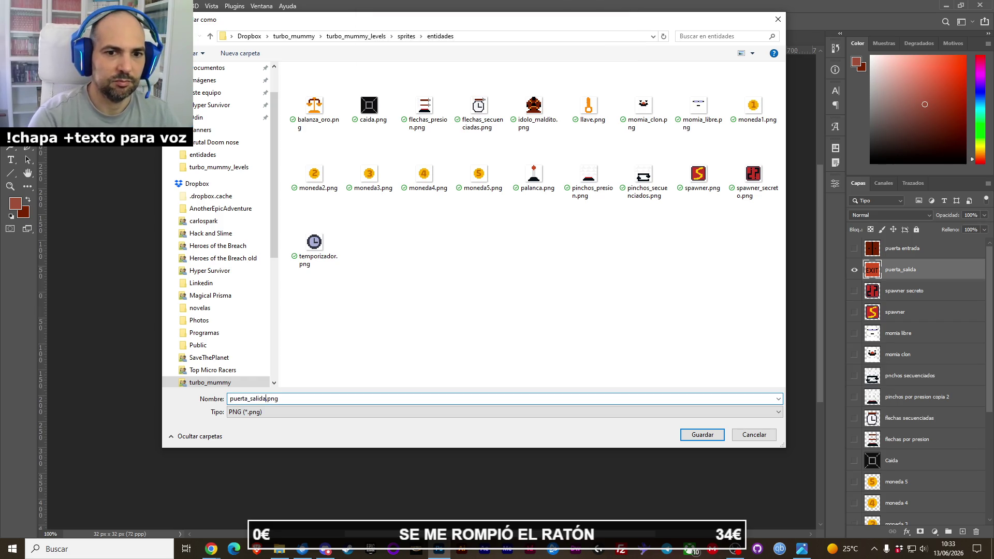
{"action": "key", "text": "Return"}
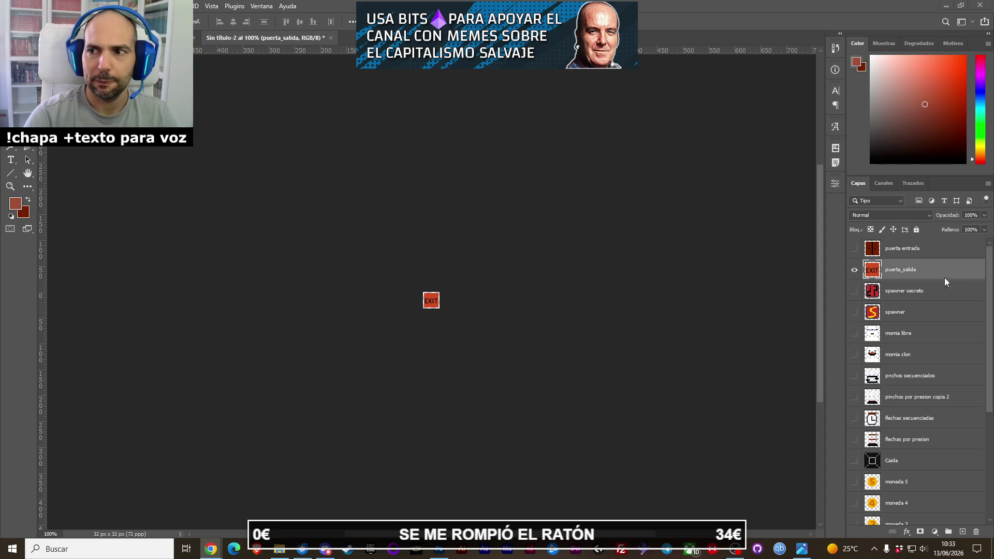
Show the entrance door sprite and export it as puerta_entrada.png.
{"action": "left_click", "coordinate": [857, 270]}
{"action": "left_click", "coordinate": [184, 164]}
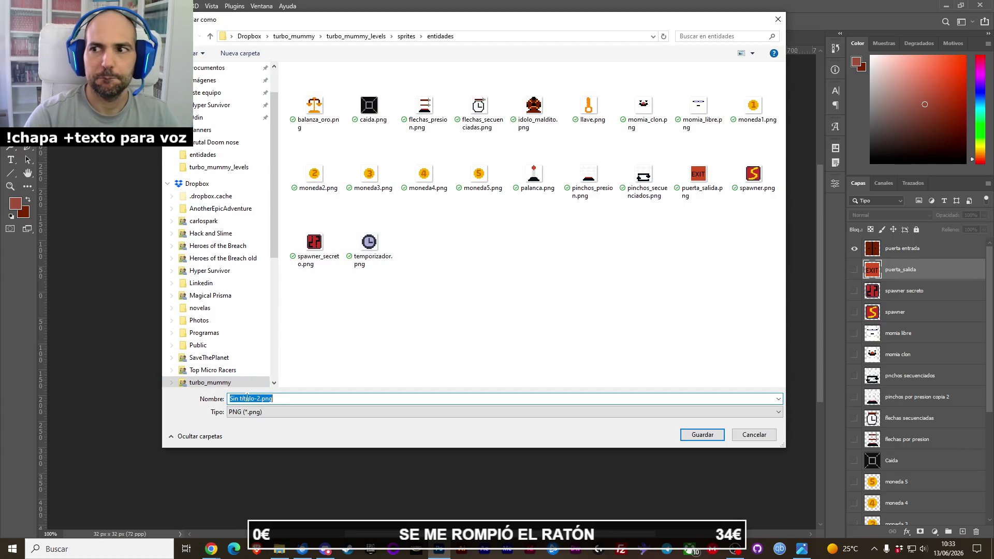
{"action": "left_click", "coordinate": [247, 398]}
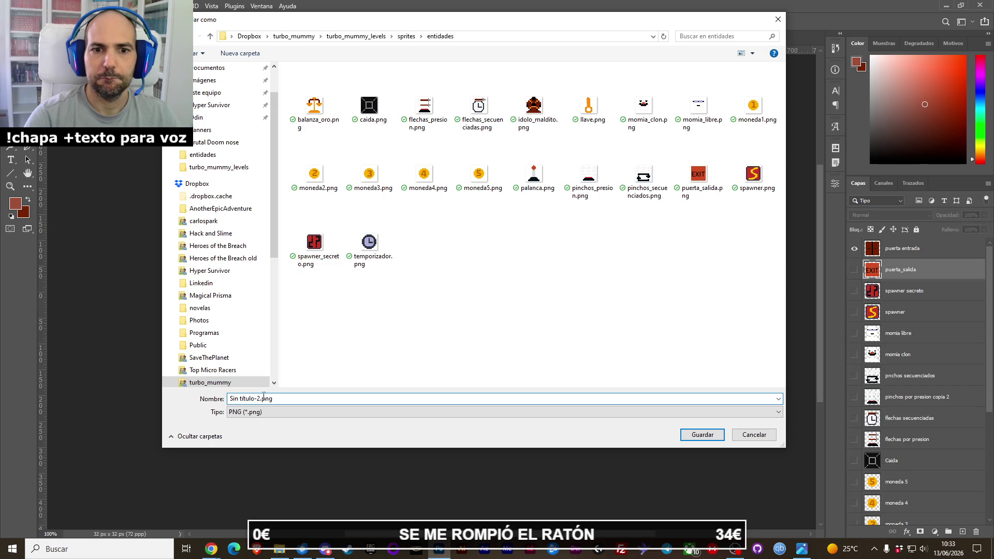
{"action": "left_click_drag", "start_coordinate": [260, 398], "coordinate": [229, 398]}
{"action": "key", "text": "BackSpace"}
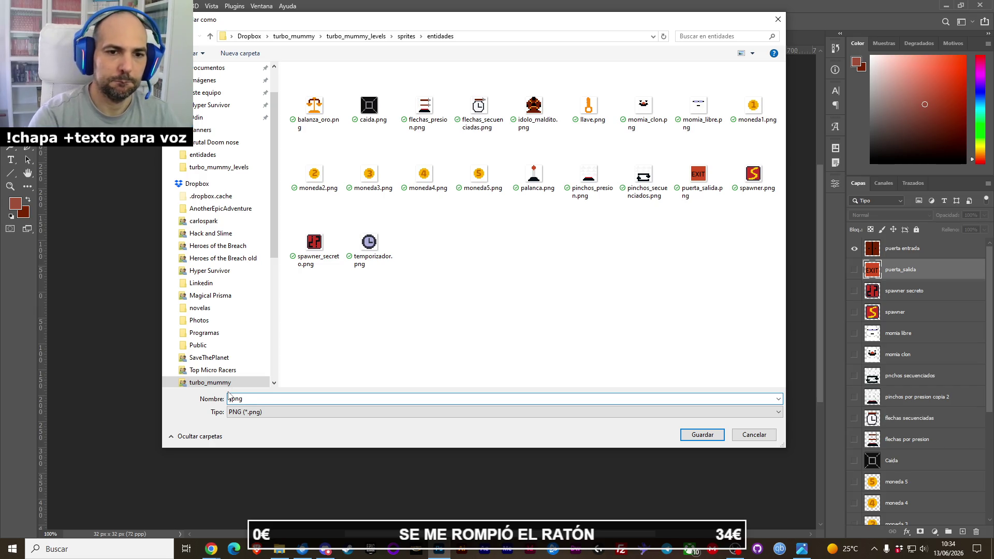
{"action": "type", "text": "puerta"}
{"action": "type", "text": "_em"}
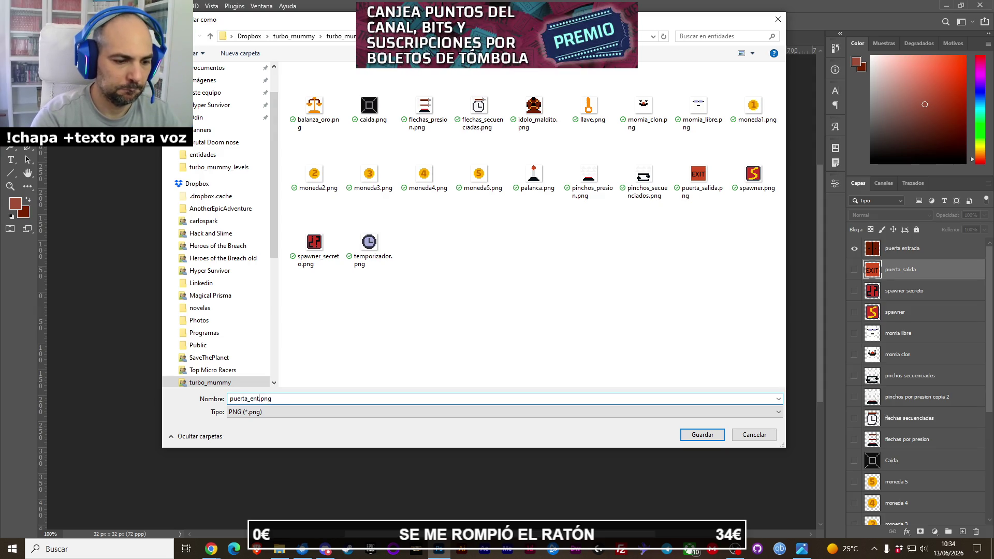
{"action": "type", "text": "ada"}
{"action": "key", "text": "Return"}
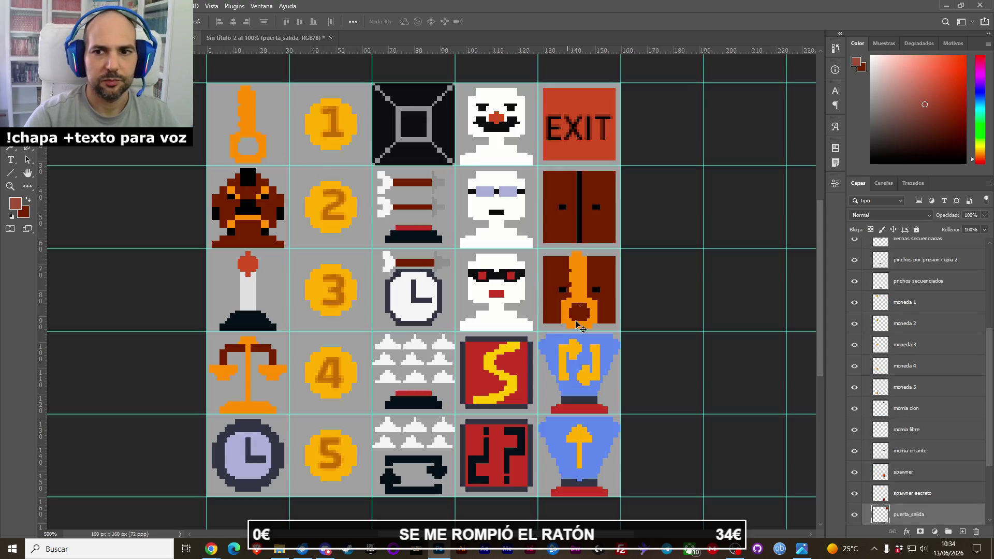
Pick the closed key-door sprite and check layer visibility in the 32×32 document.
{"action": "left_click", "coordinate": [578, 270]}
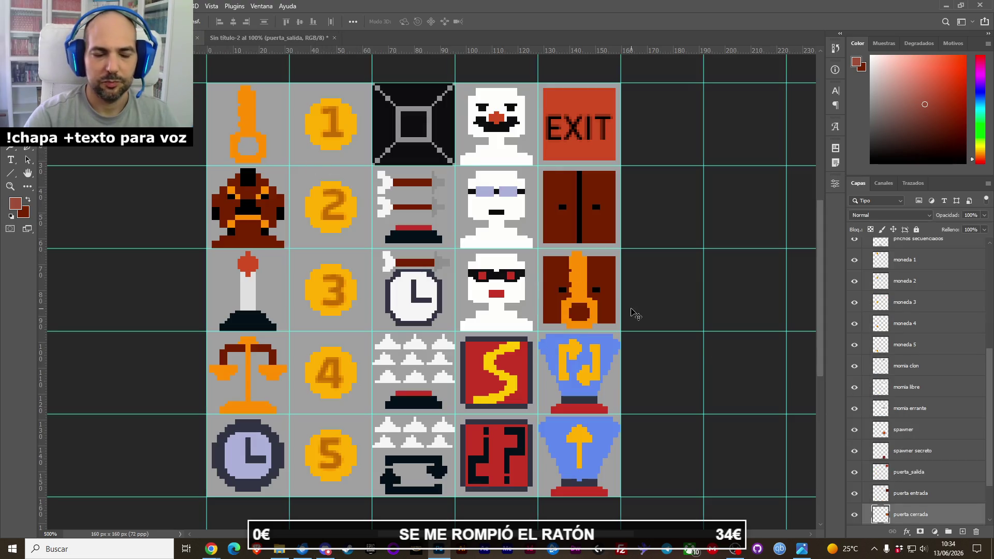
{"action": "key", "text": "ctrl+Tab"}
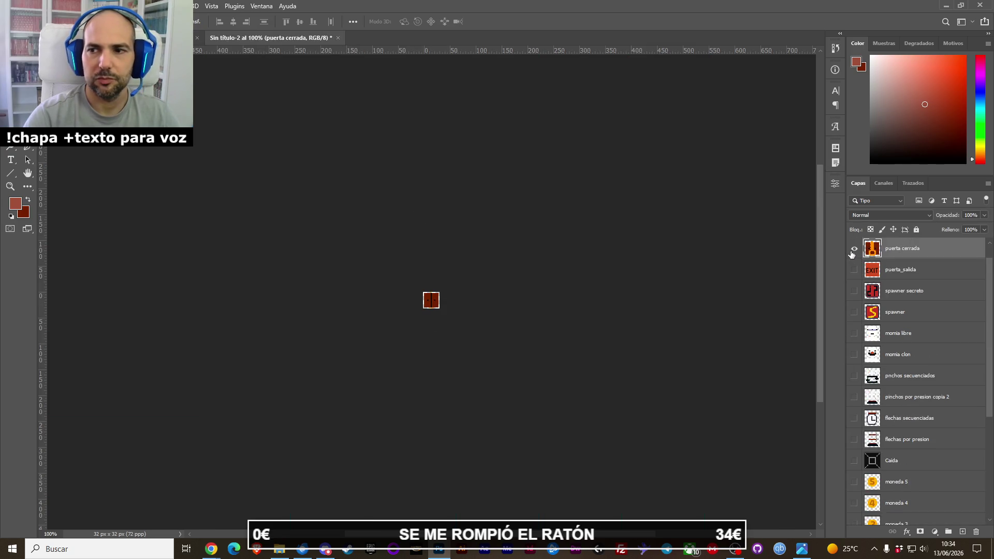
{"action": "left_click", "coordinate": [854, 252]}
{"action": "left_click", "coordinate": [854, 252]}
{"action": "left_click", "coordinate": [854, 252]}
{"action": "left_click", "coordinate": [853, 251]}
{"action": "scroll", "coordinate": [929, 346], "scroll_direction": "down", "scroll_amount": 5}
{"action": "scroll", "coordinate": [929, 346], "scroll_direction": "up", "scroll_amount": 2}
{"action": "scroll", "coordinate": [930, 346], "scroll_direction": "up", "scroll_amount": 3}
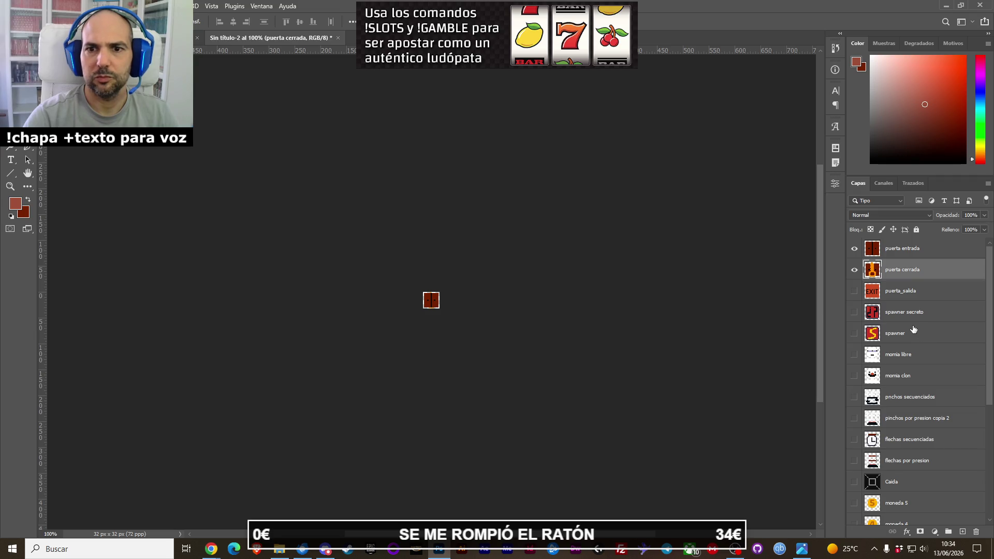
Hide puerta entrada, show puerta cerrada, and move puerta cerrada above puerta entrada.
{"action": "left_click", "coordinate": [855, 271]}
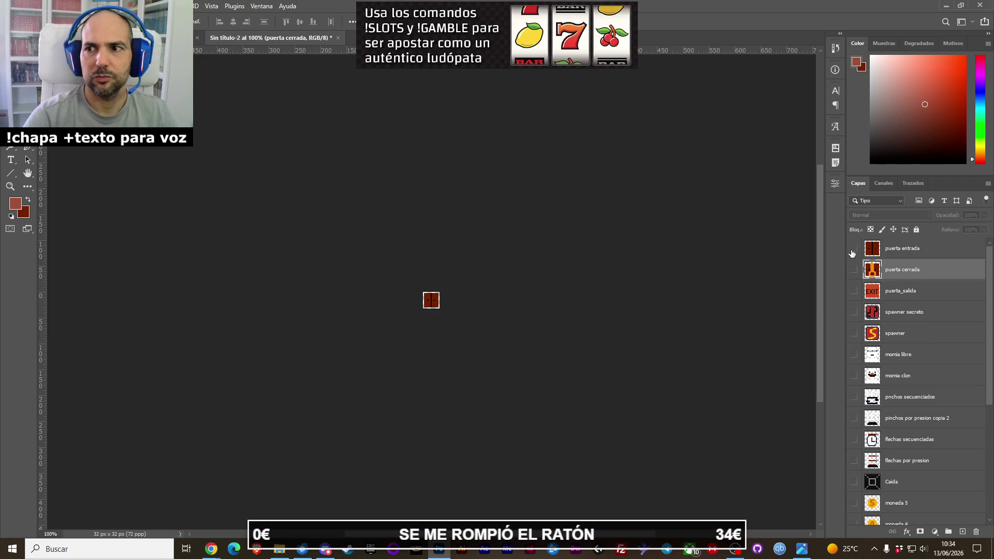
{"action": "left_click", "coordinate": [854, 252]}
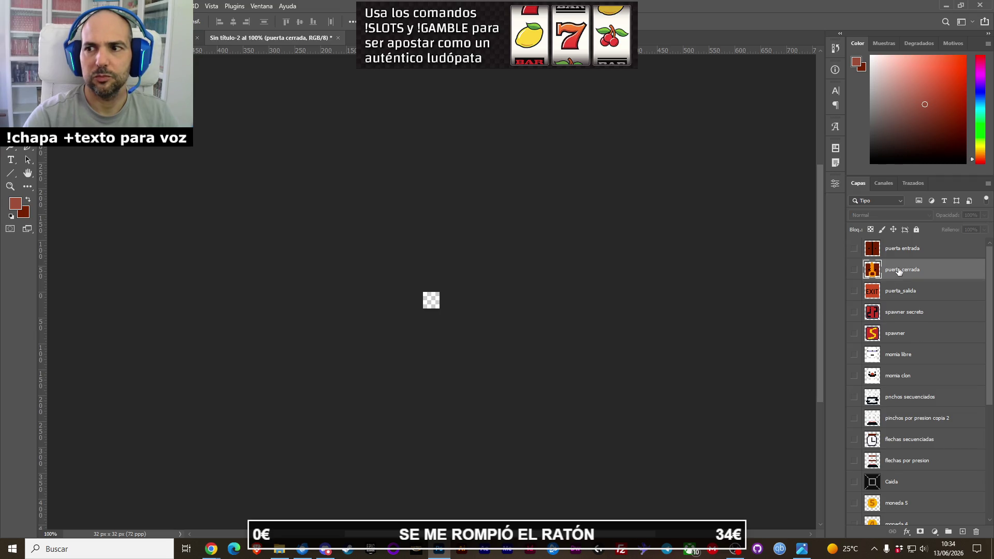
{"action": "left_click", "coordinate": [854, 270]}
{"action": "left_click_drag", "start_coordinate": [903, 271], "coordinate": [913, 245]}
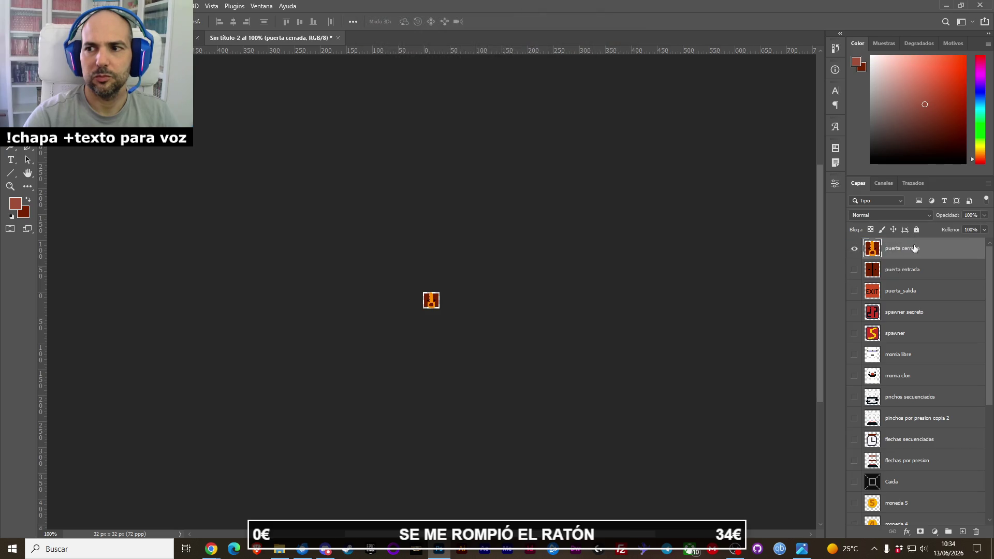
{"action": "left_click", "coordinate": [23, 6]}
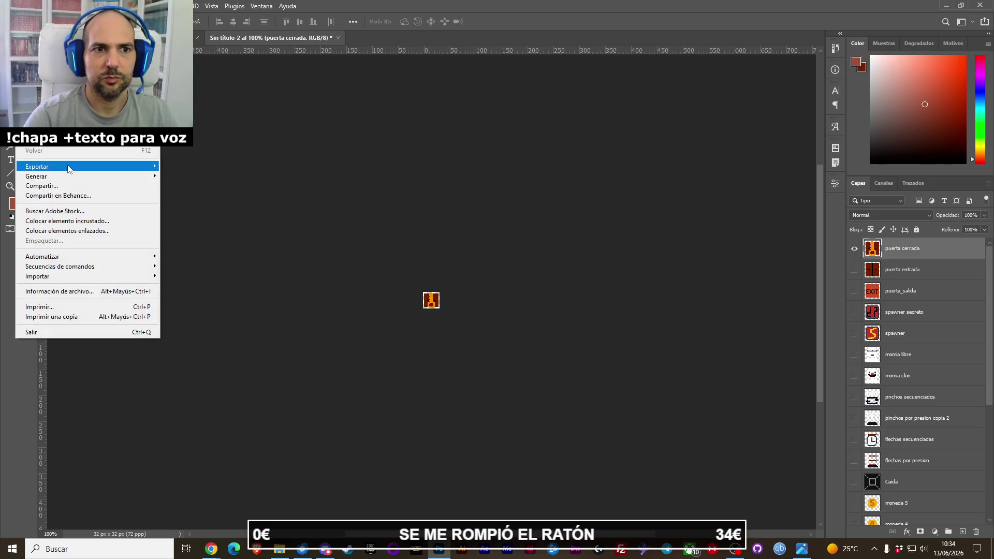
Quick-export the closed key-door sprite as puerta_cerrada.png, then return to the sprite sheet.
{"action": "mouse_move", "coordinate": [147, 166]}
{"action": "left_click", "coordinate": [241, 170]}
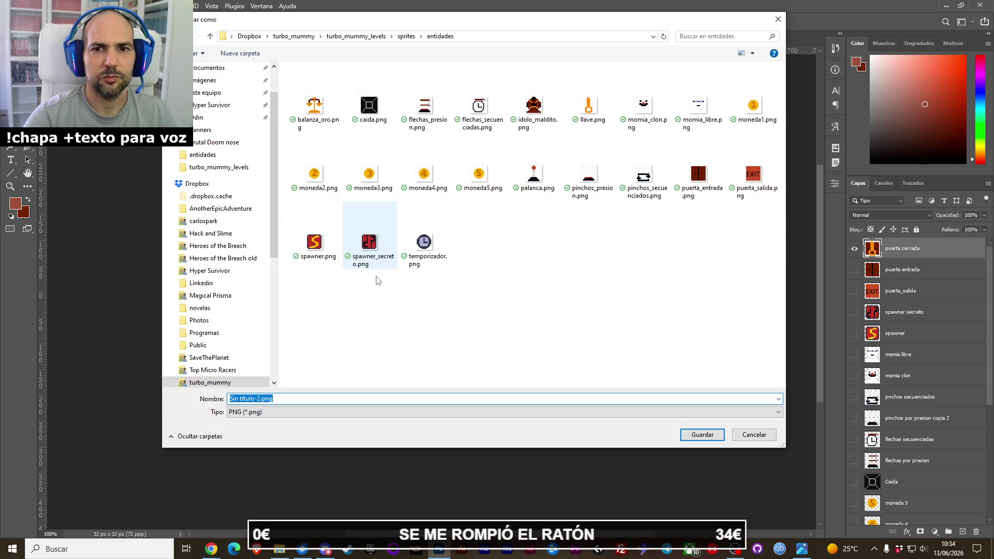
{"action": "left_click", "coordinate": [253, 399]}
{"action": "double_click", "coordinate": [253, 399]}
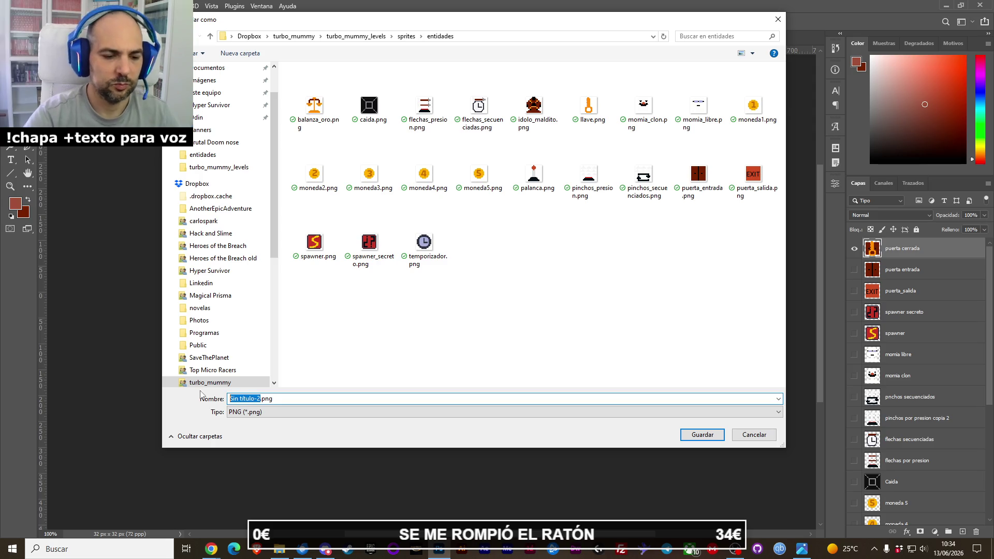
{"action": "type", "text": "puert"}
{"action": "type", "text": "a_cerrada"}
{"action": "key", "text": "Return"}
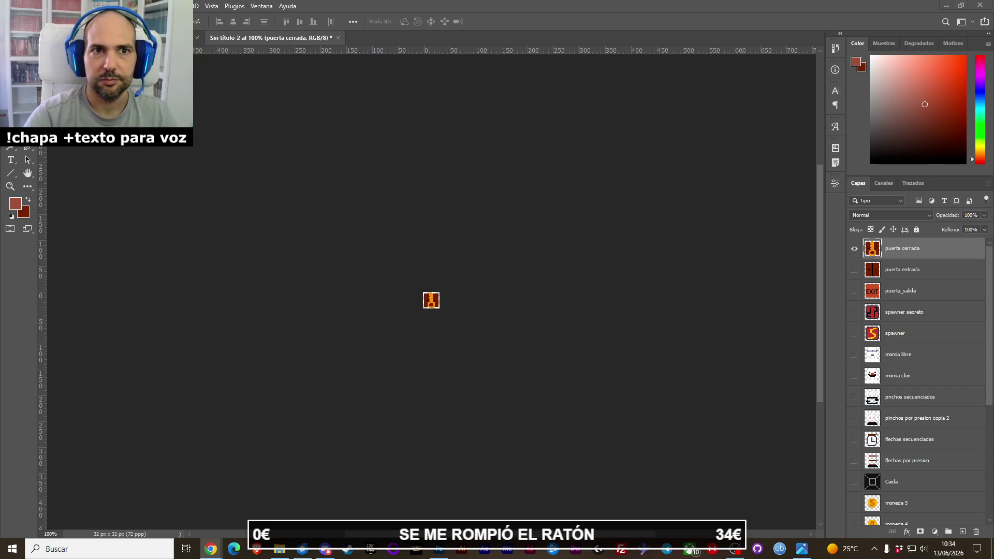
{"action": "key", "text": "ctrl+Tab"}
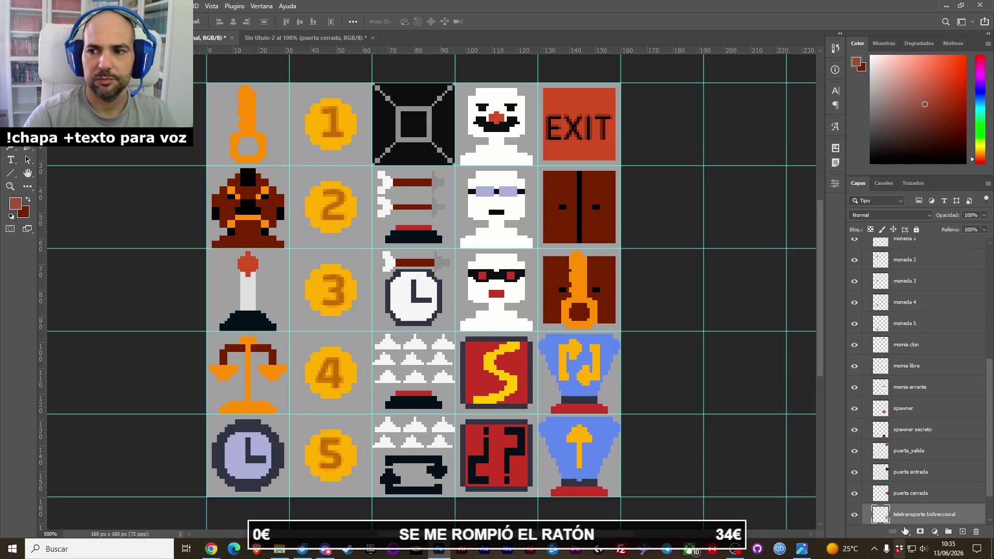
Paste the two-way teleporter into the 32×32 document and export it as teletransporte_bidireccion.png.
{"action": "key", "text": "ctrl+Tab"}
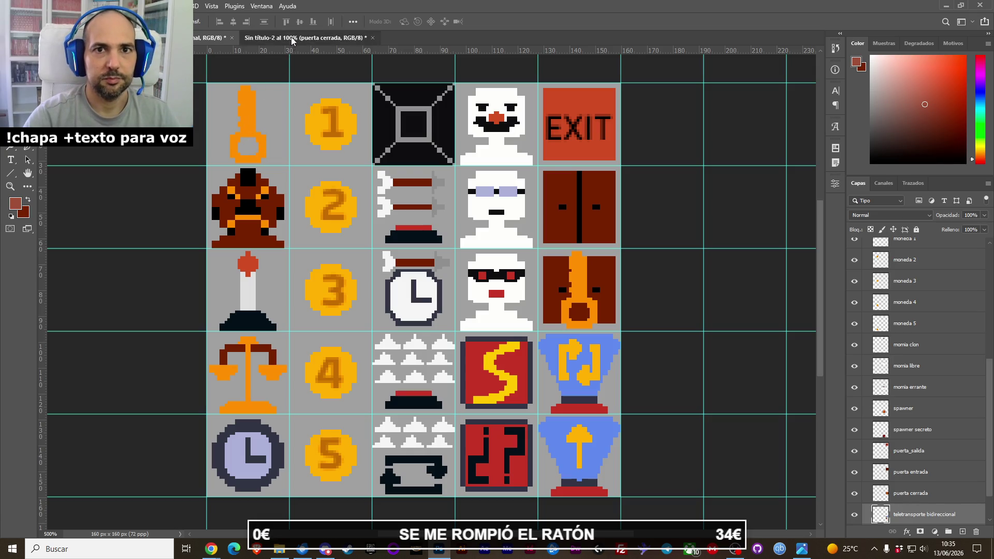
{"action": "key", "text": "ctrl+v"}
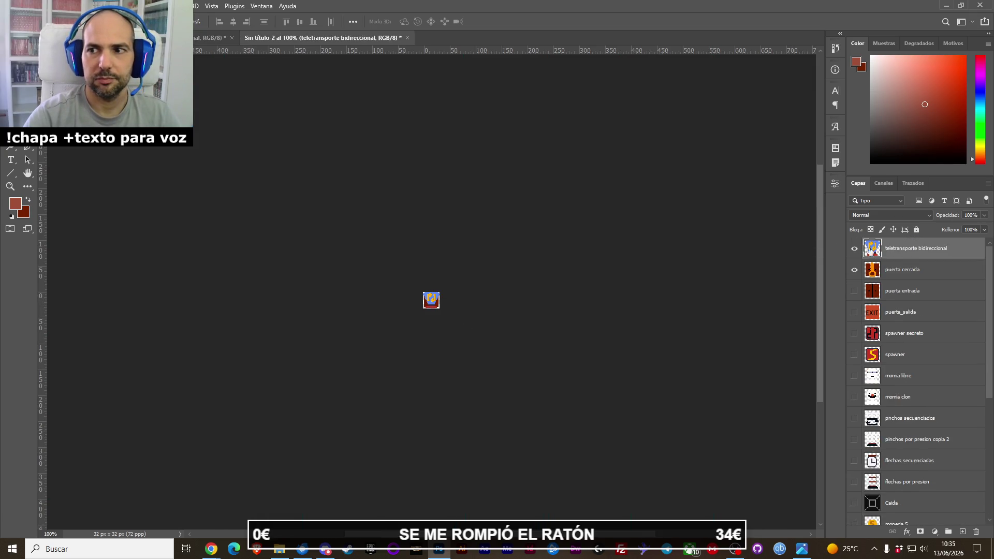
{"action": "left_click", "coordinate": [854, 270]}
{"action": "key", "text": "alt+a"}
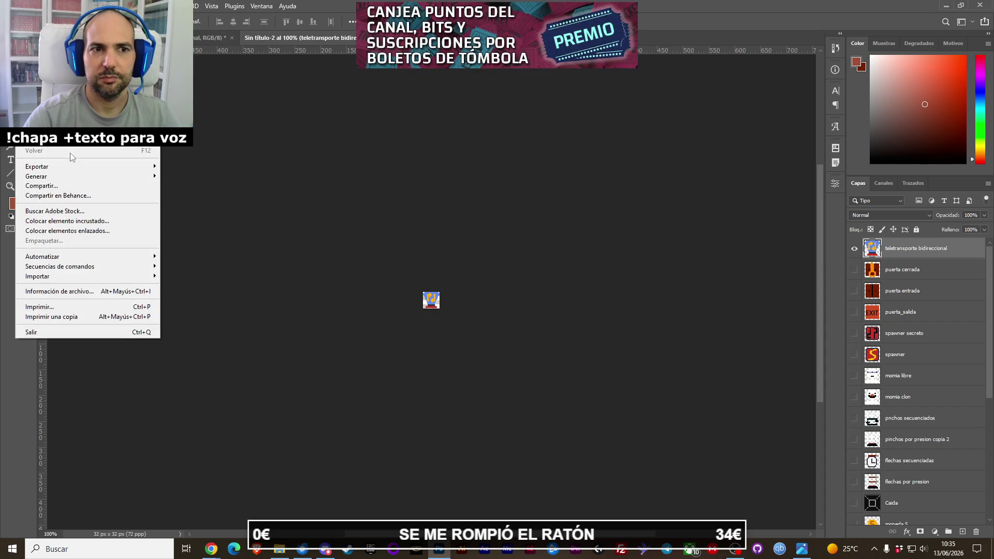
{"action": "mouse_move", "coordinate": [88, 167]}
{"action": "left_click", "coordinate": [255, 166]}
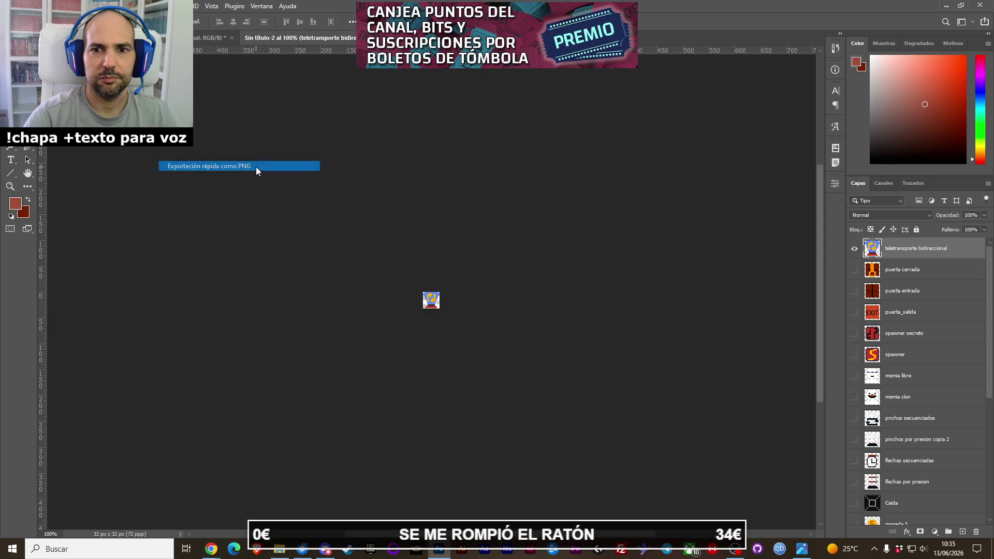
{"action": "left_click", "coordinate": [246, 399]}
{"action": "left_click_drag", "start_coordinate": [264, 398], "coordinate": [184, 402]}
{"action": "type", "text": "teletransporte_bidireccion.png"}
{"action": "key", "text": "Return"}
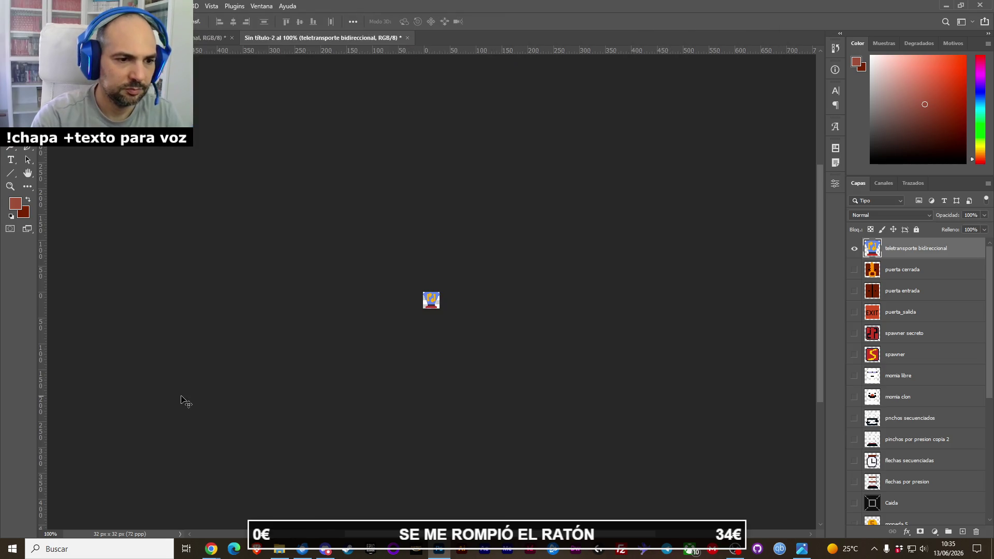
Create a new 356×268 document and paste the copied chat-window screenshot into it.
{"action": "key", "text": "alt+Tab"}
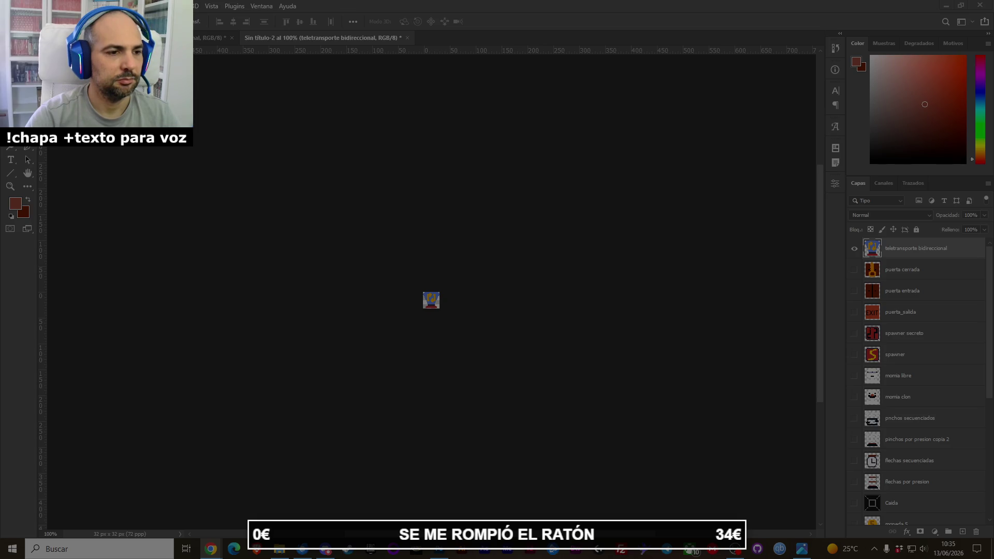
{"action": "key", "text": "alt+a"}
{"action": "key", "text": "n"}
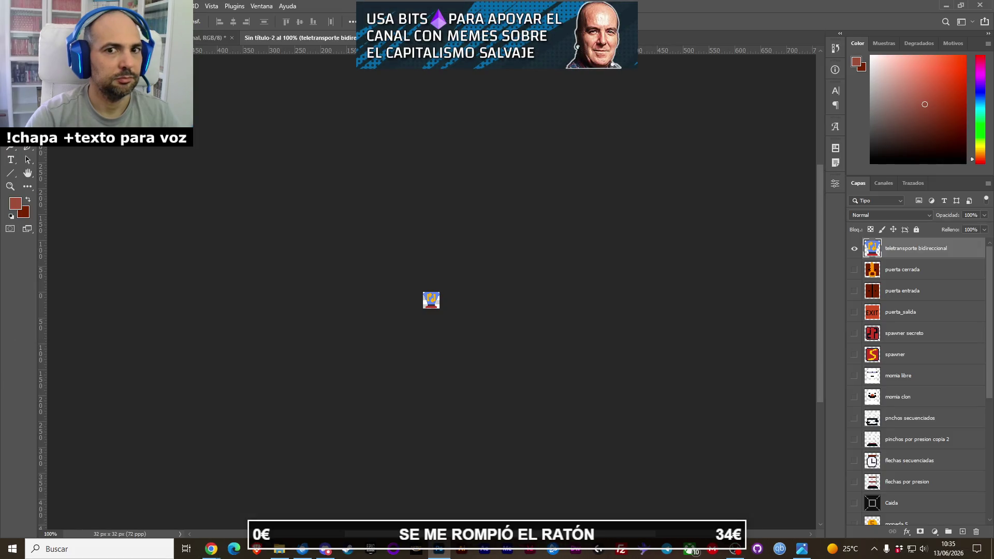
{"action": "key", "text": "Return"}
{"action": "key", "text": "ctrl+v"}
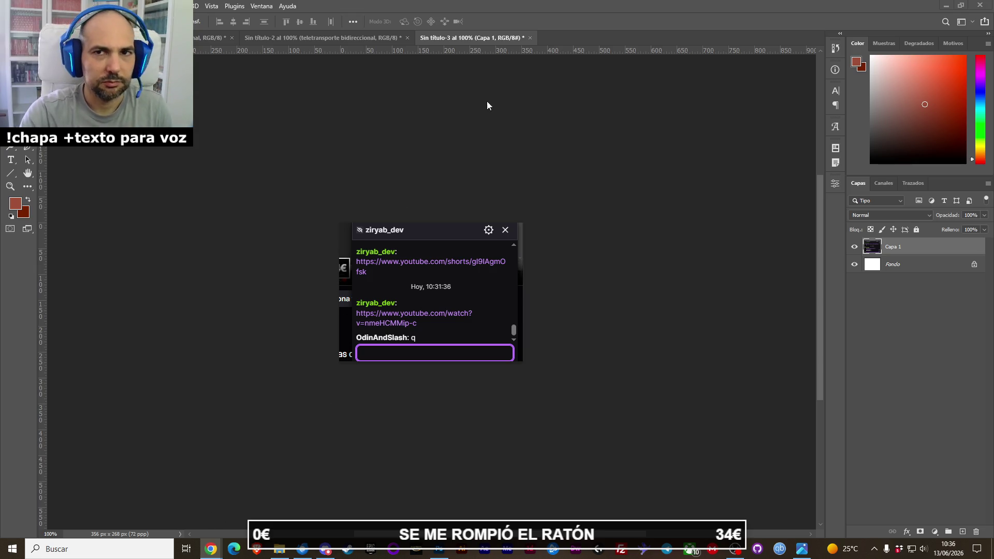
Discard the temporary chat document, hide the teleporter layer and return to the sprite sheet.
{"action": "left_click", "coordinate": [533, 37]}
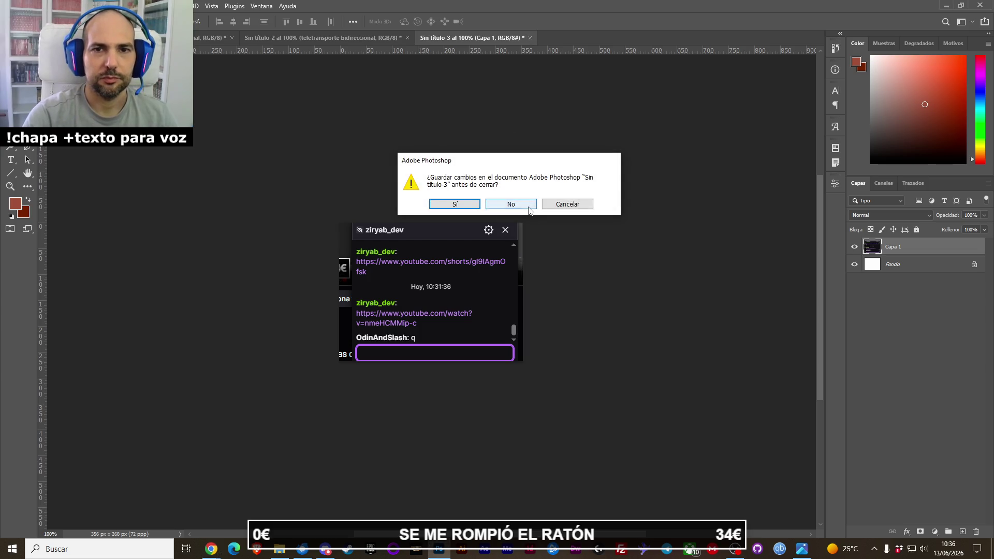
{"action": "left_click", "coordinate": [511, 203]}
{"action": "key", "text": "alt+Tab"}
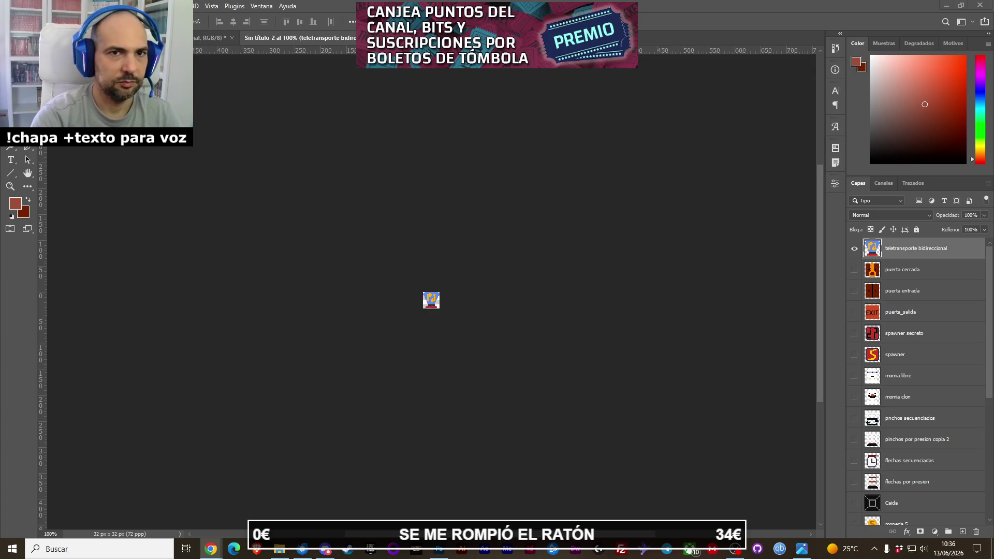
{"action": "left_click", "coordinate": [853, 250]}
{"action": "left_click", "coordinate": [210, 38]}
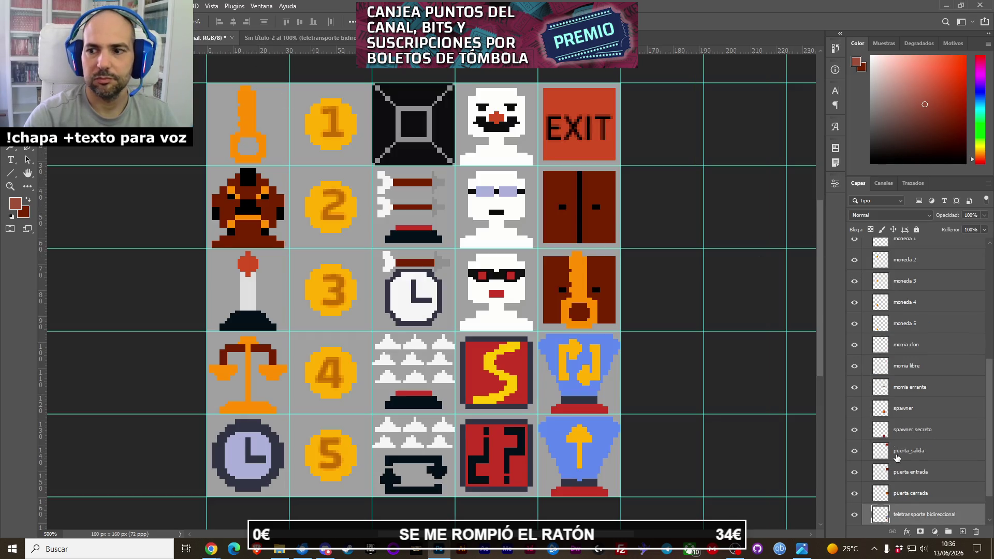
Add the teletransportador salida layer to the sprite sheet and show it beside the two-way teleporter.
{"action": "left_click_drag", "start_coordinate": [895, 449], "coordinate": [902, 505]}
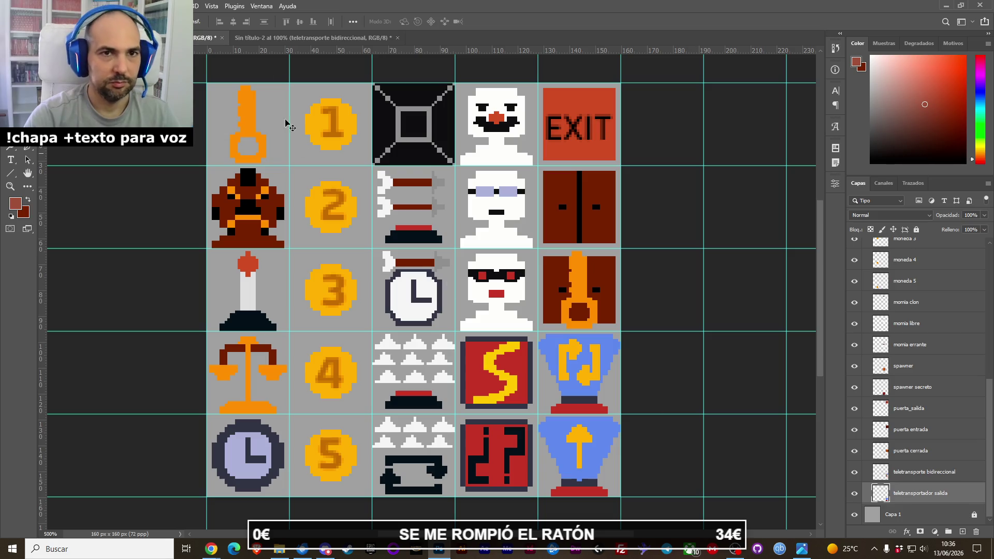
{"action": "left_click", "coordinate": [303, 38]}
{"action": "left_click_drag", "start_coordinate": [723, 303], "coordinate": [582, 441]}
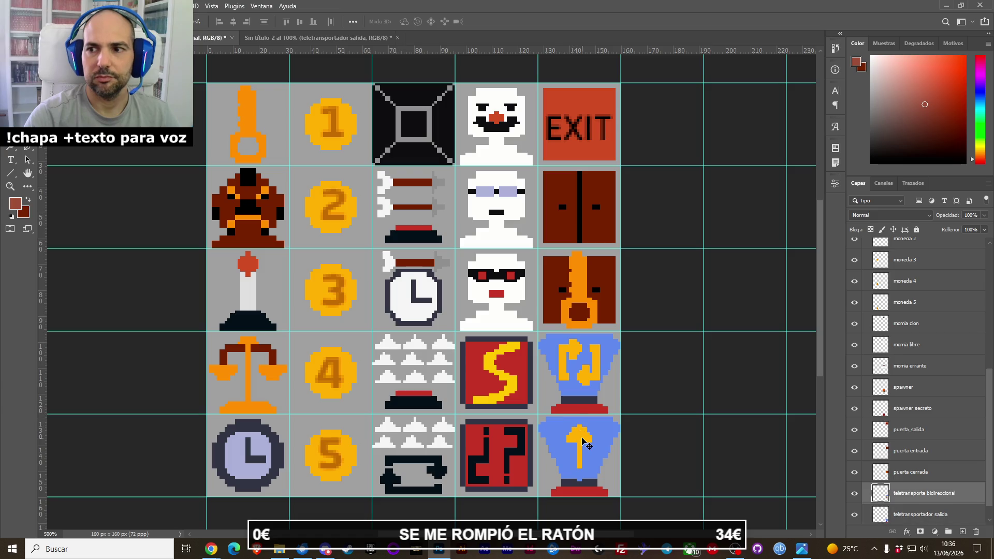
{"action": "scroll", "coordinate": [882, 492], "scroll_direction": "down", "scroll_amount": 1}
{"action": "left_click", "coordinate": [856, 496]}
{"action": "left_click", "coordinate": [905, 496], "text": "shift"}
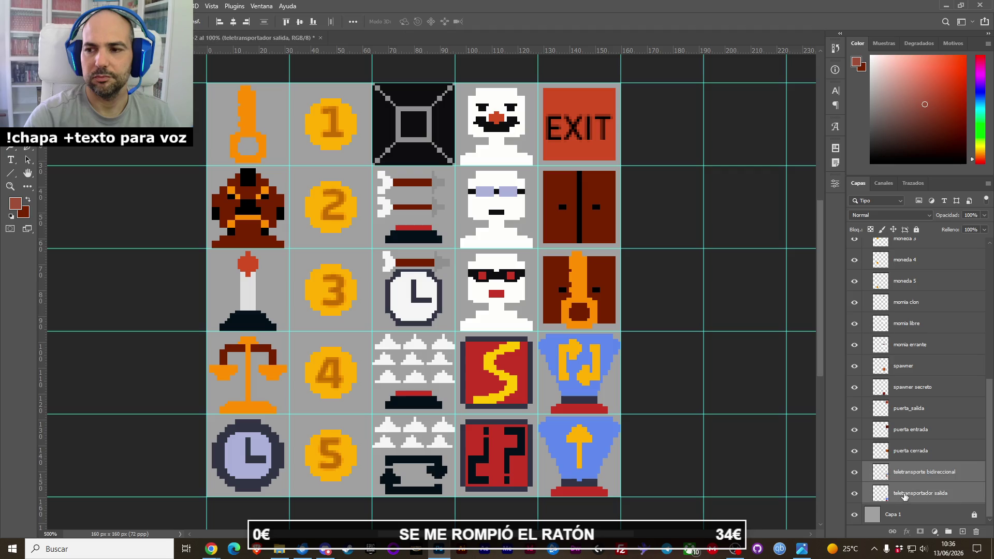
{"action": "left_click", "coordinate": [912, 472]}
{"action": "left_click", "coordinate": [854, 472]}
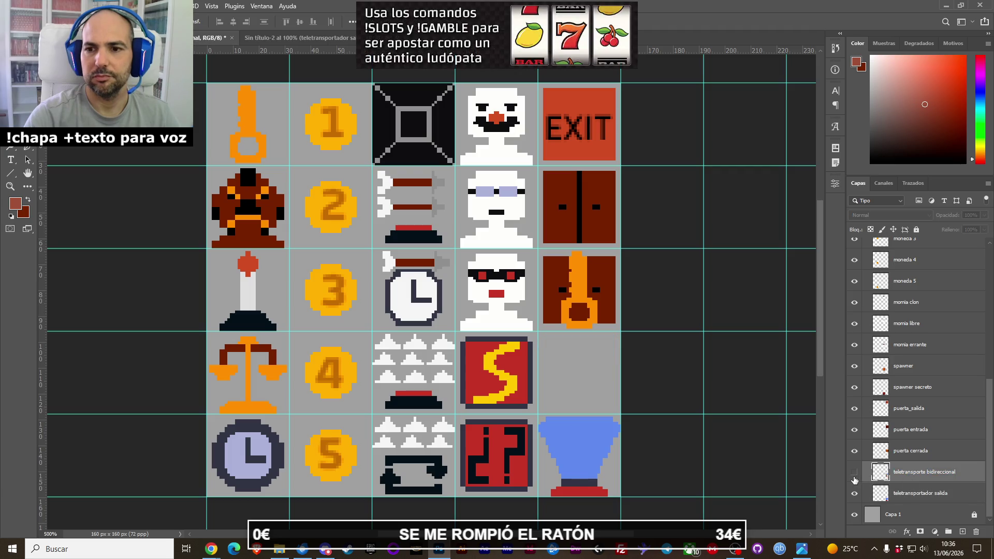
{"action": "left_click", "coordinate": [854, 473]}
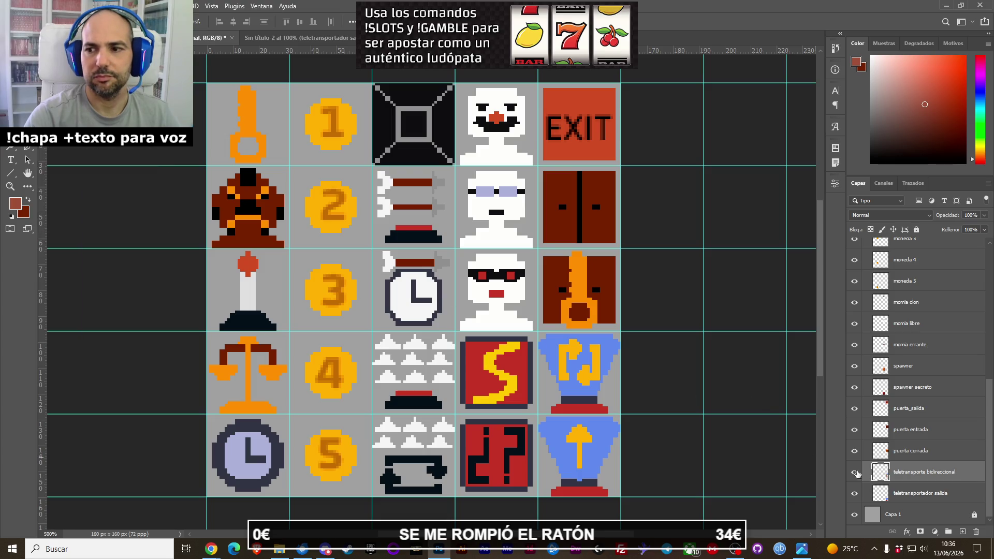
{"action": "left_click", "coordinate": [910, 494]}
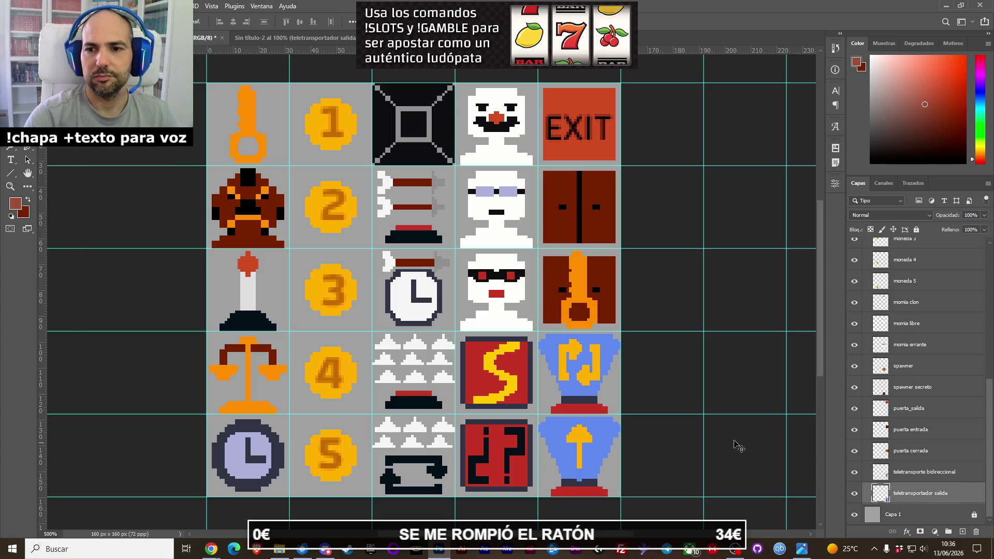
{"action": "scroll", "coordinate": [725, 440], "scroll_direction": "down", "scroll_amount": 1}
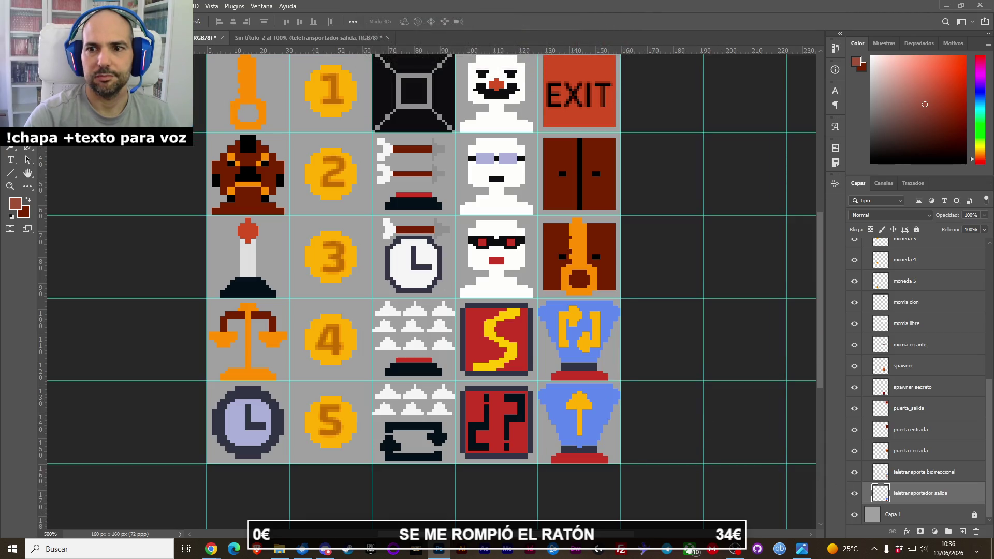
Return to the 120 px sprite sheet and zoom in on the two-way teleporter sprites.
{"action": "key", "text": "ctrl+Tab"}
{"action": "key", "text": "ctrl+Tab"}
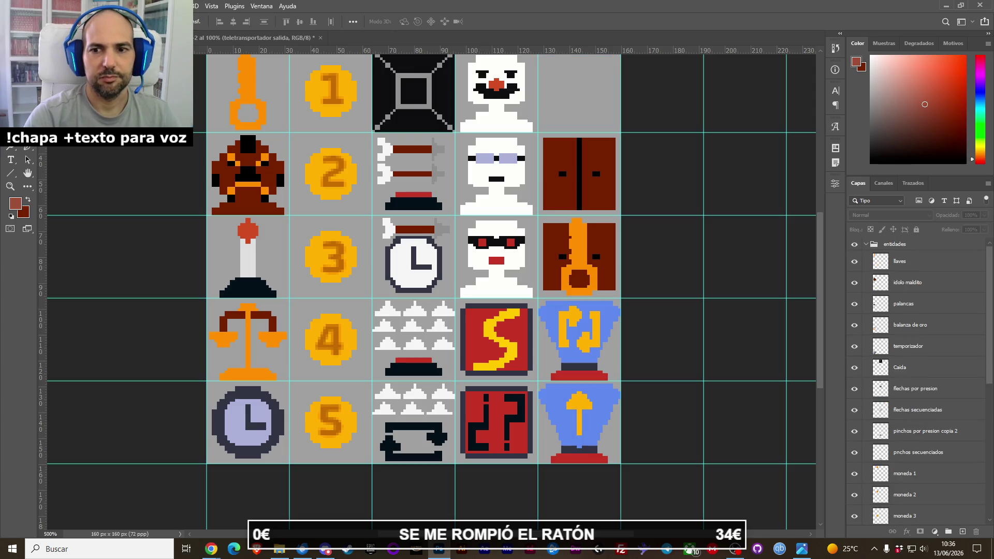
{"action": "key", "text": "ctrl+Tab"}
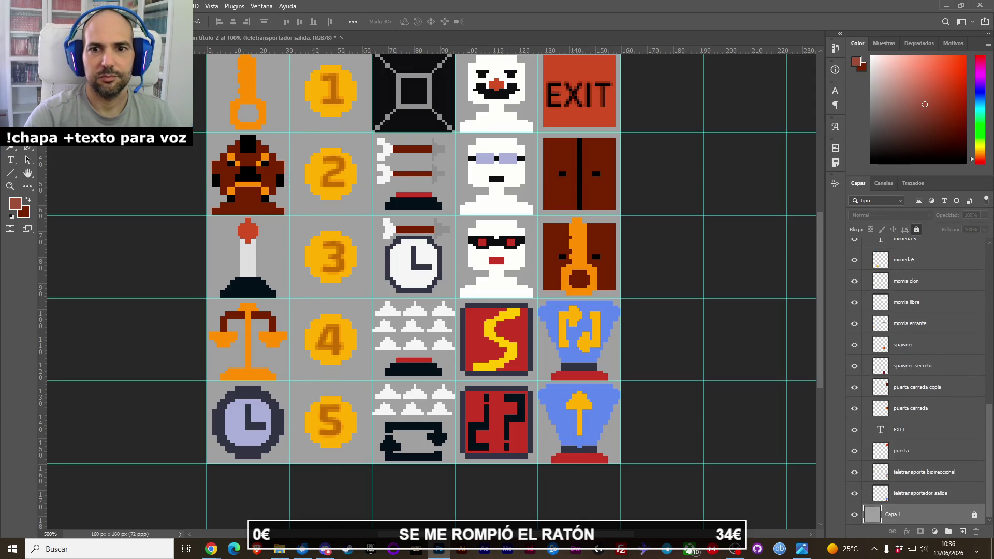
{"action": "key", "text": "ctrl+Tab"}
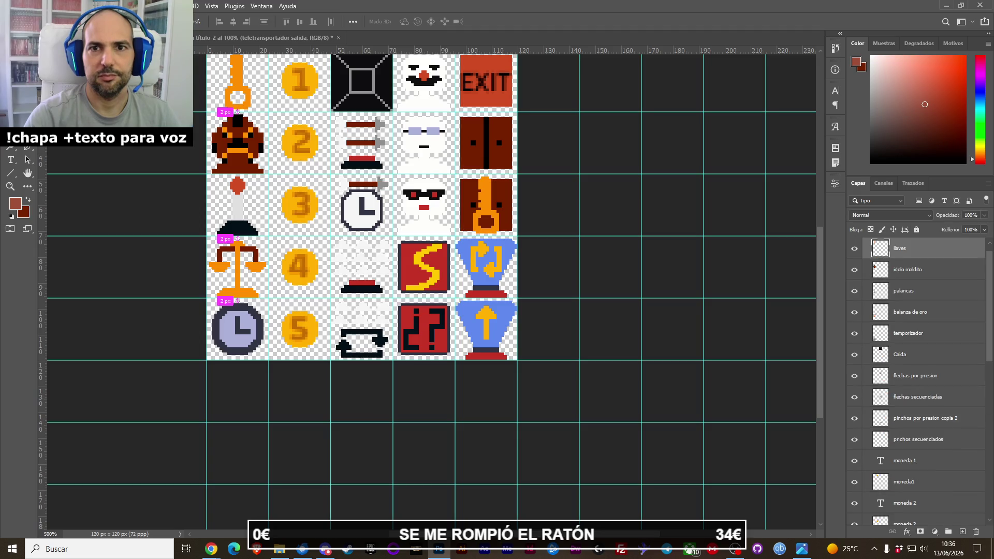
{"action": "key", "text": "ctrl+Tab"}
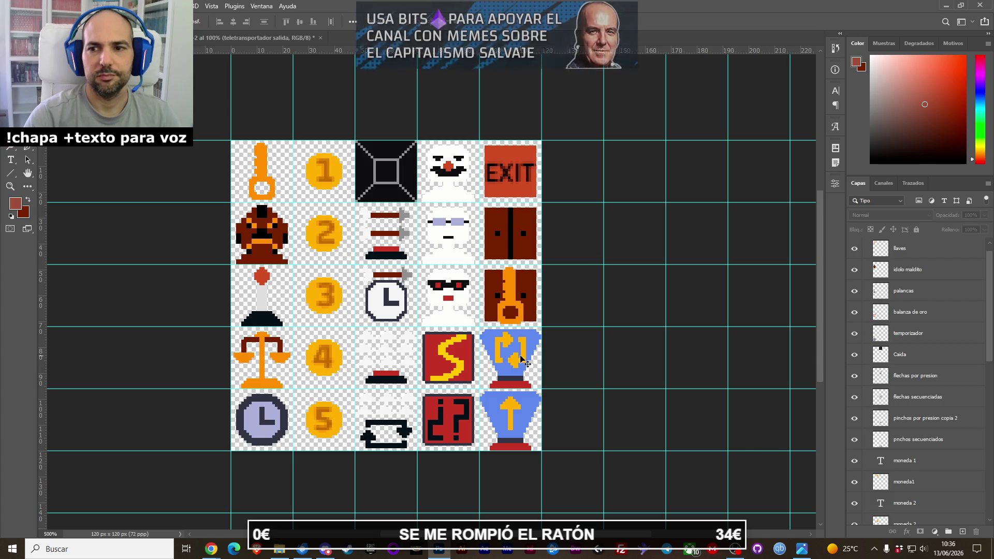
{"action": "left_click", "coordinate": [522, 359]}
{"action": "left_click", "coordinate": [853, 514]}
{"action": "left_click", "coordinate": [853, 515]}
{"action": "left_click", "coordinate": [853, 515]}
{"action": "scroll", "coordinate": [517, 373], "scroll_direction": "up", "scroll_amount": 5}
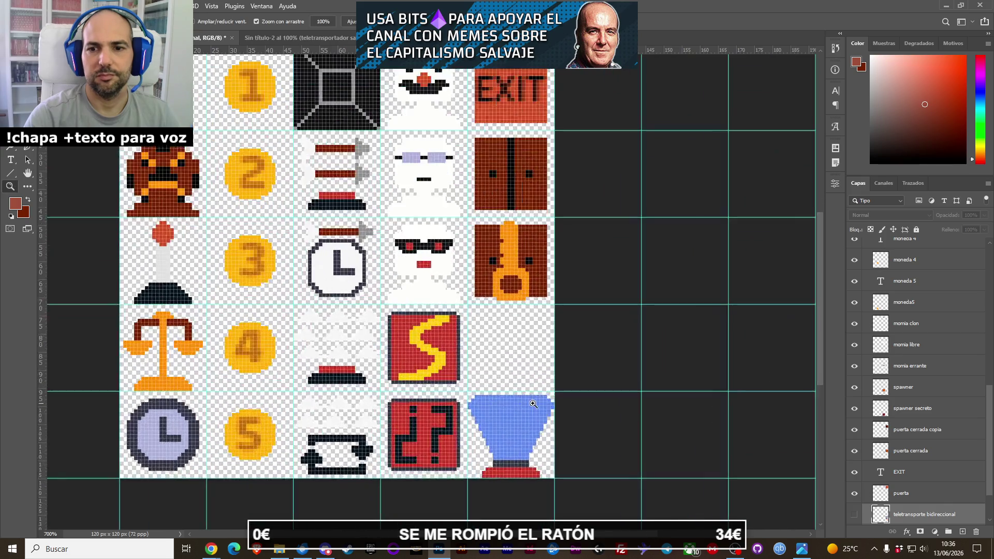
{"action": "left_click_drag", "start_coordinate": [529, 461], "coordinate": [416, 312]}
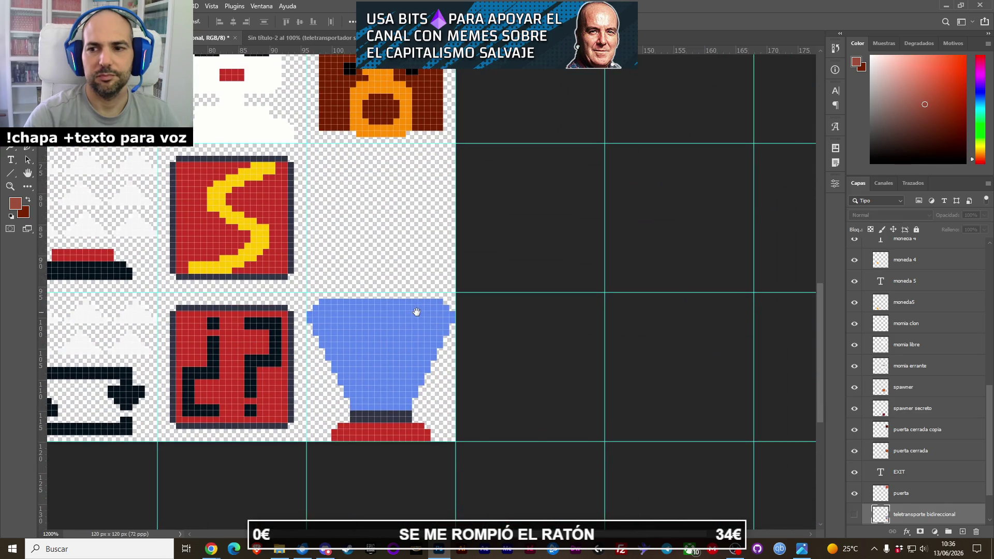
{"action": "left_click", "coordinate": [854, 515]}
{"action": "scroll", "coordinate": [901, 480], "scroll_direction": "down", "scroll_amount": 2}
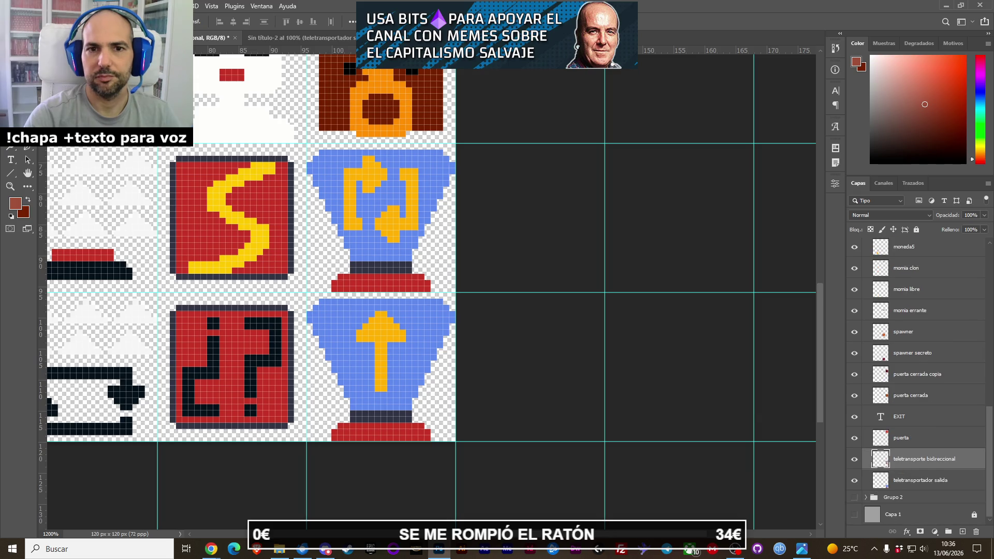
Marquee the lower teleporter's yellow arrow and cut it from the two-way teleporter layer.
{"action": "key", "text": "m"}
{"action": "left_click_drag", "start_coordinate": [443, 305], "coordinate": [345, 399]}
{"action": "key", "text": "ctrl+d"}
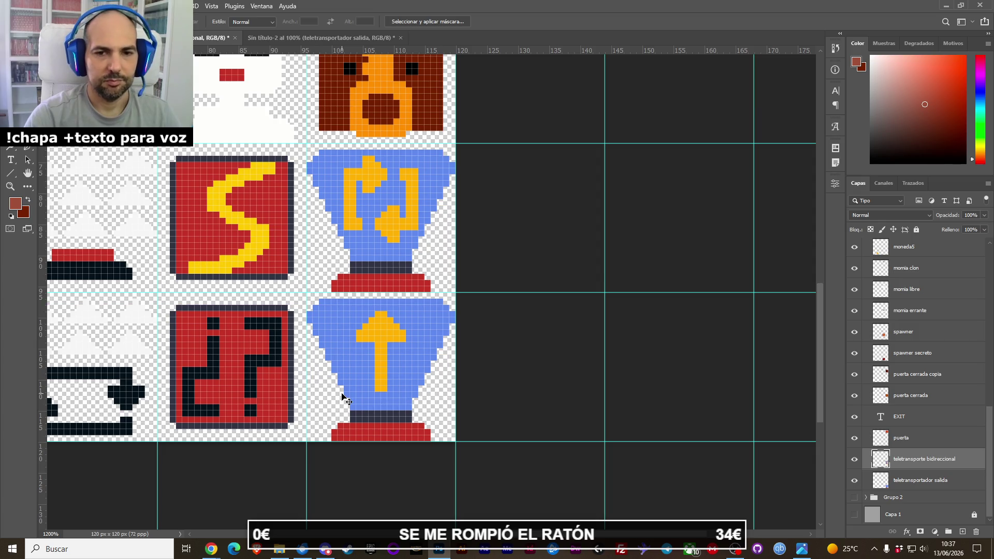
{"action": "left_click_drag", "start_coordinate": [431, 305], "coordinate": [341, 393]}
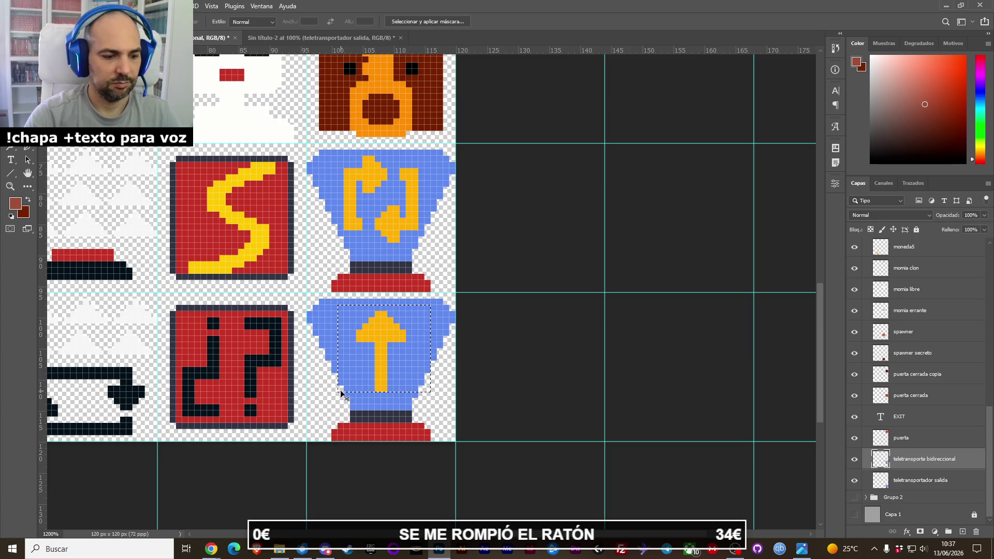
{"action": "key", "text": "ctrl+x"}
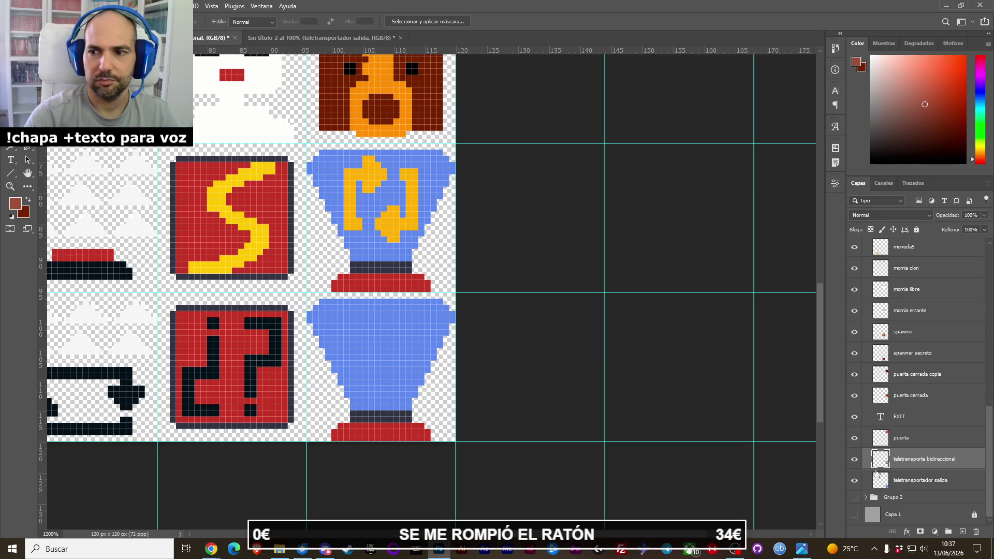
Paste the arrow above teletransportador salida and position it on the lower teleporter.
{"action": "left_click", "coordinate": [874, 473]}
{"action": "key", "text": "ctrl+v"}
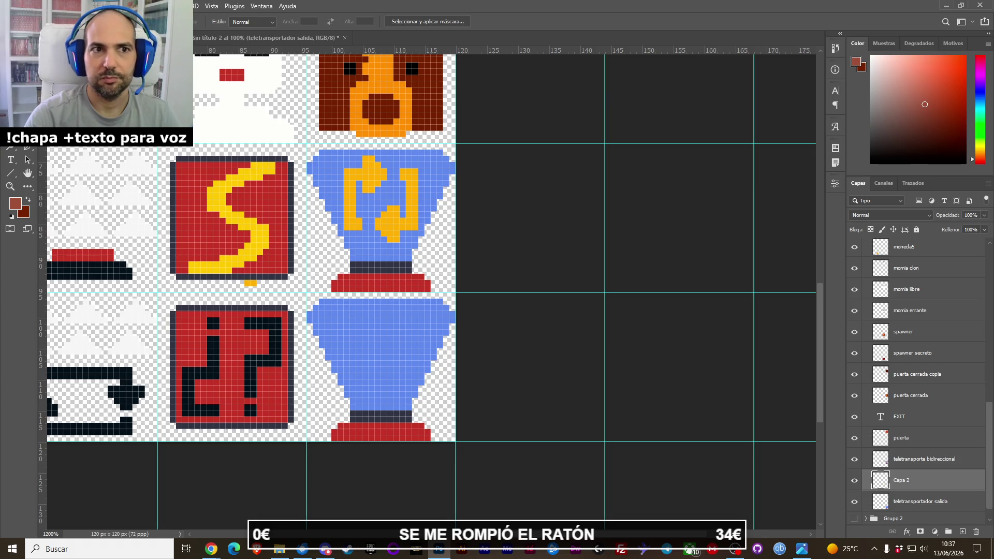
{"action": "key", "text": "v"}
{"action": "mouse_move", "coordinate": [244, 287]}
{"action": "left_mouse_down"}
{"action": "mouse_move", "coordinate": [387, 376]}
{"action": "mouse_move", "coordinate": [379, 380]}
{"action": "left_mouse_up"}
{"action": "key", "text": "alt+bracketright"}
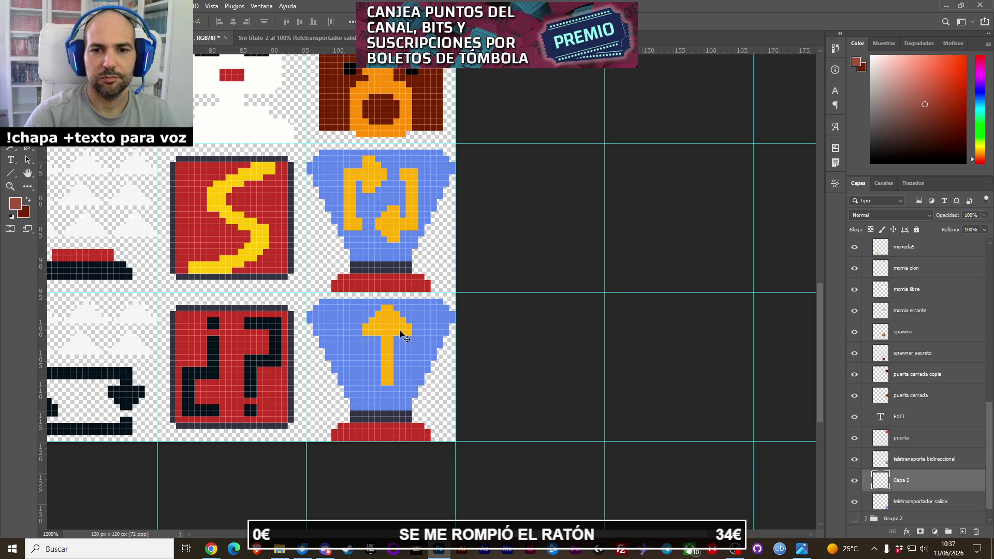
{"action": "key", "text": "Down"}
{"action": "key", "text": "Left"}
{"action": "key", "text": "Down"}
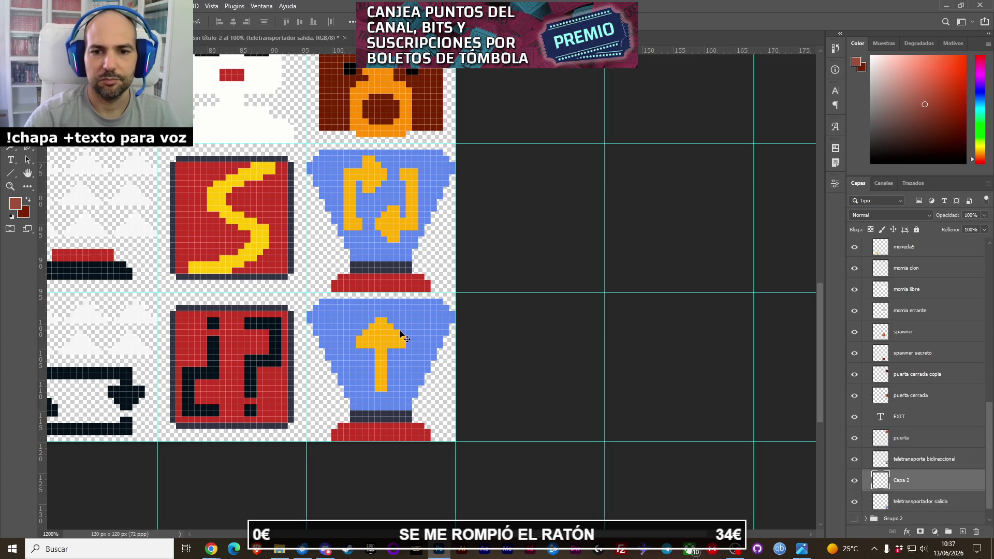
Compare the arrow against the exit teleporter sprite and nudge it up one pixel.
{"action": "left_click", "coordinate": [854, 480]}
{"action": "left_click", "coordinate": [854, 480]}
{"action": "left_click", "coordinate": [855, 502]}
{"action": "left_click", "coordinate": [854, 502]}
{"action": "left_click", "coordinate": [855, 502]}
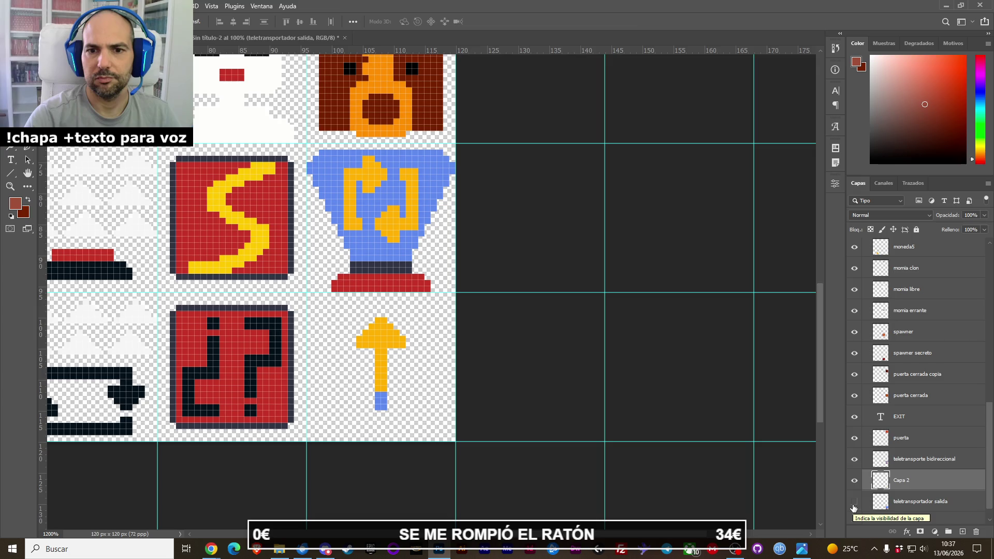
{"action": "left_click", "coordinate": [854, 502]}
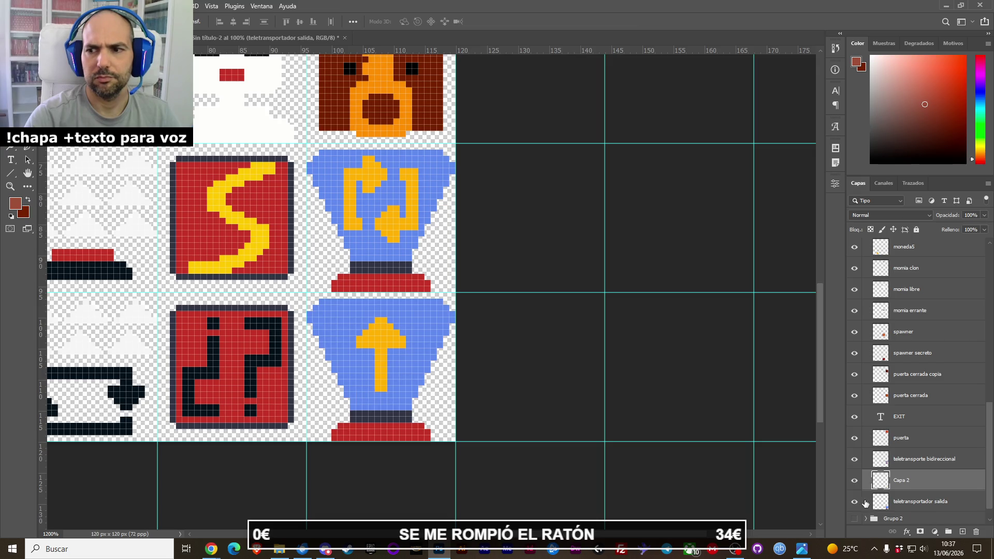
{"action": "key", "text": "Up"}
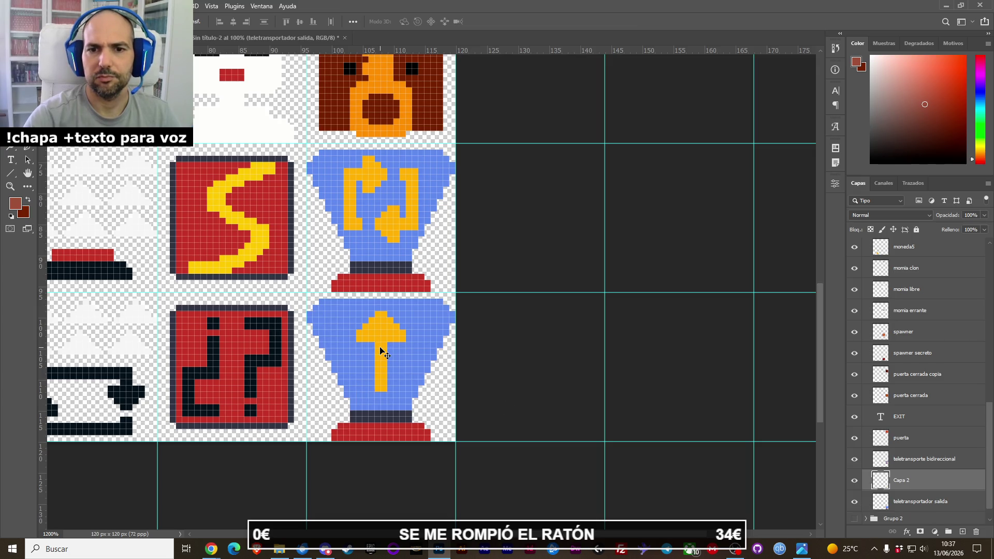
Merge the arrow into the exit teleporter layer and rename it 'teletransportador salida'.
{"action": "left_click", "coordinate": [902, 503], "text": "shift"}
{"action": "key", "text": "ctrl+e"}
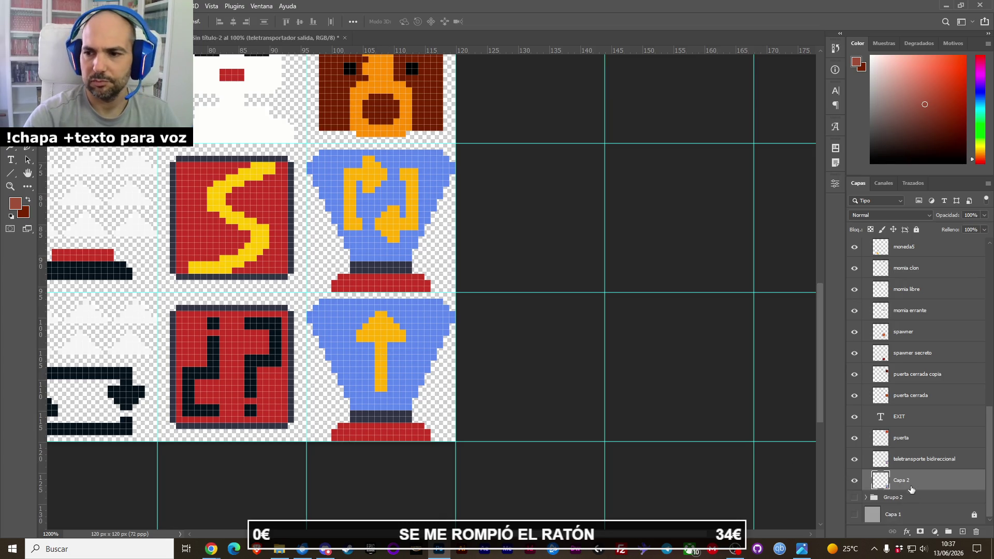
{"action": "double_click", "coordinate": [901, 481]}
{"action": "type", "text": "tele"}
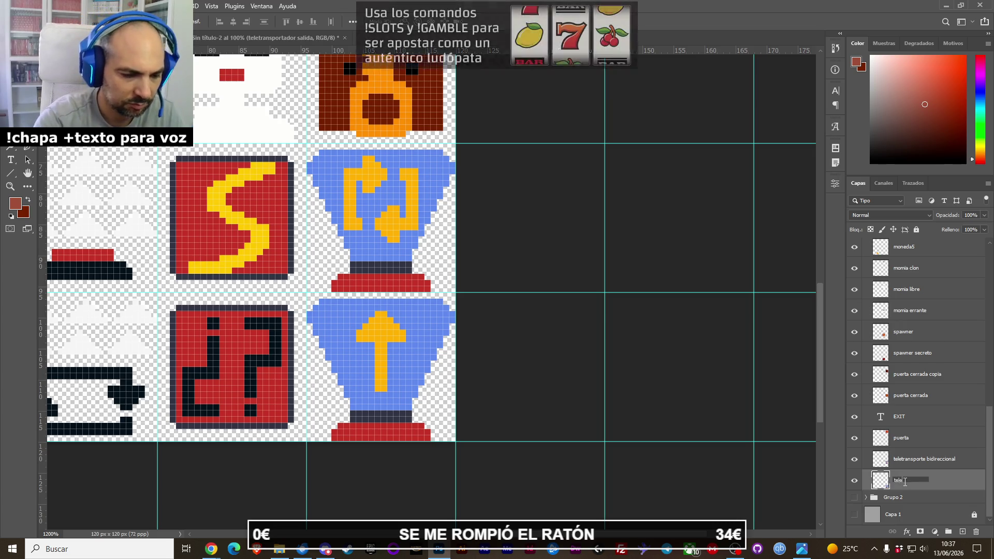
{"action": "type", "text": "transportador"}
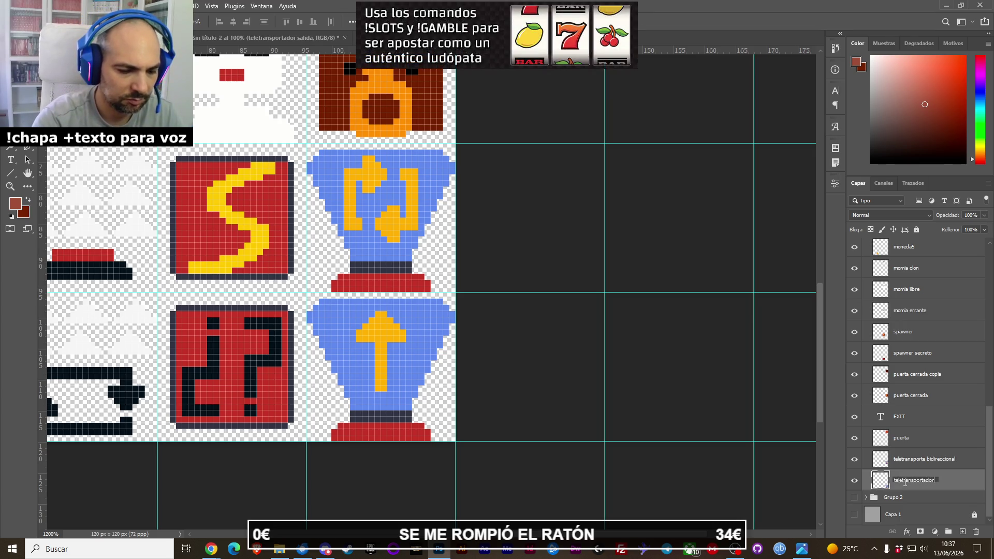
{"action": "type", "text": " salida"}
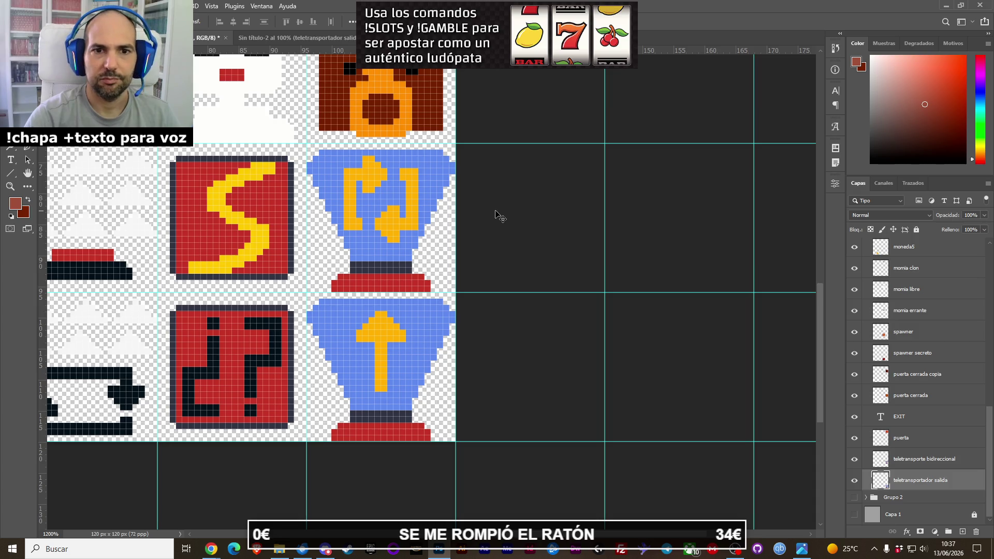
Hide the teletransportador salida layer to reveal leftover pixels on the two-way layer.
{"action": "scroll", "coordinate": [495, 212], "scroll_direction": "up", "scroll_amount": 3}
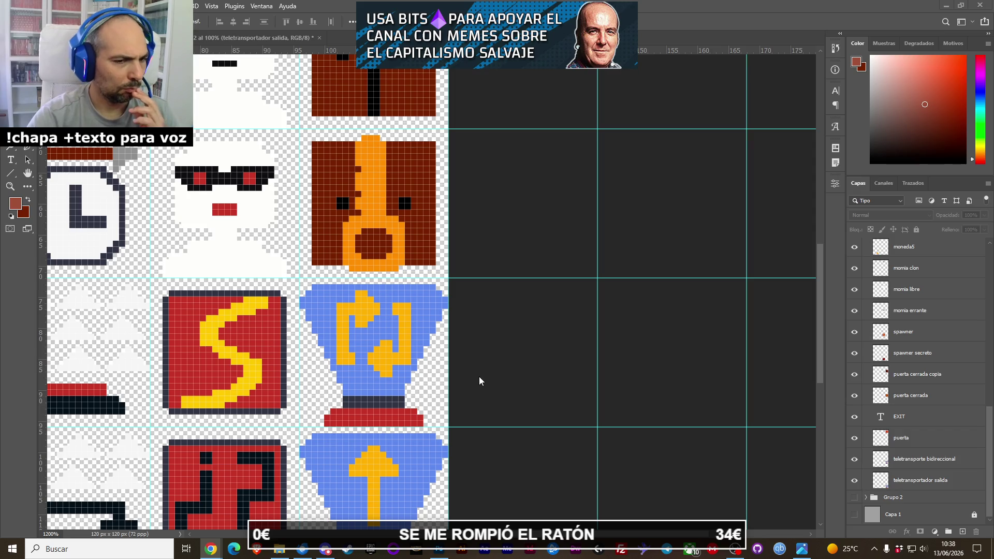
{"action": "scroll", "coordinate": [493, 299], "scroll_direction": "down", "scroll_amount": 3}
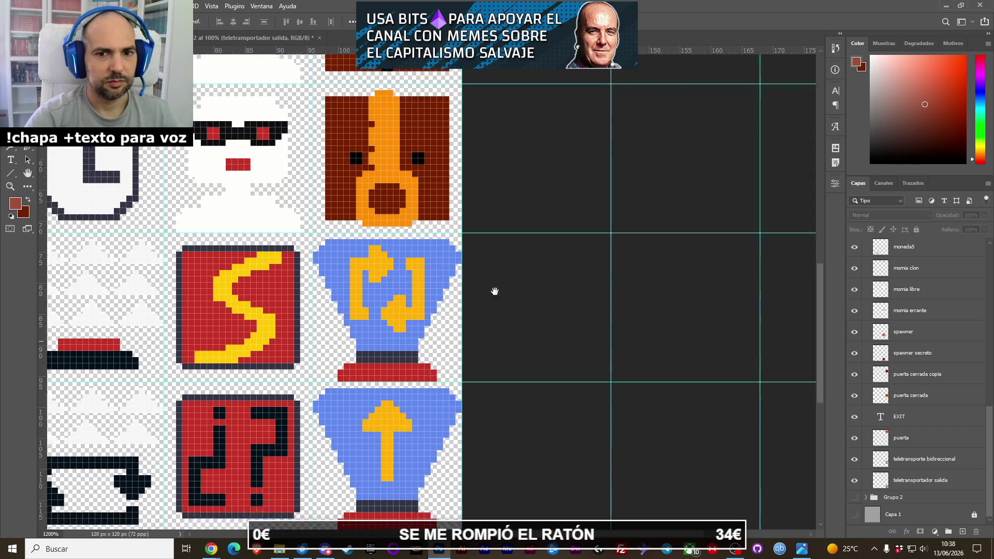
{"action": "left_click", "coordinate": [855, 482]}
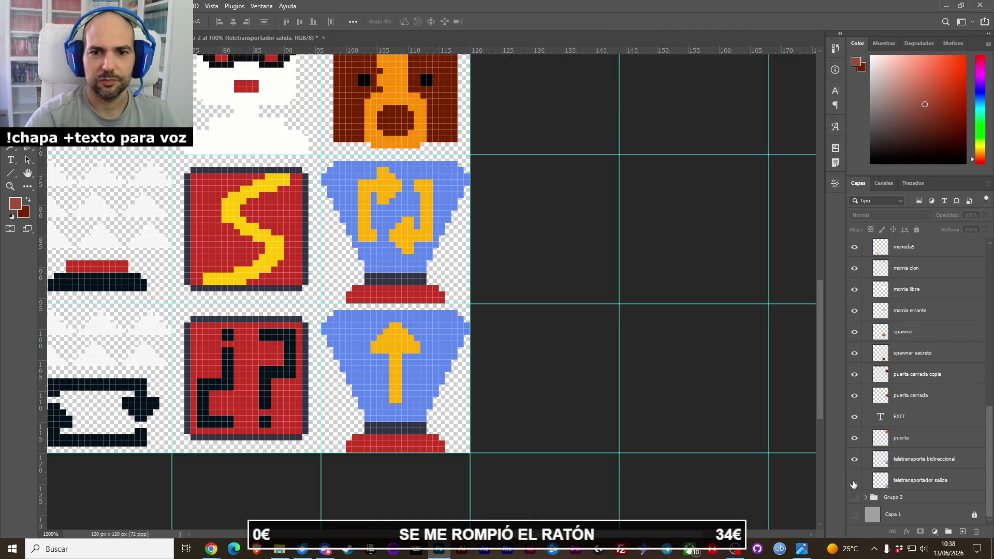
{"action": "left_click", "coordinate": [856, 482]}
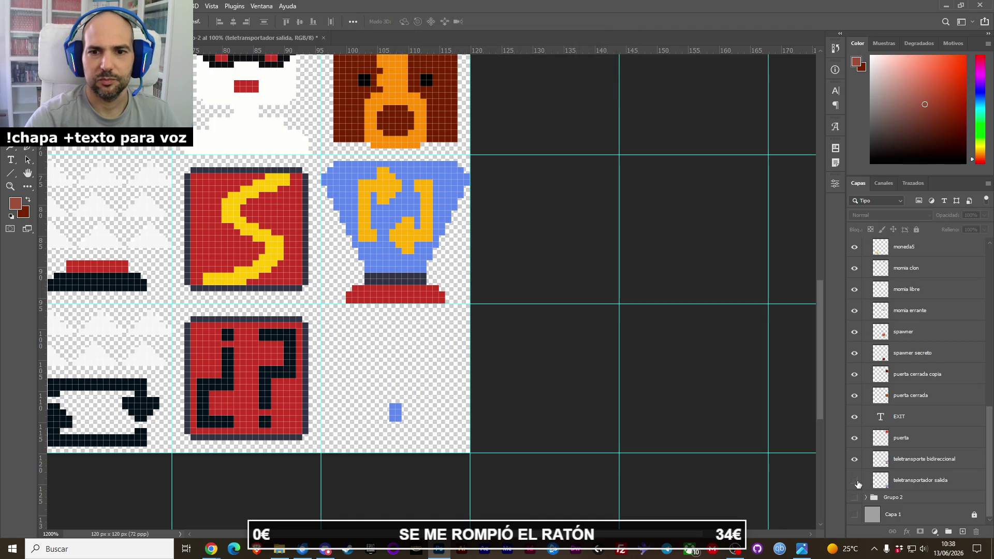
{"action": "left_click", "coordinate": [855, 482]}
{"action": "left_click", "coordinate": [855, 482]}
{"action": "left_click", "coordinate": [854, 482]}
{"action": "left_click", "coordinate": [855, 481]}
Marquee and delete the stray blue pixel on the two-way teleporter layer.
{"action": "left_click", "coordinate": [396, 418]}
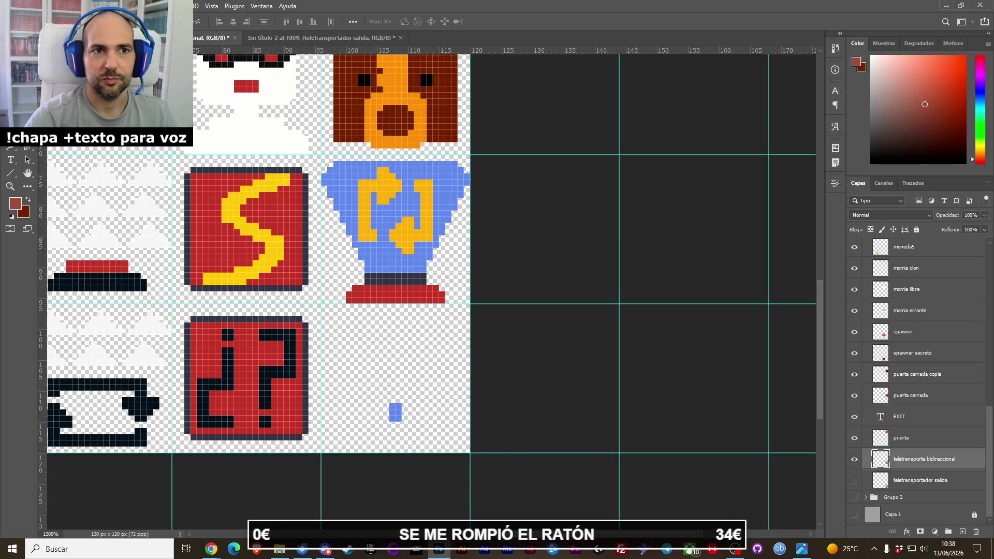
{"action": "key", "text": "m"}
{"action": "left_click_drag", "start_coordinate": [370, 385], "coordinate": [421, 428]}
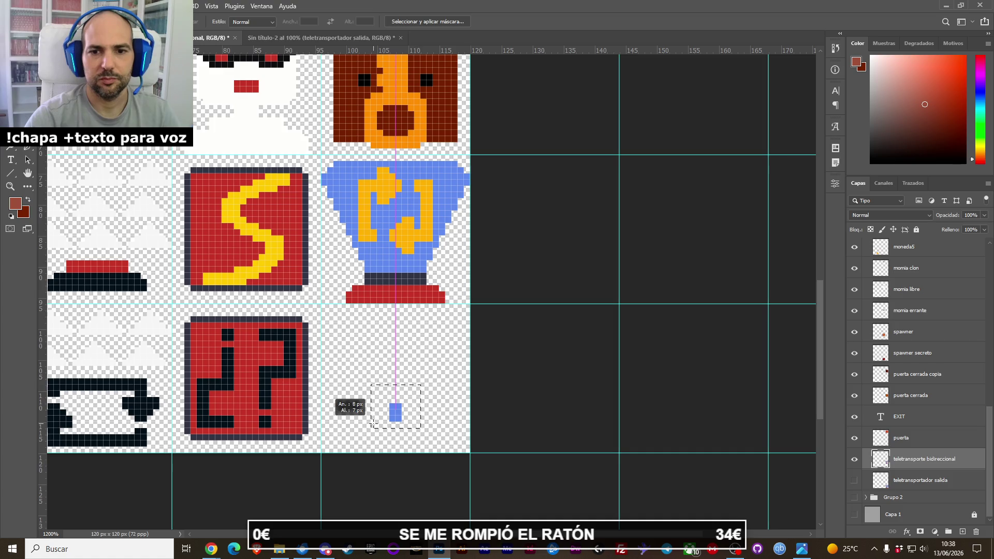
{"action": "key", "text": "Delete"}
{"action": "key", "text": "ctrl+d"}
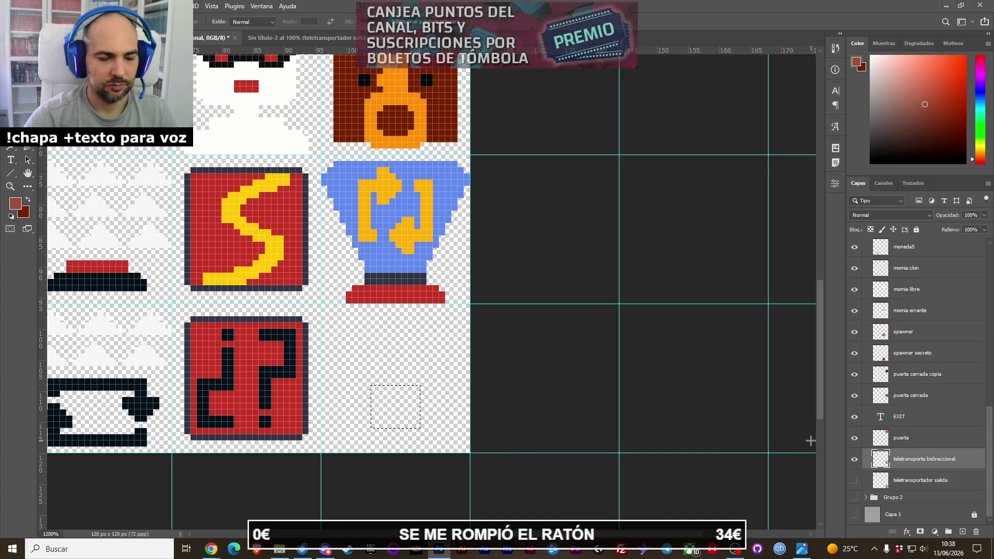
Show the exit teleporter again, save the sprite sheet, and reselect teletransportador salida.
{"action": "left_click", "coordinate": [854, 481]}
{"action": "left_click", "coordinate": [854, 482]}
{"action": "left_click", "coordinate": [854, 481]}
{"action": "key", "text": "ctrl+s"}
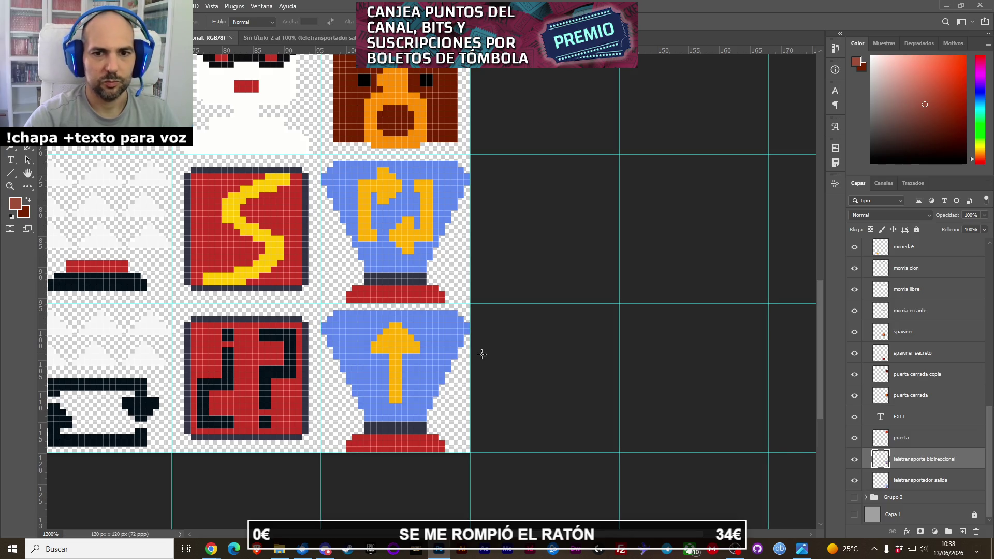
{"action": "left_click", "coordinate": [885, 481]}
{"action": "scroll", "coordinate": [371, 310], "scroll_direction": "down", "scroll_amount": 3}
{"action": "left_click_drag", "start_coordinate": [370, 309], "coordinate": [438, 372]}
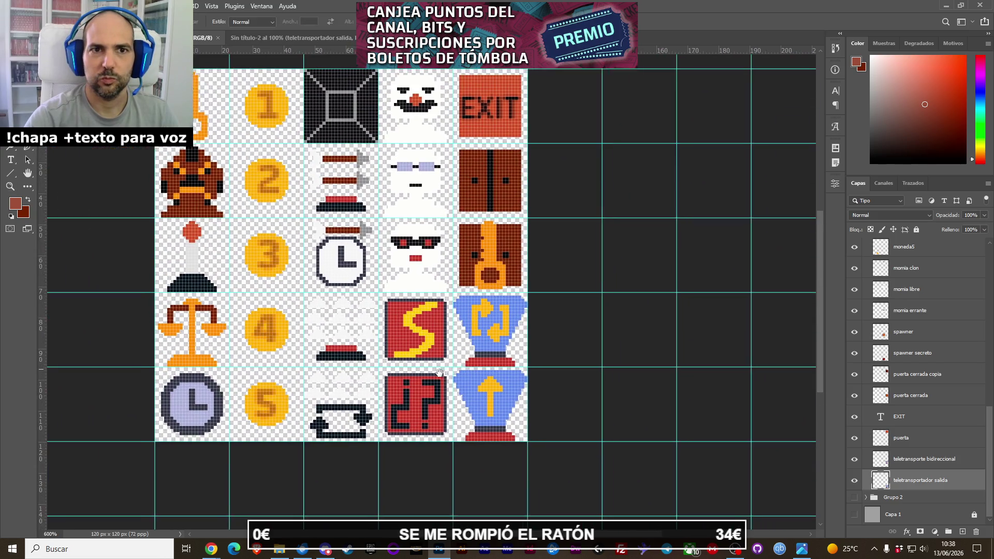
Temporarily resize the sprite sheet to 160 px in Image Size.
{"action": "left_click", "coordinate": [83, 5]}
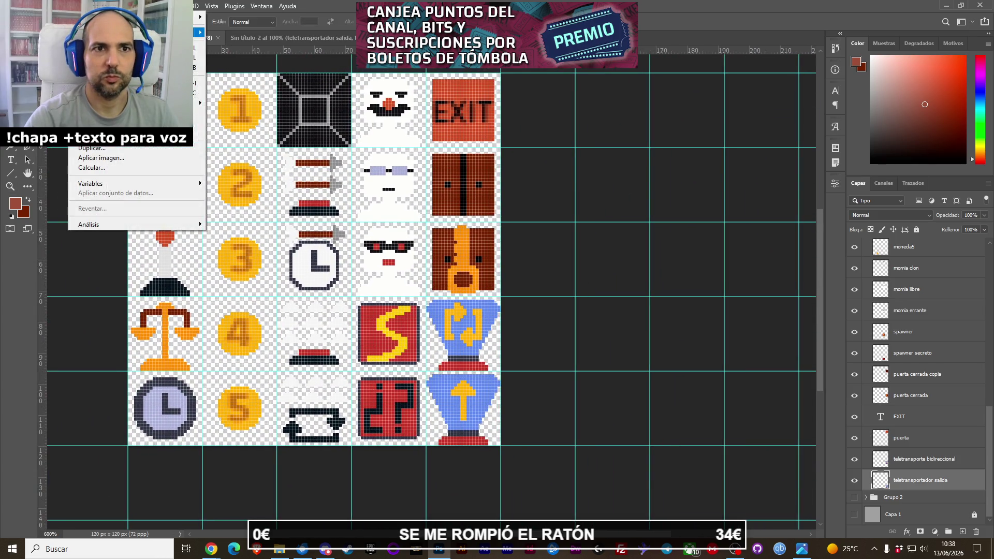
{"action": "left_click", "coordinate": [114, 83]}
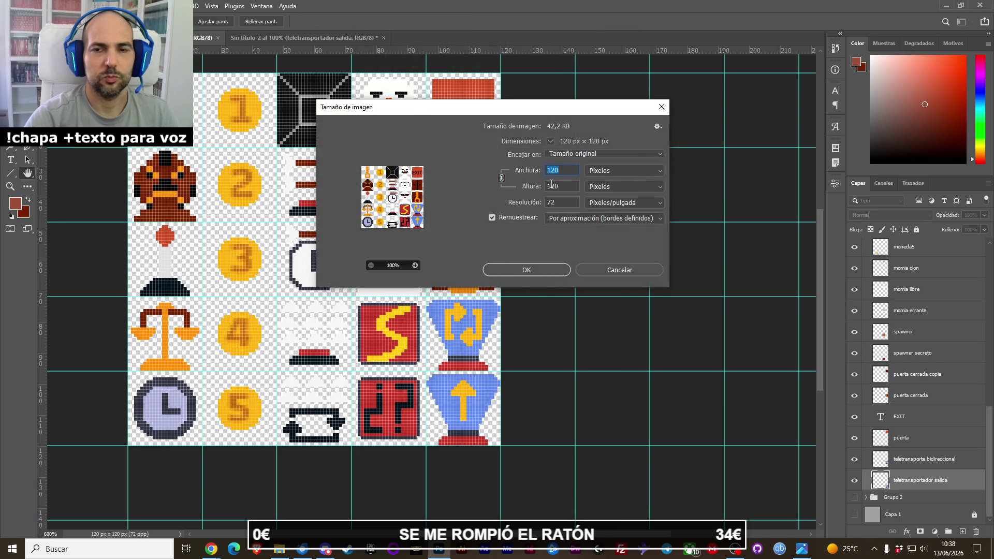
{"action": "type", "text": "160"}
{"action": "key", "text": "Return"}
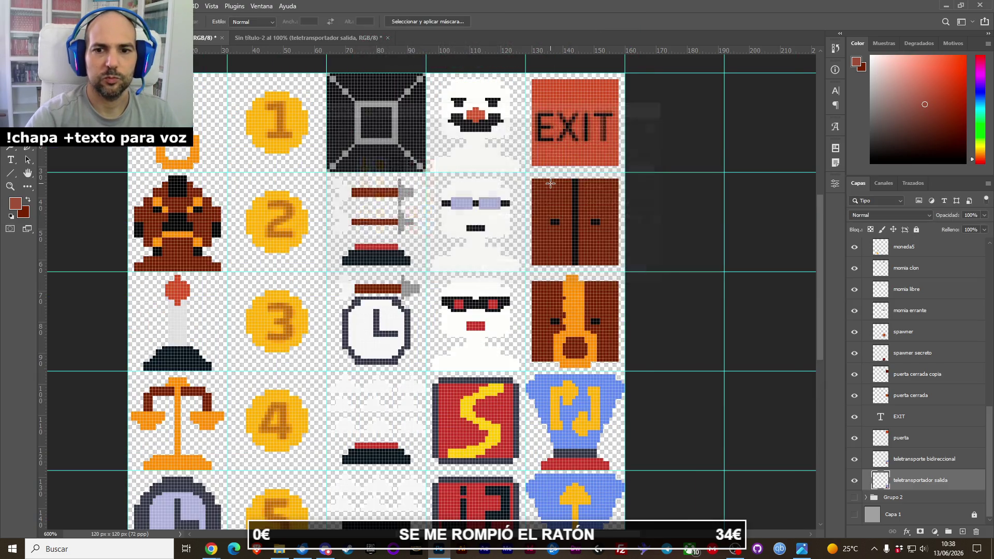
{"action": "left_click_drag", "start_coordinate": [553, 372], "coordinate": [373, 312]}
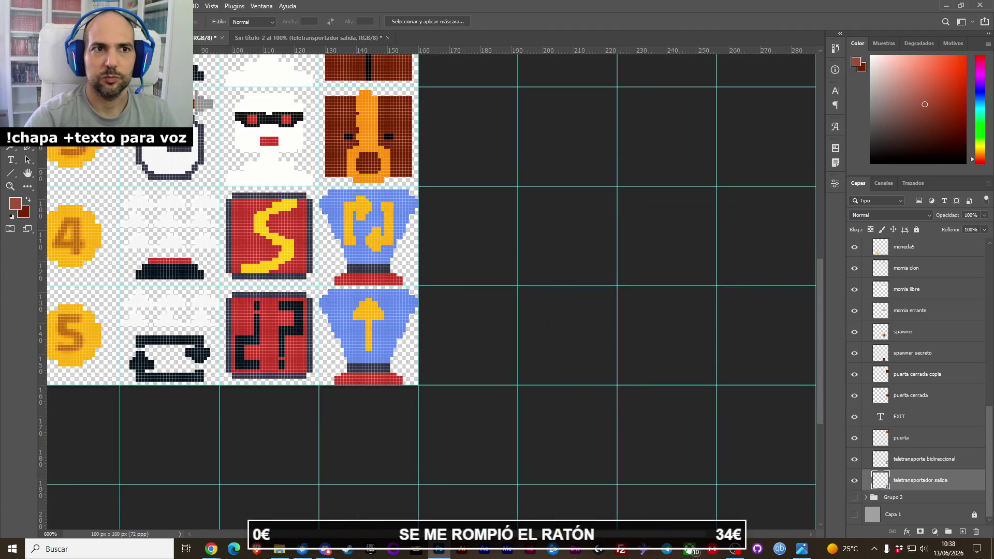
Copy the exit teleporter sprite into the 32×32 document and delete the duplicate layer.
{"action": "key", "text": "v"}
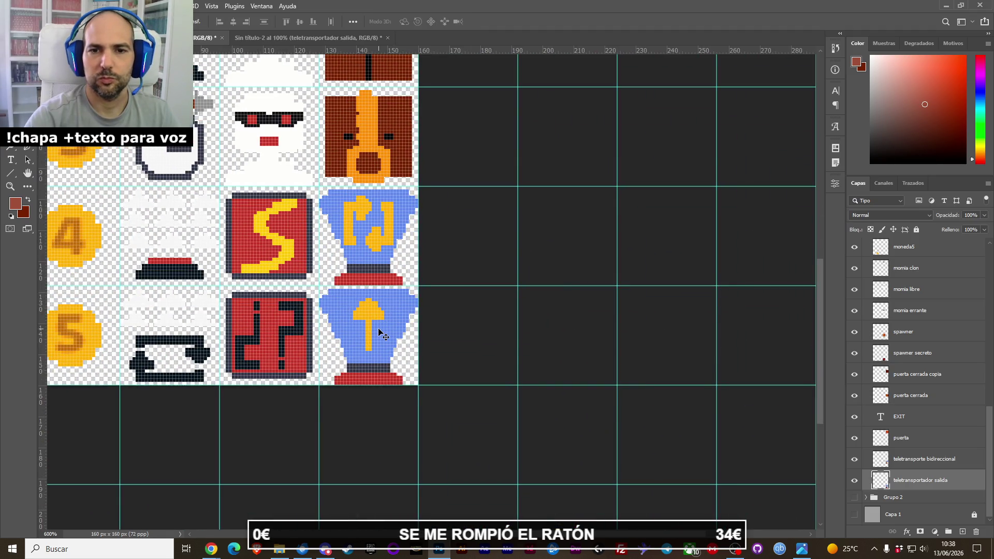
{"action": "key", "text": "ctrl"}
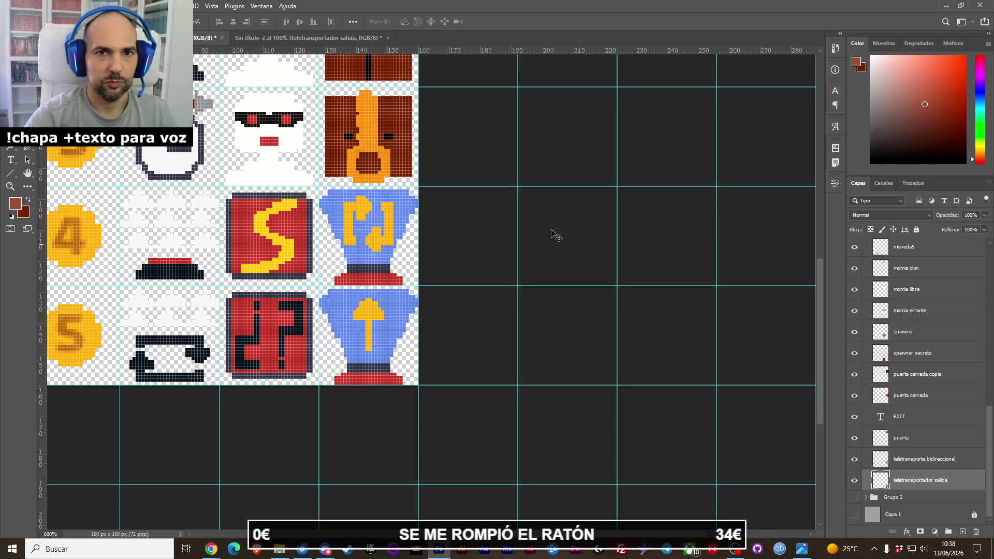
{"action": "key", "text": "ctrl+Tab"}
{"action": "left_click_drag", "start_coordinate": [437, 207], "coordinate": [767, 277]}
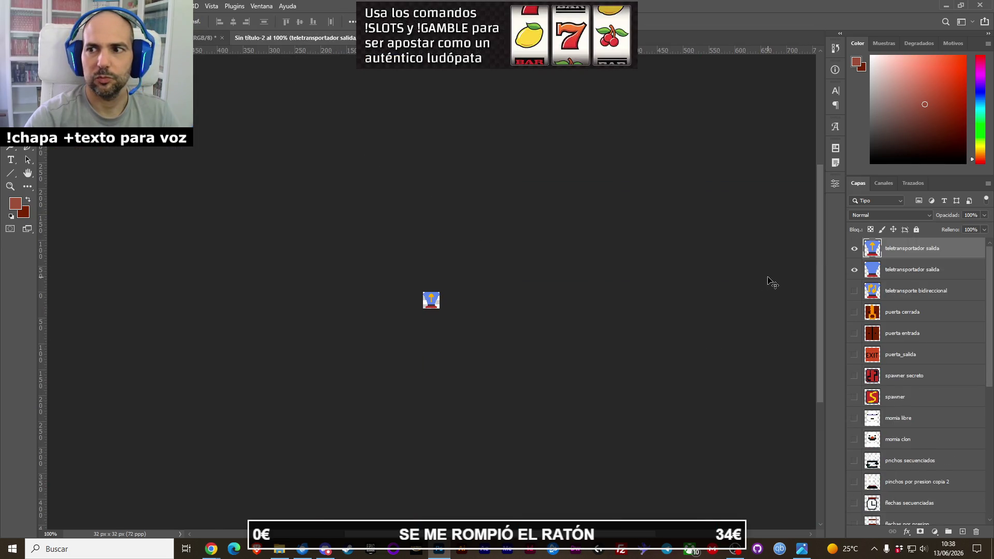
{"action": "left_click", "coordinate": [902, 270]}
{"action": "key", "text": "Delete"}
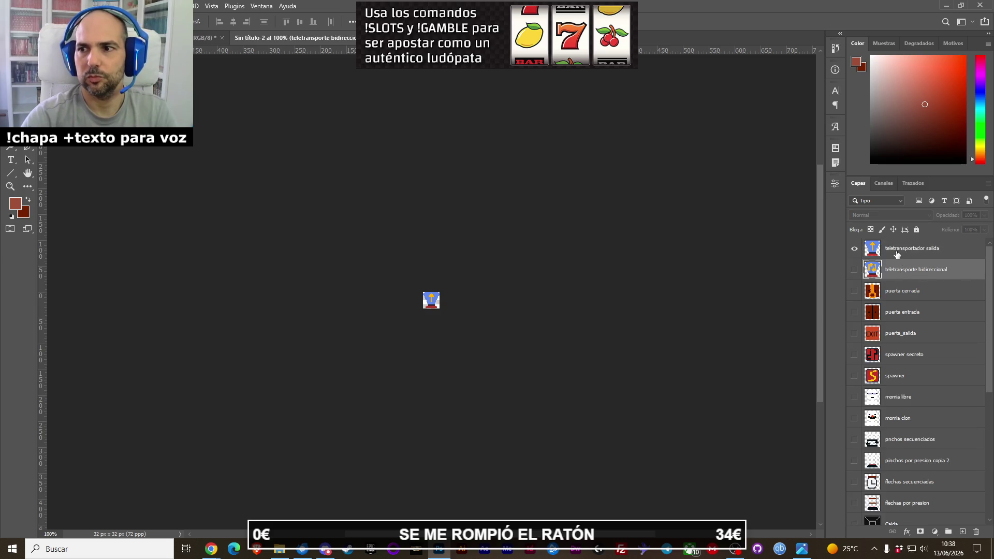
{"action": "left_click", "coordinate": [897, 249]}
Quick-export the 32×32 sprite as teletransporte_salida.png.
{"action": "left_click", "coordinate": [16, 6]}
{"action": "mouse_move", "coordinate": [60, 172]}
{"action": "left_click", "coordinate": [204, 167]}
{"action": "left_click", "coordinate": [467, 259]}
{"action": "double_click", "coordinate": [286, 395]}
{"action": "key", "text": "Right"}
{"action": "key", "text": "BackSpace"}
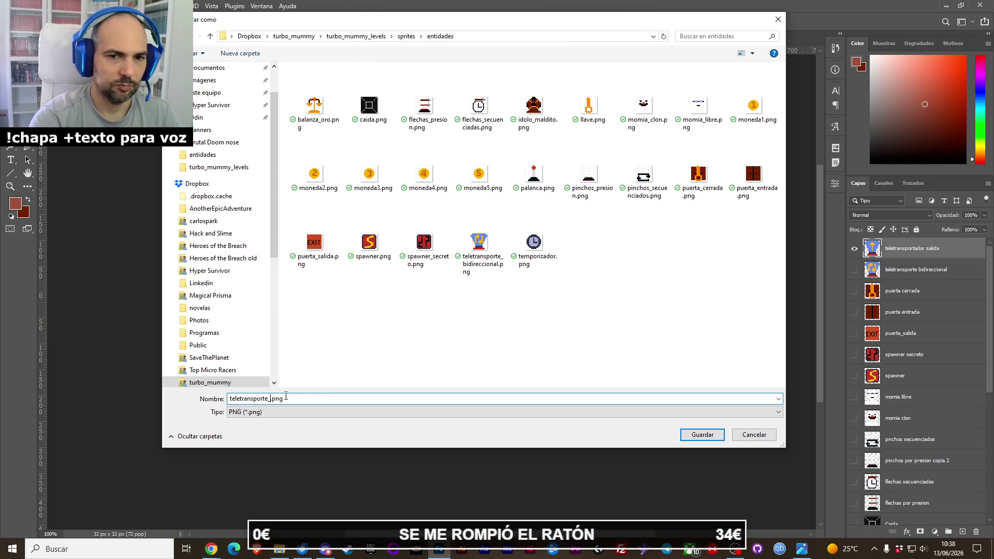
{"action": "type", "text": "salida"}
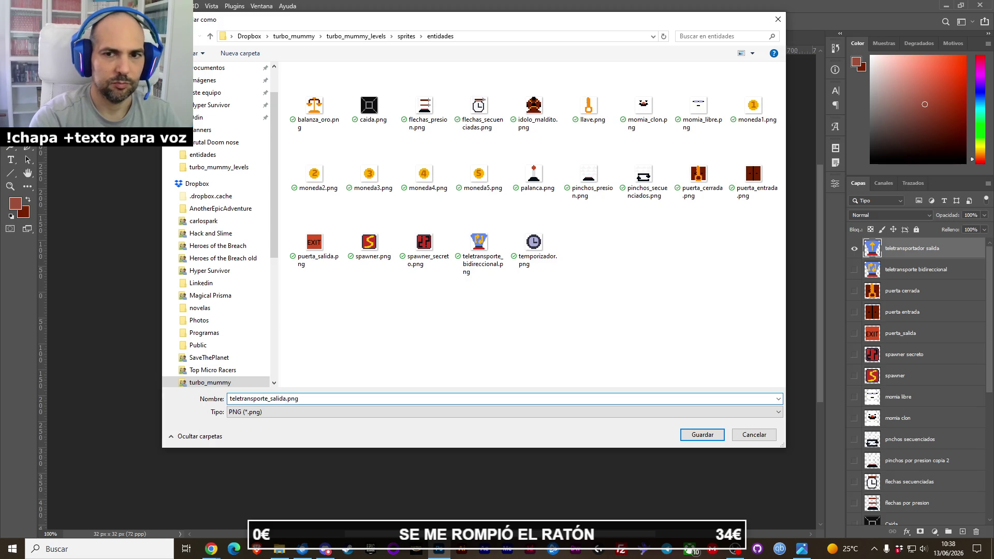
{"action": "key", "text": "Return"}
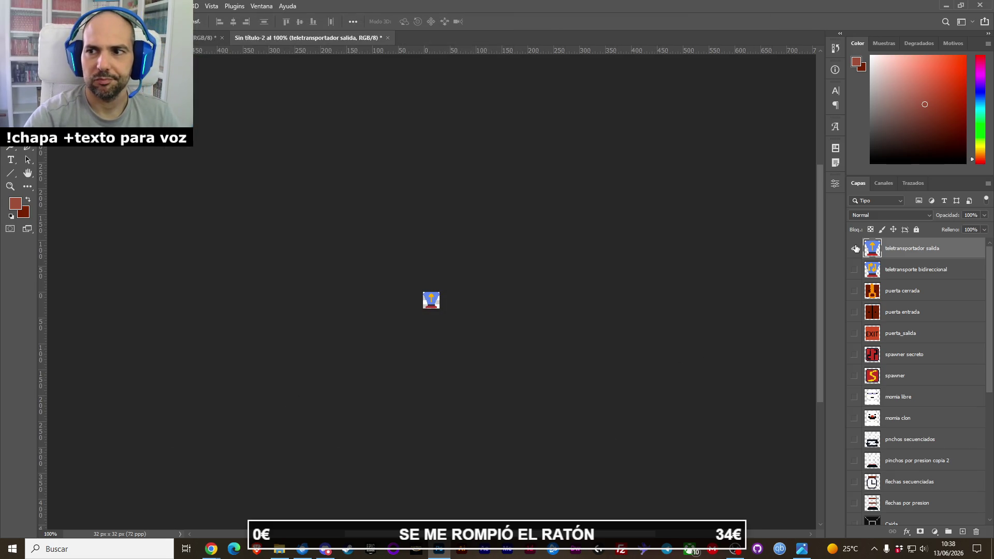
Close the export document unsaved, restore the sheet to 120×120 px and save it.
{"action": "left_click", "coordinate": [855, 249]}
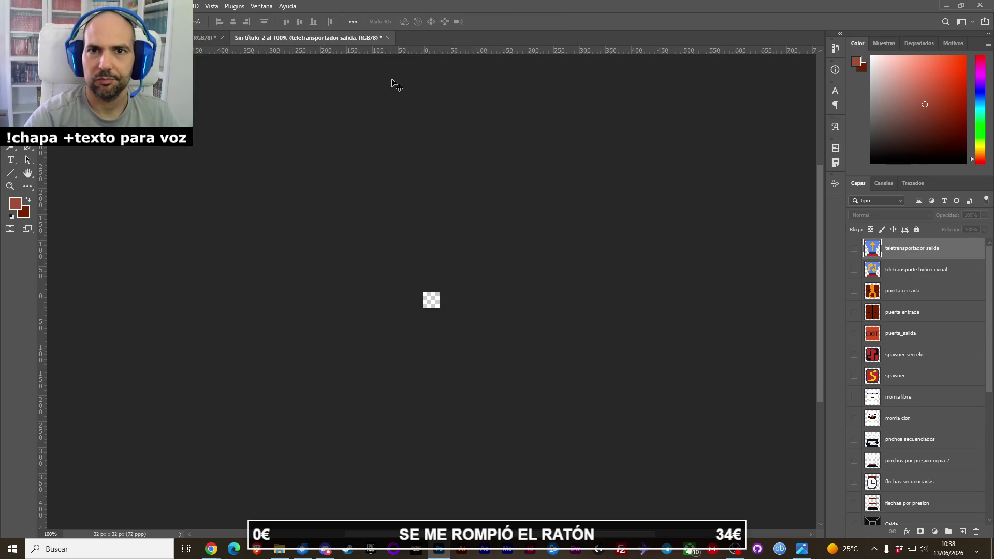
{"action": "left_click", "coordinate": [388, 38]}
{"action": "left_click", "coordinate": [512, 204]}
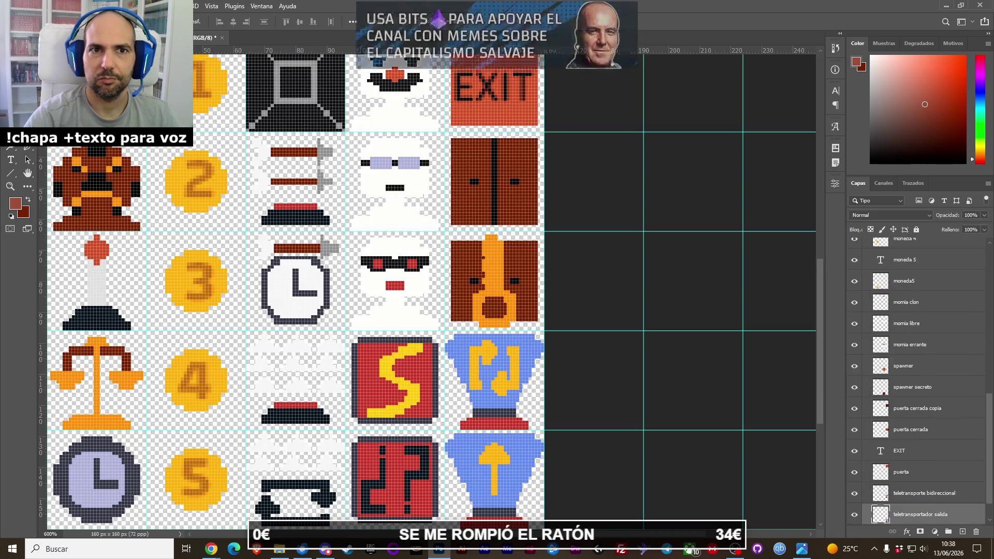
{"action": "key", "text": "z"}
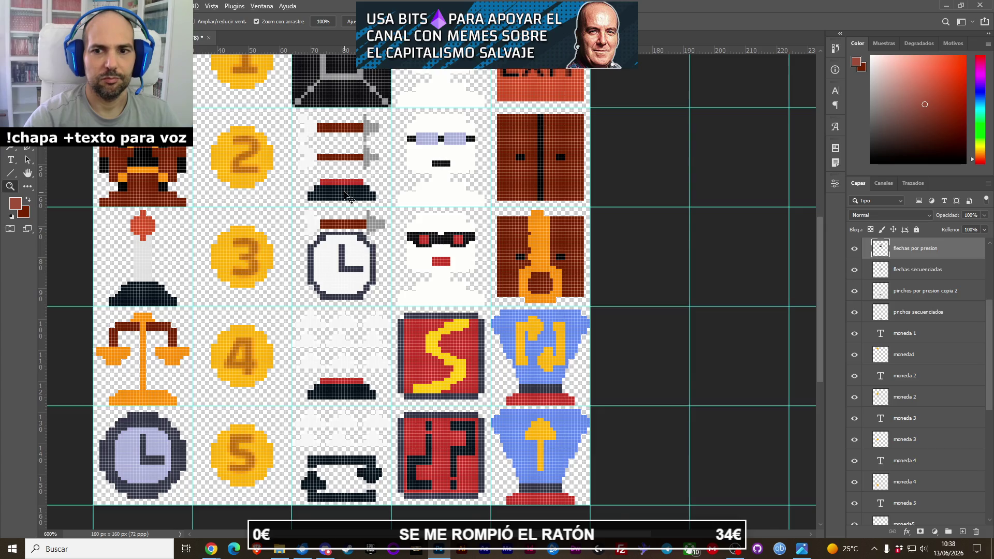
{"action": "key", "text": "ctrl+z"}
{"action": "key", "text": "ctrl+z"}
{"action": "key", "text": "ctrl+s"}
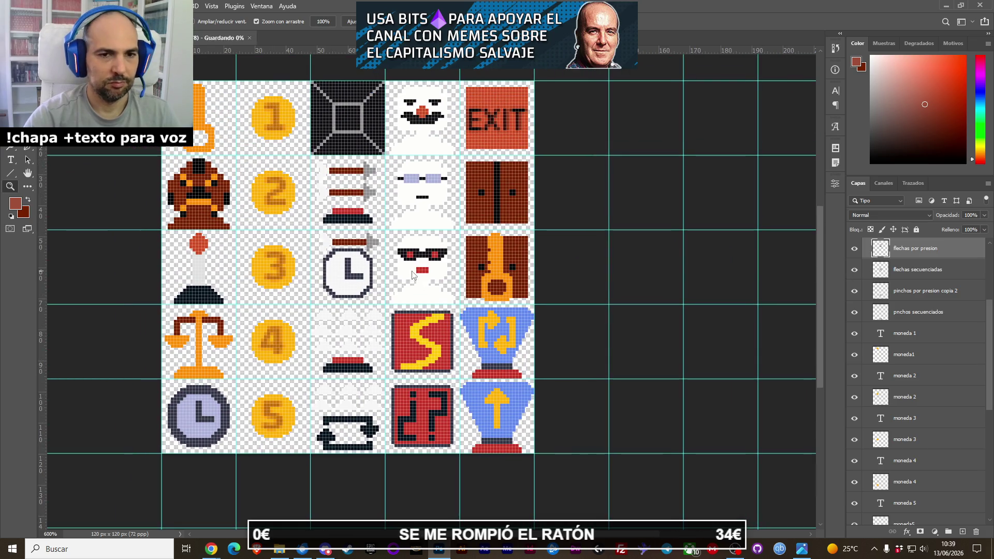
{"action": "left_click", "coordinate": [945, 5]}
{"action": "left_click", "coordinate": [731, 241]}
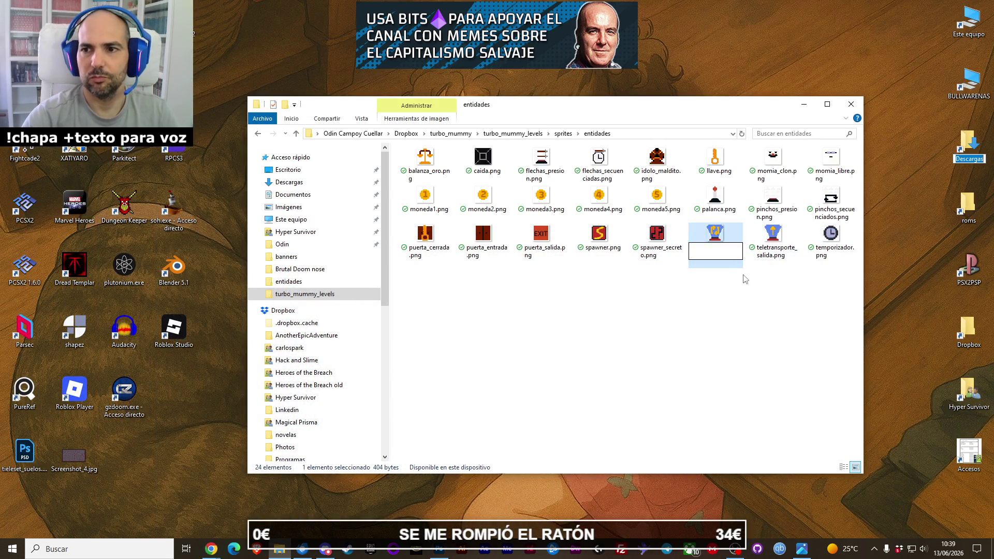
Begin renaming the bidirectional teleporter PNG, then cancel to keep its name.
{"action": "key", "text": "F2"}
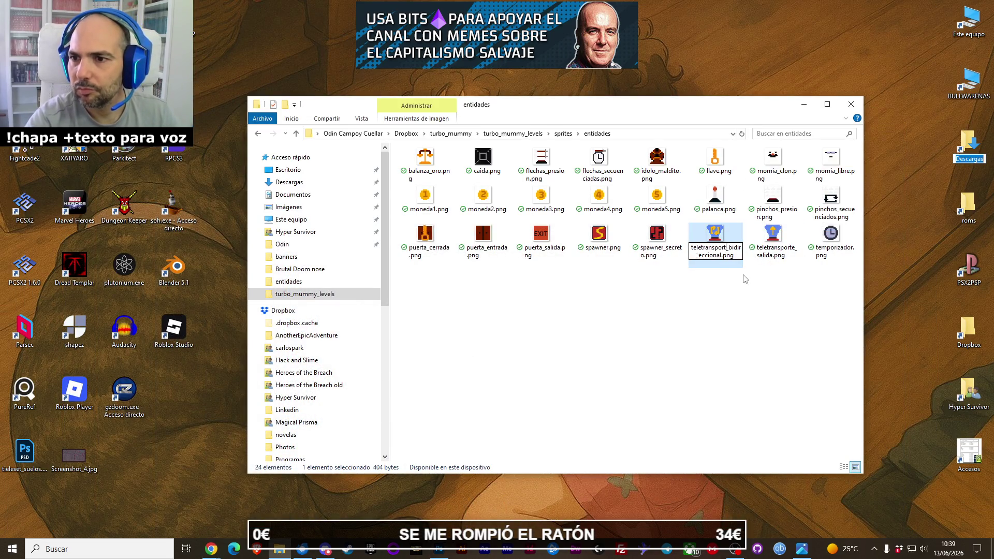
{"action": "key", "text": "BackSpace"}
{"action": "key", "text": "BackSpace"}
{"action": "key", "text": "BackSpace"}
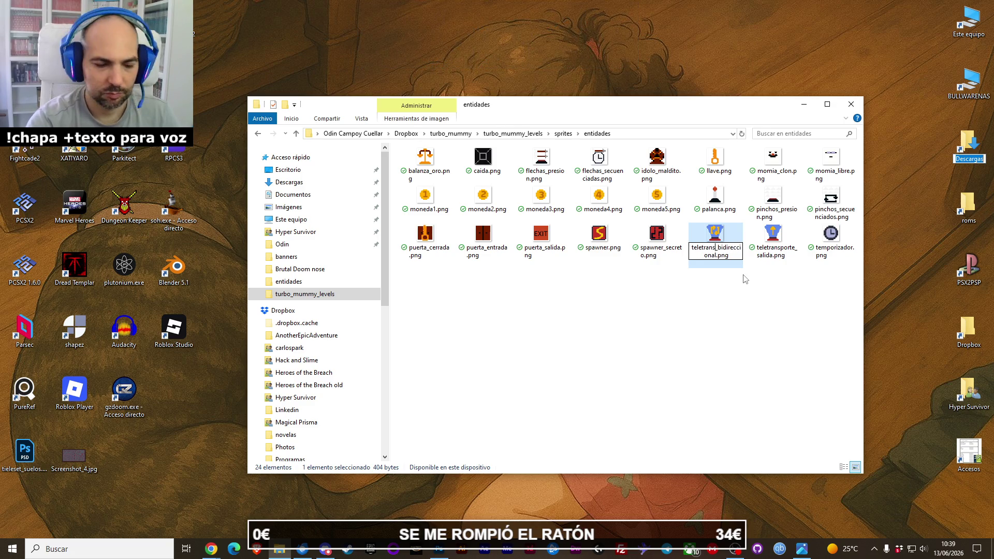
{"action": "key", "text": "Escape"}
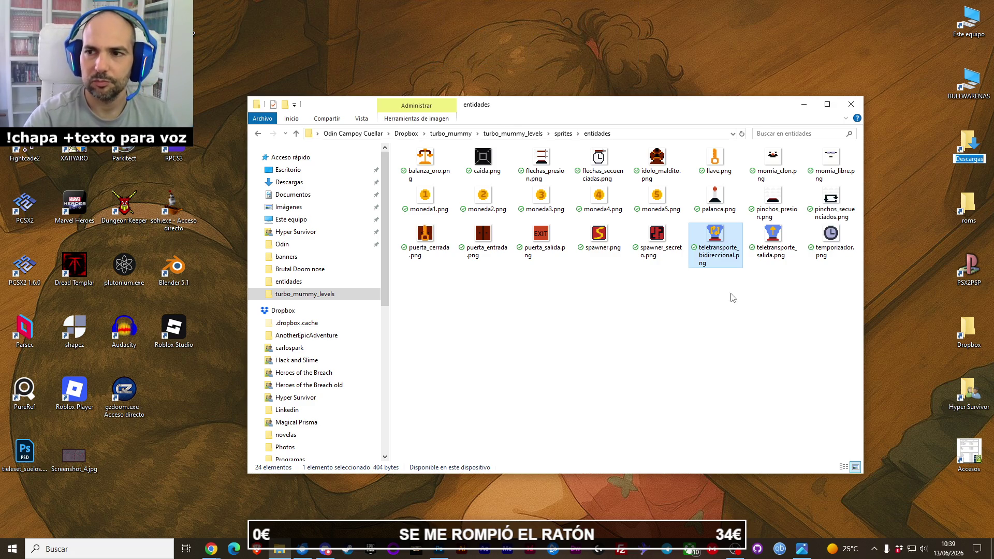
{"action": "left_click", "coordinate": [734, 296]}
Navigate up from entidades to turbo_mummy_levels and select turbo_mummy_levels.ogmo.
{"action": "left_click_drag", "start_coordinate": [574, 113], "coordinate": [492, 105]}
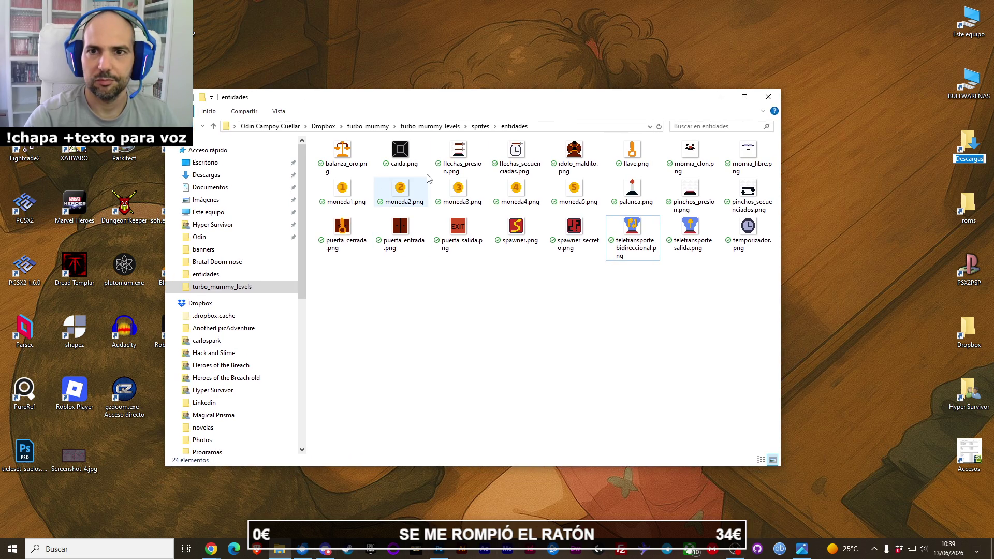
{"action": "left_click", "coordinate": [475, 128]}
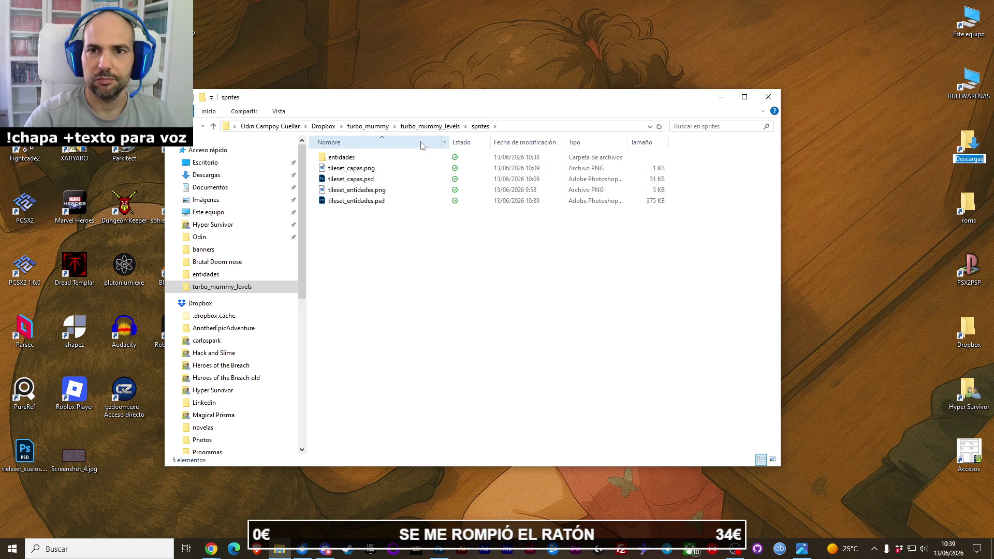
{"action": "left_click", "coordinate": [435, 133]}
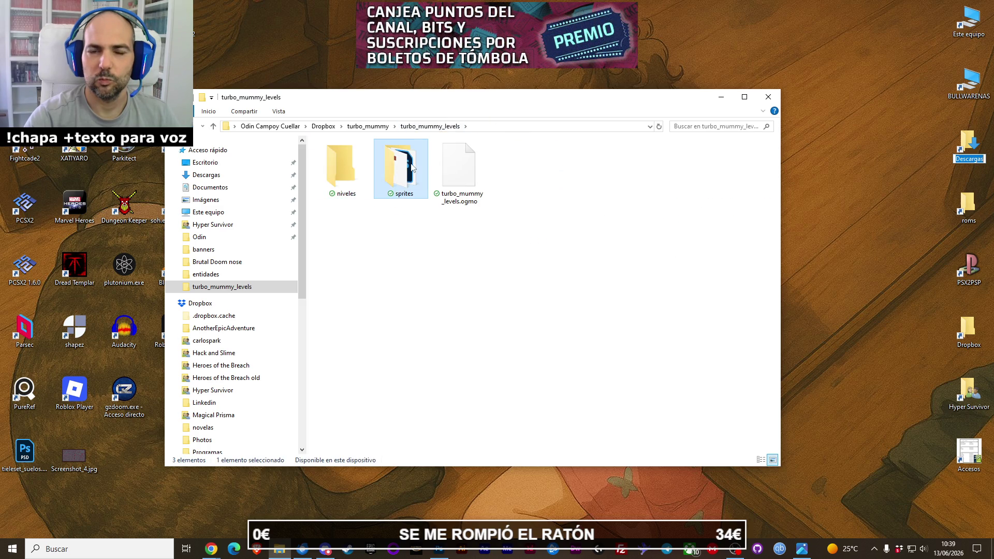
{"action": "left_click", "coordinate": [344, 176]}
{"action": "double_click", "coordinate": [345, 180]}
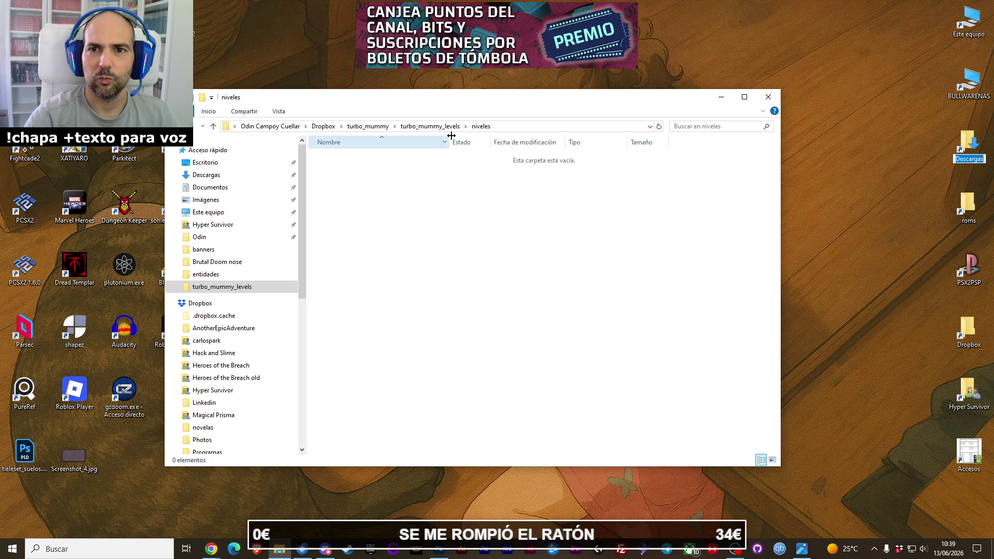
{"action": "left_click", "coordinate": [432, 127]}
{"action": "left_click", "coordinate": [474, 178]}
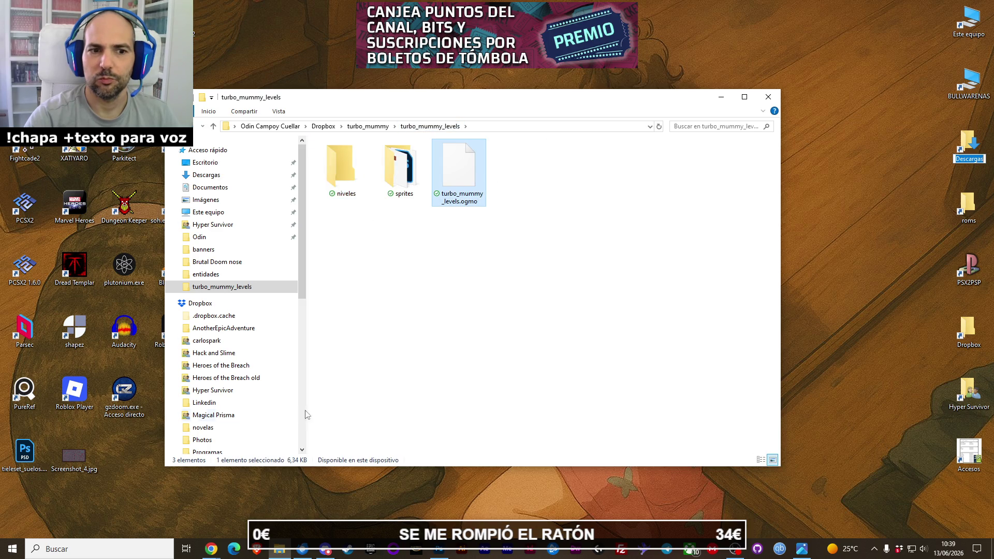
Open the .ogmo file and choose to look for another app on this PC.
{"action": "key", "text": "Return"}
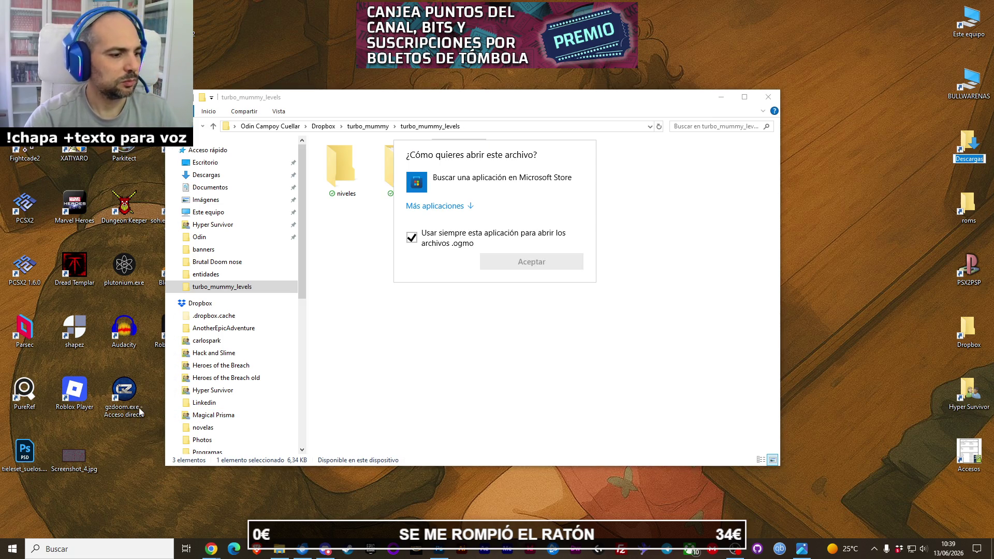
{"action": "key", "text": "Escape"}
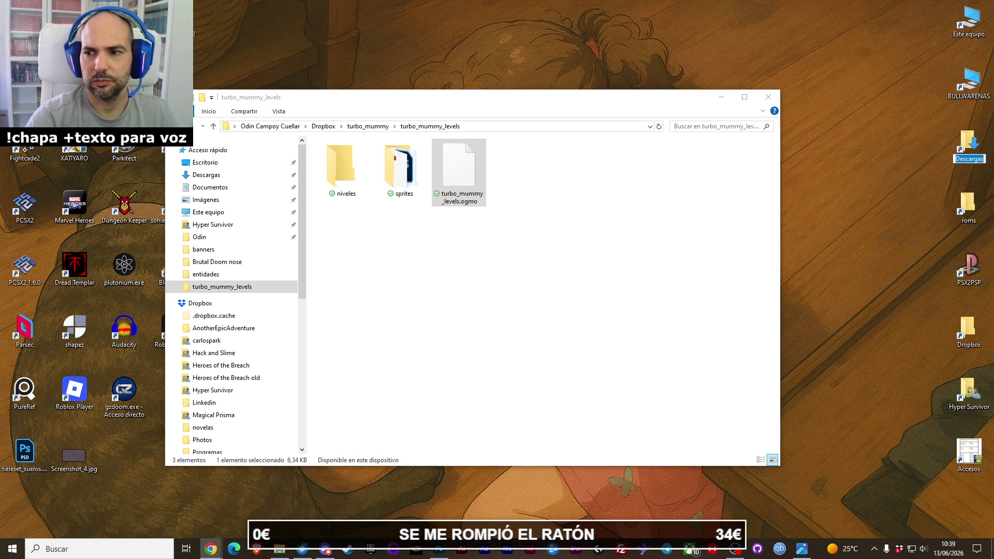
{"action": "key", "text": "alt+Tab"}
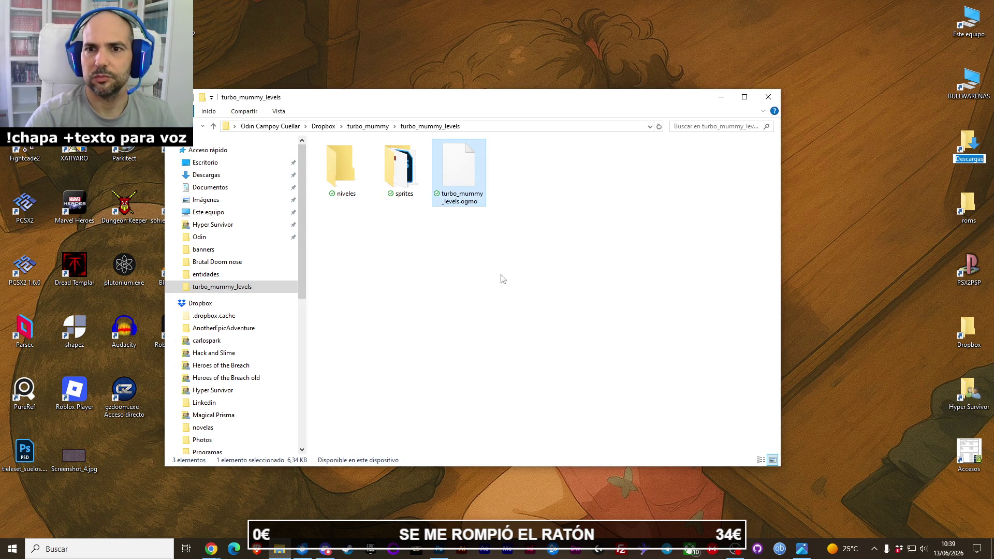
{"action": "key", "text": "Return"}
{"action": "left_click", "coordinate": [445, 212]}
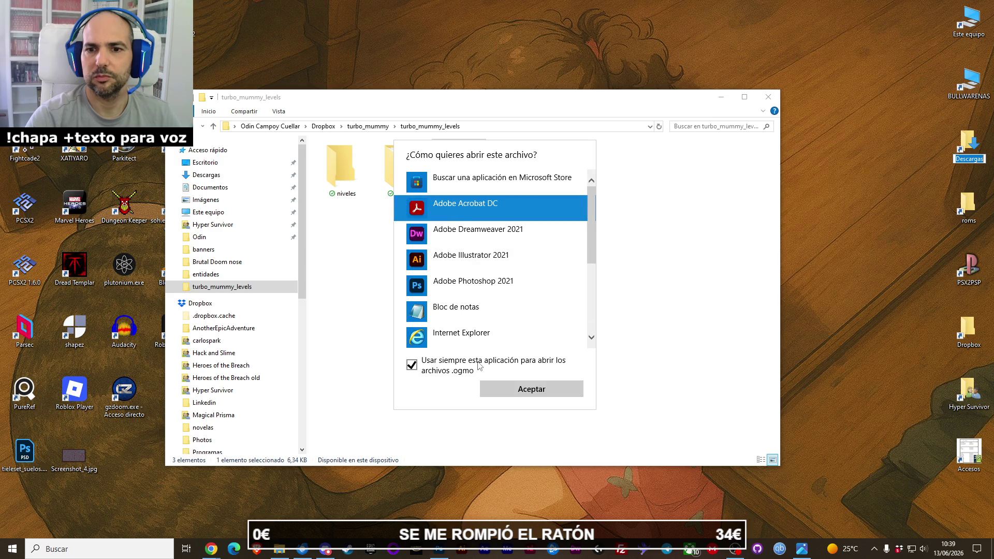
{"action": "key", "text": "Down"}
{"action": "key", "text": "Down"}
{"action": "key", "text": "Down"}
{"action": "key", "text": "Down"}
{"action": "key", "text": "Down"}
{"action": "key", "text": "Down"}
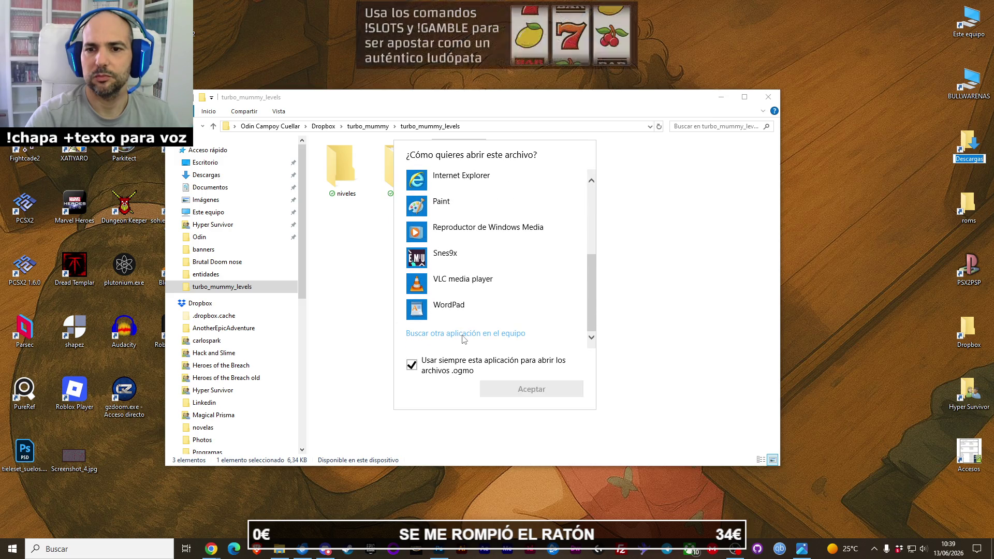
{"action": "key", "text": "Return"}
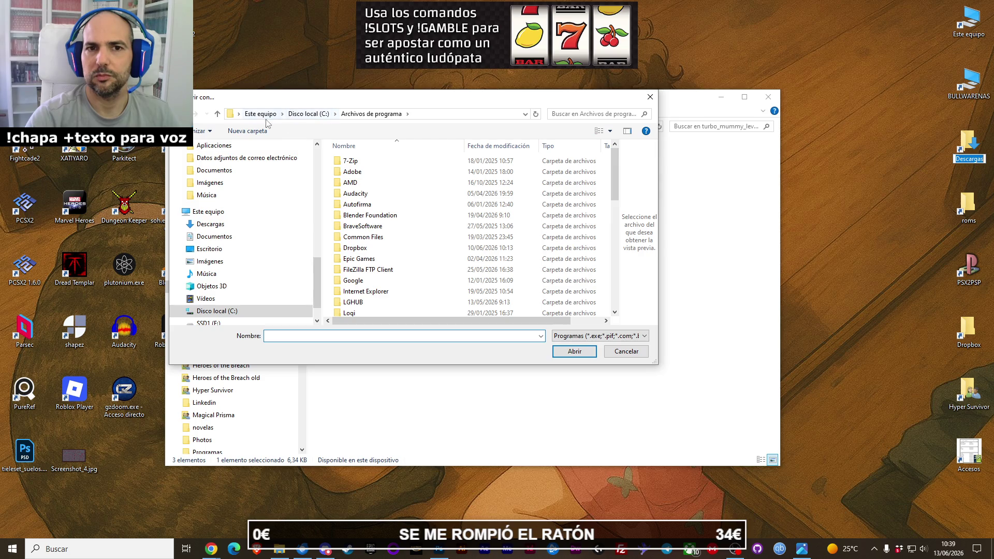
Browse to Descargas > Ogmo Editor and pick the Ogmo Editor executable.
{"action": "scroll", "coordinate": [256, 181], "scroll_direction": "up", "scroll_amount": 4}
{"action": "scroll", "coordinate": [255, 181], "scroll_direction": "up", "scroll_amount": 5}
{"action": "scroll", "coordinate": [255, 188], "scroll_direction": "up", "scroll_amount": 5}
{"action": "left_click", "coordinate": [243, 179]}
{"action": "left_click", "coordinate": [380, 188]}
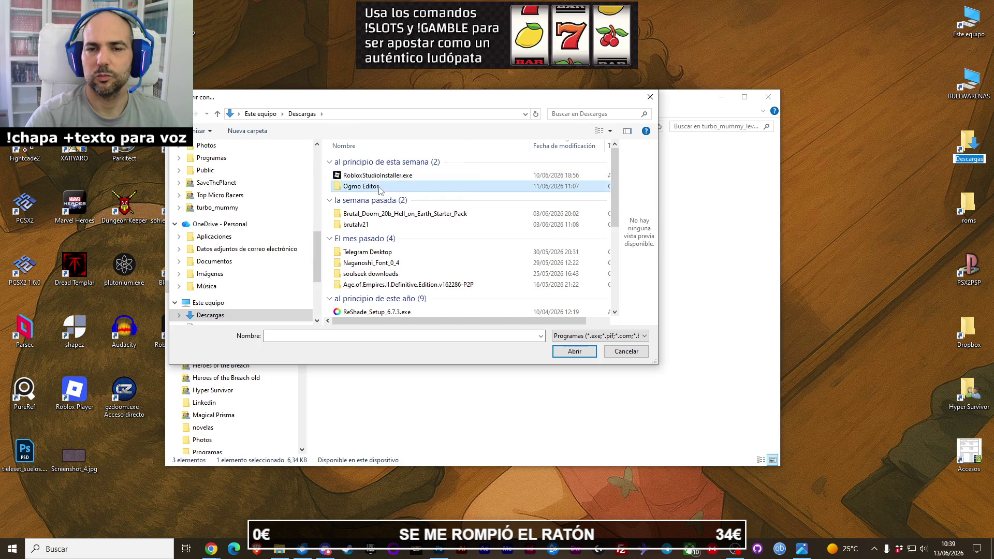
{"action": "double_click", "coordinate": [380, 187]}
{"action": "double_click", "coordinate": [365, 197]}
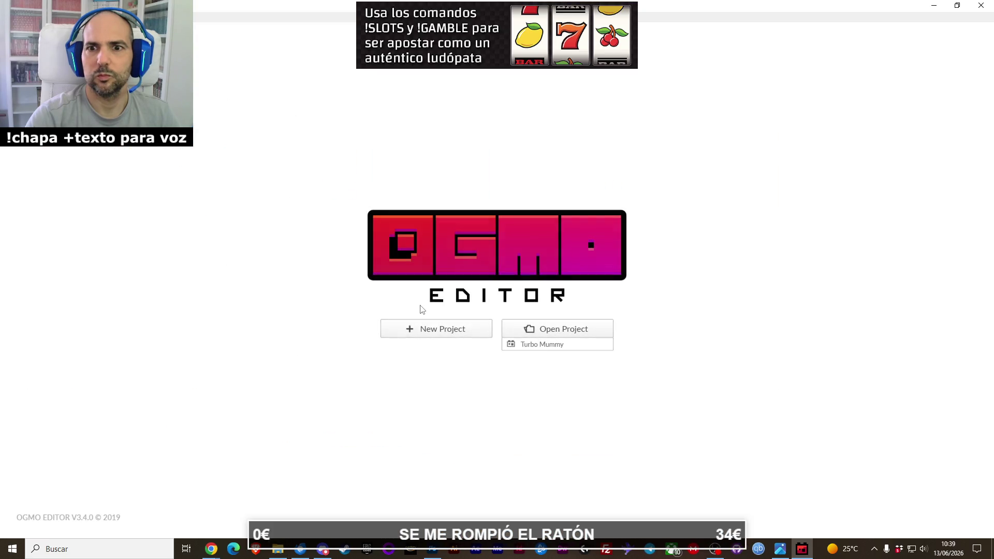
Open the recent Turbo Mummy project and pan around the level view.
{"action": "left_click", "coordinate": [533, 345]}
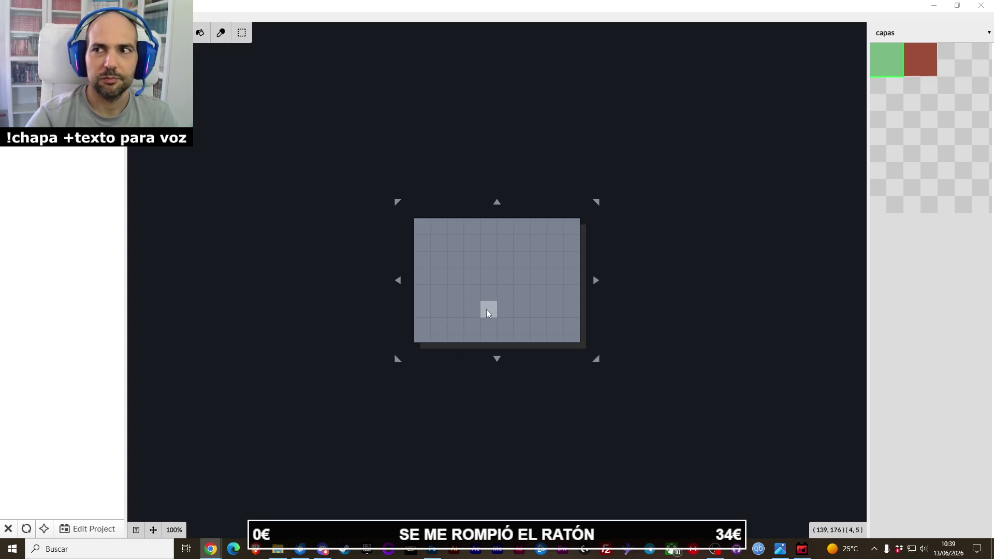
{"action": "scroll", "coordinate": [560, 280], "scroll_direction": "down", "scroll_amount": 3}
{"action": "scroll", "coordinate": [557, 282], "scroll_direction": "down", "scroll_amount": 2}
{"action": "scroll", "coordinate": [591, 291], "scroll_direction": "up", "scroll_amount": 2}
{"action": "left_click_drag", "start_coordinate": [591, 291], "coordinate": [546, 285]}
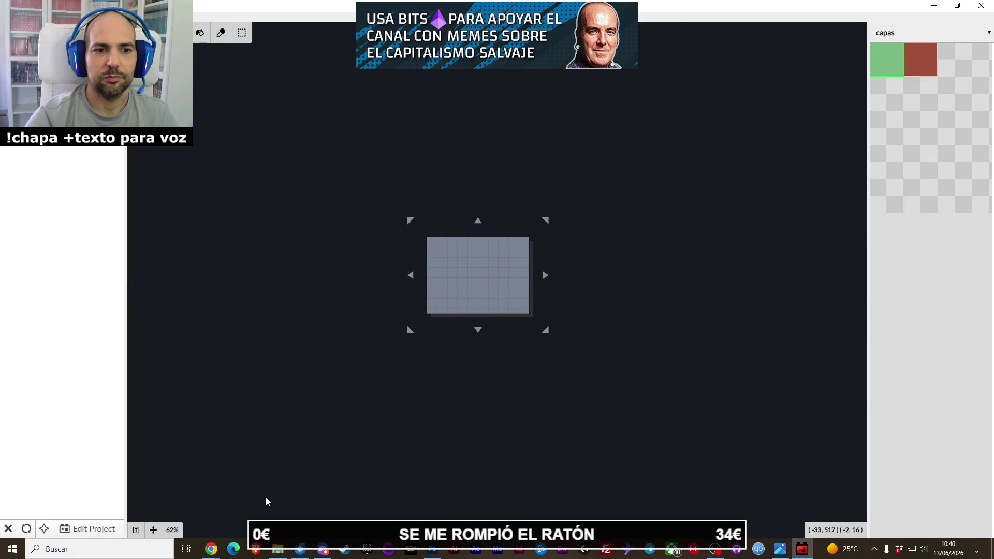
Close Unsaved Level 1, saving it as prueba_nivel in the niveles folder.
{"action": "left_click", "coordinate": [102, 528]}
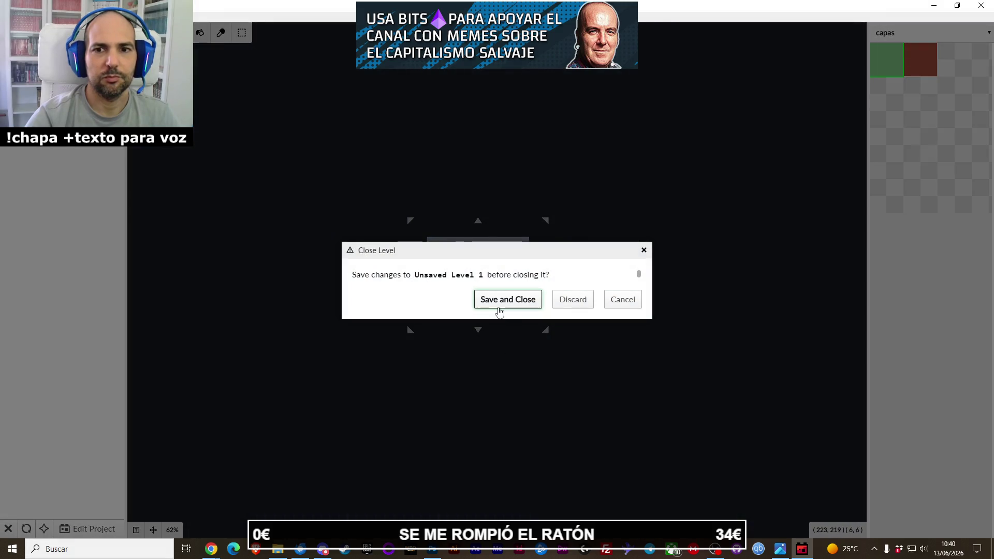
{"action": "left_click", "coordinate": [499, 305]}
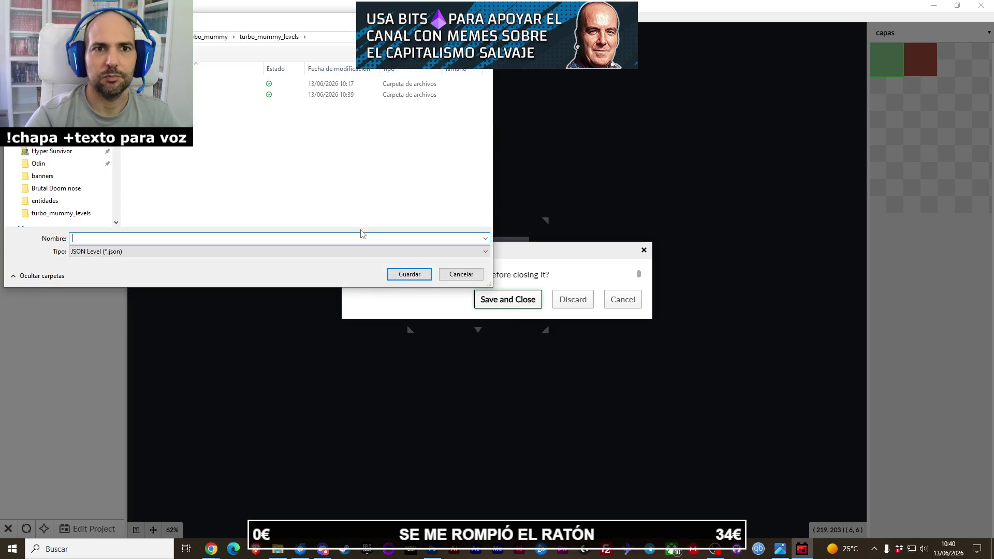
{"action": "double_click", "coordinate": [155, 94]}
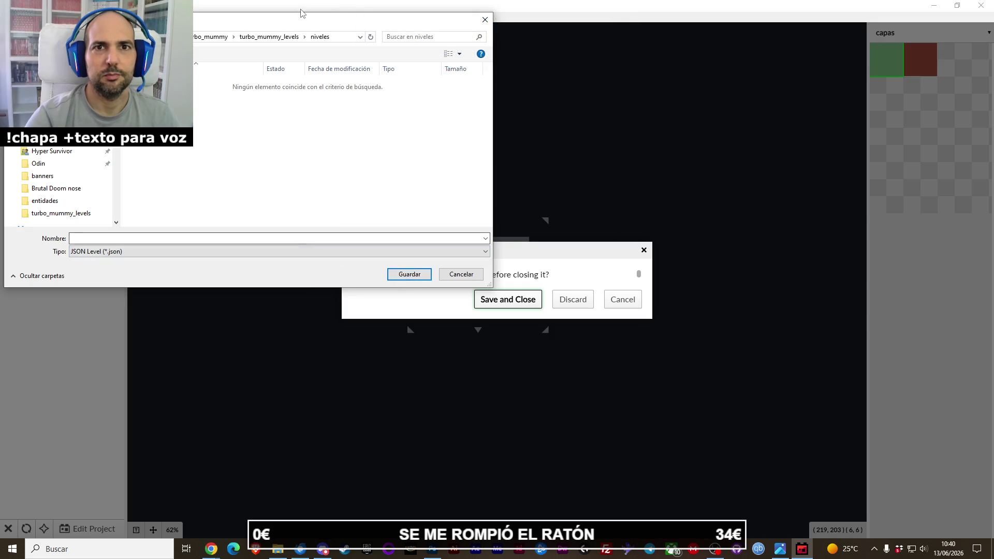
{"action": "left_click_drag", "start_coordinate": [306, 25], "coordinate": [454, 125]}
{"action": "left_click", "coordinate": [353, 338]}
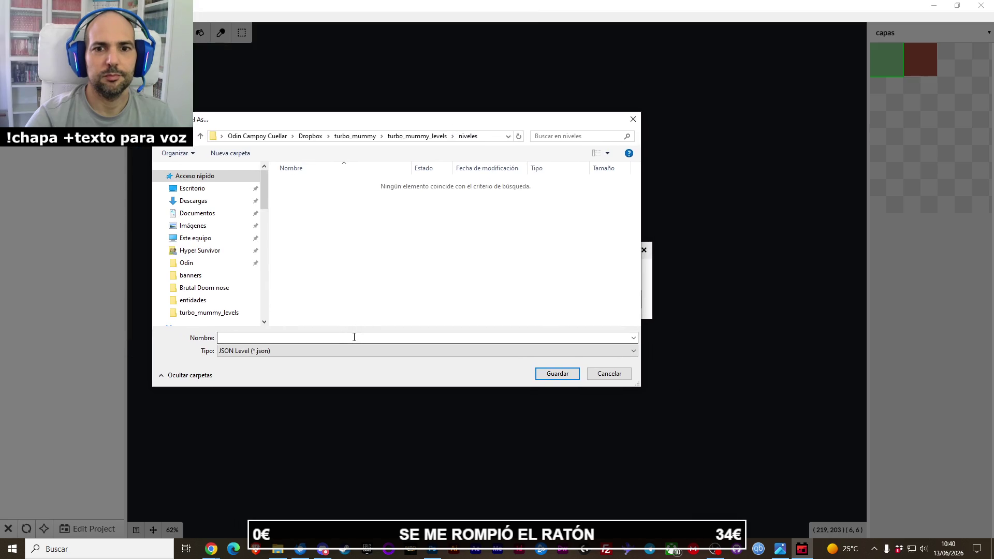
{"action": "type", "text": "prueba"}
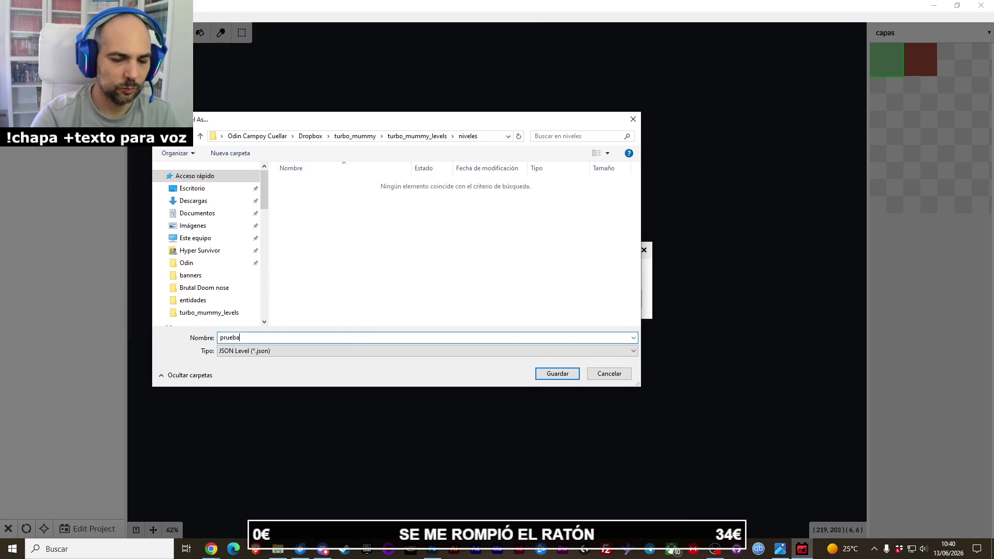
{"action": "type", "text": "_nivel"}
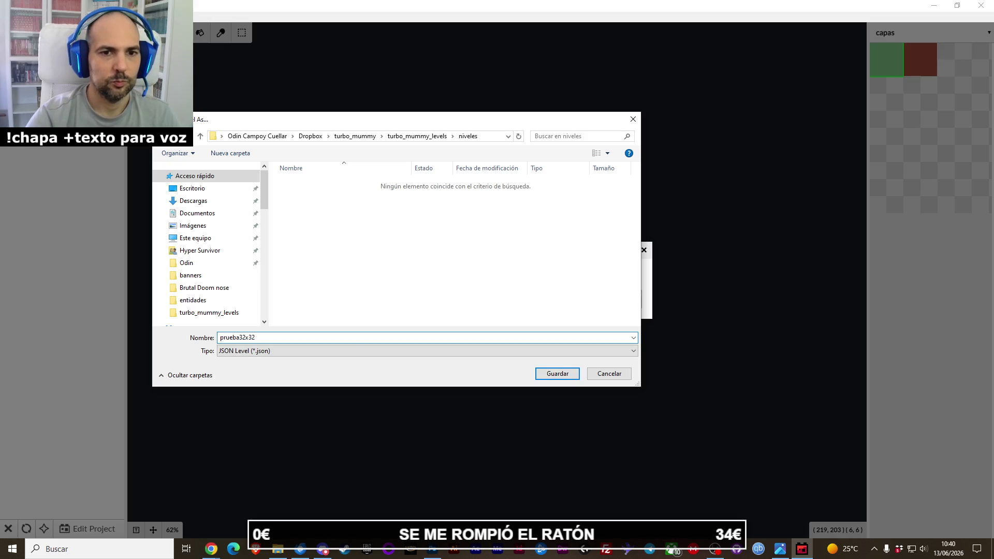
{"action": "key", "text": "Return"}
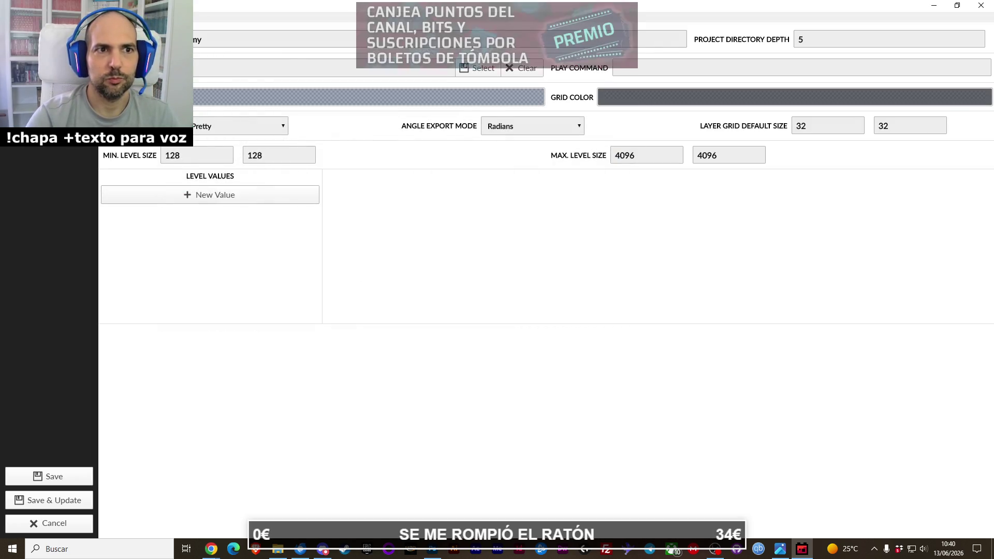
Review the paredes, suelo and entidades layer settings, then go back to General settings.
{"action": "left_click", "coordinate": [50, 46]}
{"action": "left_click", "coordinate": [156, 57]}
{"action": "left_click", "coordinate": [155, 71]}
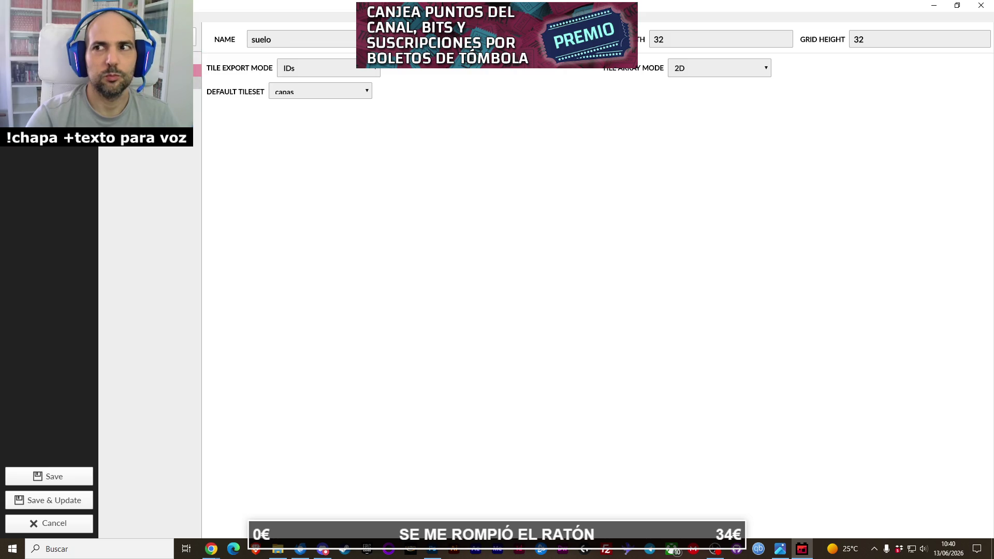
{"action": "left_click", "coordinate": [156, 83]}
{"action": "left_click", "coordinate": [155, 71]}
{"action": "left_click", "coordinate": [155, 57]}
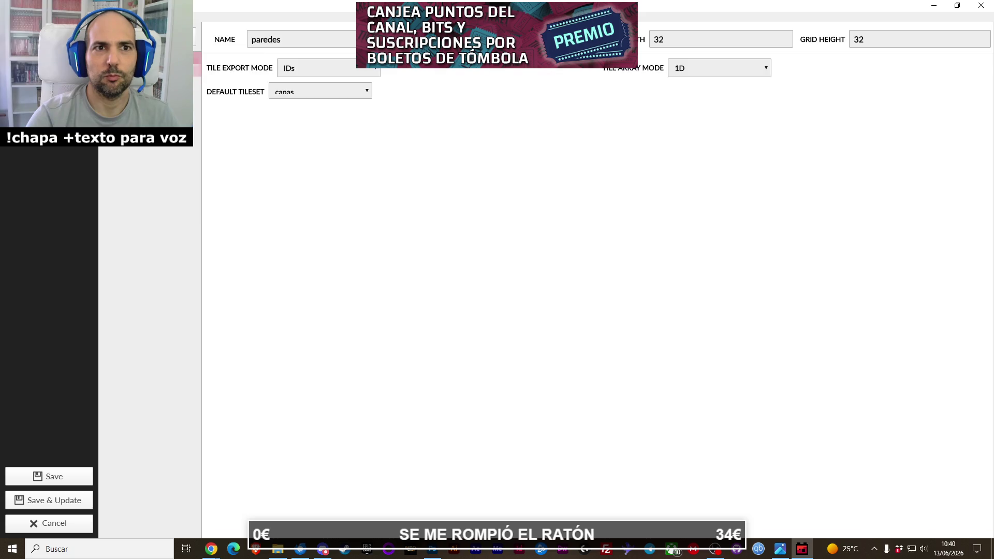
{"action": "left_click", "coordinate": [155, 71]}
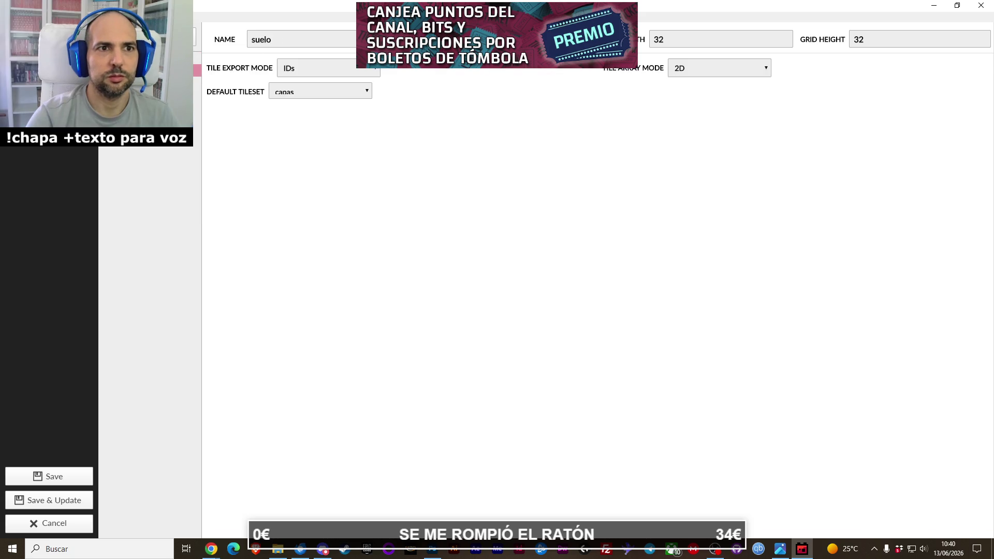
{"action": "left_click", "coordinate": [49, 31]}
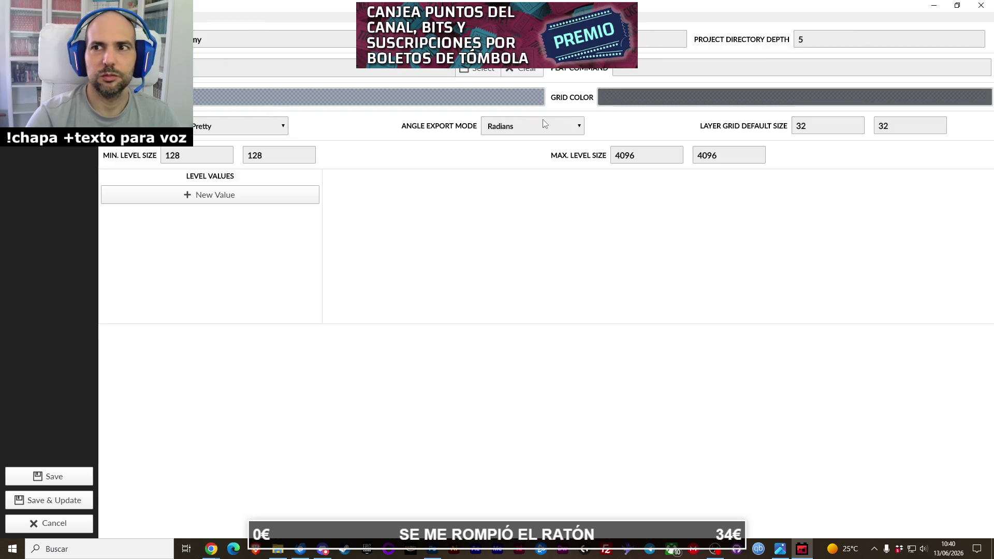
Set the project background colour to a fully opaque, very dark grey.
{"action": "left_click", "coordinate": [292, 98]}
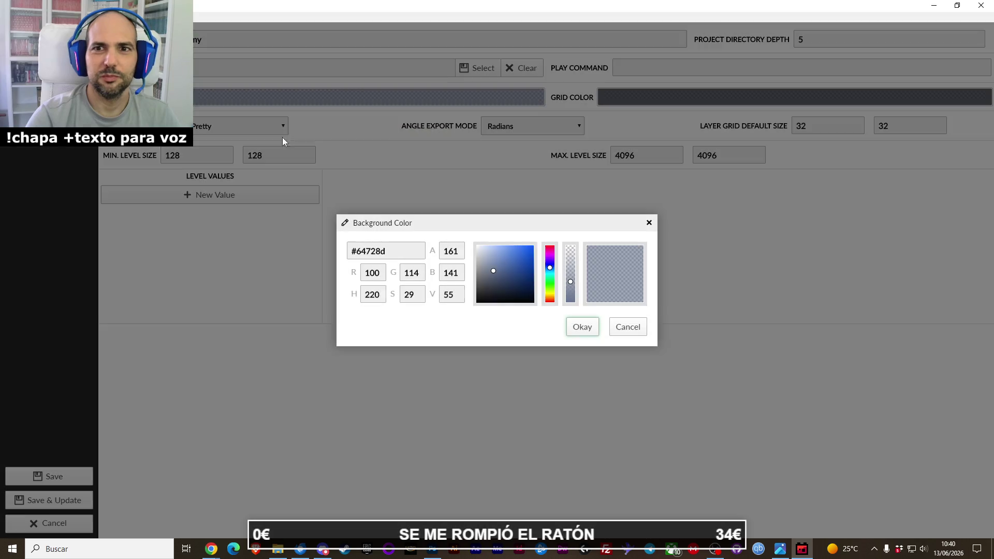
{"action": "left_click_drag", "start_coordinate": [481, 282], "coordinate": [480, 288]}
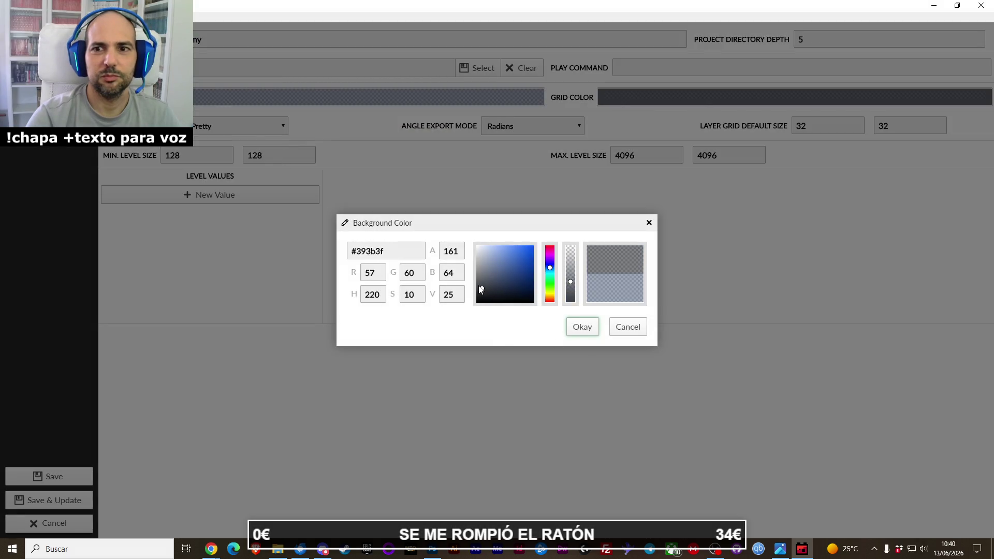
{"action": "left_click", "coordinate": [572, 304]}
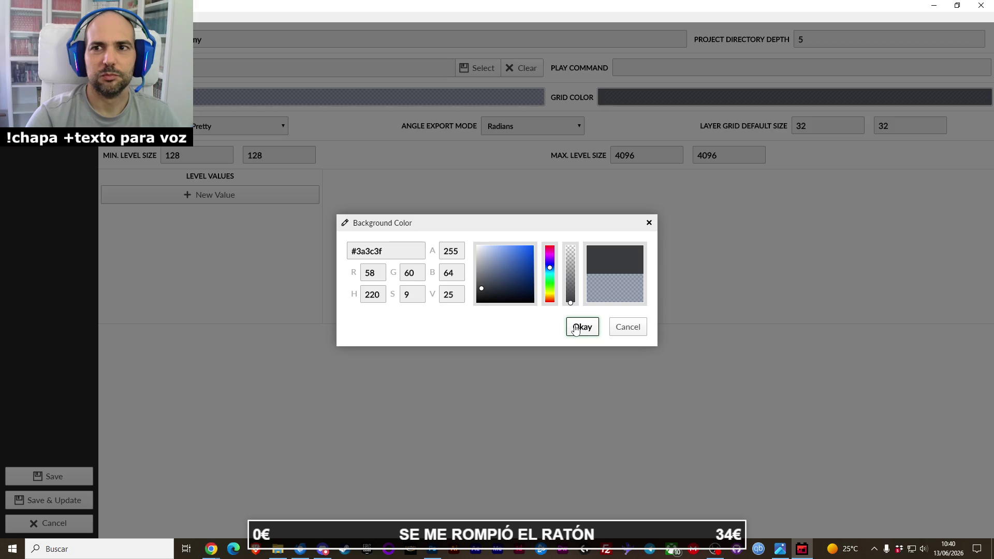
{"action": "left_click_drag", "start_coordinate": [484, 295], "coordinate": [481, 294]}
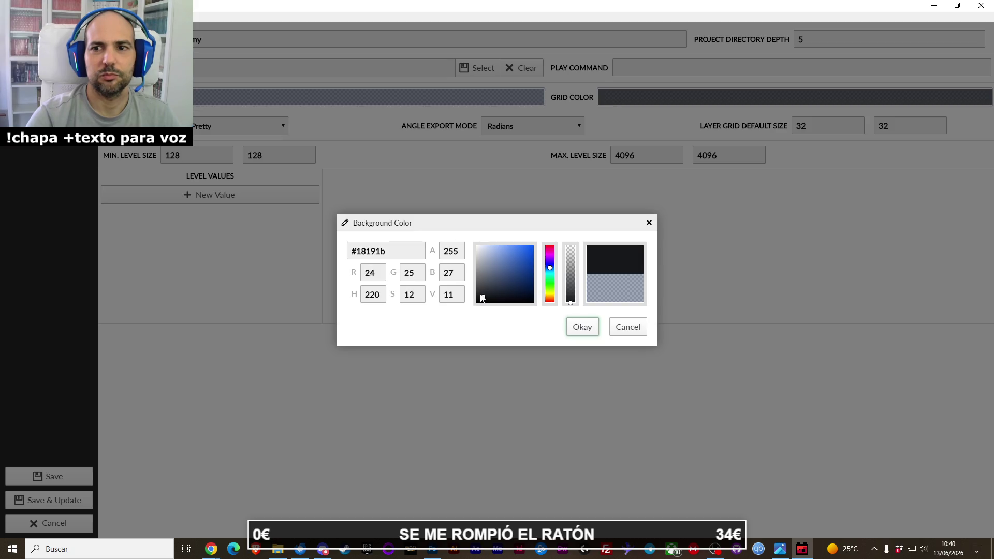
{"action": "left_click", "coordinate": [579, 326]}
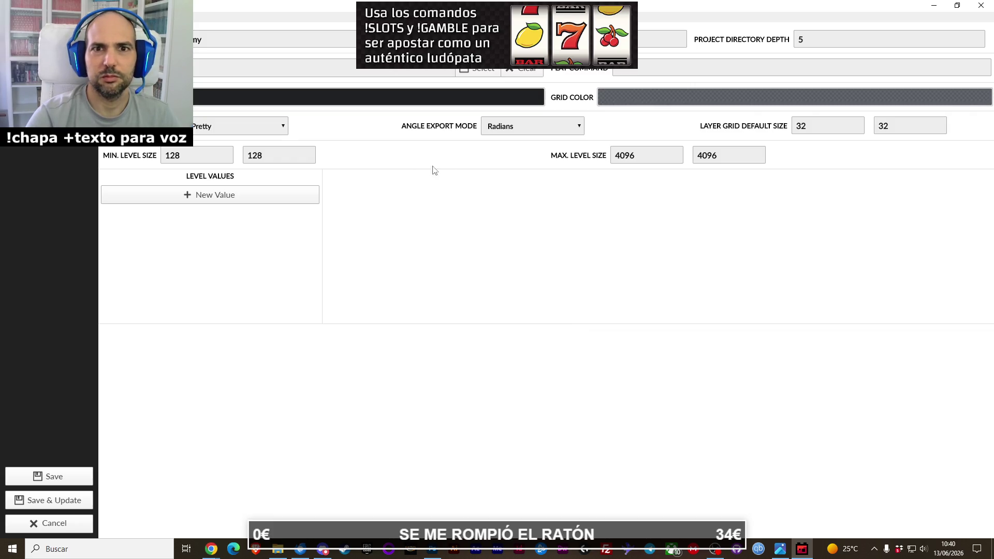
Keep the angle export mode as Radians and bring up the entity definitions.
{"action": "left_click", "coordinate": [509, 131]}
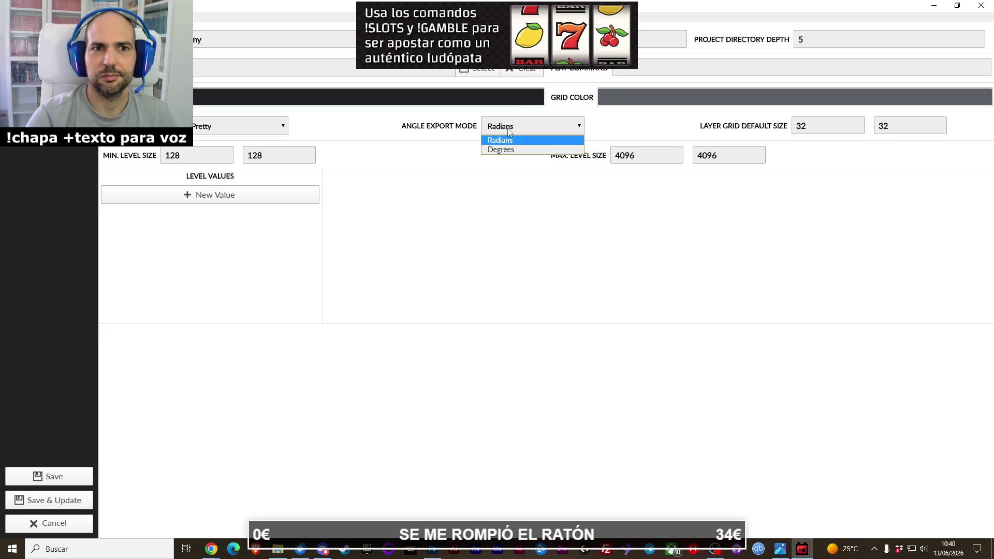
{"action": "left_click", "coordinate": [486, 129]}
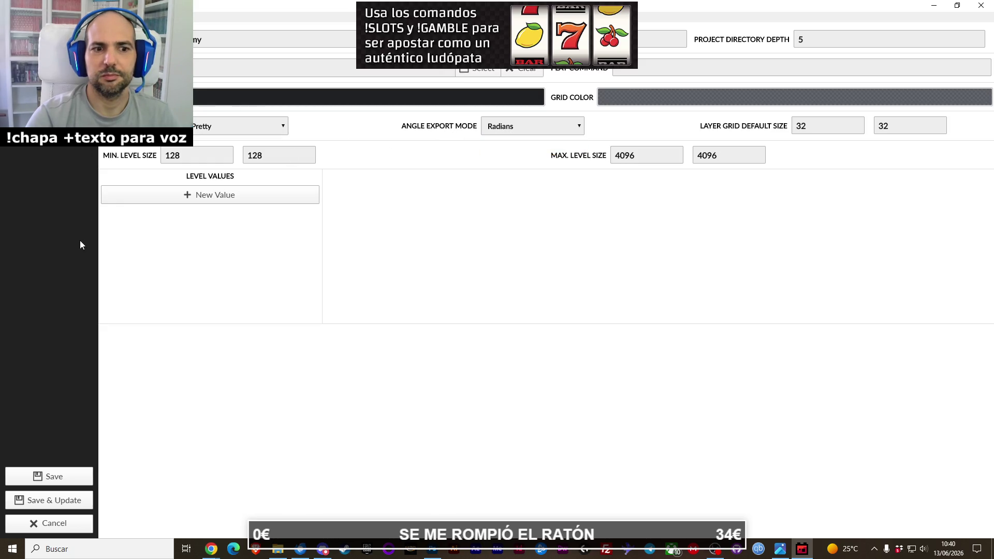
{"action": "left_click", "coordinate": [49, 68]}
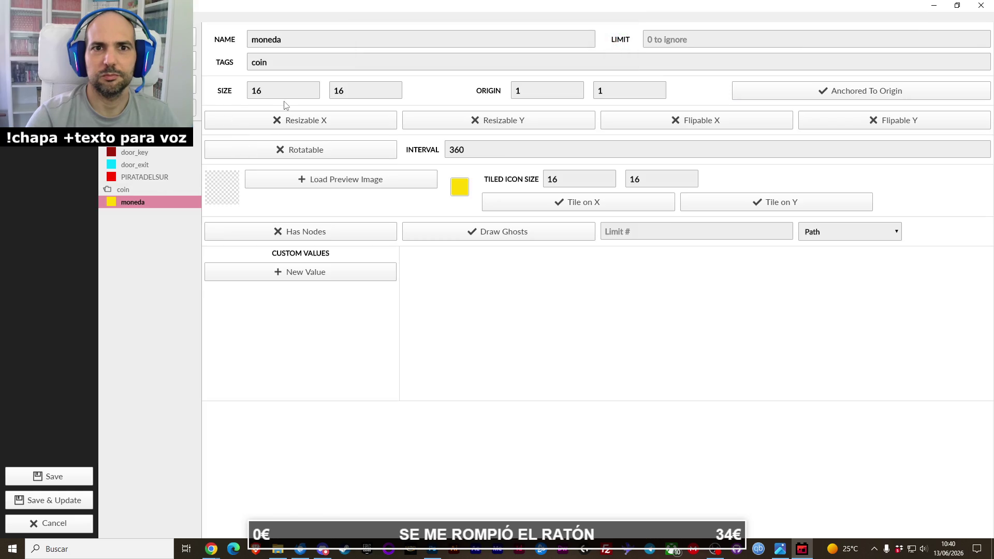
Set the moneda entity's size to 32 by 32.
{"action": "type", "text": "3"}
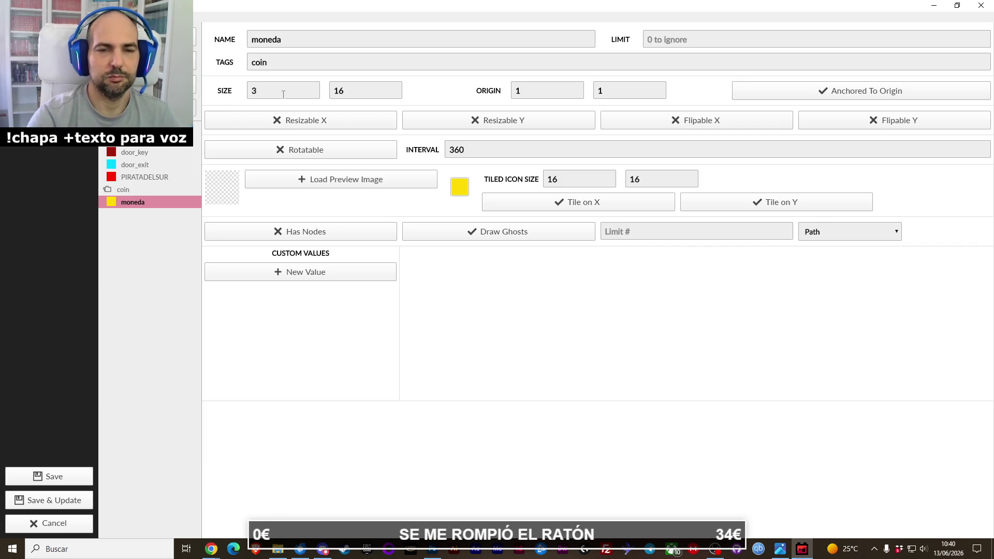
{"action": "type", "text": "2"}
{"action": "key", "text": "Tab"}
{"action": "type", "text": "32"}
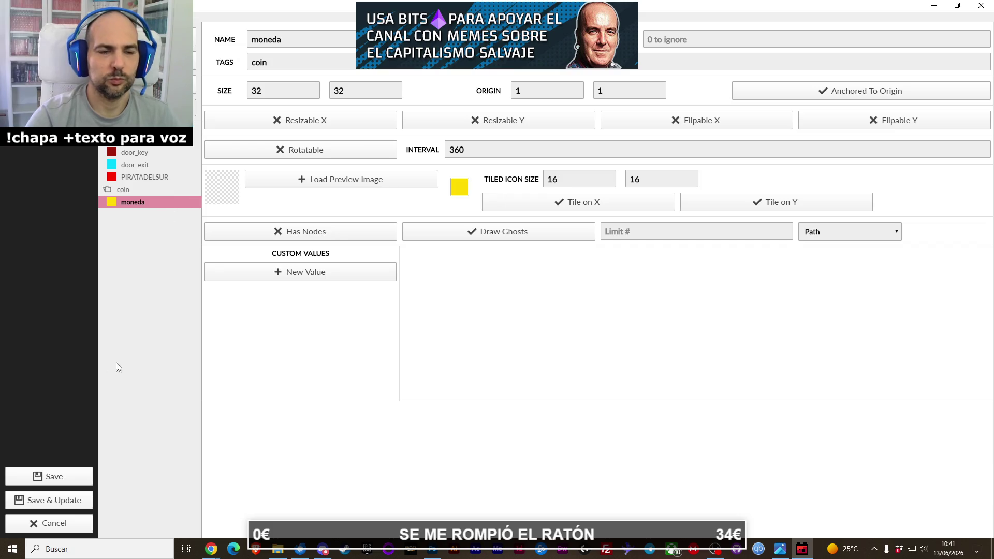
Load sprites/entidades/moneda1.png as the coin's preview image.
{"action": "left_click", "coordinate": [326, 180]}
{"action": "left_click", "coordinate": [417, 136]}
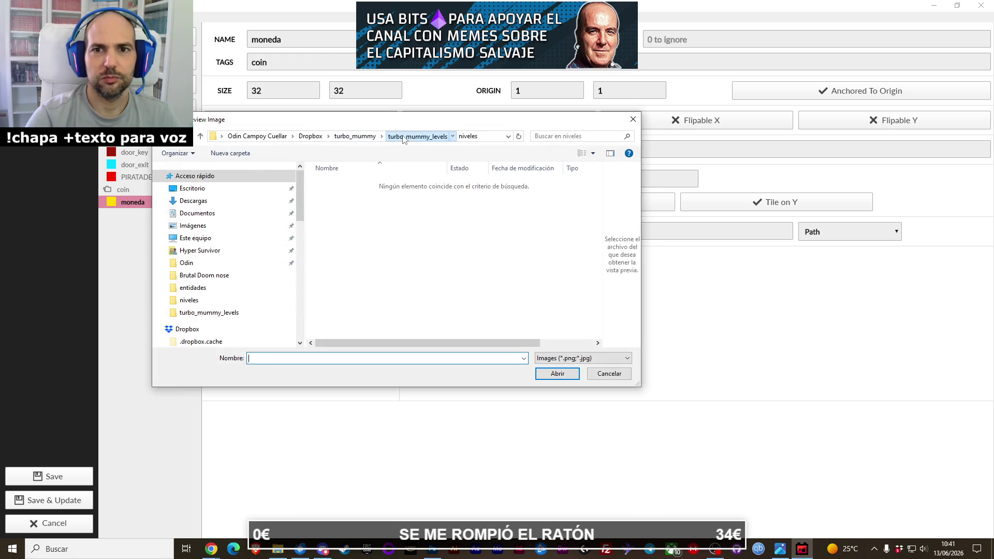
{"action": "double_click", "coordinate": [354, 194]}
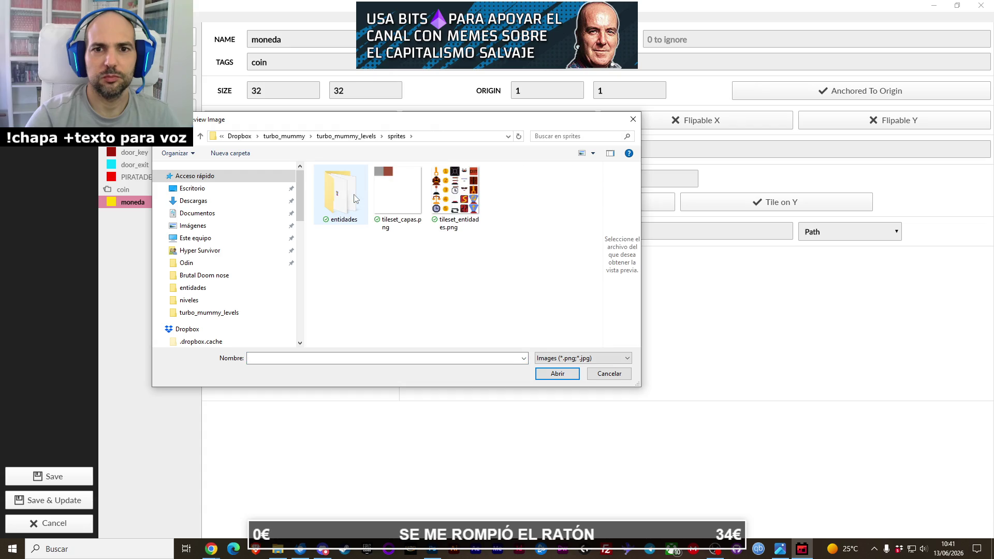
{"action": "double_click", "coordinate": [353, 194]}
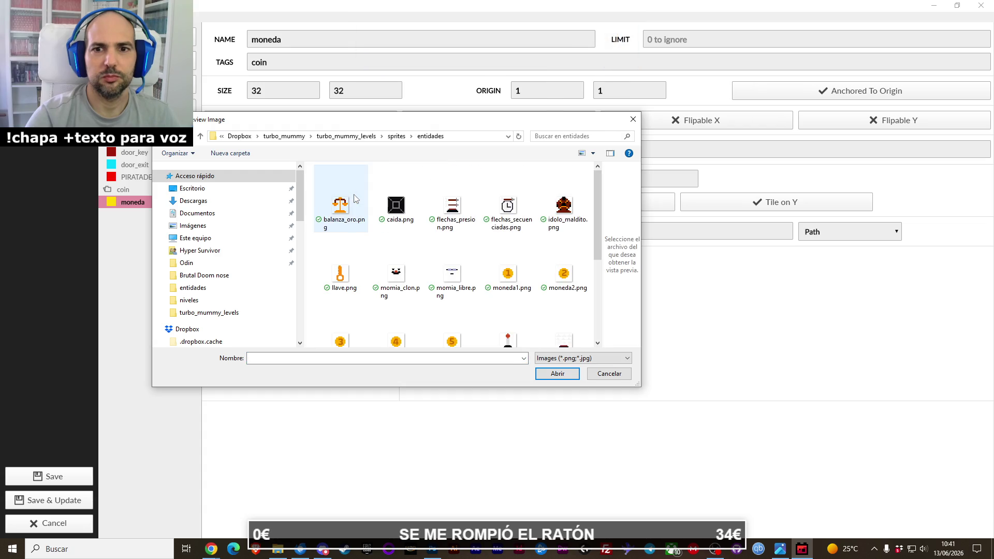
{"action": "double_click", "coordinate": [506, 277]}
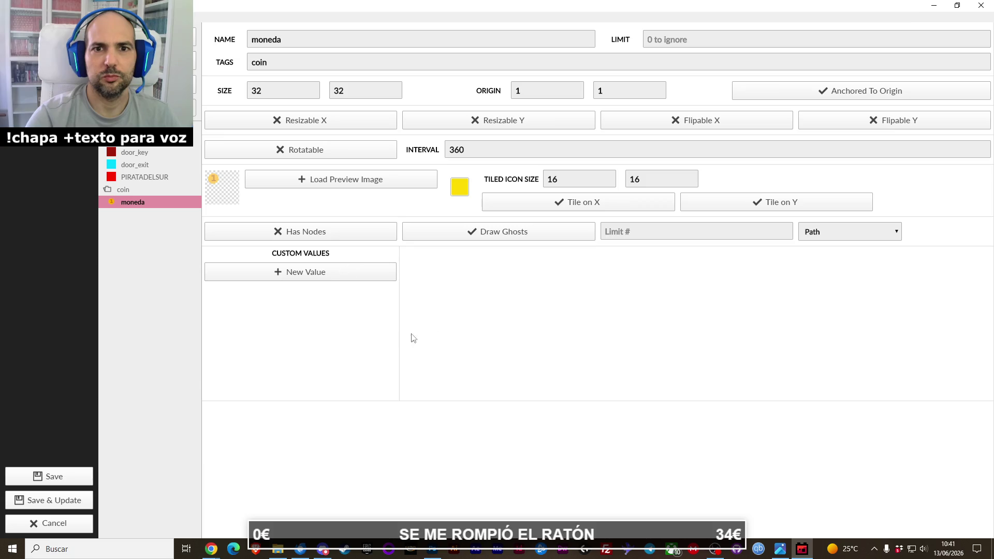
Add an Integer custom value named cantidad and select its default of 0 to change it.
{"action": "left_click", "coordinate": [317, 278]}
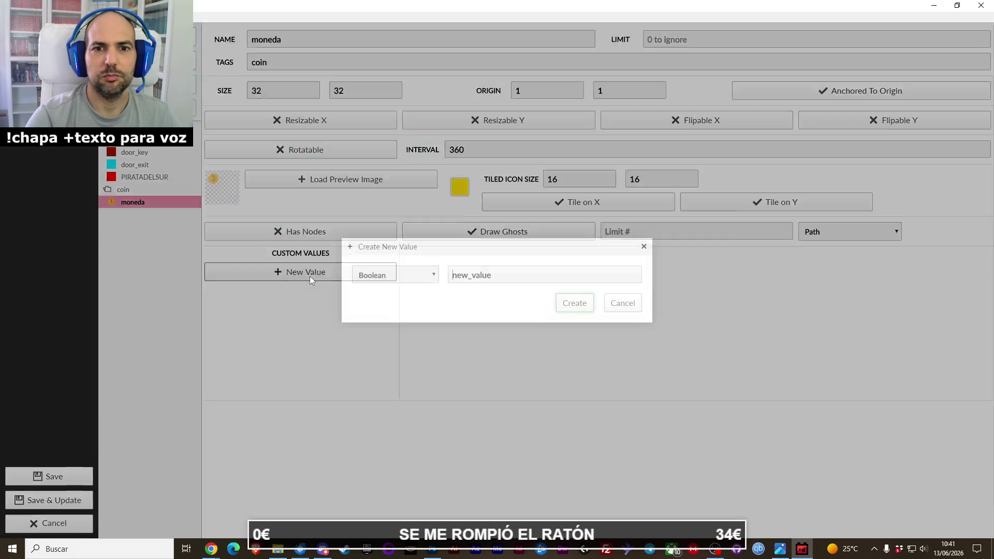
{"action": "left_click", "coordinate": [415, 275]}
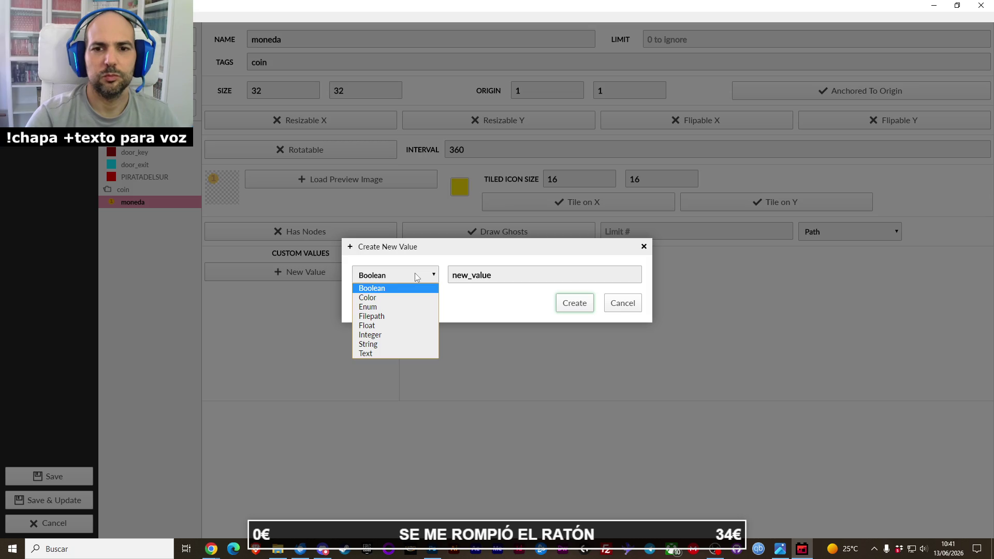
{"action": "left_click", "coordinate": [370, 334]}
{"action": "double_click", "coordinate": [488, 280]}
{"action": "type", "text": "1"}
{"action": "left_click", "coordinate": [575, 309]}
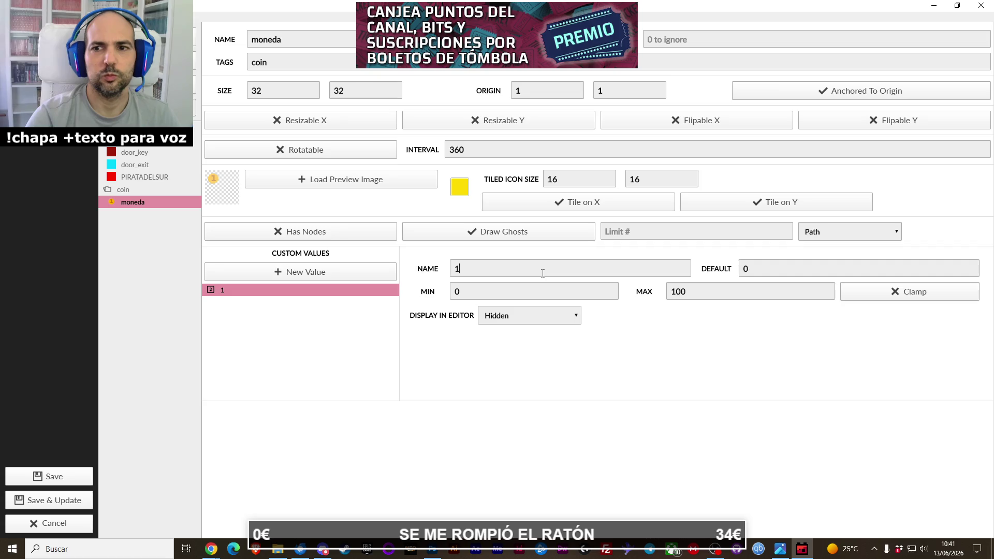
{"action": "key", "text": "BackSpace"}
{"action": "type", "text": "cantidad"}
{"action": "double_click", "coordinate": [740, 274]}
{"action": "double_click", "coordinate": [751, 272]}
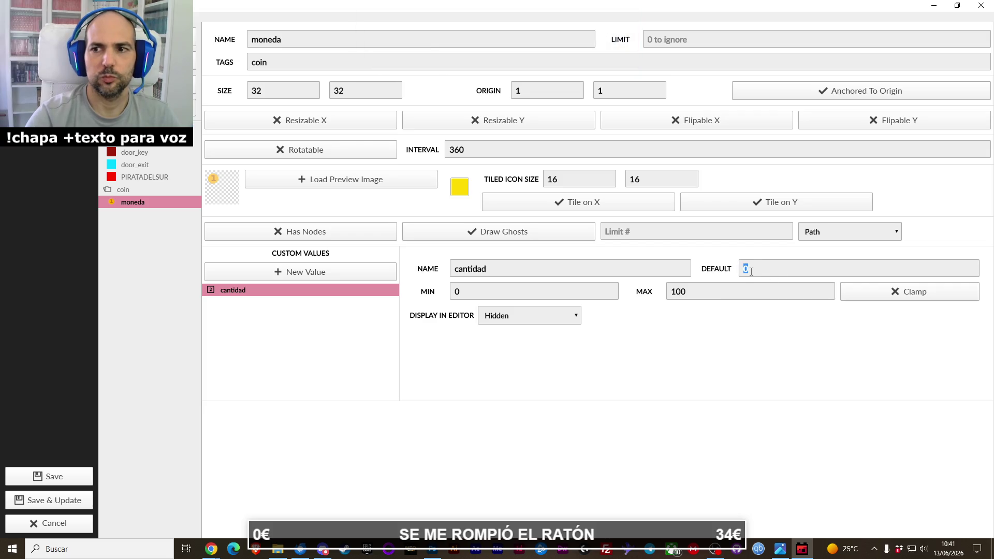
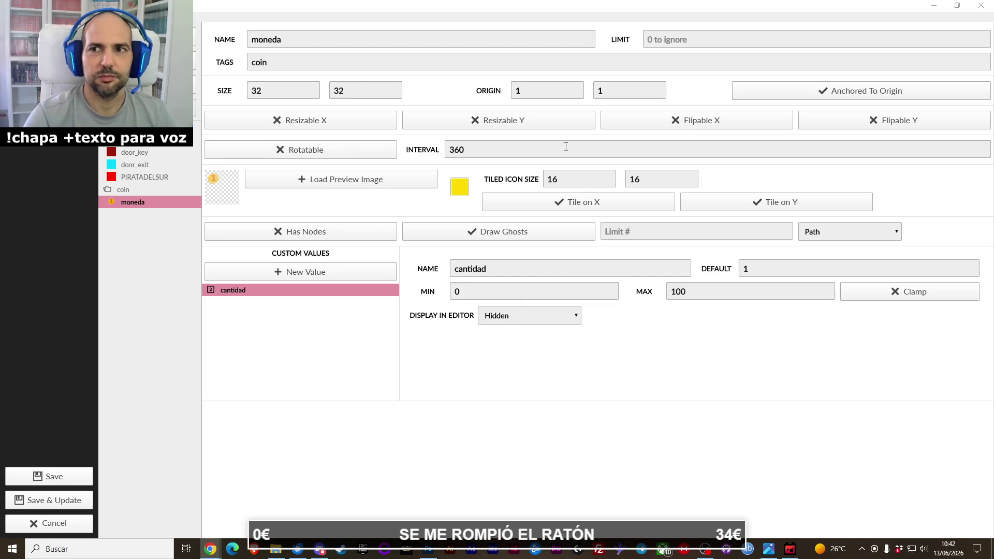
Rename the coin entity to moneda1 and open the turbo_mummy_levels sprites folder in File Explorer.
{"action": "left_click", "coordinate": [310, 39]}
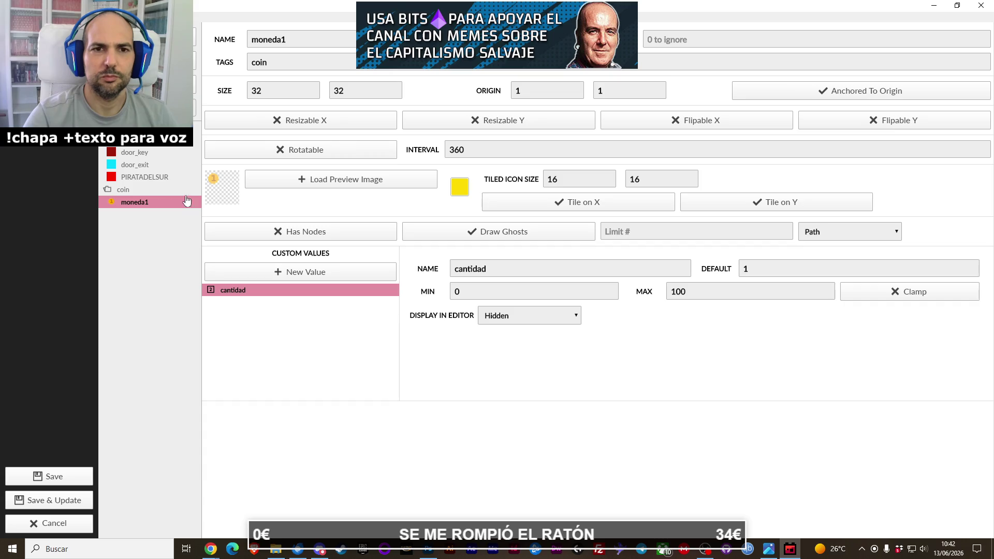
{"action": "left_click", "coordinate": [275, 549]}
{"action": "double_click", "coordinate": [389, 182]}
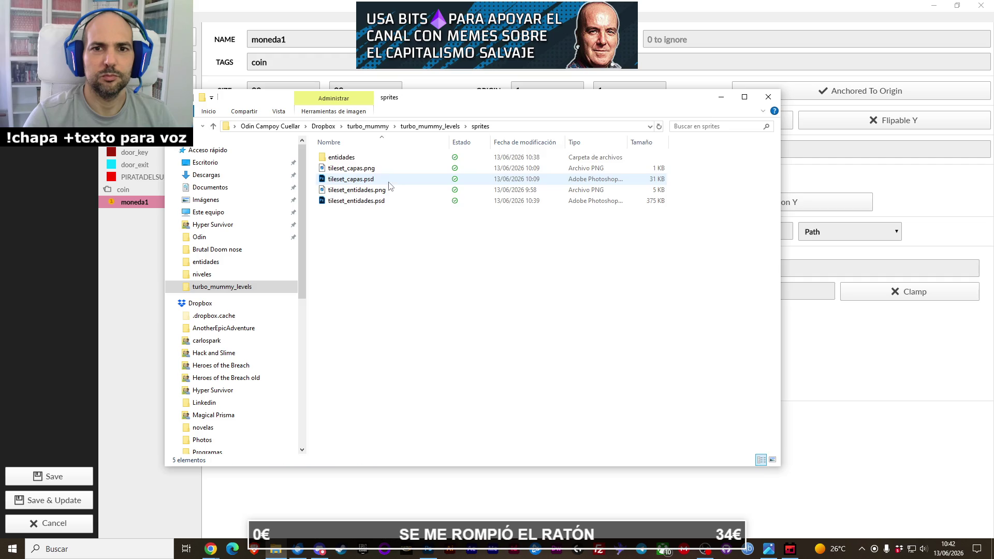
Browse the 24 entity images in sprites/entidades, then return to the Ogmo entity editor.
{"action": "left_click", "coordinate": [341, 161]}
{"action": "double_click", "coordinate": [341, 164]}
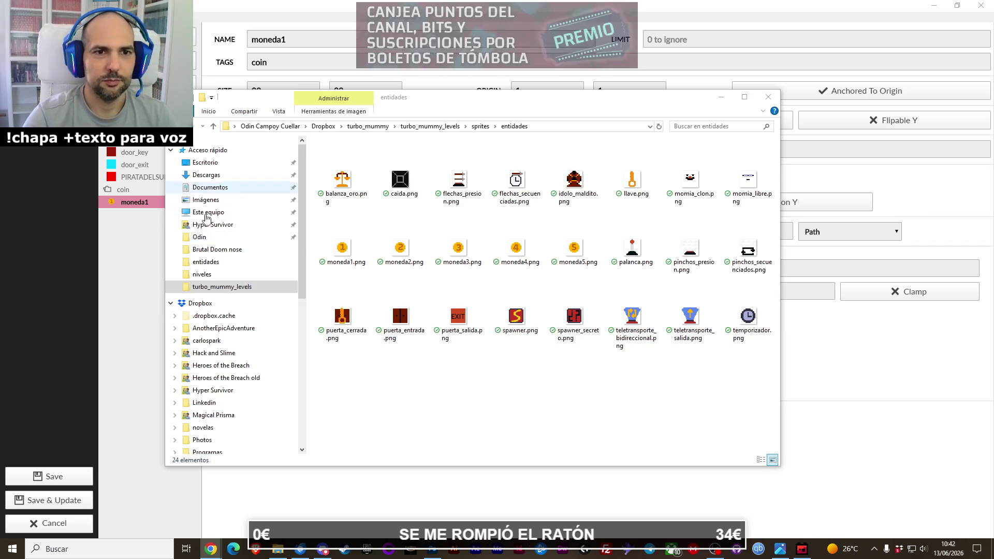
{"action": "left_click", "coordinate": [126, 240]}
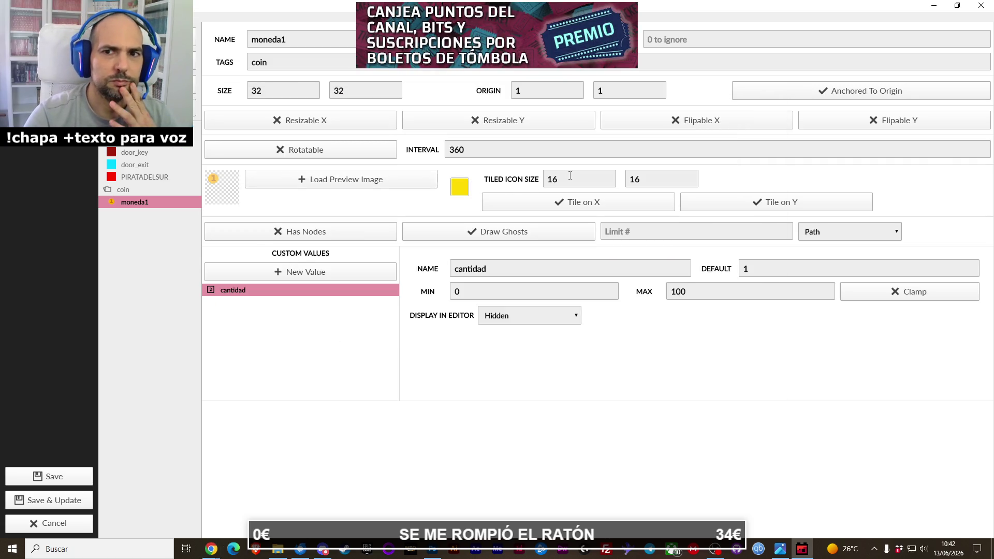
Set the tiled icon size to 32 and load moneda1.png as the preview image.
{"action": "type", "text": "32"}
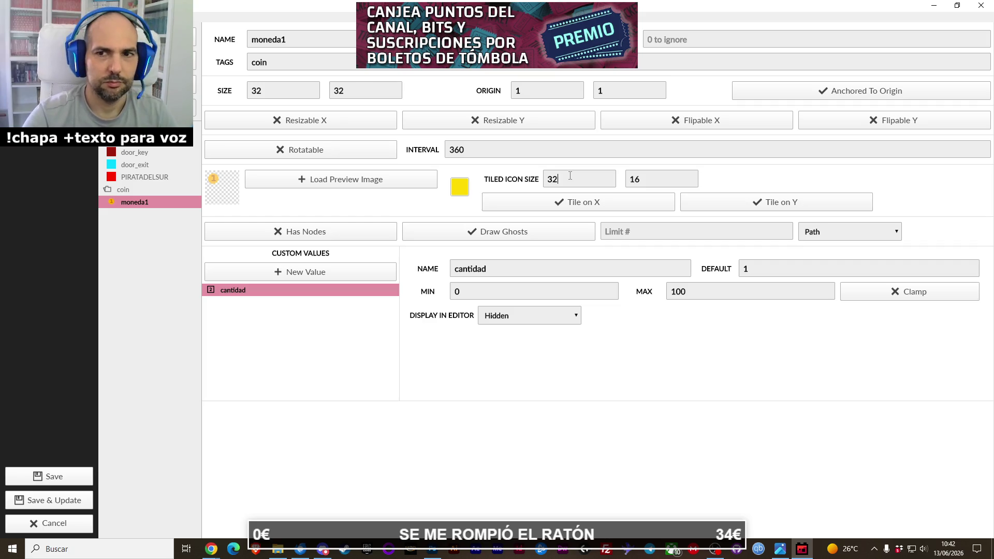
{"action": "left_click", "coordinate": [290, 191]}
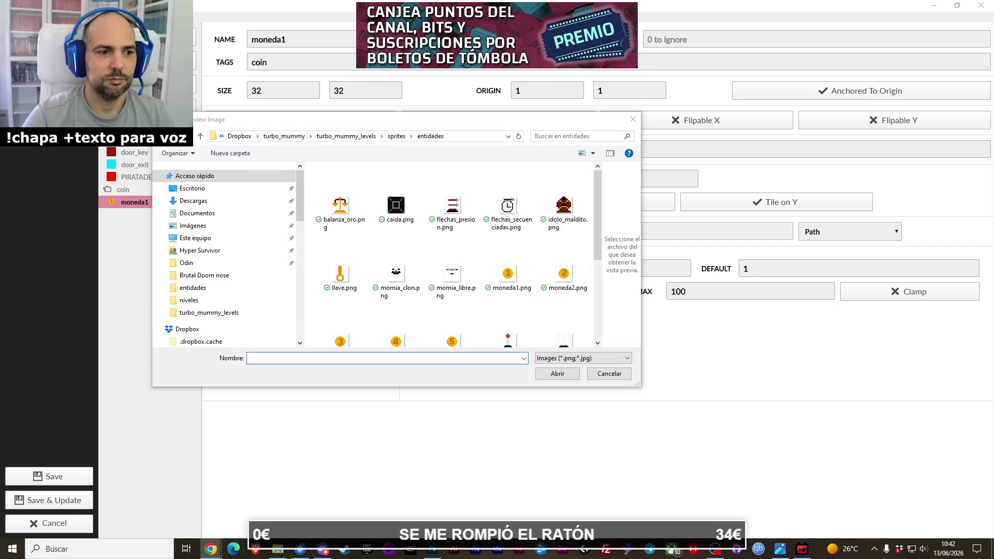
{"action": "double_click", "coordinate": [502, 264]}
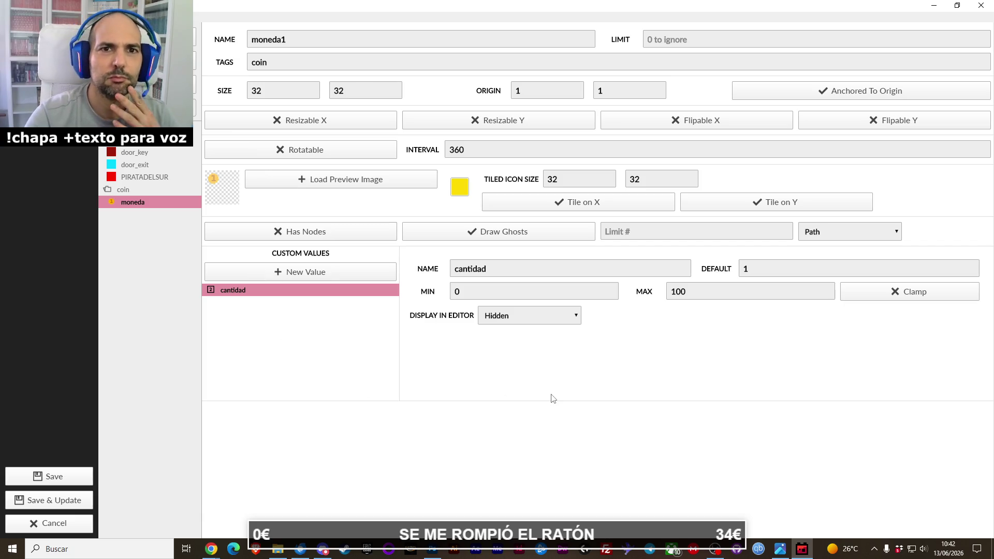
{"action": "double_click", "coordinate": [360, 97]}
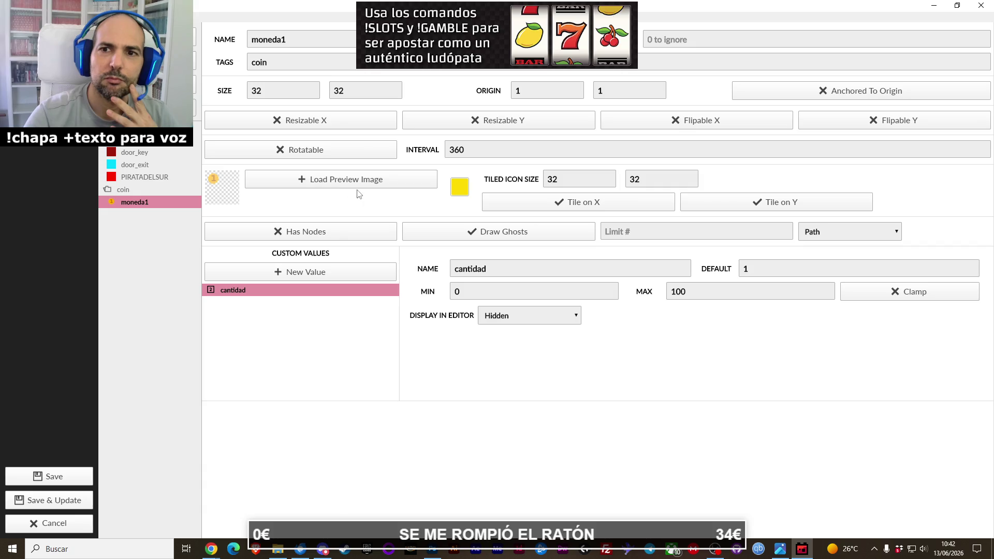
Anchor moneda1 to its origin and switch off icon tiling on X and Y.
{"action": "left_click", "coordinate": [831, 99]}
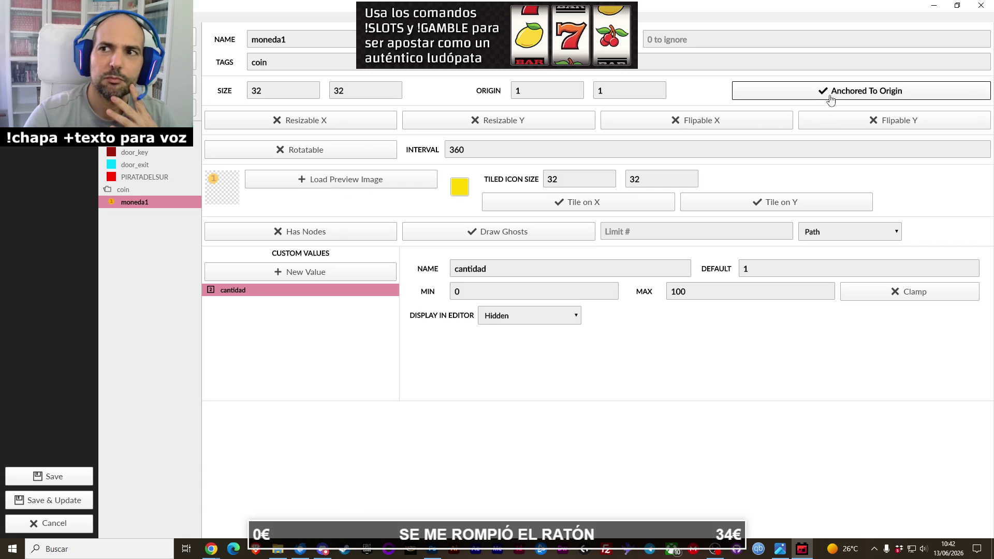
{"action": "left_click", "coordinate": [830, 99]}
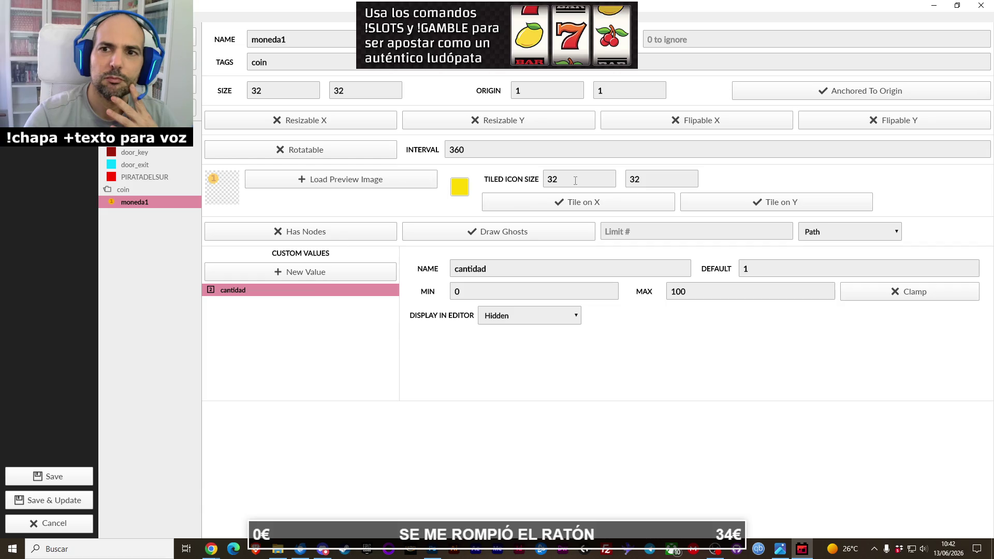
{"action": "left_click", "coordinate": [767, 213]}
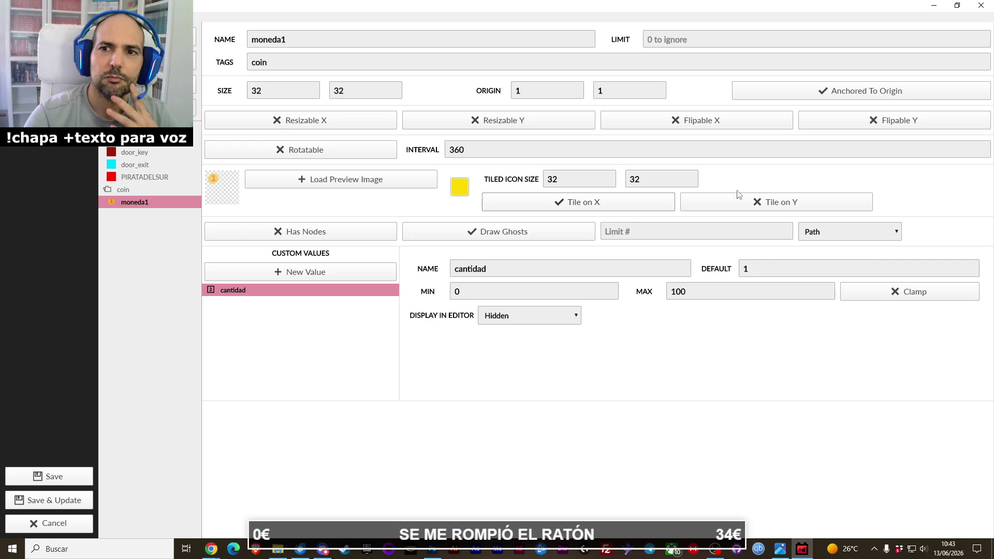
{"action": "left_click", "coordinate": [643, 203]}
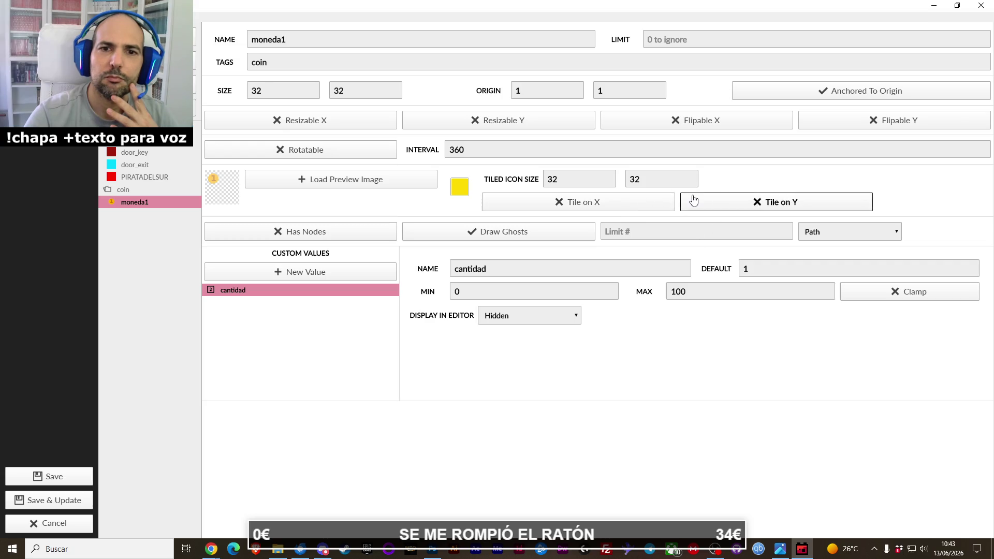
{"action": "right_click", "coordinate": [161, 208]}
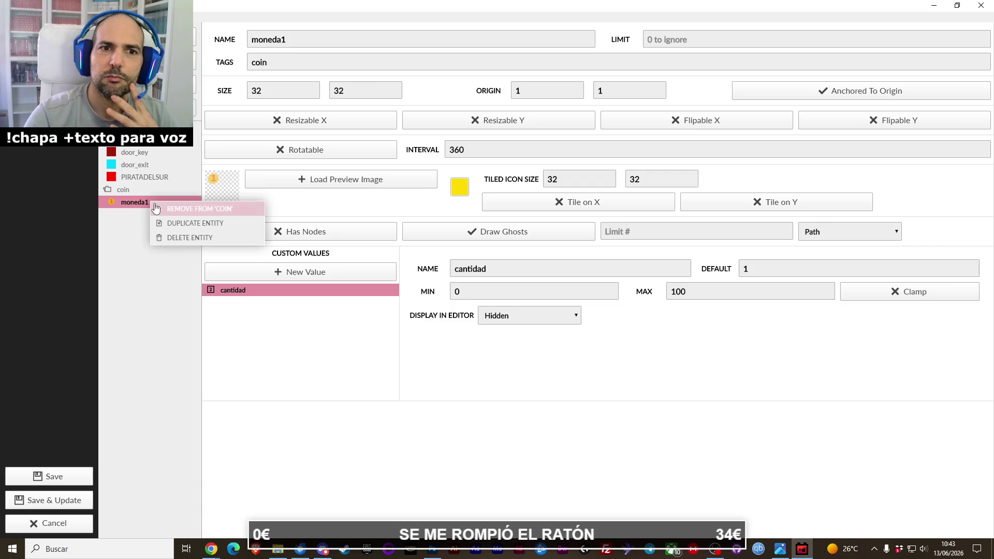
Delete the old moneda1 entity and create a new entity named moneda1.
{"action": "left_click", "coordinate": [165, 233]}
{"action": "left_click", "coordinate": [558, 298]}
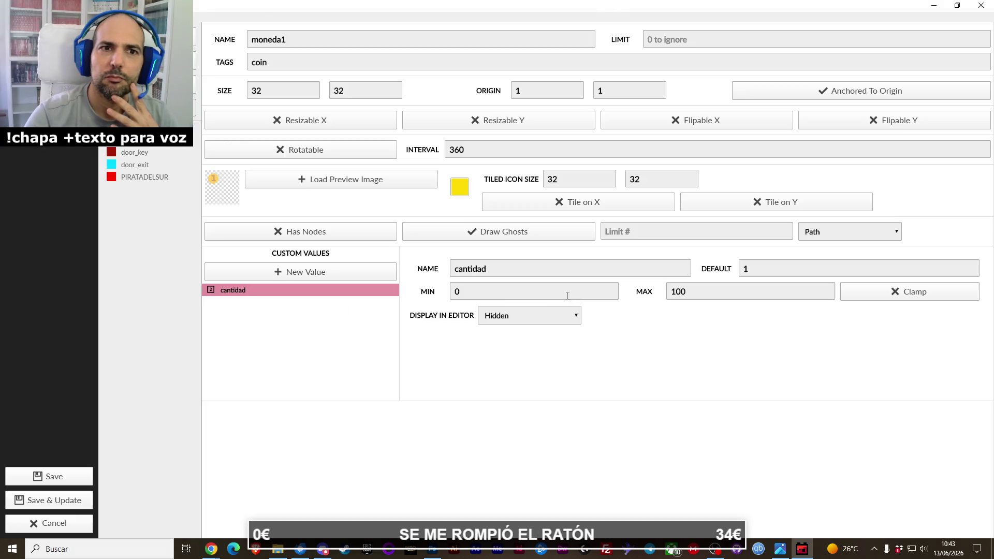
{"action": "left_click", "coordinate": [197, 127]}
{"action": "type", "text": "moneda1"}
{"action": "key", "text": "Return"}
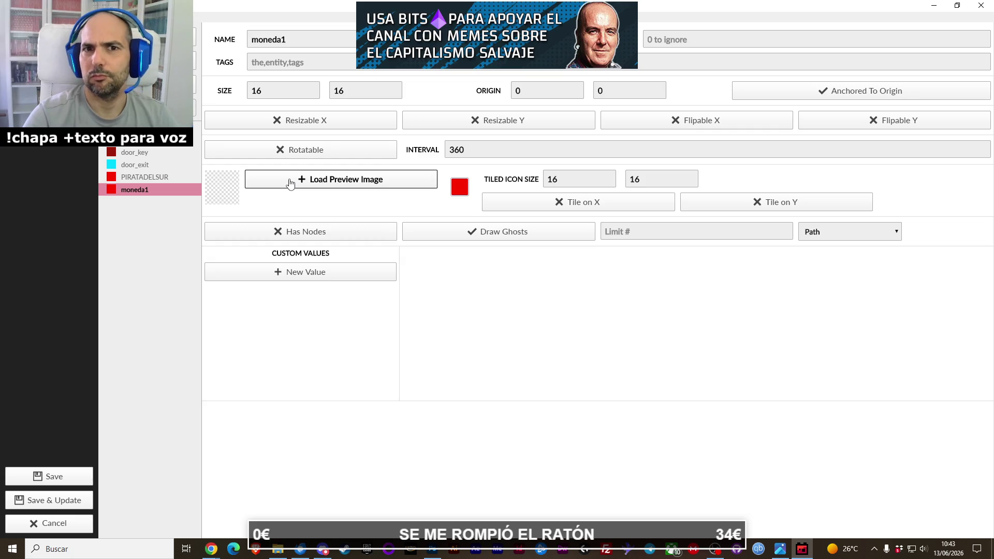
Size the new moneda1 entity 32 by 32 and load moneda1.png as its preview.
{"action": "double_click", "coordinate": [282, 94]}
{"action": "type", "text": "32"}
{"action": "key", "text": "Tab"}
{"action": "type", "text": "32"}
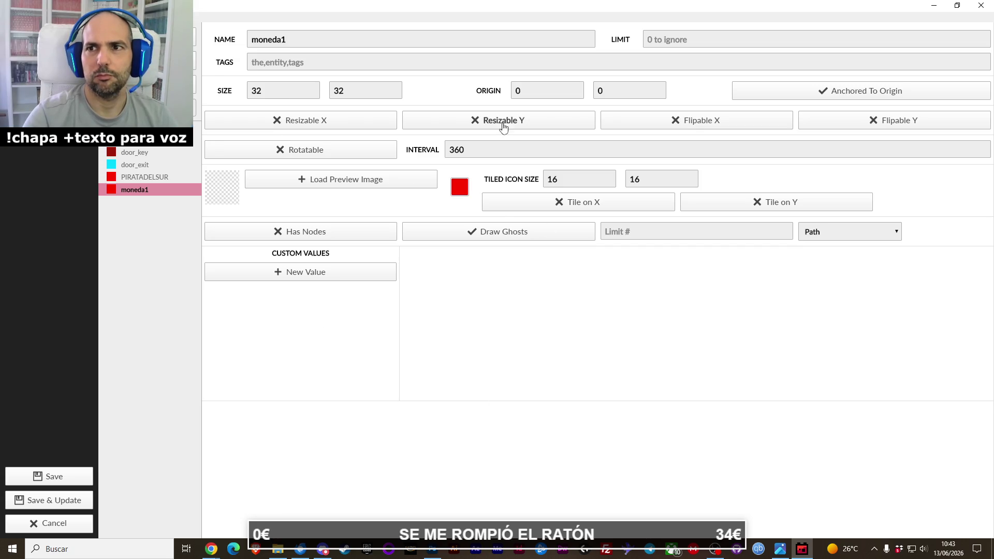
{"action": "left_click", "coordinate": [301, 181]}
{"action": "double_click", "coordinate": [508, 259]}
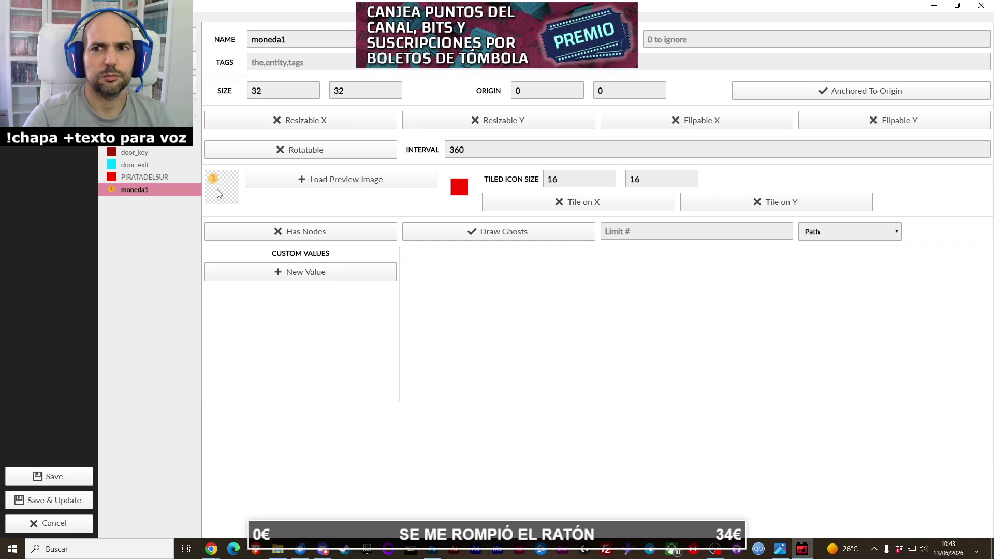
Dismiss the colour picker and add an Integer custom value named cantidad to moneda1.
{"action": "left_click", "coordinate": [460, 188]}
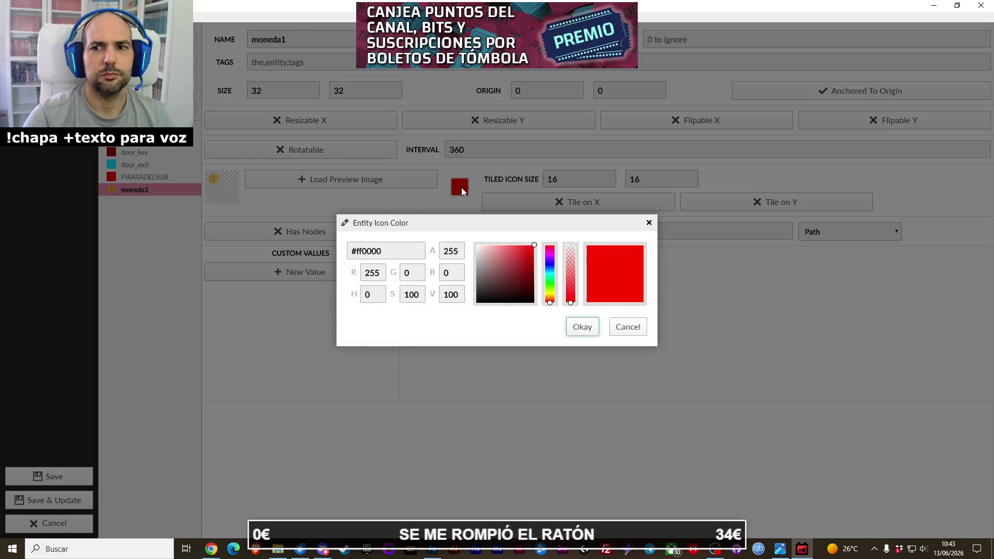
{"action": "left_click", "coordinate": [615, 328]}
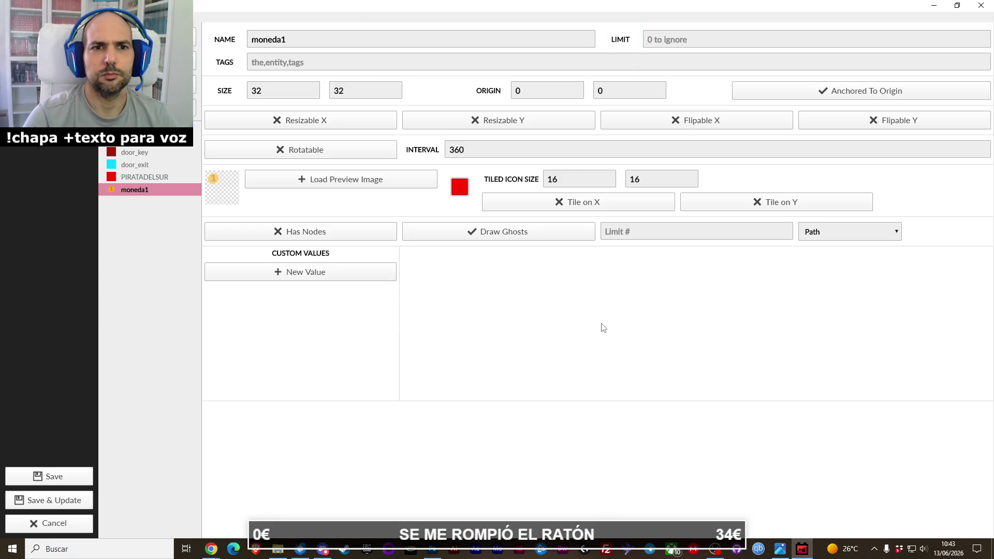
{"action": "left_click", "coordinate": [325, 270]}
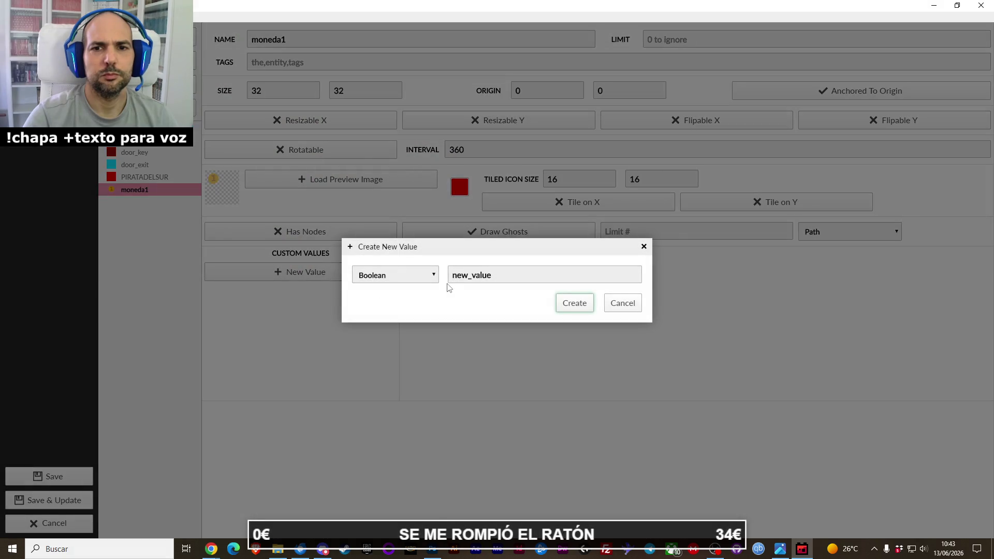
{"action": "left_click", "coordinate": [405, 278]}
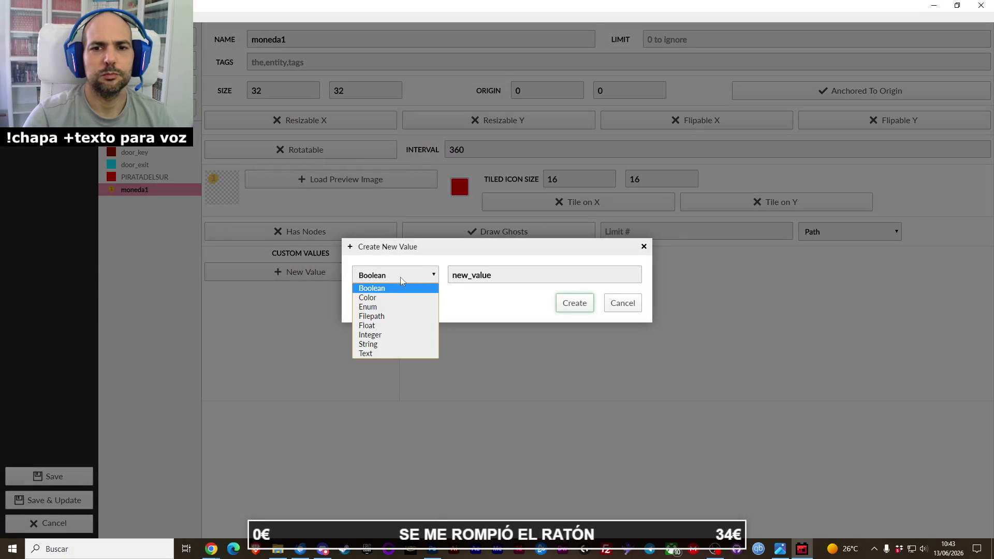
{"action": "left_click", "coordinate": [389, 335]}
{"action": "double_click", "coordinate": [500, 275]}
{"action": "type", "text": "cantidad"}
{"action": "key", "text": "Return"}
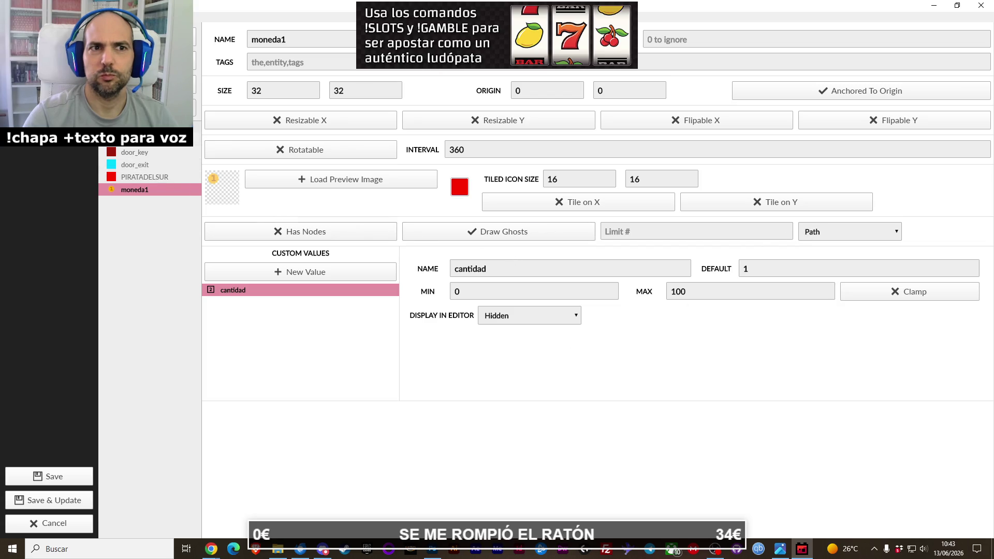
{"action": "left_click", "coordinate": [155, 58]}
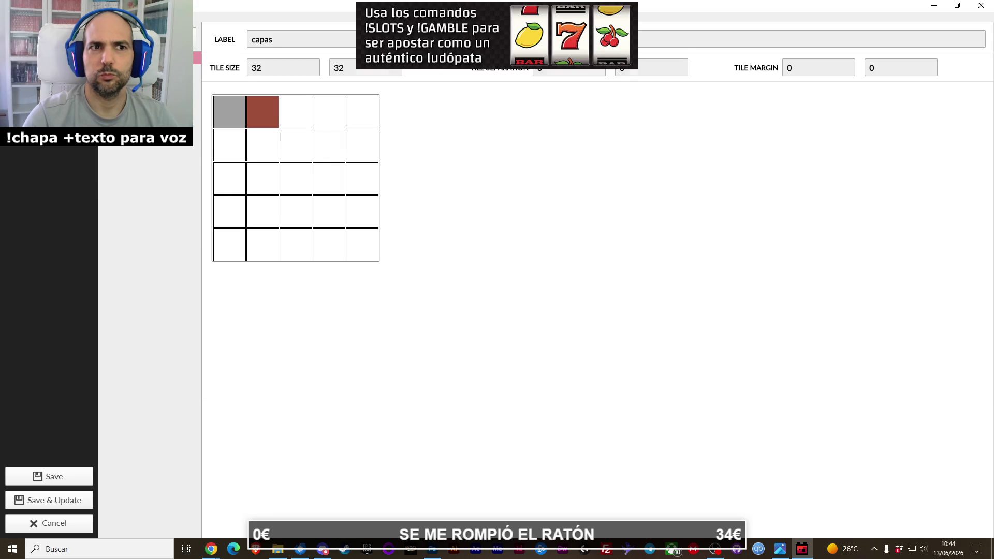
Save the project settings and enlarge the level room to 512 by 352.
{"action": "left_click", "coordinate": [155, 82]}
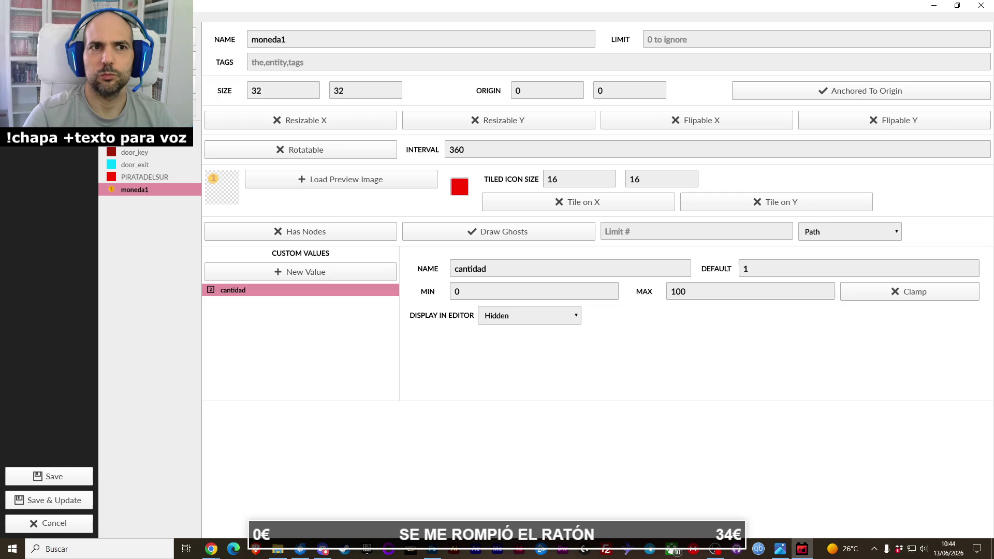
{"action": "left_click", "coordinate": [61, 473]}
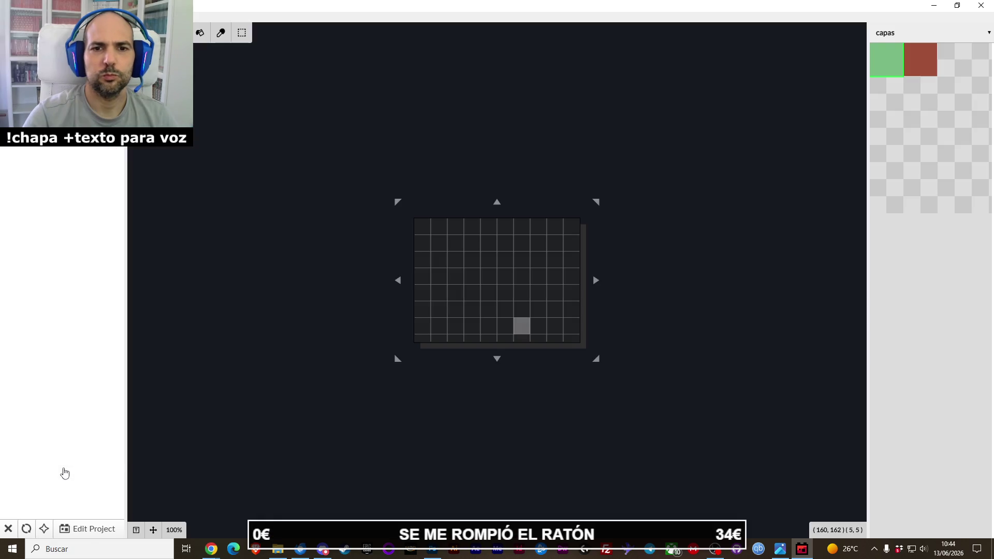
{"action": "left_click_drag", "start_coordinate": [398, 358], "coordinate": [282, 417]}
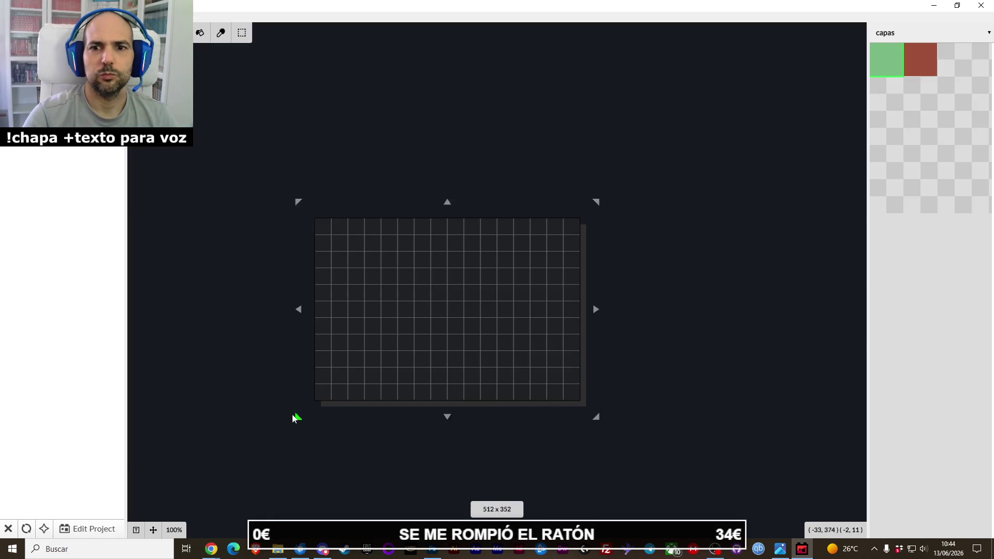
Fill the whole level grid with the grey floor tile.
{"action": "scroll", "coordinate": [903, 94], "scroll_direction": "down", "scroll_amount": 2}
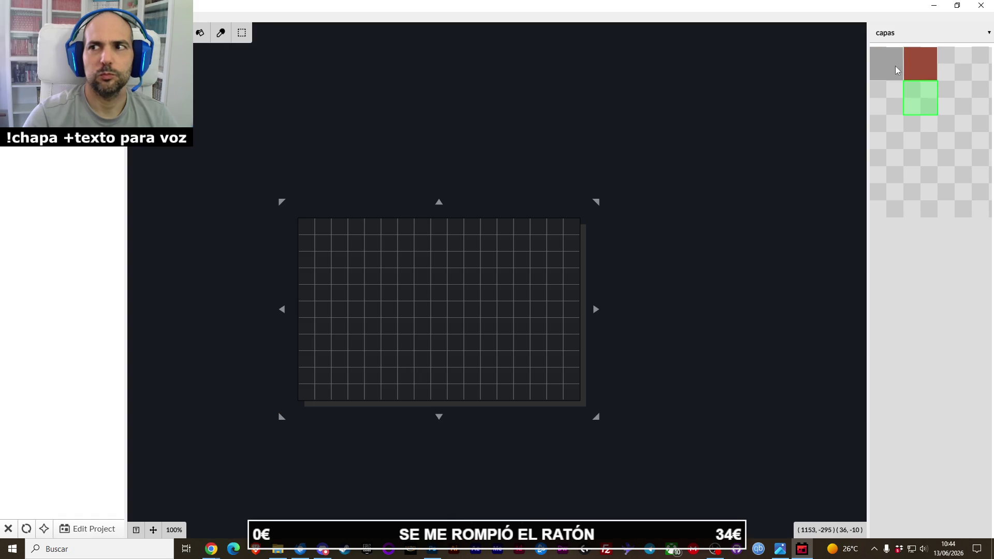
{"action": "scroll", "coordinate": [900, 116], "scroll_direction": "up", "scroll_amount": 2}
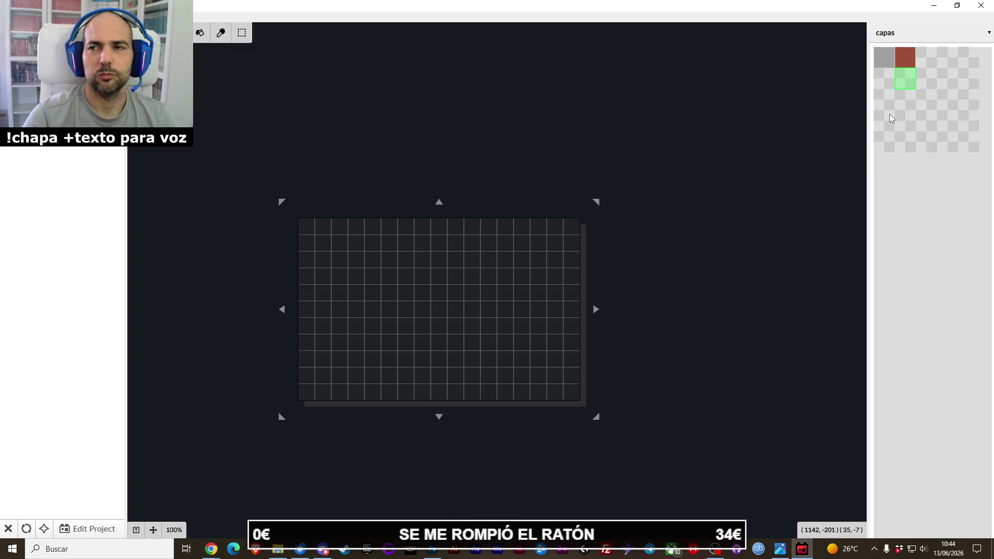
{"action": "scroll", "coordinate": [891, 118], "scroll_direction": "up", "scroll_amount": 1}
{"action": "left_click", "coordinate": [912, 128]}
{"action": "left_click", "coordinate": [884, 63]}
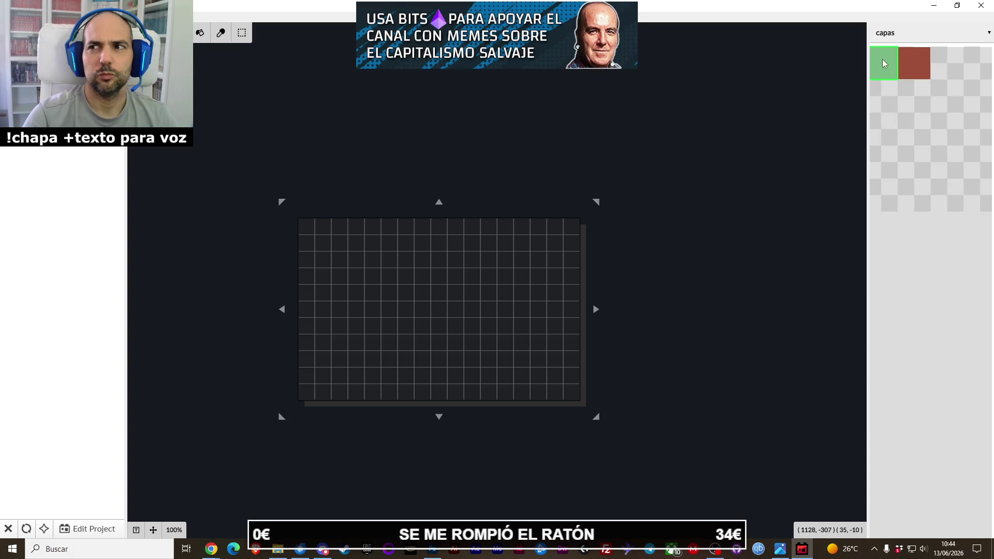
{"action": "left_click_drag", "start_coordinate": [538, 260], "coordinate": [338, 260]}
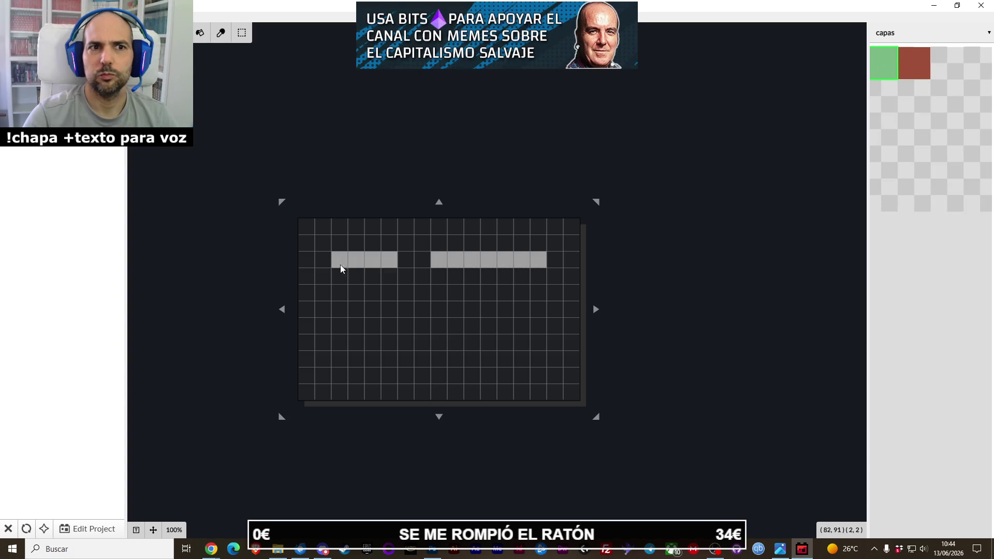
{"action": "left_click_drag", "start_coordinate": [309, 231], "coordinate": [572, 401]}
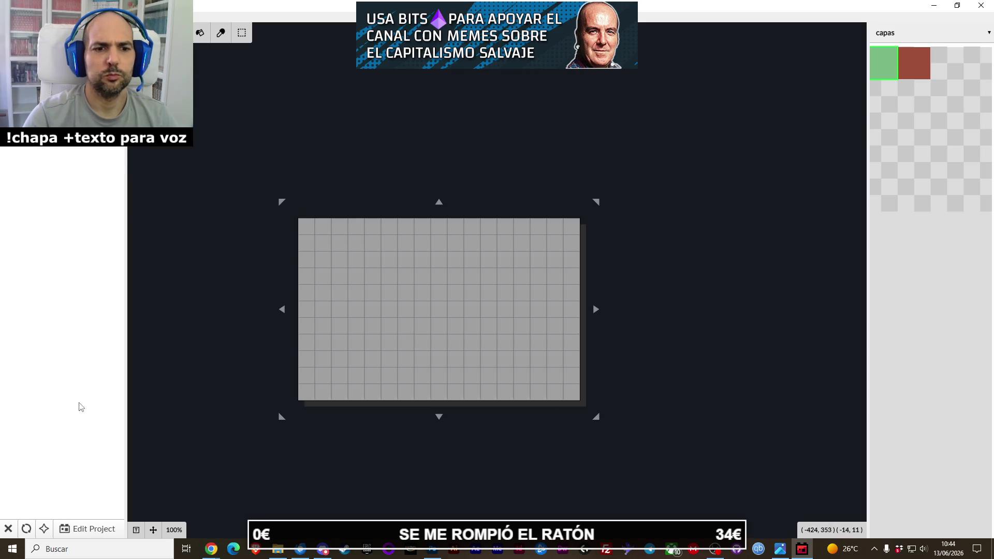
Place two moneda1 coins on the entities layer, one below the other.
{"action": "key", "text": "2"}
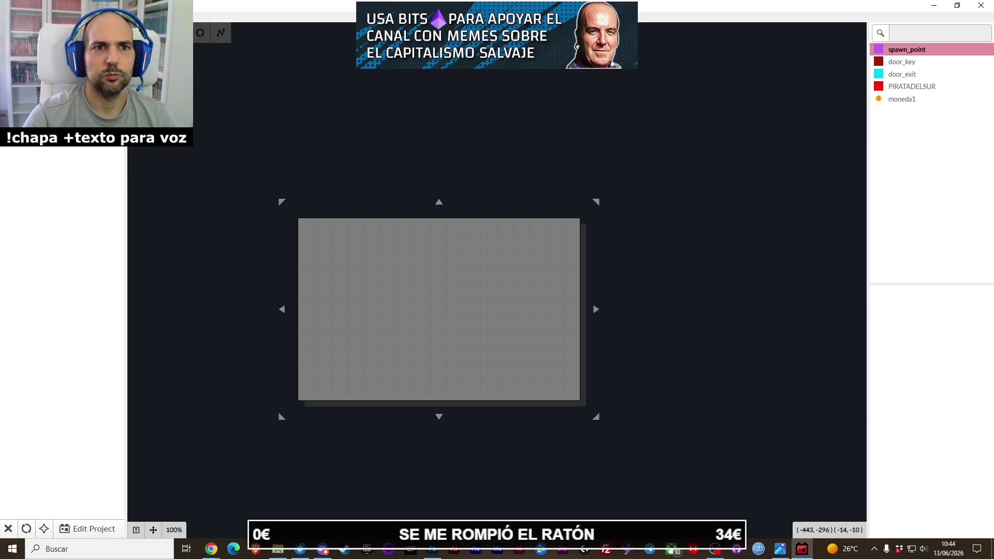
{"action": "left_click", "coordinate": [887, 98]}
{"action": "left_click", "coordinate": [480, 260]}
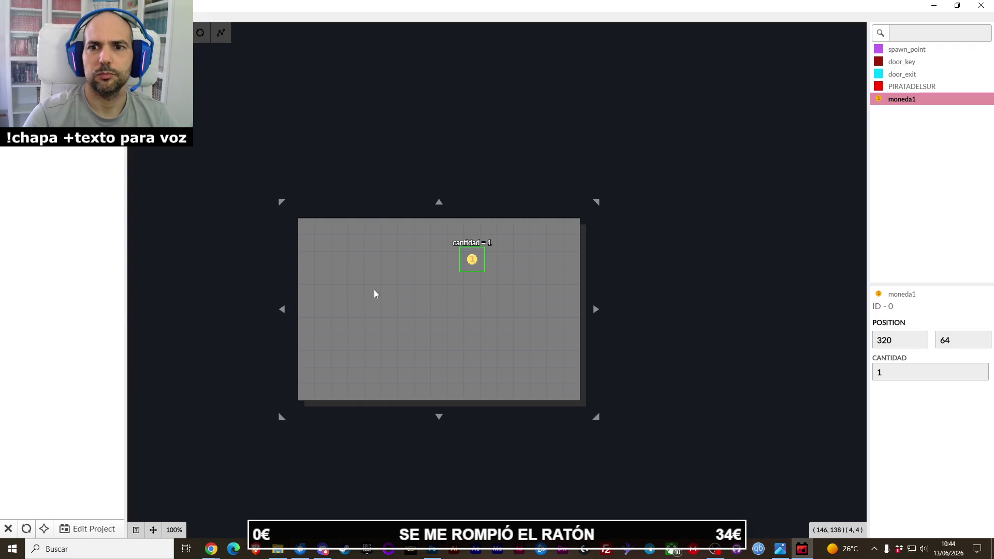
{"action": "key", "text": "Escape"}
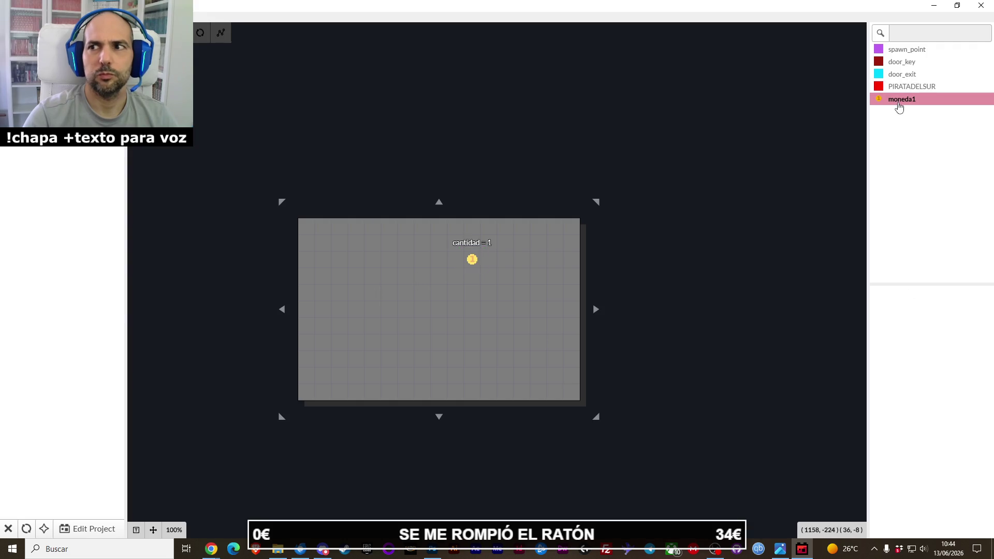
{"action": "left_click", "coordinate": [486, 298]}
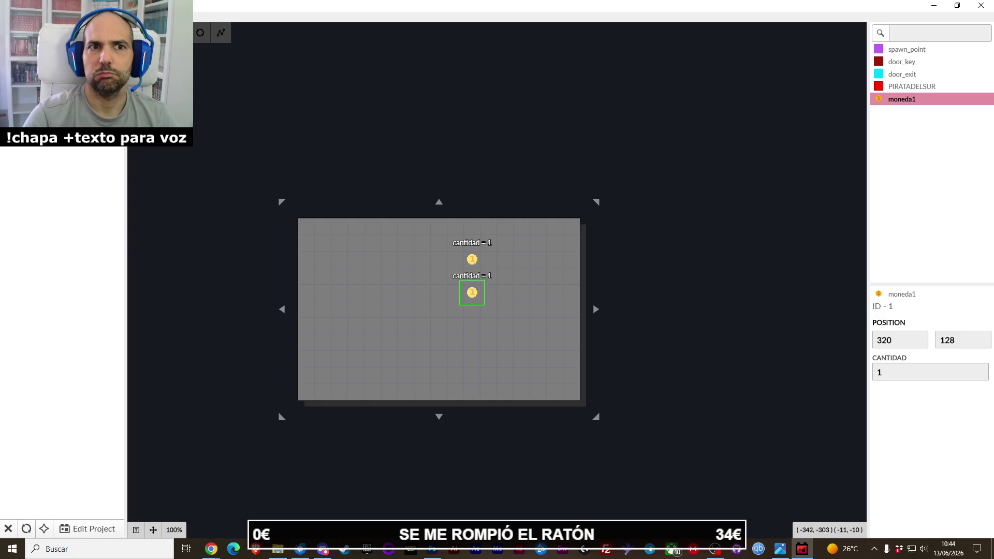
{"action": "key", "text": "Escape"}
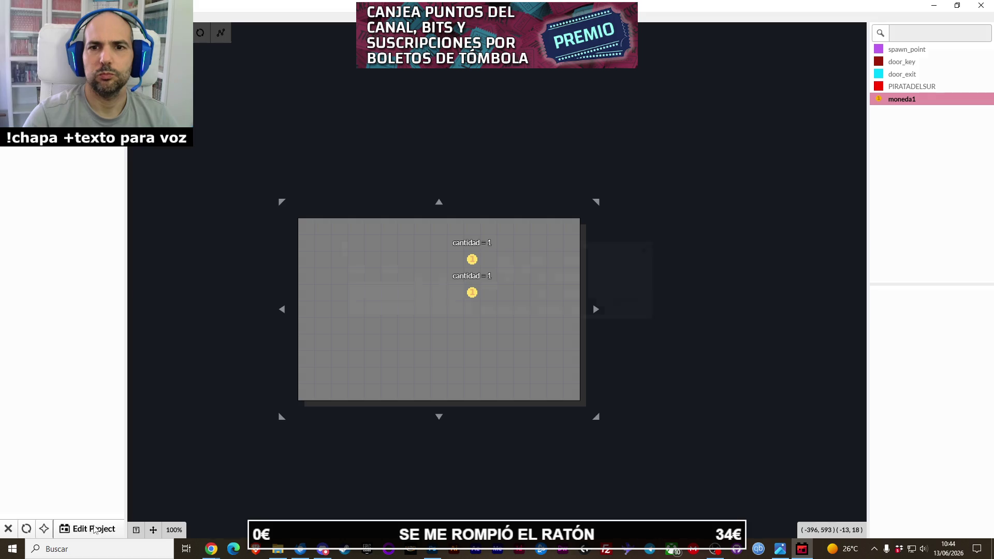
Save the level as niveles/prueba32x32.json, overwriting the existing file.
{"action": "left_click", "coordinate": [9, 528]}
{"action": "key", "text": "Return"}
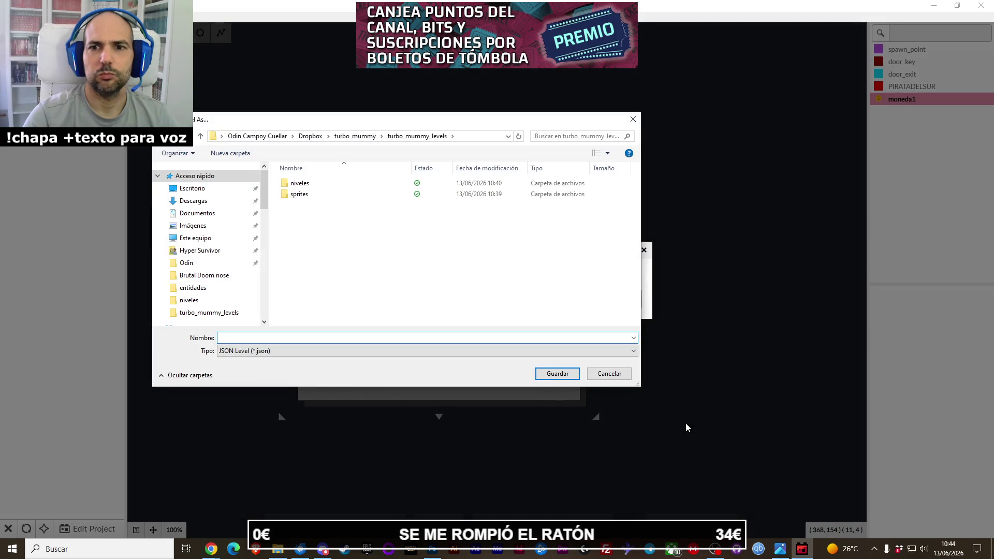
{"action": "left_click", "coordinate": [355, 136]}
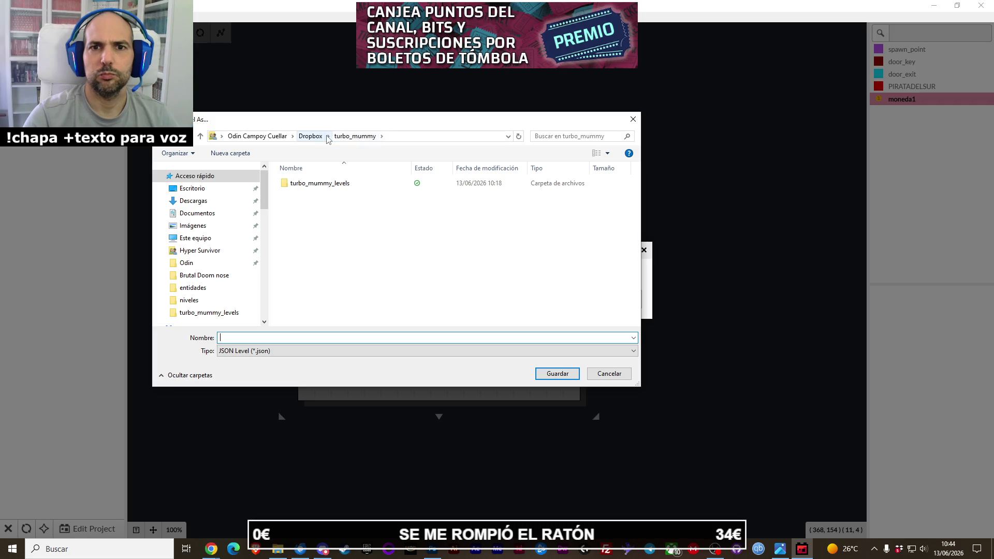
{"action": "double_click", "coordinate": [321, 184]}
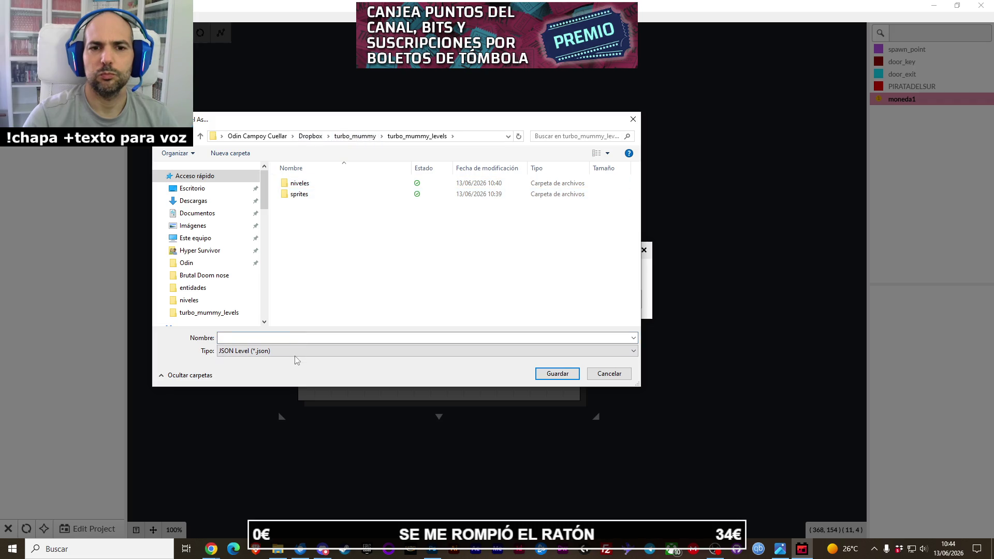
{"action": "double_click", "coordinate": [305, 184]}
{"action": "left_click", "coordinate": [311, 184]}
{"action": "left_click", "coordinate": [550, 374]}
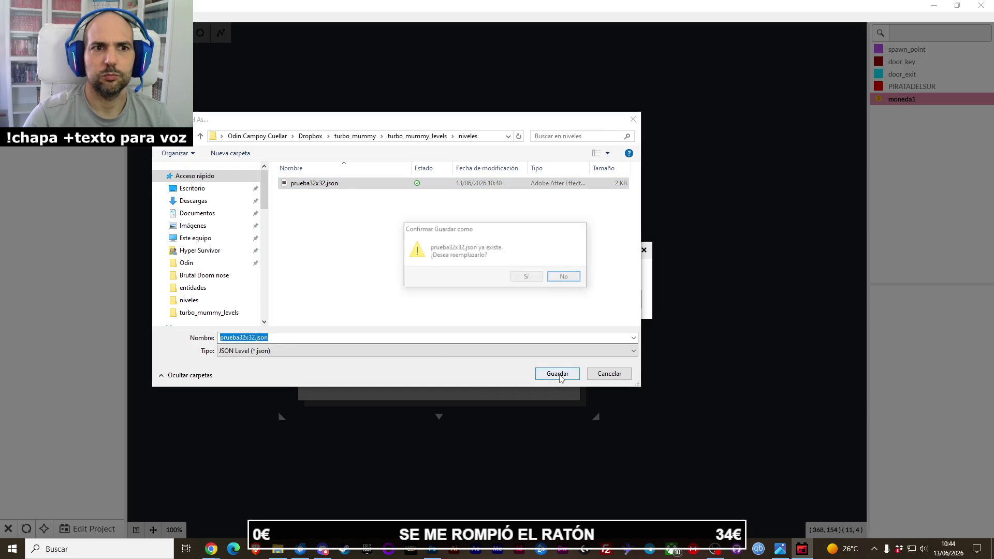
{"action": "left_click", "coordinate": [532, 279]}
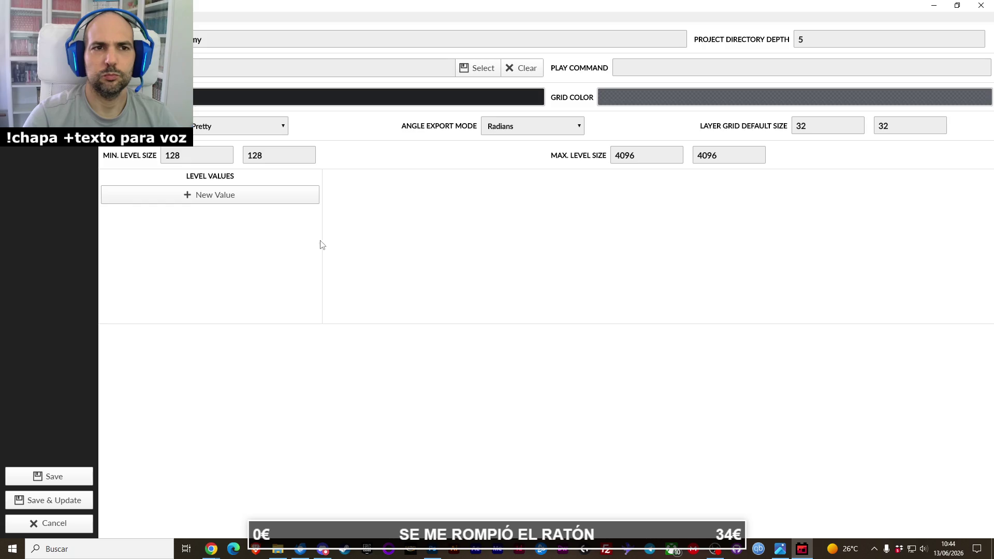
Review the paredes and entidades layer settings, save them, and reopen prueba32x32.json.
{"action": "left_click", "coordinate": [197, 71]}
{"action": "left_click", "coordinate": [197, 83]}
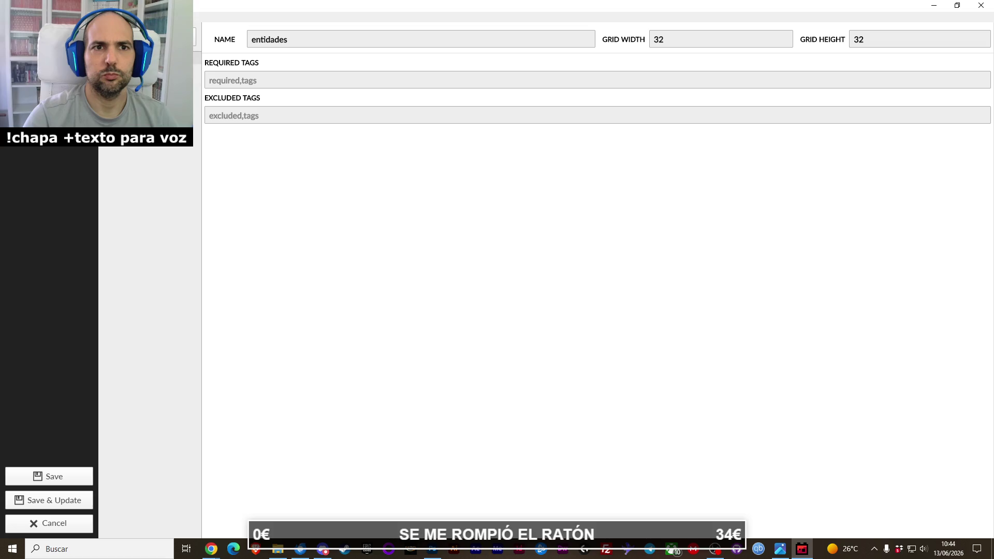
{"action": "left_click", "coordinate": [61, 475]}
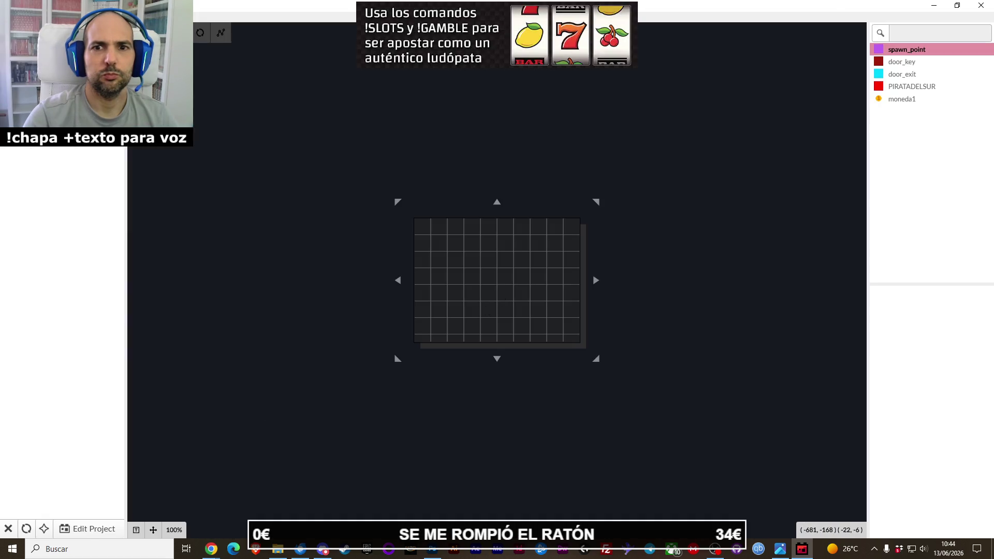
{"action": "scroll", "coordinate": [552, 272], "scroll_direction": "down", "scroll_amount": 3}
{"action": "scroll", "coordinate": [552, 272], "scroll_direction": "up", "scroll_amount": 4}
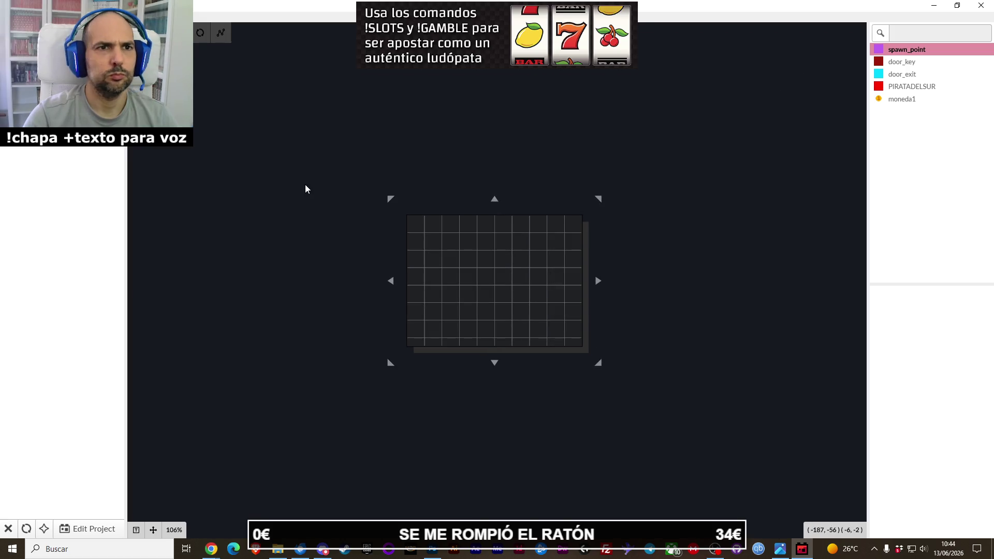
{"action": "left_click", "coordinate": [33, 155]}
{"action": "left_click", "coordinate": [55, 168]}
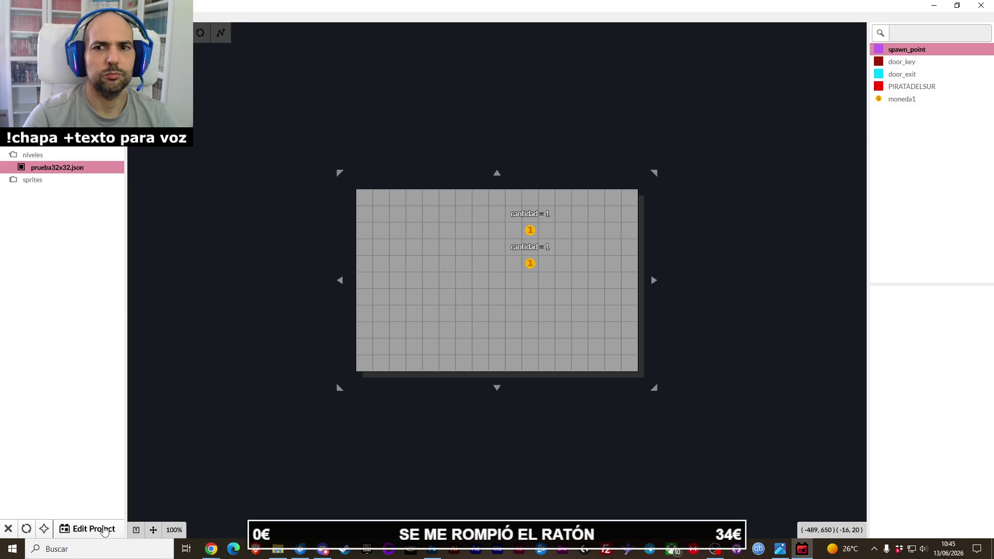
Open the project's Entities settings and select moneda1 to view its cantidad value.
{"action": "left_click", "coordinate": [103, 529]}
{"action": "left_click", "coordinate": [49, 72]}
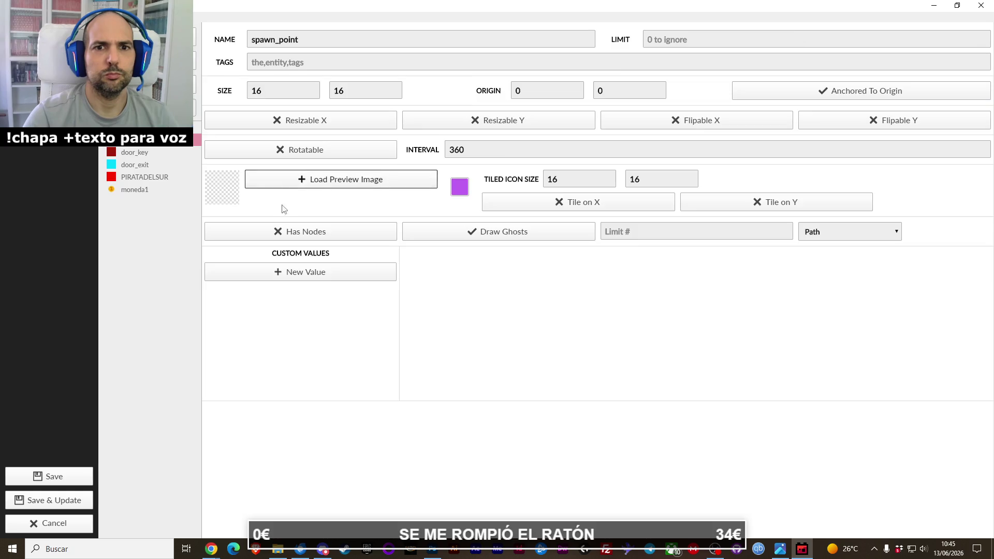
{"action": "left_click", "coordinate": [157, 190]}
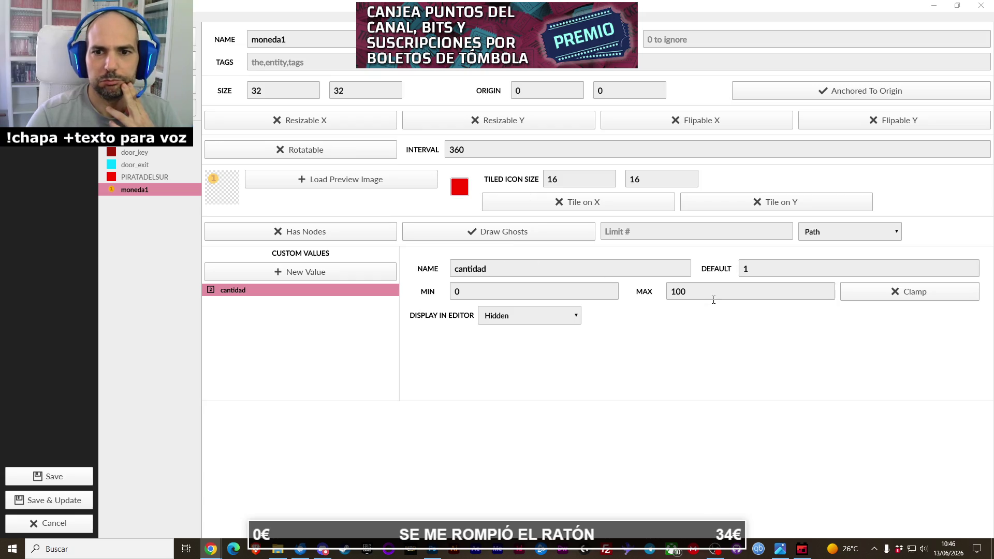
Leave cantidad's Display In Editor option on Hidden and save the project settings.
{"action": "left_click", "coordinate": [537, 320]}
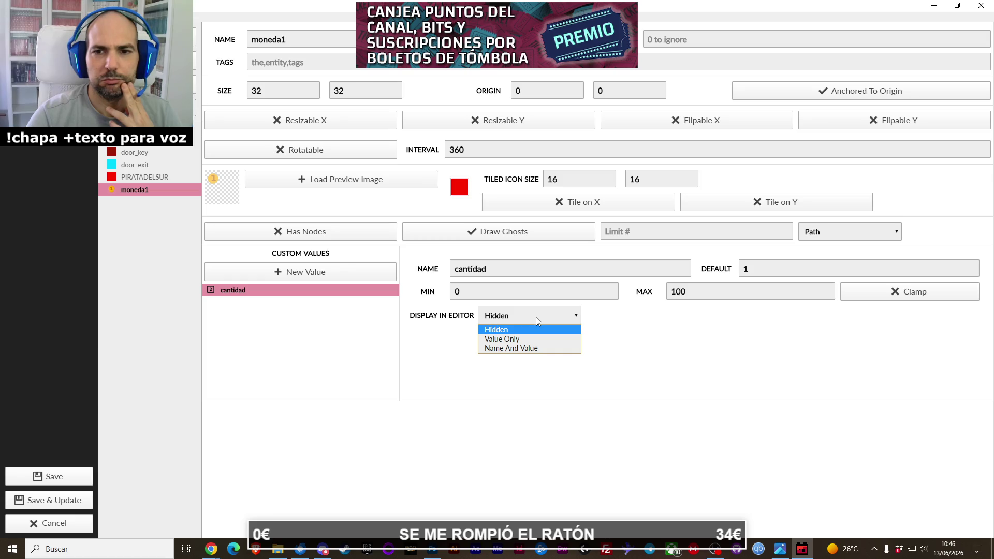
{"action": "left_click", "coordinate": [536, 317]}
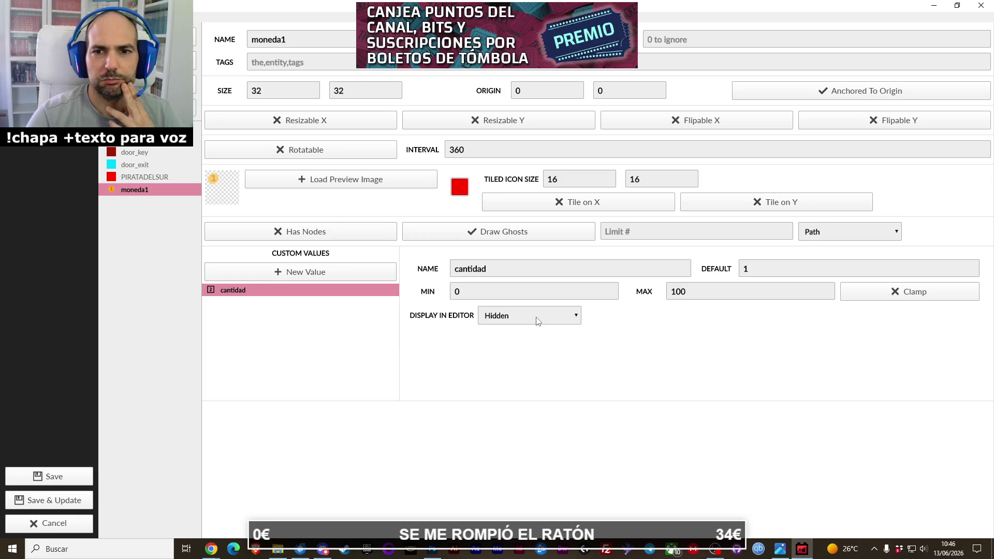
{"action": "key", "text": "alt+Tab"}
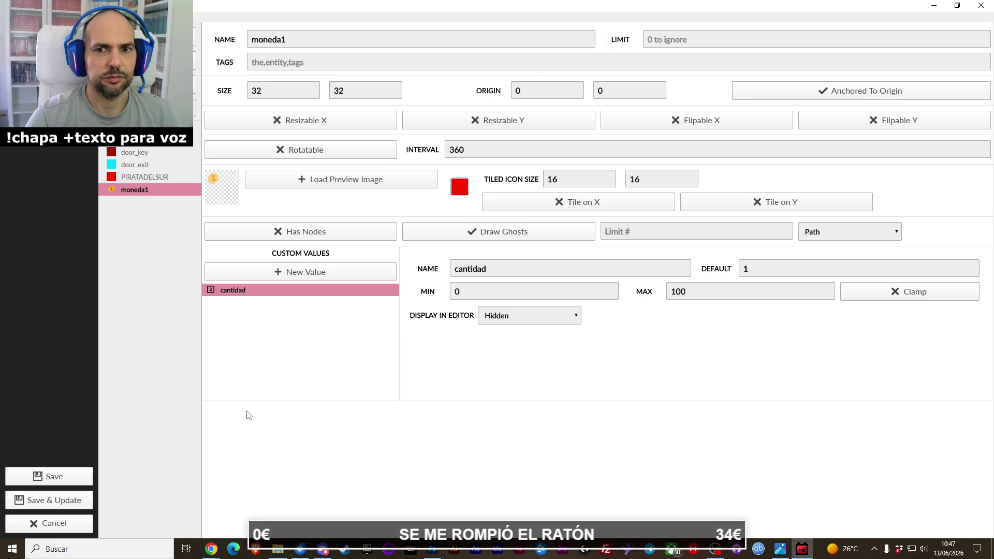
{"action": "key", "text": "alt+Tab"}
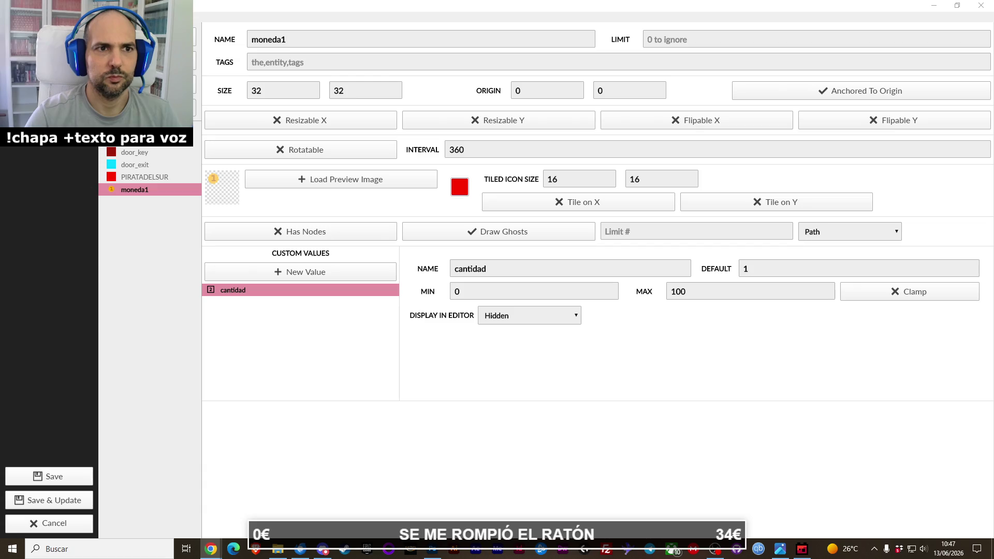
{"action": "left_click", "coordinate": [52, 476]}
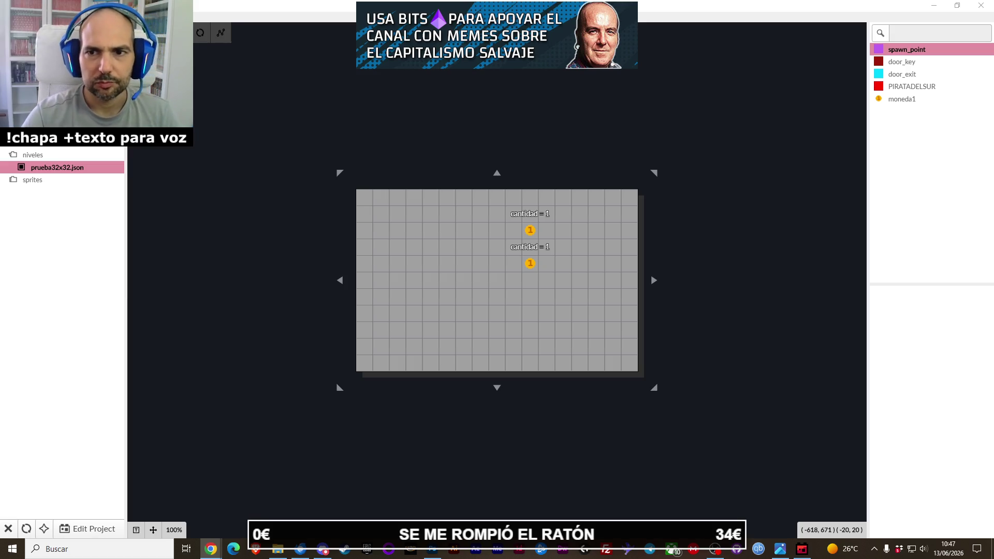
{"action": "scroll", "coordinate": [492, 277], "scroll_direction": "down", "scroll_amount": 2}
{"action": "scroll", "coordinate": [446, 269], "scroll_direction": "up", "scroll_amount": 2}
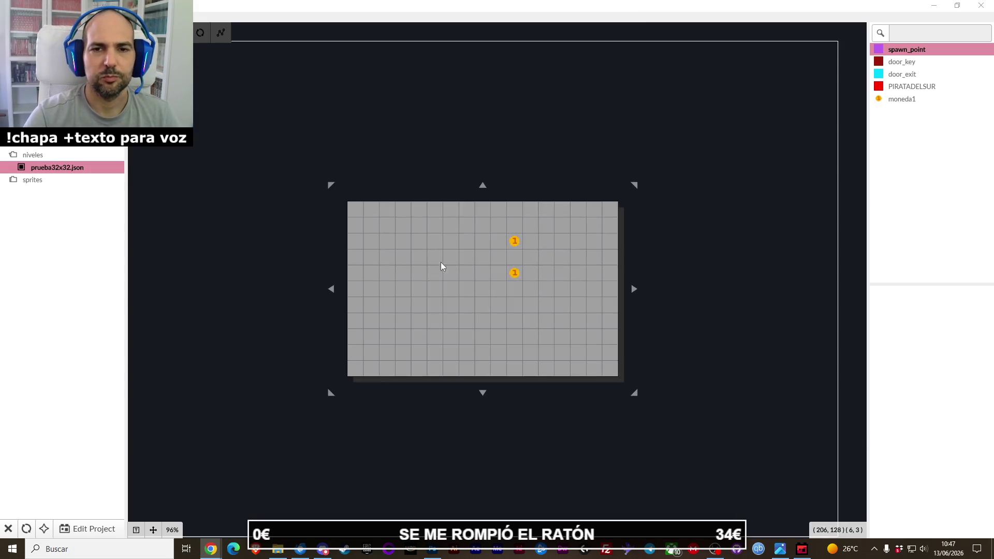
{"action": "left_click_drag", "start_coordinate": [331, 289], "coordinate": [235, 289]}
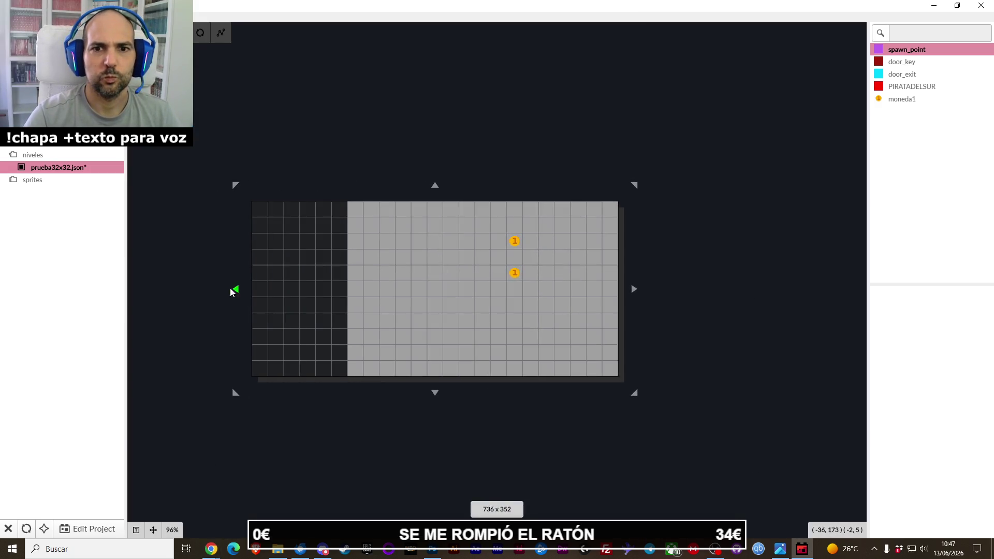
{"action": "scroll", "coordinate": [253, 294], "scroll_direction": "down", "scroll_amount": 2}
{"action": "scroll", "coordinate": [253, 294], "scroll_direction": "down", "scroll_amount": 3}
{"action": "left_click_drag", "start_coordinate": [252, 307], "coordinate": [344, 299]}
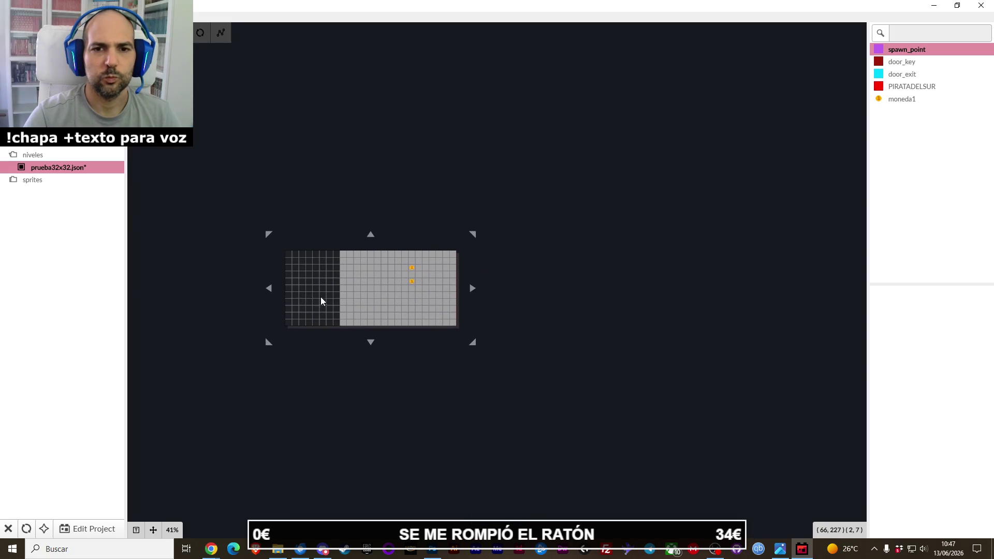
{"action": "left_click_drag", "start_coordinate": [312, 340], "coordinate": [169, 408]}
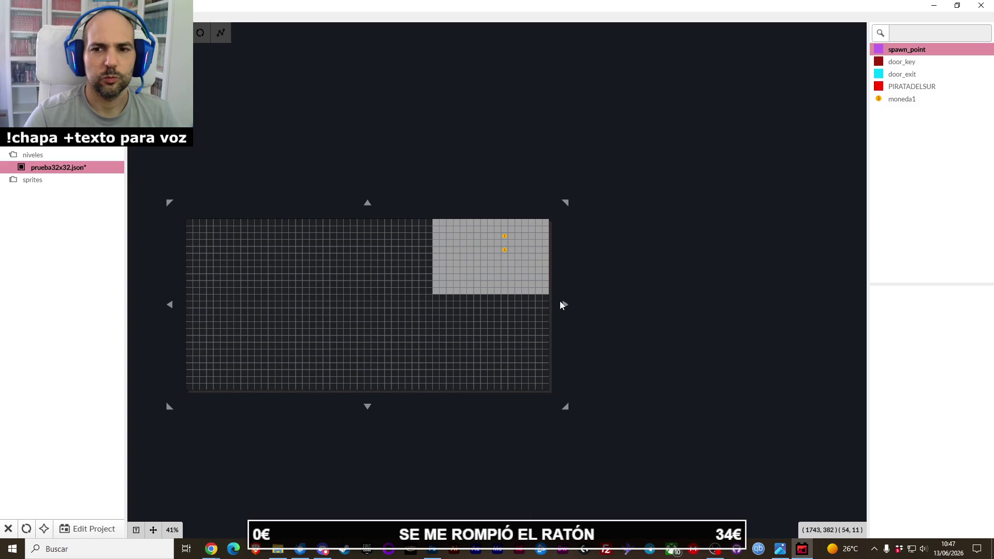
{"action": "left_click_drag", "start_coordinate": [559, 304], "coordinate": [653, 306]}
{"action": "left_click_drag", "start_coordinate": [415, 204], "coordinate": [440, 159]}
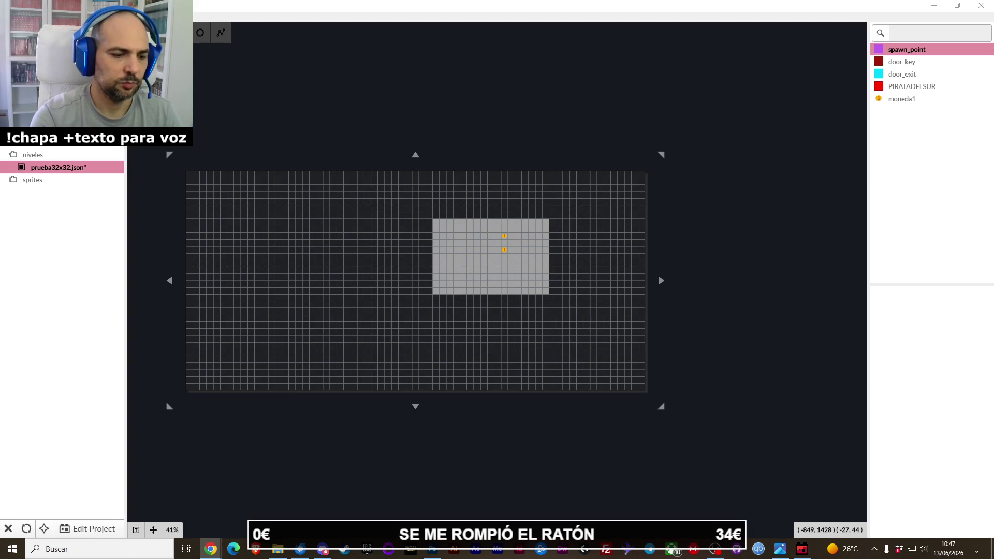
{"action": "scroll", "coordinate": [584, 281], "scroll_direction": "up", "scroll_amount": 3}
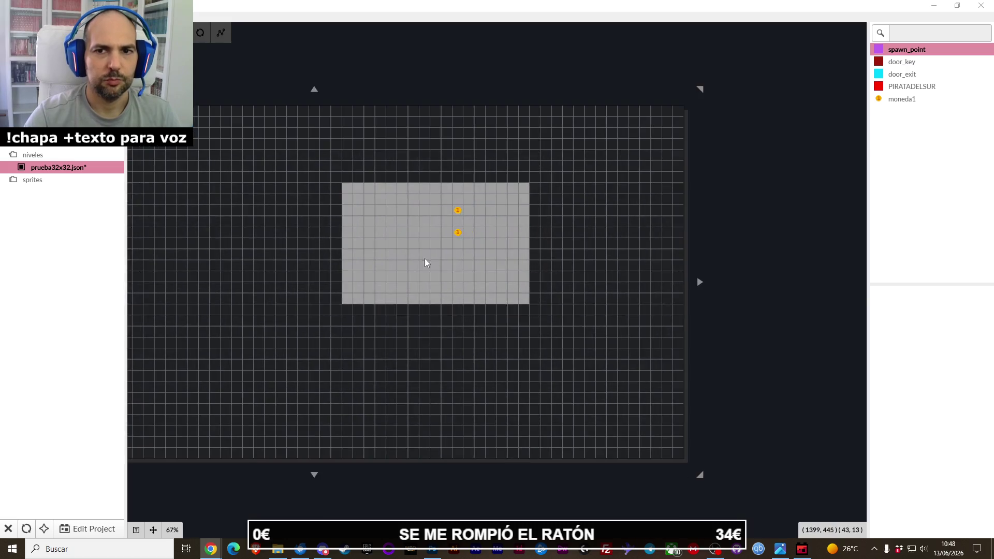
{"action": "scroll", "coordinate": [421, 257], "scroll_direction": "up", "scroll_amount": 3}
{"action": "scroll", "coordinate": [420, 258], "scroll_direction": "down", "scroll_amount": 3}
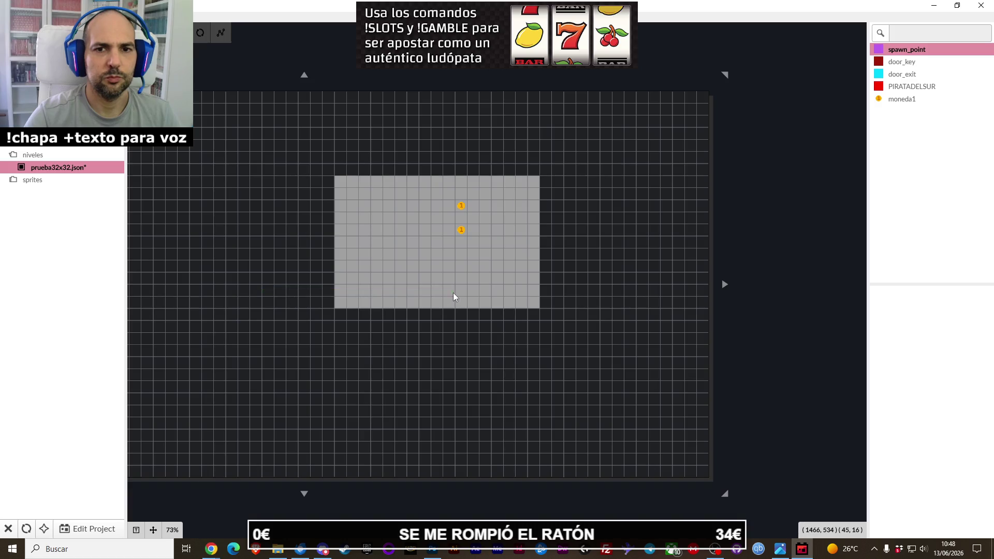
{"action": "scroll", "coordinate": [405, 308], "scroll_direction": "down", "scroll_amount": 2}
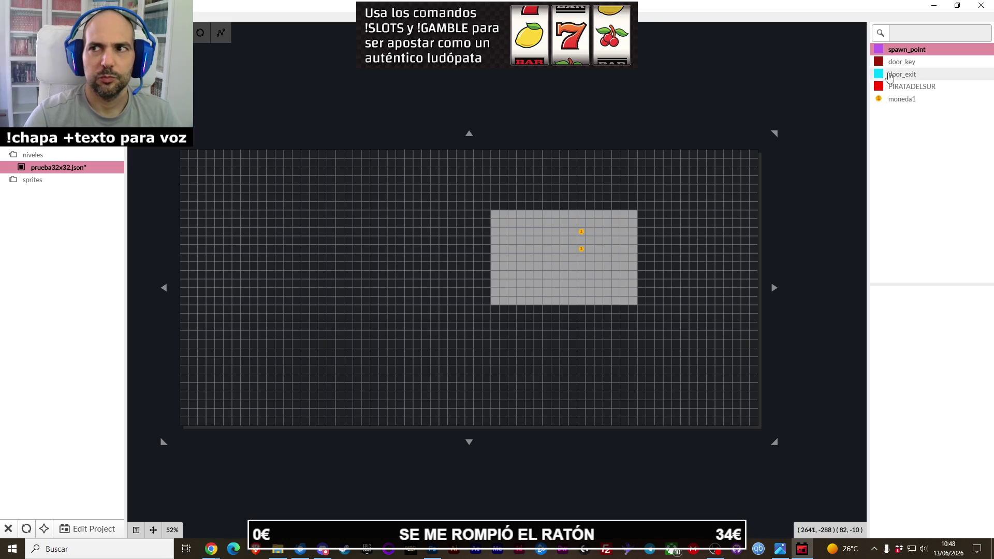
{"action": "key", "text": "Tab"}
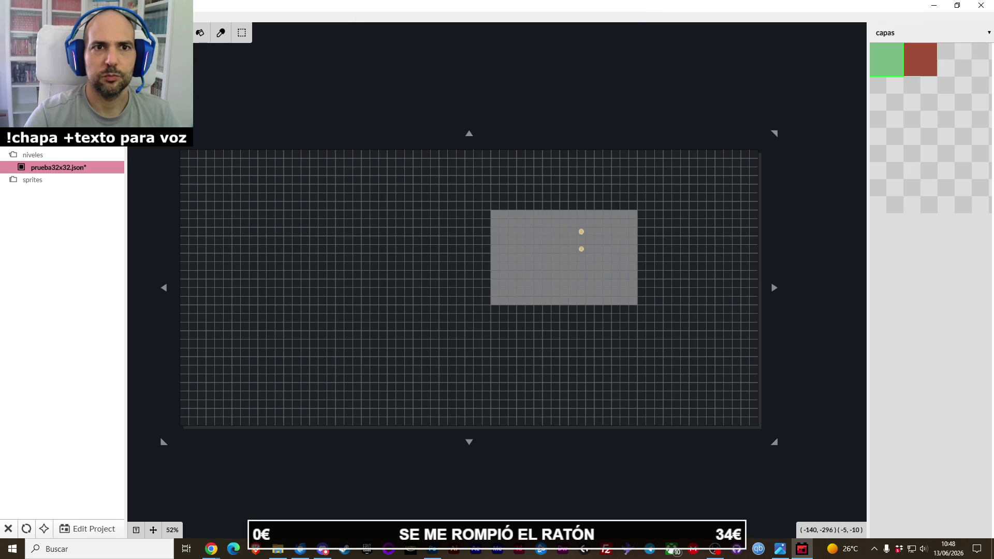
Paint grey floor tiles across the entire enlarged level grid.
{"action": "mouse_move", "coordinate": [183, 154]}
{"action": "left_mouse_down"}
{"action": "mouse_move", "coordinate": [706, 373]}
{"action": "mouse_move", "coordinate": [748, 422]}
{"action": "left_mouse_up"}
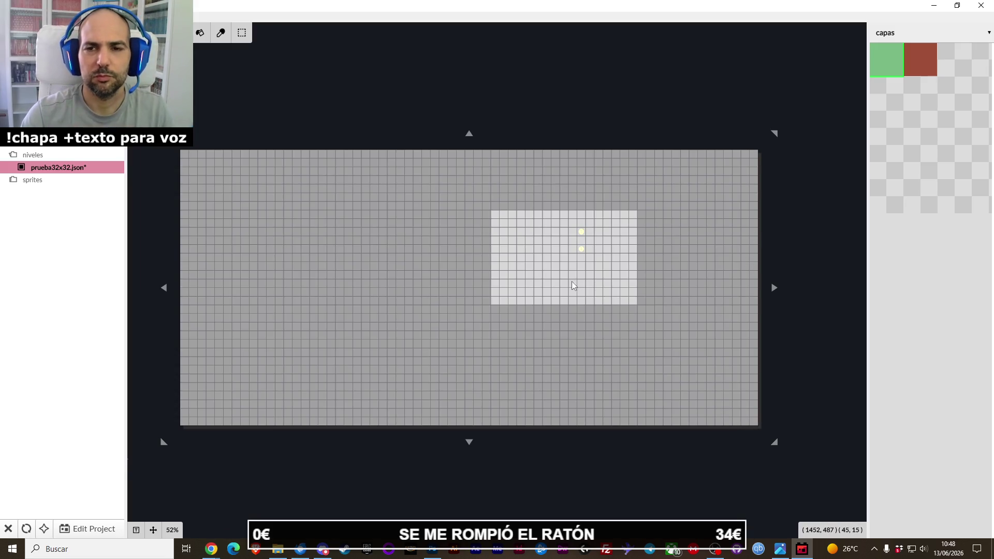
{"action": "scroll", "coordinate": [572, 282], "scroll_direction": "down", "scroll_amount": 1}
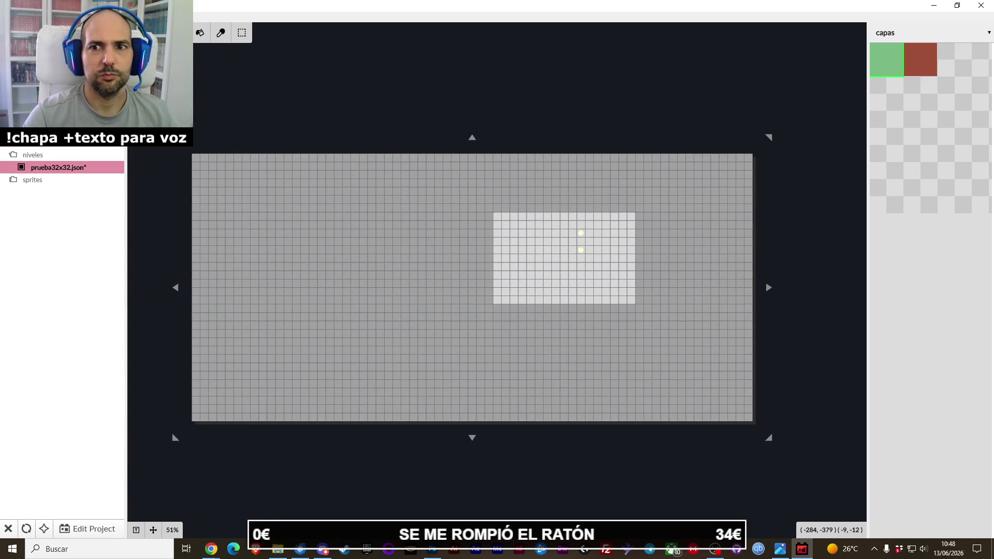
{"action": "key", "text": "Escape"}
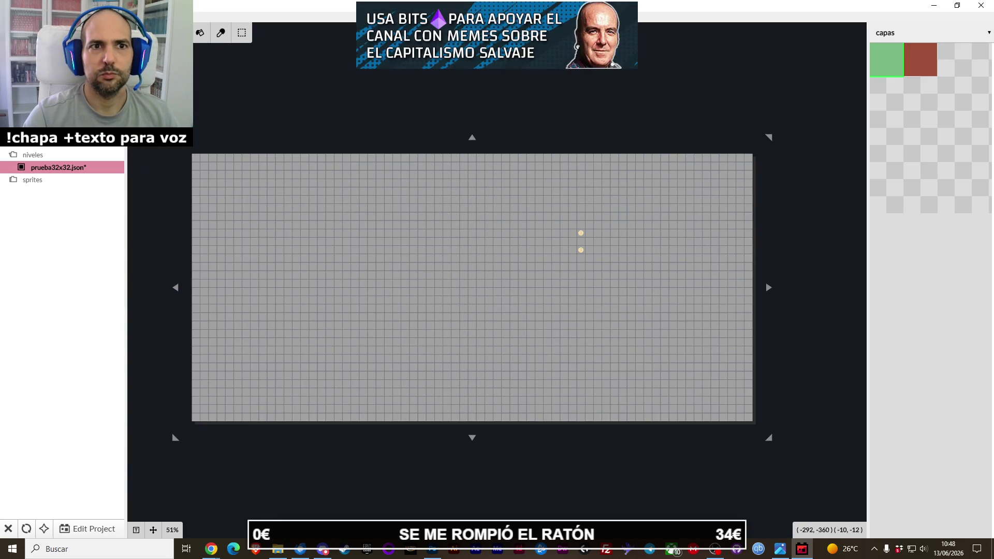
{"action": "key", "text": "ctrl+z"}
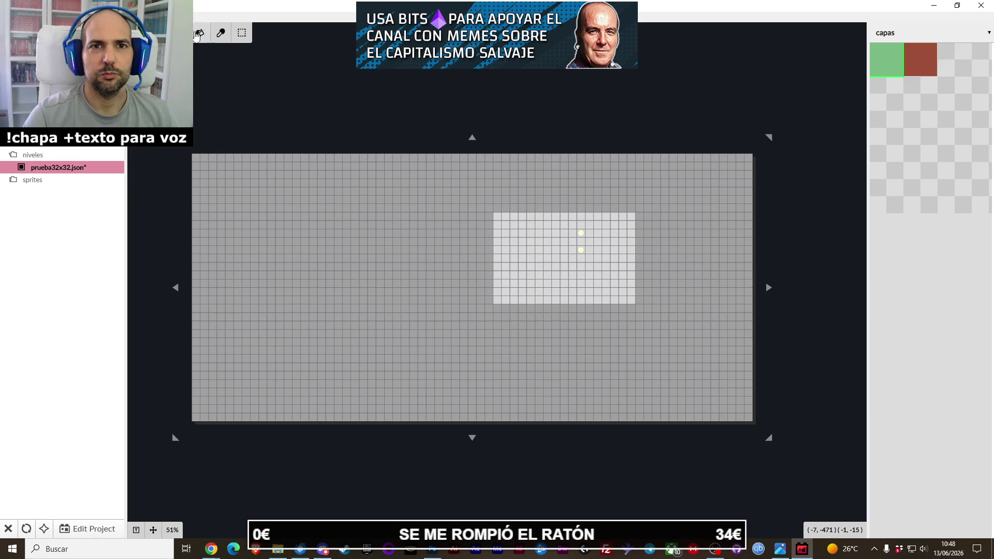
Use rectangle tile selection to select the area around the original floor patch.
{"action": "left_click", "coordinate": [242, 33]}
{"action": "left_click_drag", "start_coordinate": [497, 215], "coordinate": [630, 301]}
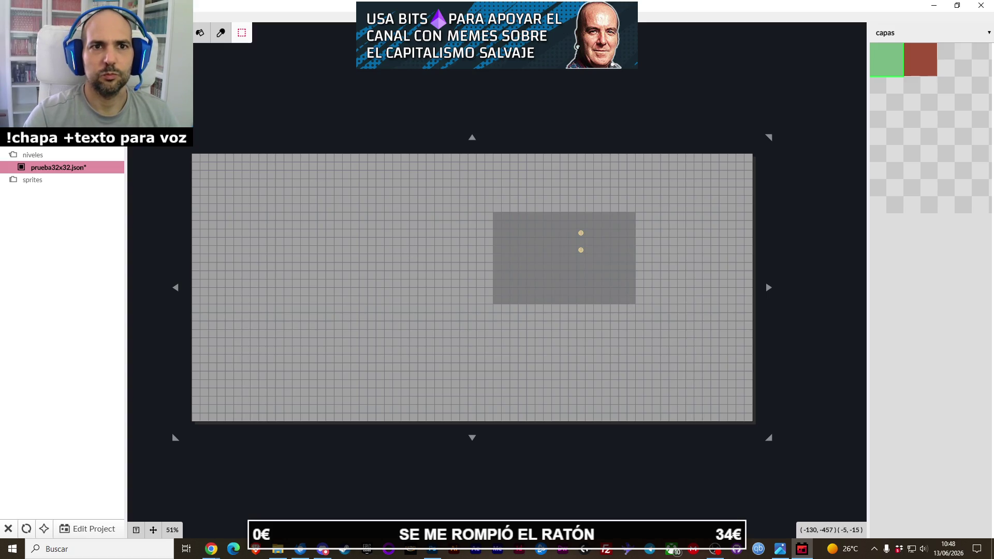
{"action": "left_click_drag", "start_coordinate": [452, 196], "coordinate": [671, 321]}
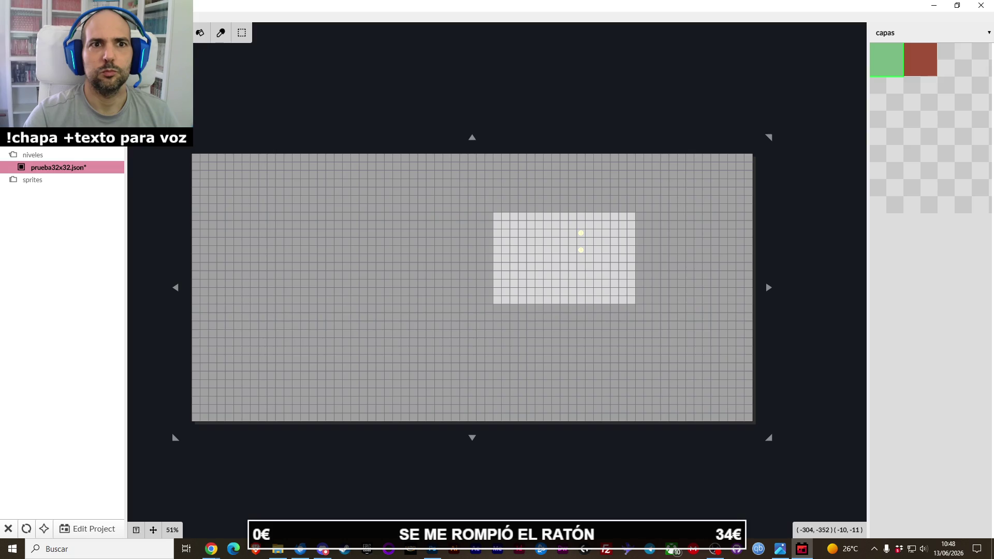
{"action": "scroll", "coordinate": [440, 272], "scroll_direction": "up", "scroll_amount": 3}
Pick a different tile from the tileset palette.
{"action": "scroll", "coordinate": [440, 273], "scroll_direction": "down", "scroll_amount": 3}
{"action": "scroll", "coordinate": [440, 272], "scroll_direction": "up", "scroll_amount": 2}
{"action": "scroll", "coordinate": [440, 272], "scroll_direction": "down", "scroll_amount": 1}
{"action": "scroll", "coordinate": [440, 272], "scroll_direction": "up", "scroll_amount": 2}
{"action": "scroll", "coordinate": [440, 272], "scroll_direction": "down", "scroll_amount": 1}
{"action": "left_click", "coordinate": [897, 94]}
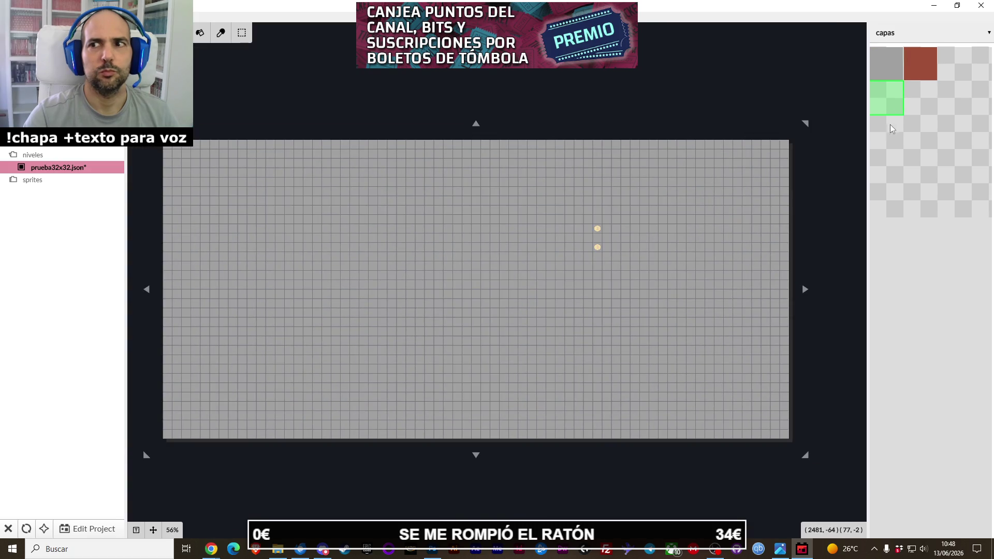
{"action": "scroll", "coordinate": [890, 127], "scroll_direction": "down", "scroll_amount": 1}
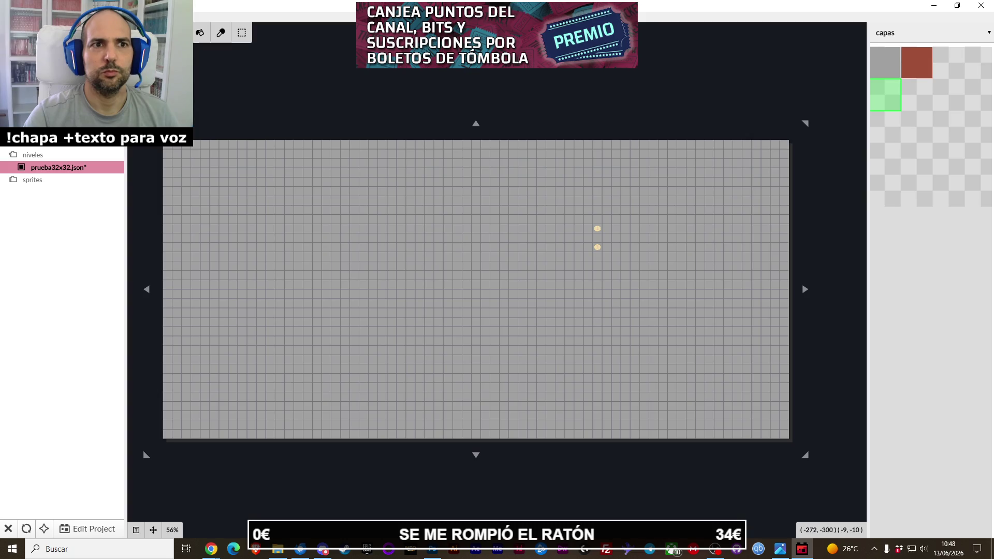
Undo and redo the full-grid floor fill twice, keeping the fill in place.
{"action": "key", "text": "ctrl+z"}
{"action": "key", "text": "ctrl+y"}
{"action": "key", "text": "ctrl+z"}
{"action": "key", "text": "ctrl+y"}
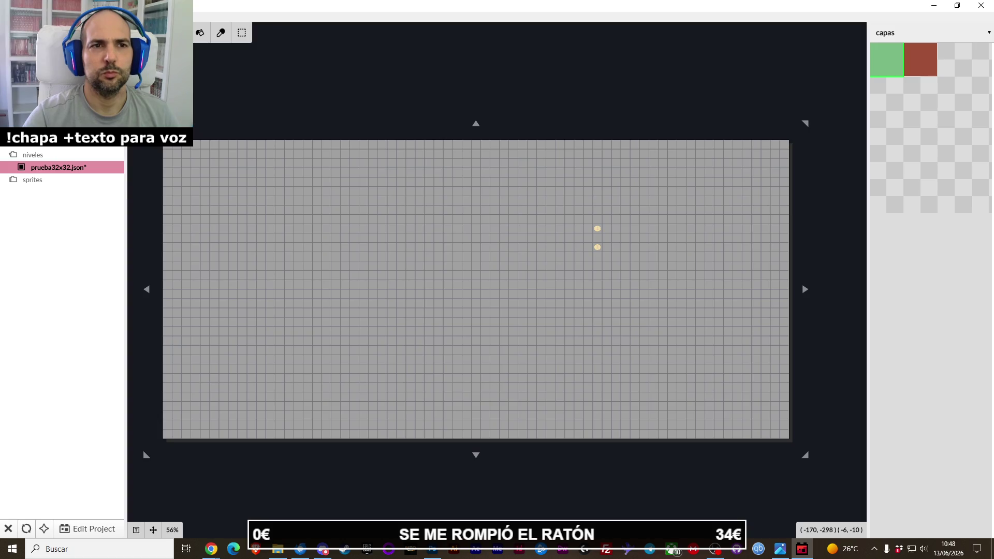
Try rectangle-selecting the whole tile grid, clear the selection, then erase top-left floor tiles.
{"action": "left_click", "coordinate": [242, 33]}
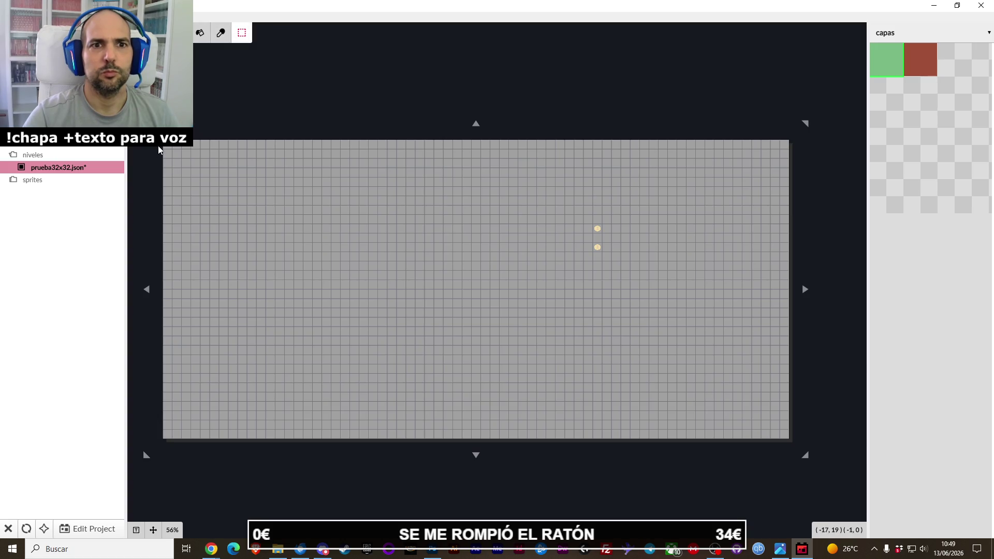
{"action": "left_click_drag", "start_coordinate": [677, 355], "coordinate": [784, 439]}
{"action": "left_click", "coordinate": [719, 256]}
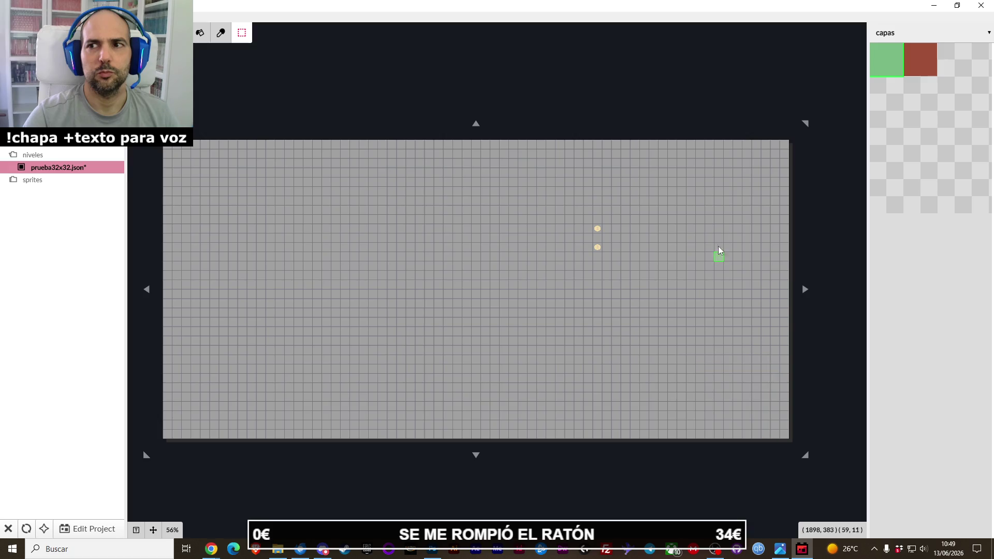
{"action": "left_click_drag", "start_coordinate": [786, 151], "coordinate": [169, 437]}
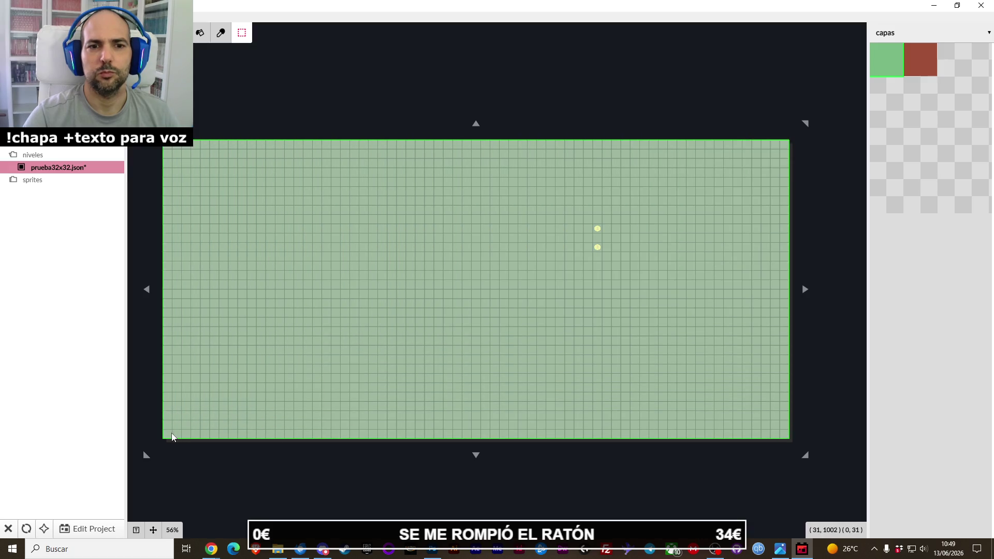
{"action": "key", "text": "Escape"}
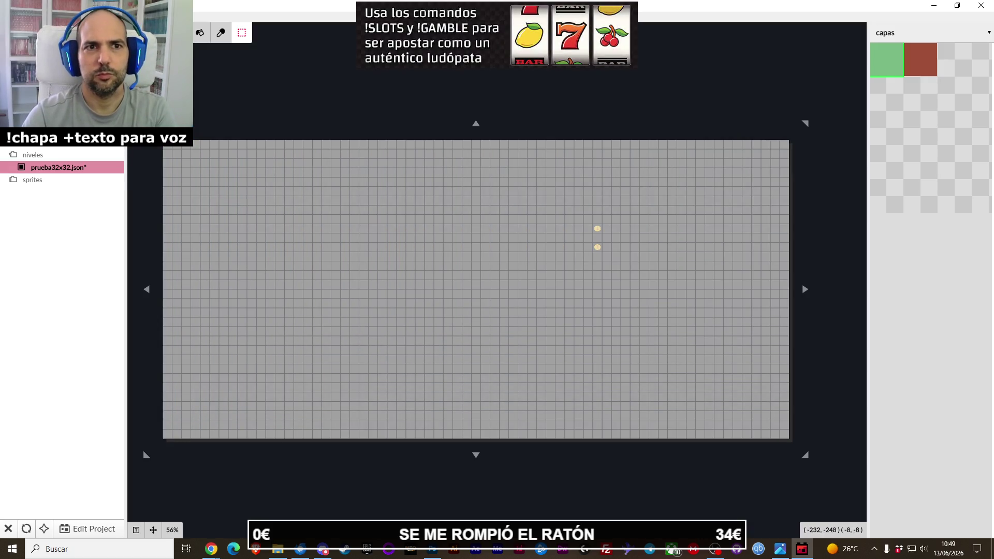
{"action": "key", "text": "Escape"}
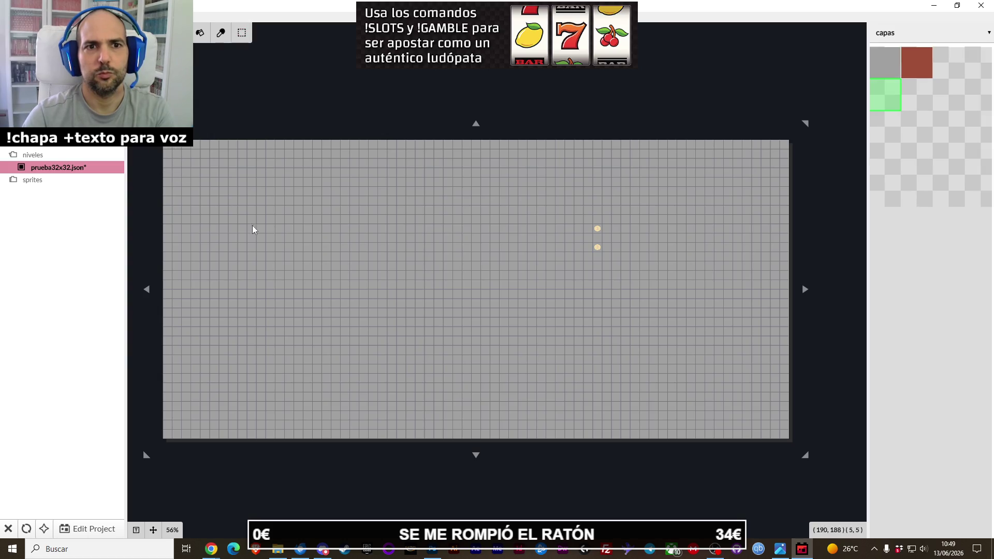
{"action": "left_click", "coordinate": [551, 274]}
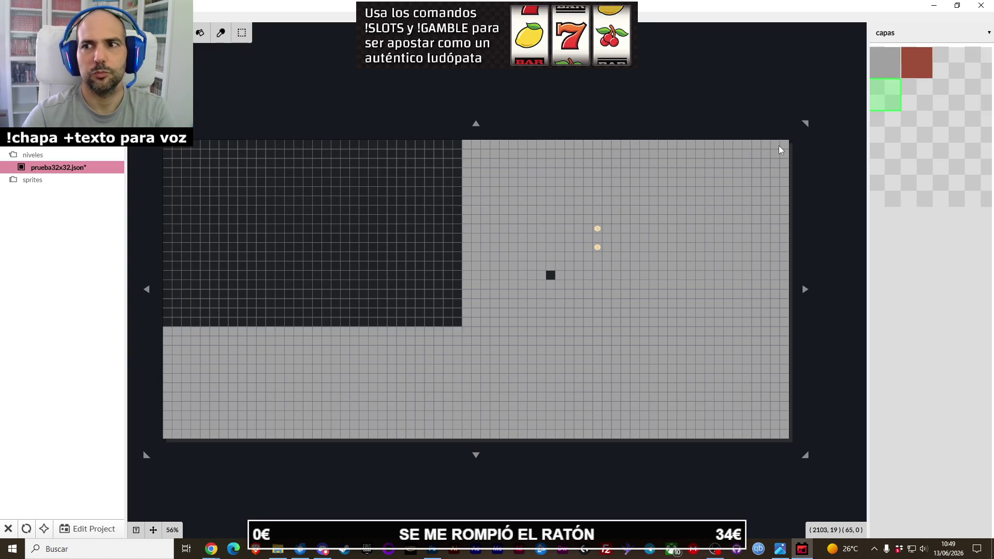
Erase all the remaining grey floor tiles across the grid.
{"action": "left_click", "coordinate": [444, 389]}
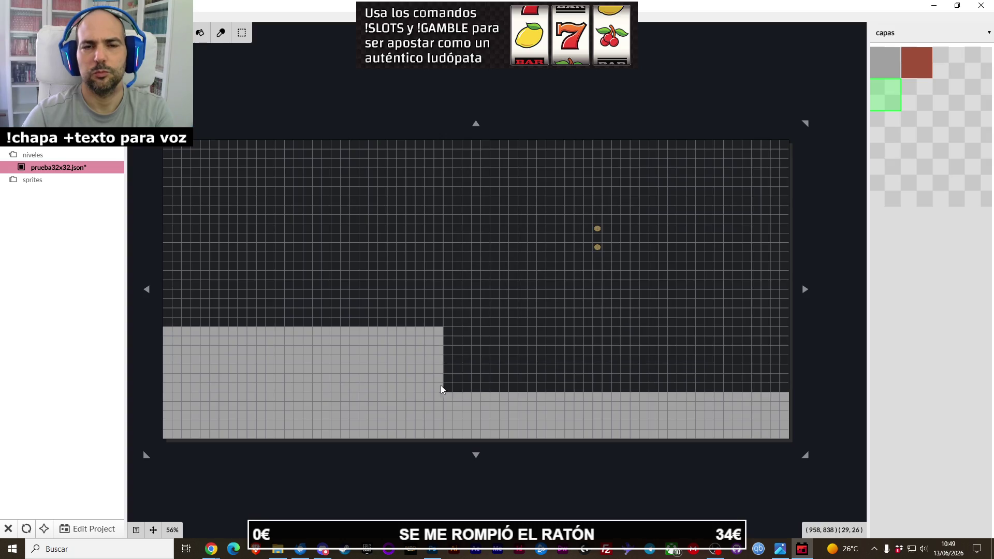
{"action": "left_click_drag", "start_coordinate": [270, 315], "coordinate": [490, 400]}
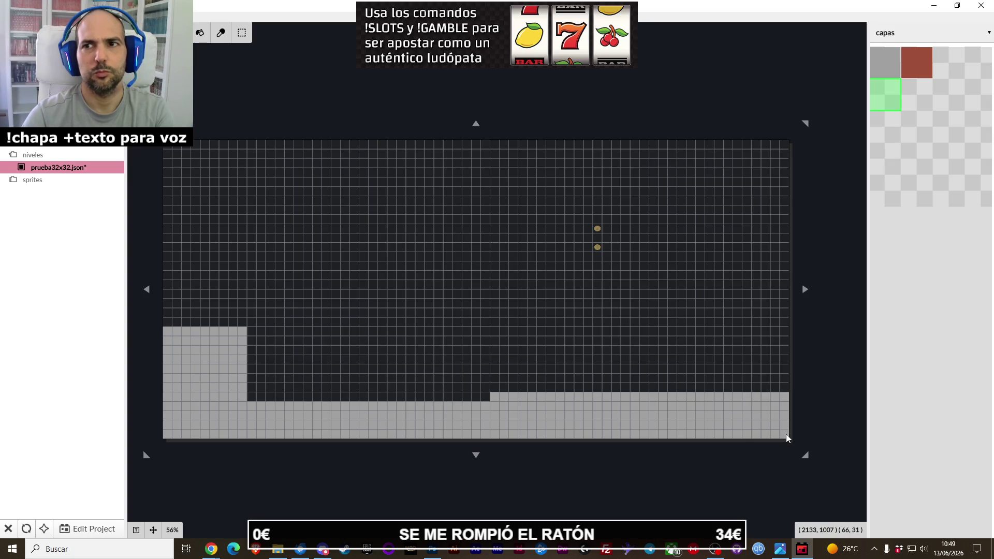
{"action": "left_click_drag", "start_coordinate": [784, 435], "coordinate": [207, 327]}
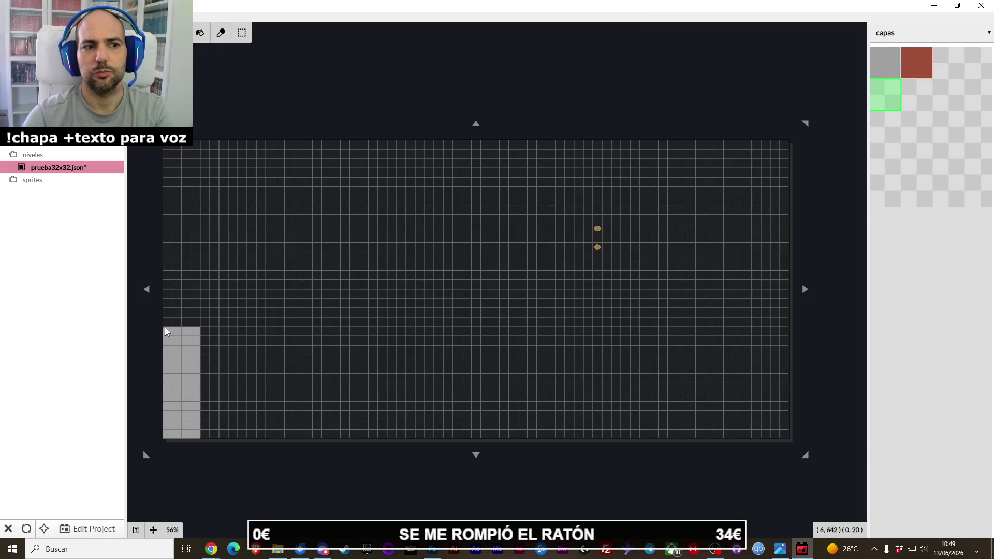
{"action": "left_click_drag", "start_coordinate": [228, 431], "coordinate": [158, 323]}
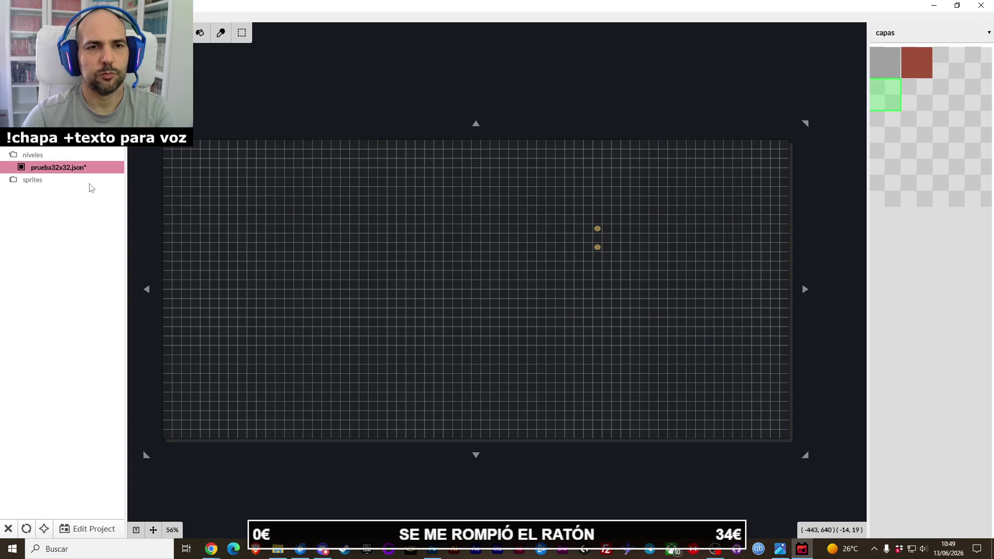
Repaint the entire level grid with the grey floor tile.
{"action": "left_click", "coordinate": [877, 74]}
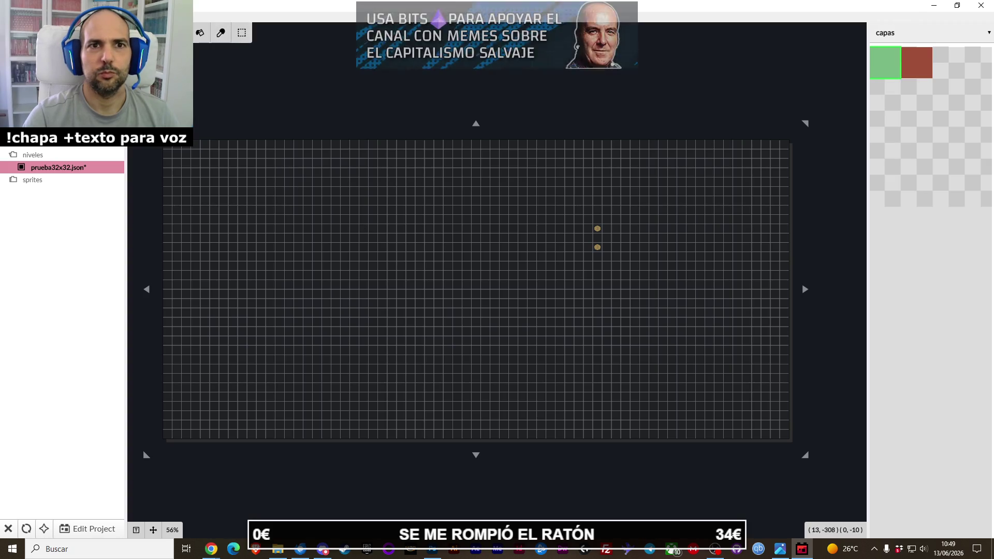
{"action": "left_click_drag", "start_coordinate": [171, 147], "coordinate": [782, 436]}
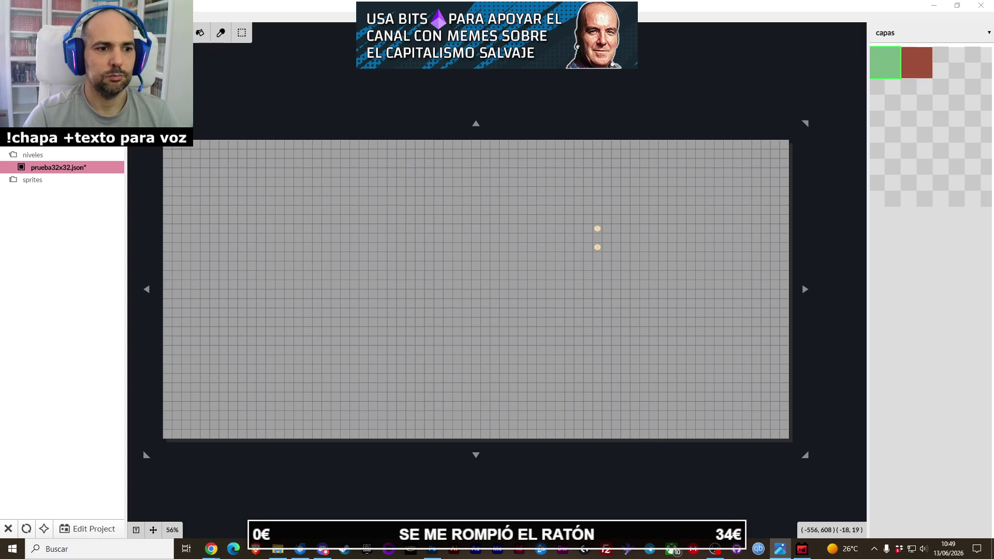
{"action": "left_click", "coordinate": [915, 70]}
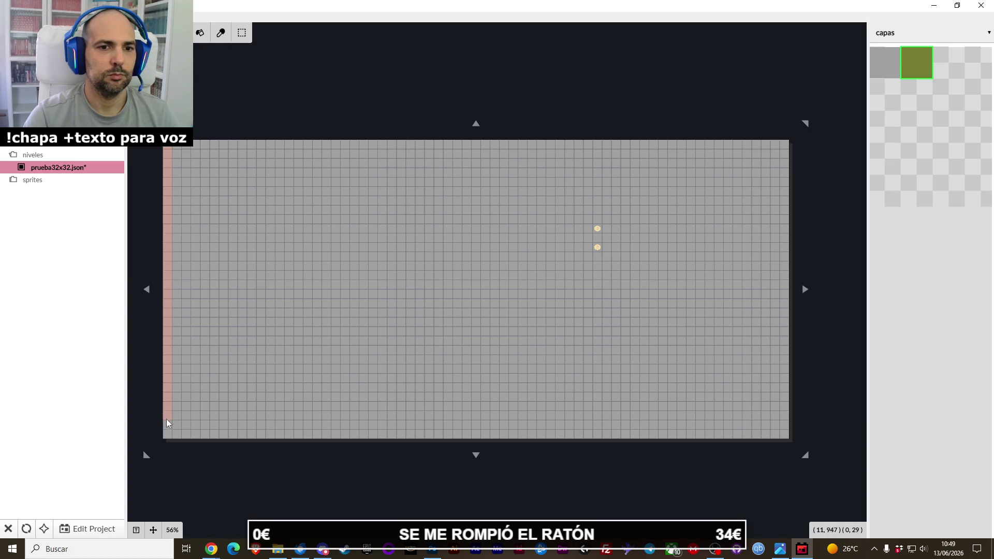
Paint red brick walls down the left edge, along the top row and down the right edge.
{"action": "left_click_drag", "start_coordinate": [172, 314], "coordinate": [167, 431]}
{"action": "left_click_drag", "start_coordinate": [178, 149], "coordinate": [784, 146]}
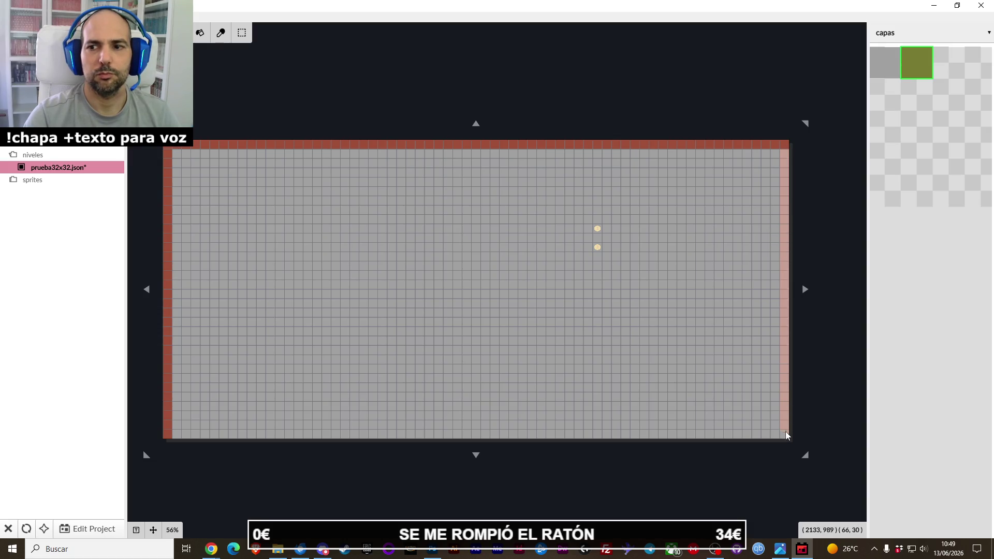
{"action": "left_click_drag", "start_coordinate": [787, 157], "coordinate": [783, 436]}
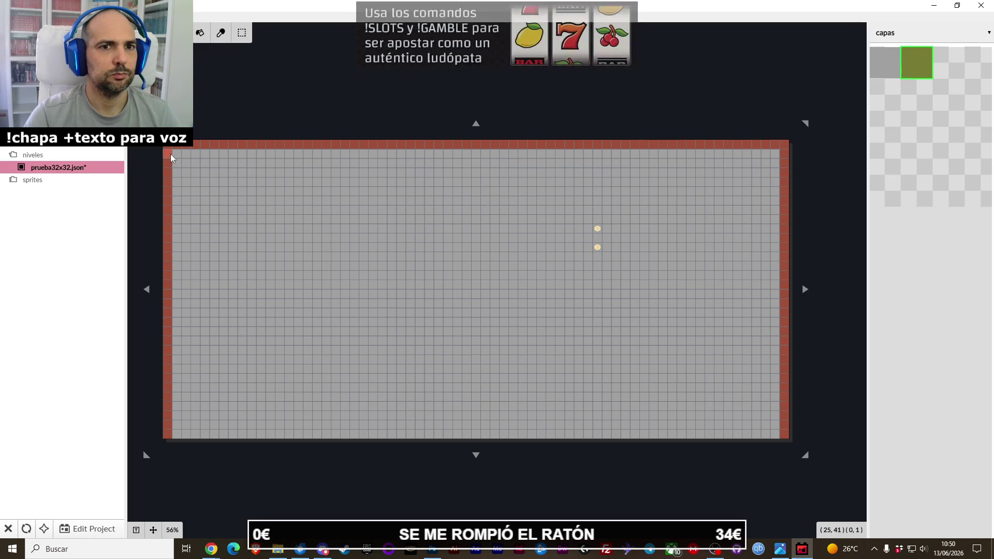
{"action": "left_click", "coordinate": [177, 201]}
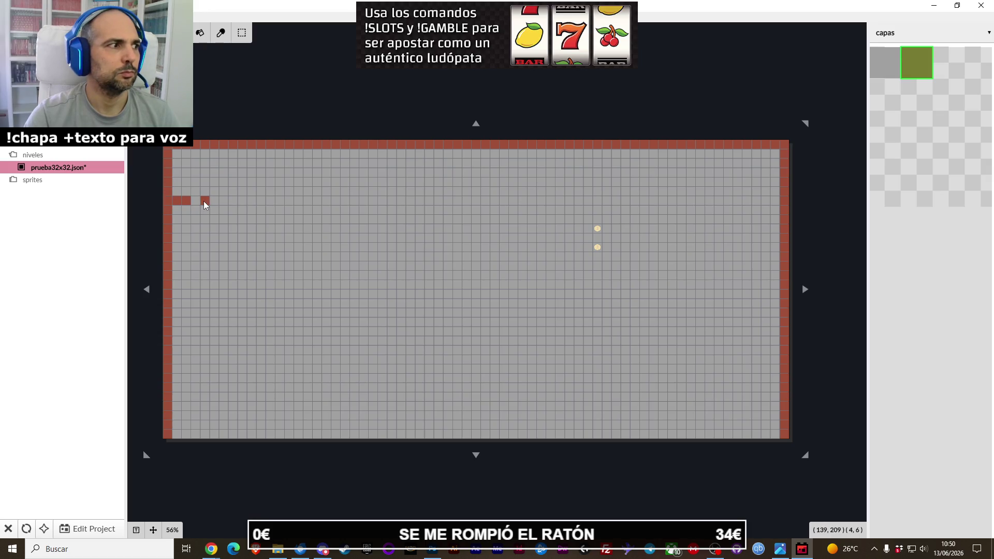
Paint short red brick wall segments near the top-left corner and a dark tile at the top wall's end.
{"action": "left_click", "coordinate": [205, 201]}
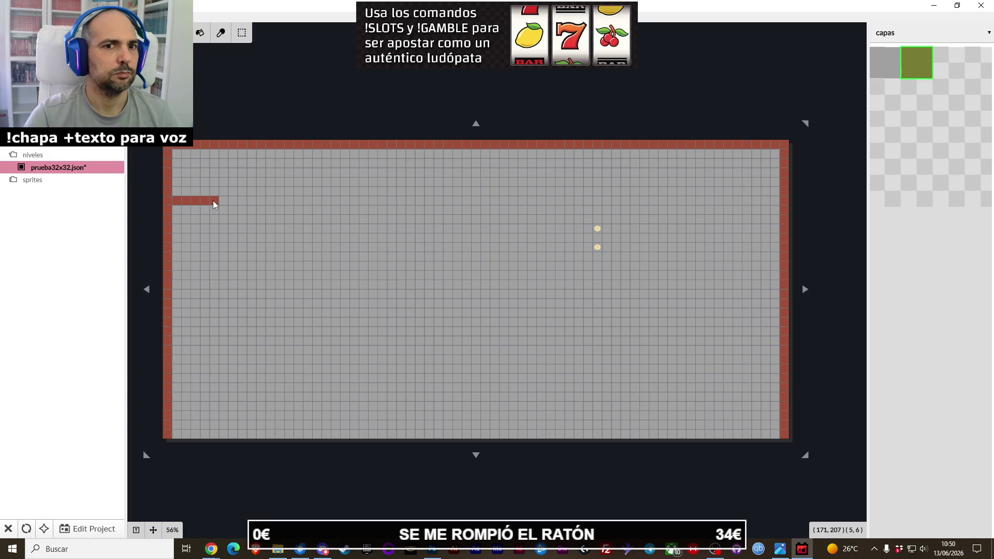
{"action": "key", "text": "alt+Tab"}
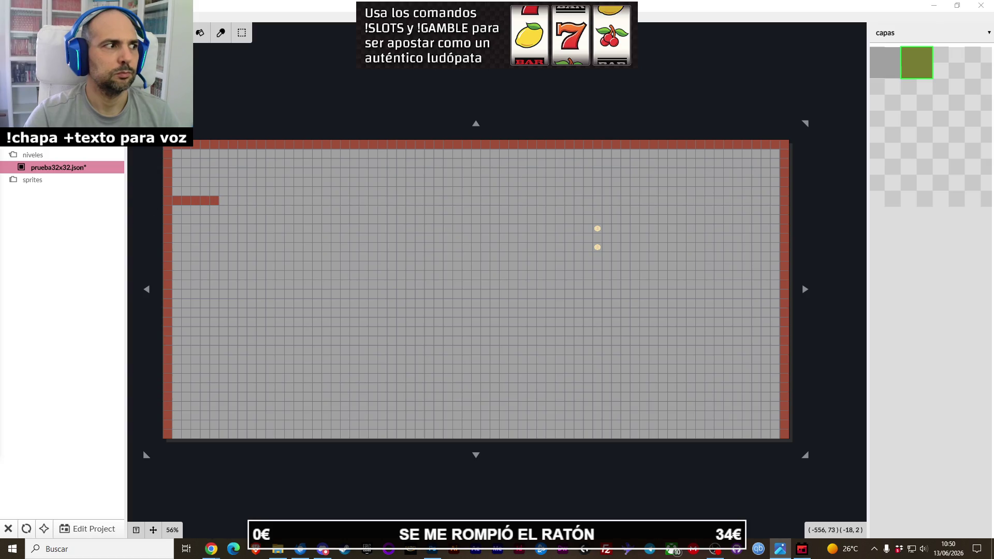
{"action": "key", "text": "alt+Tab"}
{"action": "left_click_drag", "start_coordinate": [197, 165], "coordinate": [244, 176]}
{"action": "key", "text": "ctrl+z"}
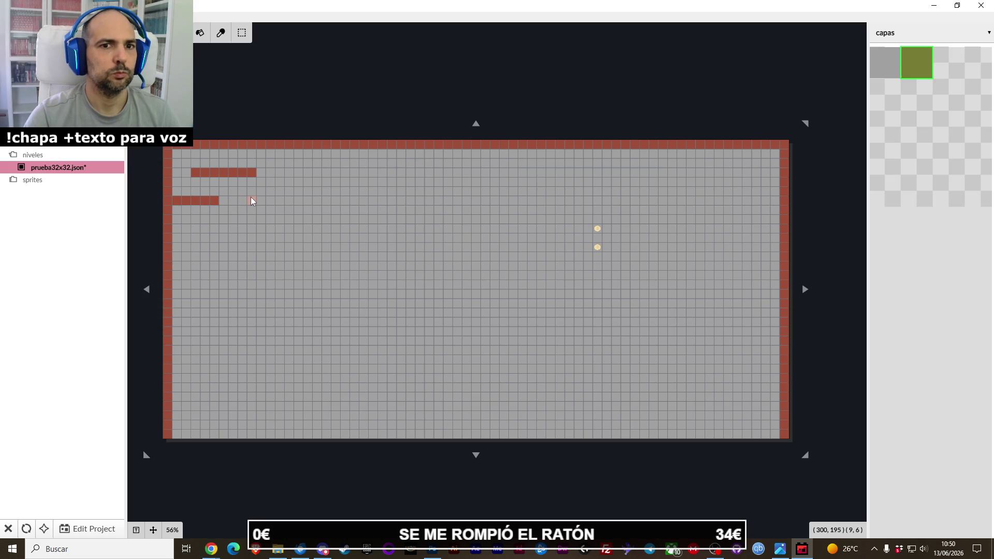
{"action": "key", "text": "ctrl+z"}
{"action": "left_click_drag", "start_coordinate": [241, 181], "coordinate": [244, 194]}
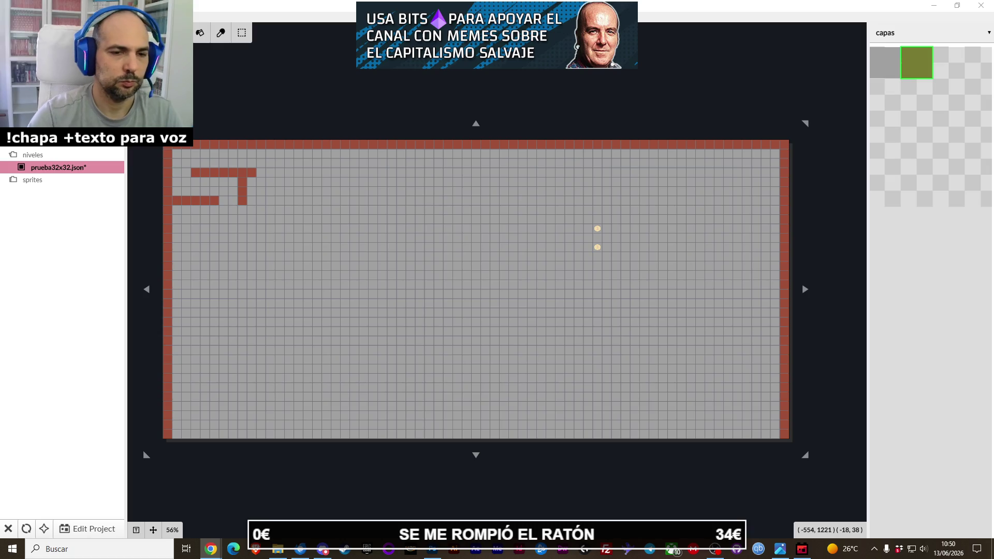
{"action": "left_click", "coordinate": [252, 172]}
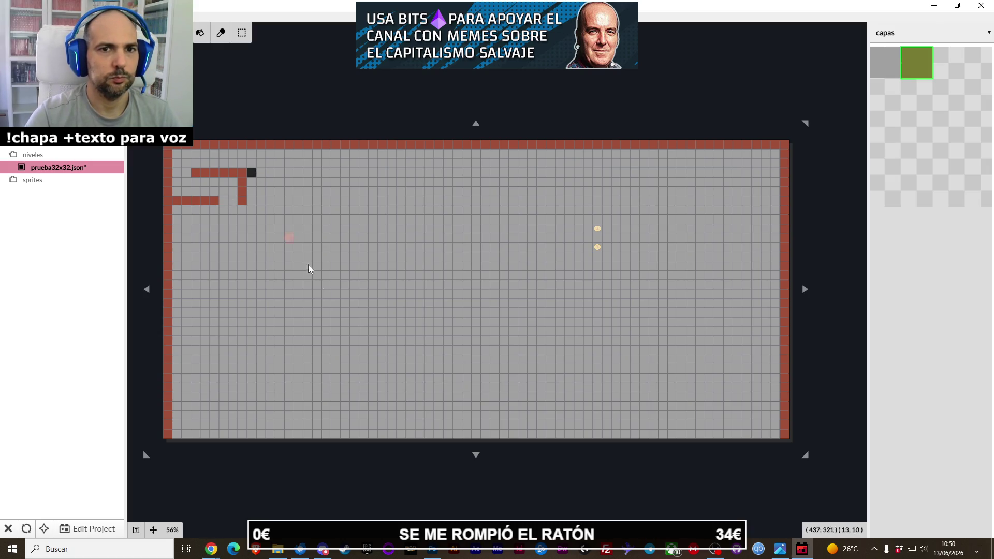
Undo the red brick wall and border strokes back to plain grey floor.
{"action": "key", "text": "ctrl+z"}
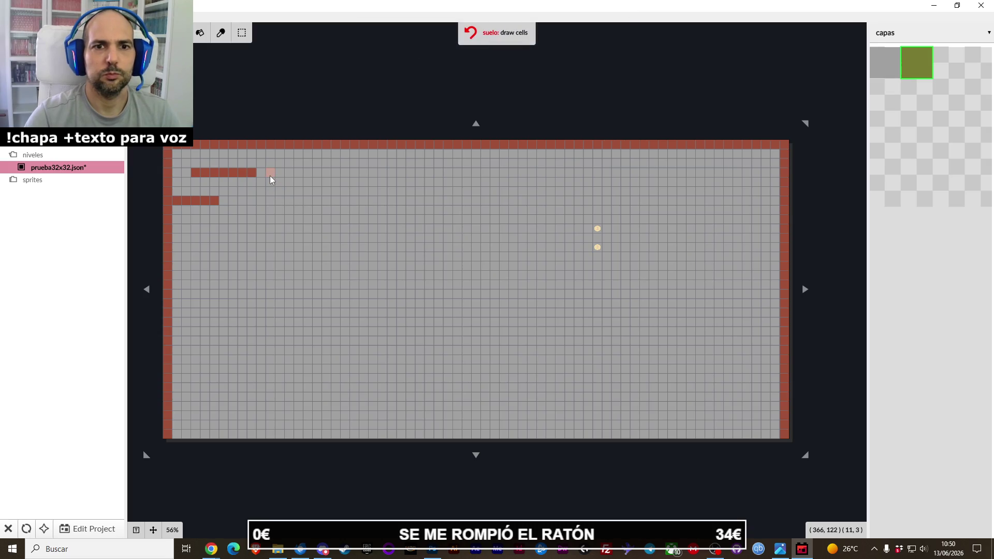
{"action": "key", "text": "ctrl+z"}
{"action": "key", "text": "ctrl+z"}
{"action": "key", "text": "ctrl+z"}
{"action": "key", "text": "ctrl+z"}
{"action": "key", "text": "ctrl+z"}
{"action": "key", "text": "ctrl+z"}
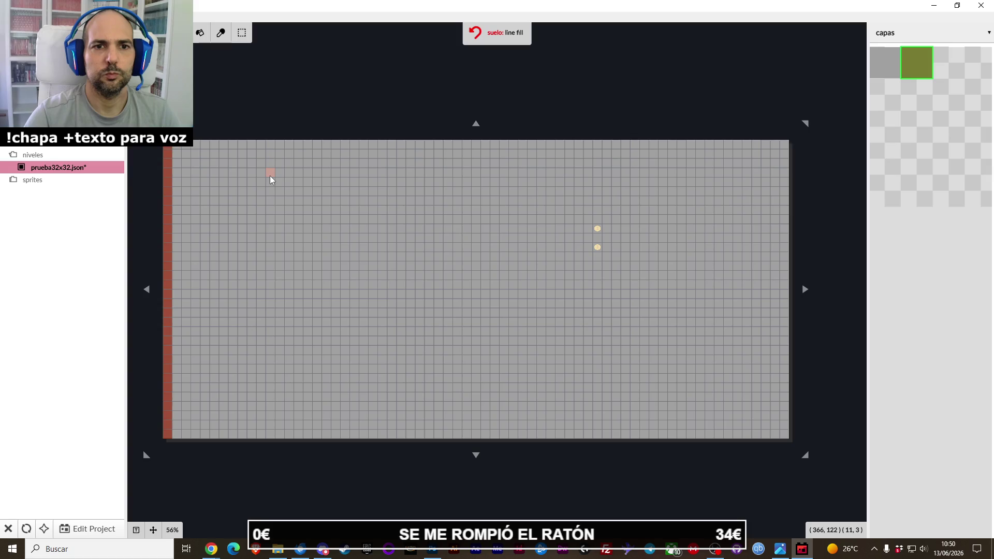
{"action": "key", "text": "ctrl+z"}
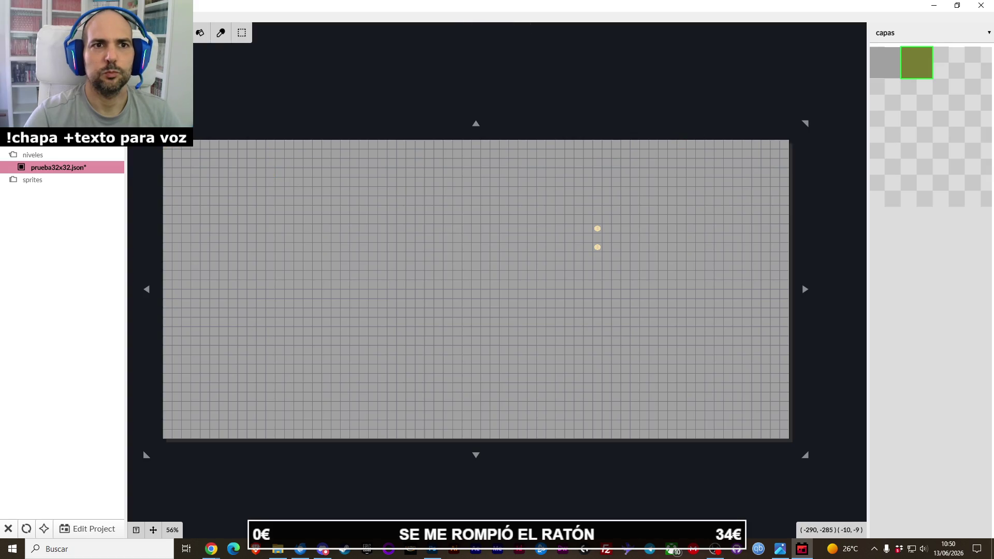
{"action": "key", "text": "ctrl+z"}
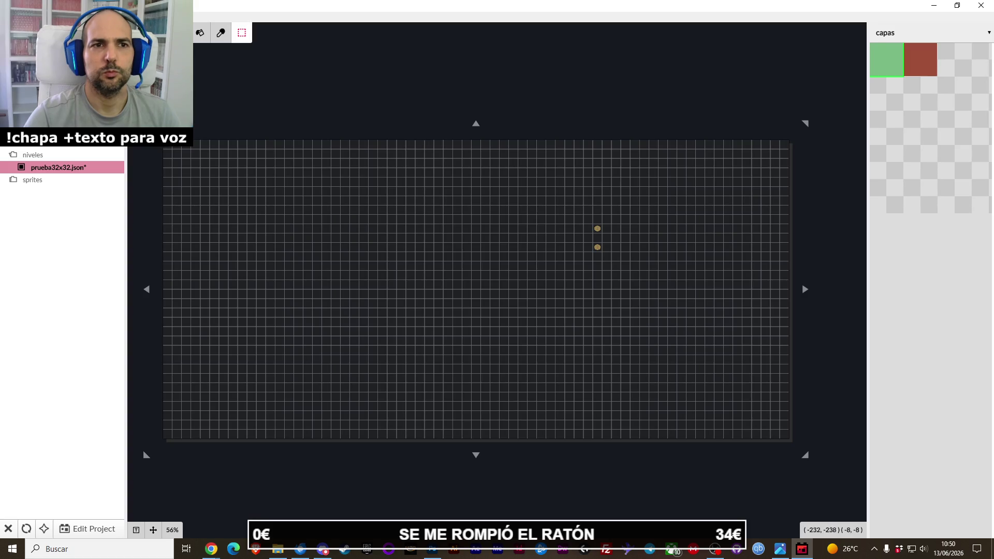
{"action": "key", "text": "ctrl+y"}
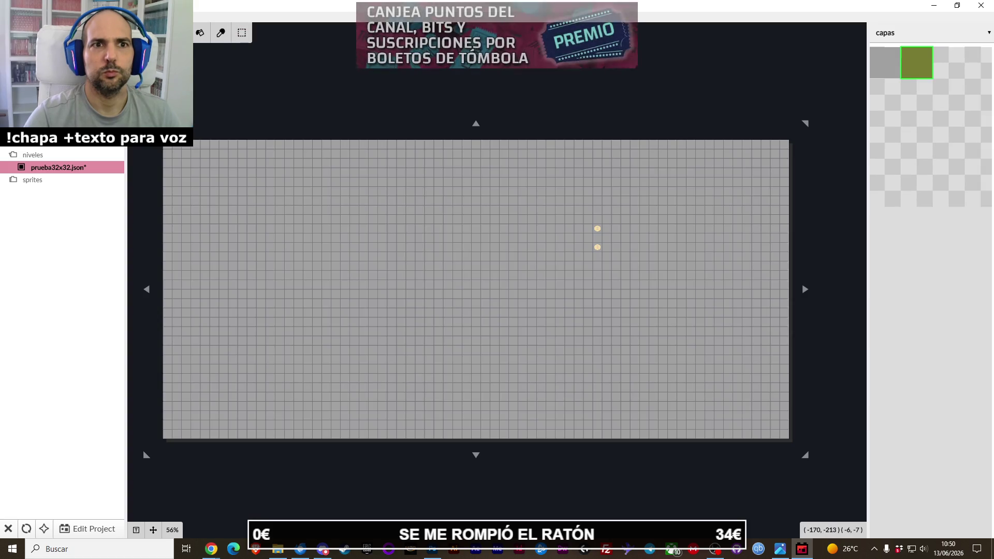
{"action": "key", "text": "ctrl+z"}
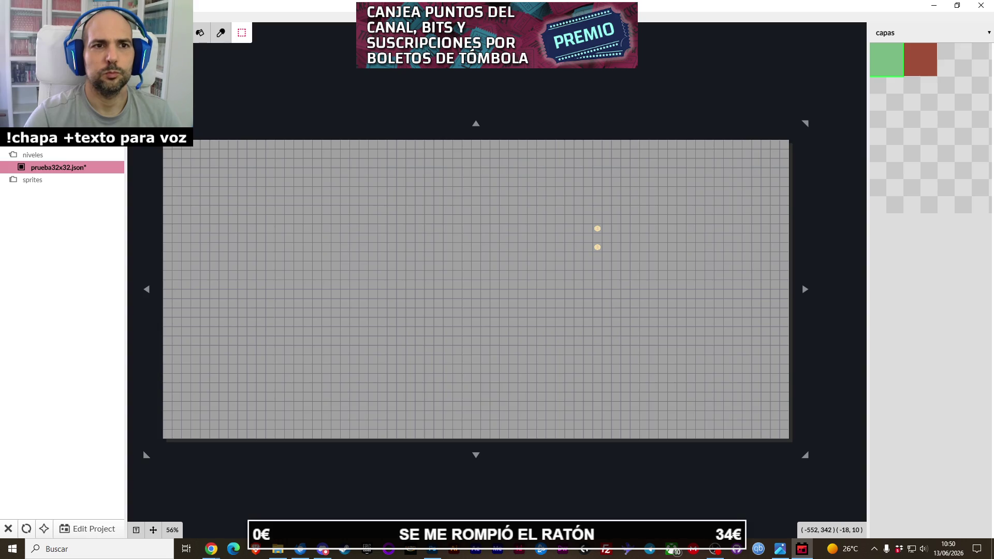
Check the browser, return to the floor tile palette, and drag across the level's top row.
{"action": "key", "text": "alt+Tab"}
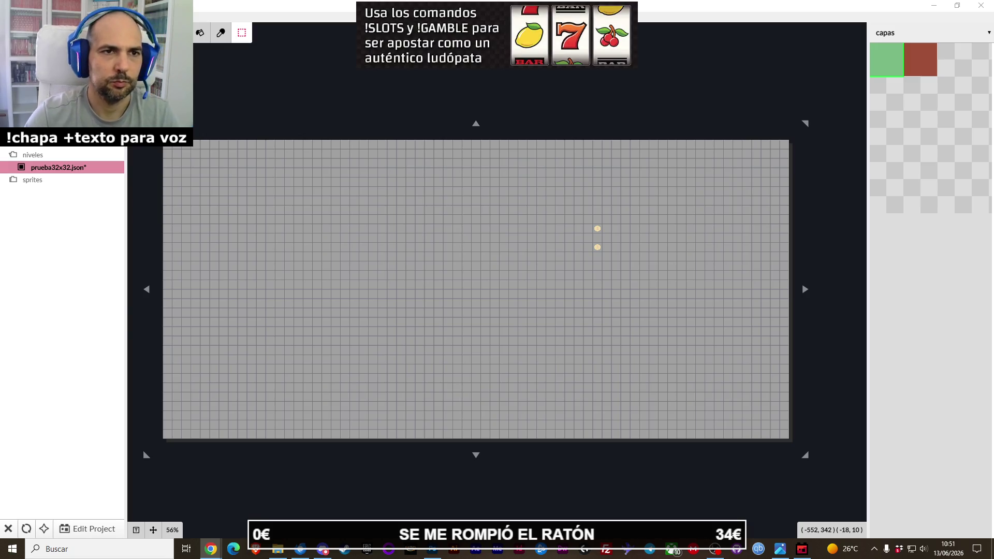
{"action": "left_click", "coordinate": [916, 62]}
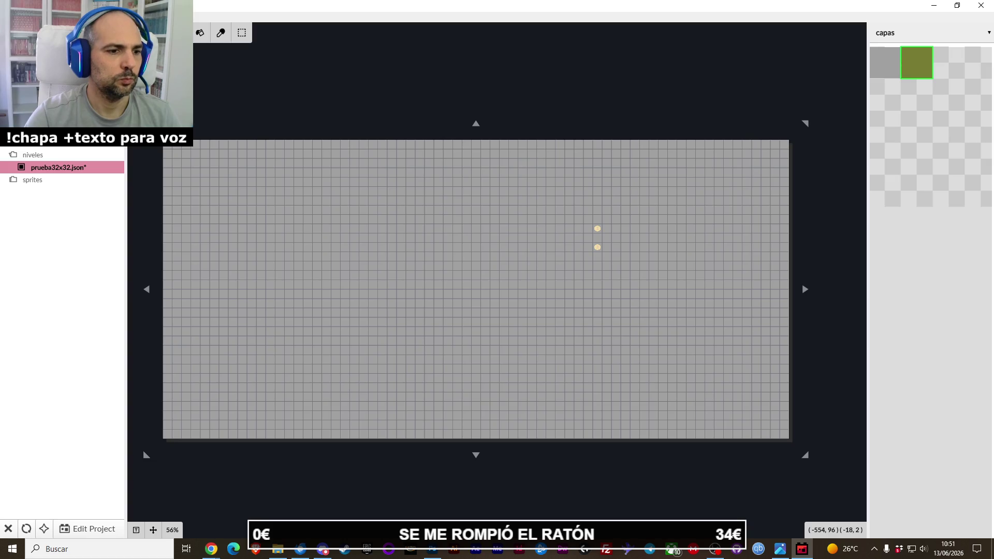
{"action": "key", "text": "alt+Tab"}
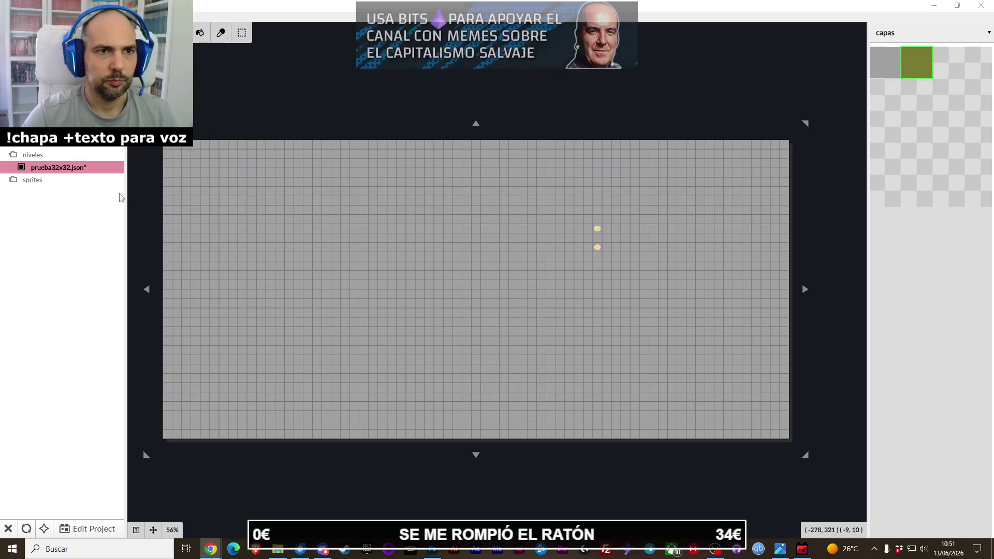
{"action": "key", "text": "alt+Tab"}
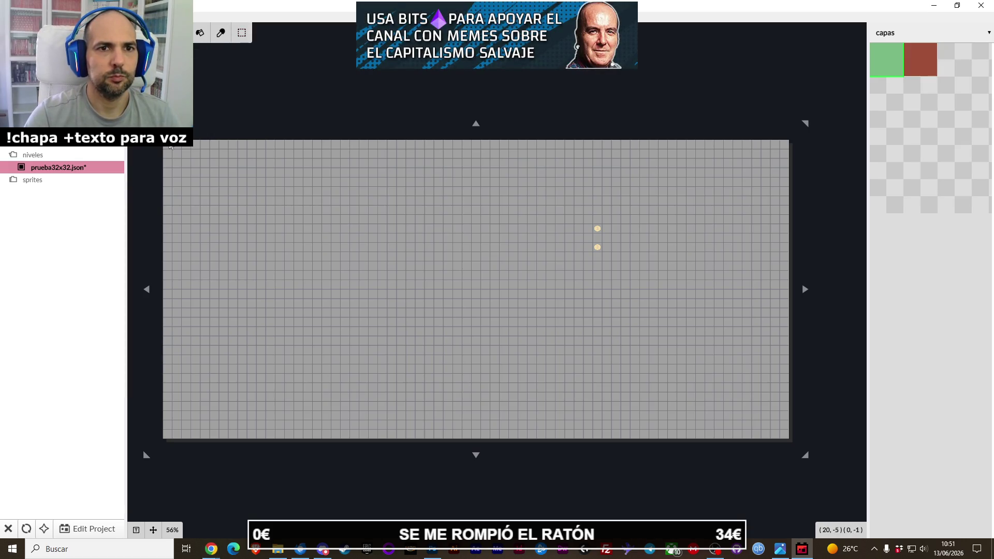
{"action": "left_click_drag", "start_coordinate": [170, 146], "coordinate": [792, 150]}
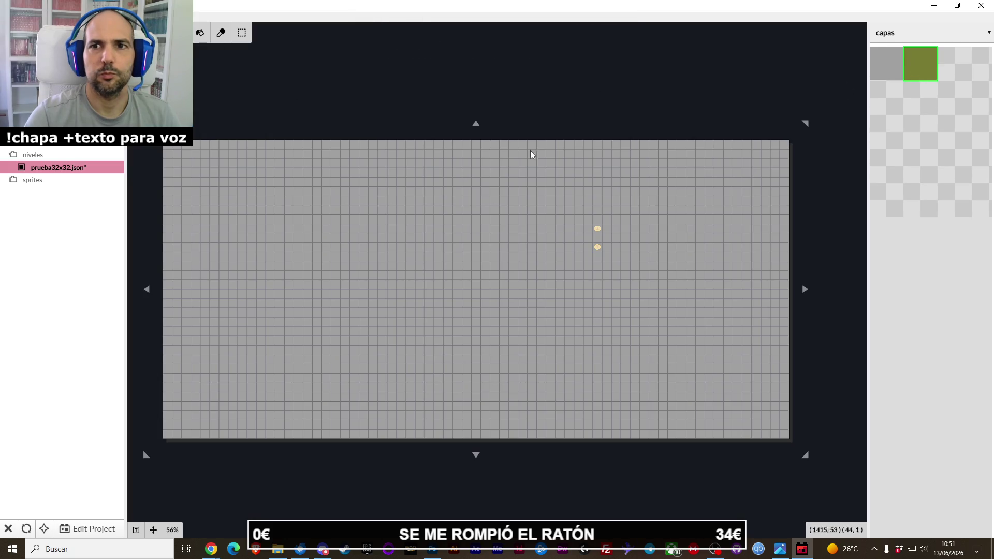
Draw red brick wall lines along the top row and both side edges, removing the stray bottom line.
{"action": "left_click_drag", "start_coordinate": [166, 145], "coordinate": [687, 154]}
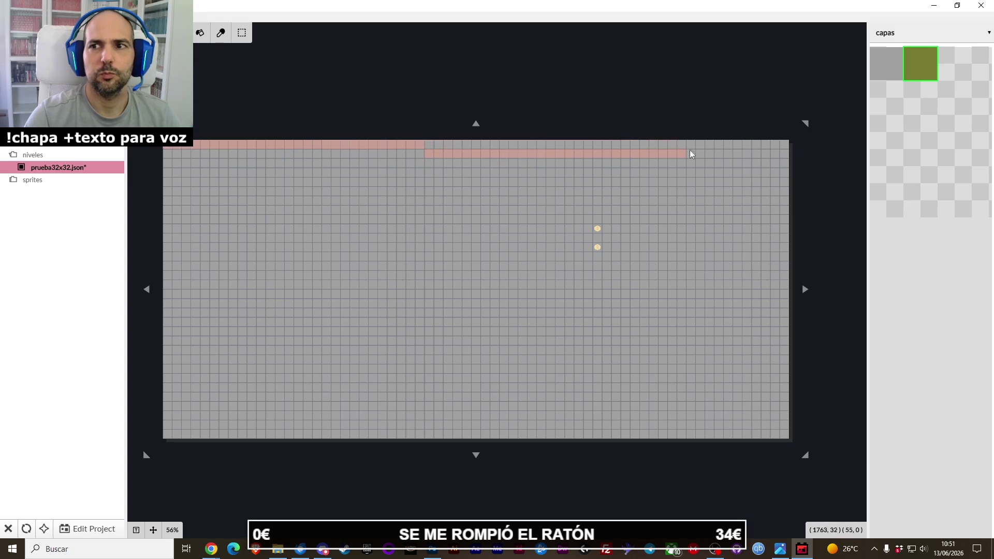
{"action": "left_click_drag", "start_coordinate": [777, 149], "coordinate": [785, 205]}
{"action": "left_click_drag", "start_coordinate": [784, 246], "coordinate": [789, 384]}
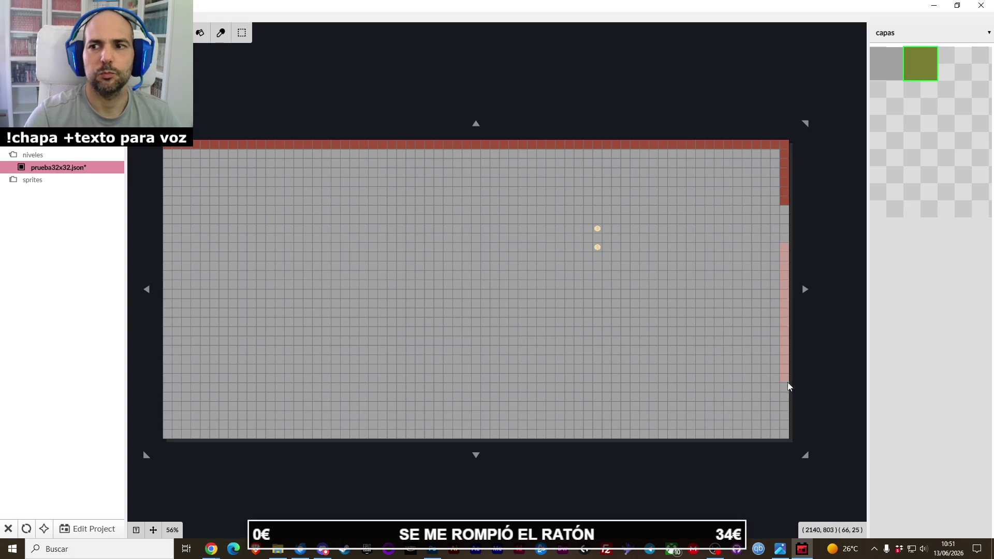
{"action": "mouse_move", "coordinate": [728, 406]}
{"action": "left_mouse_down"}
{"action": "mouse_move", "coordinate": [785, 418]}
{"action": "mouse_move", "coordinate": [779, 435]}
{"action": "mouse_move", "coordinate": [335, 436]}
{"action": "left_mouse_up"}
{"action": "key", "text": "ctrl+z"}
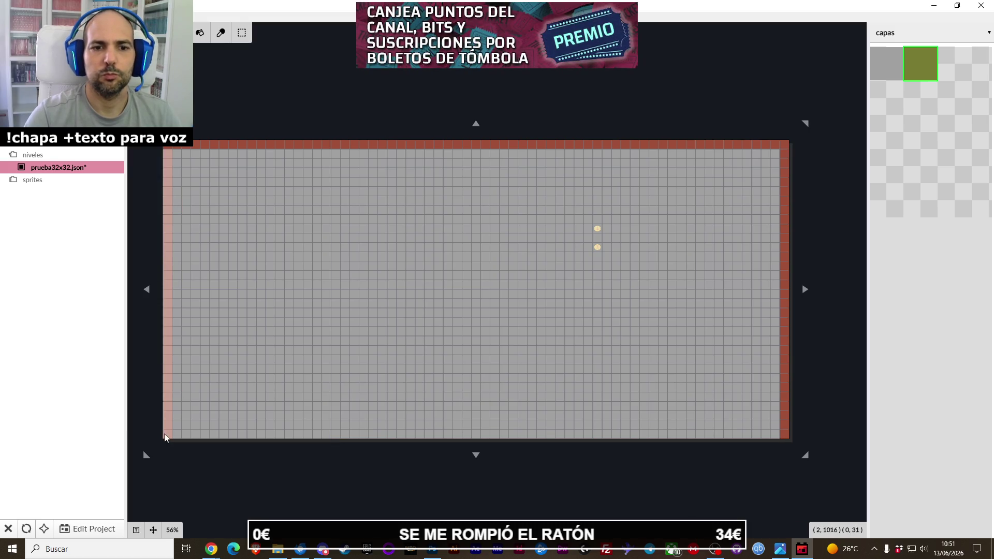
{"action": "left_click_drag", "start_coordinate": [169, 436], "coordinate": [169, 436]}
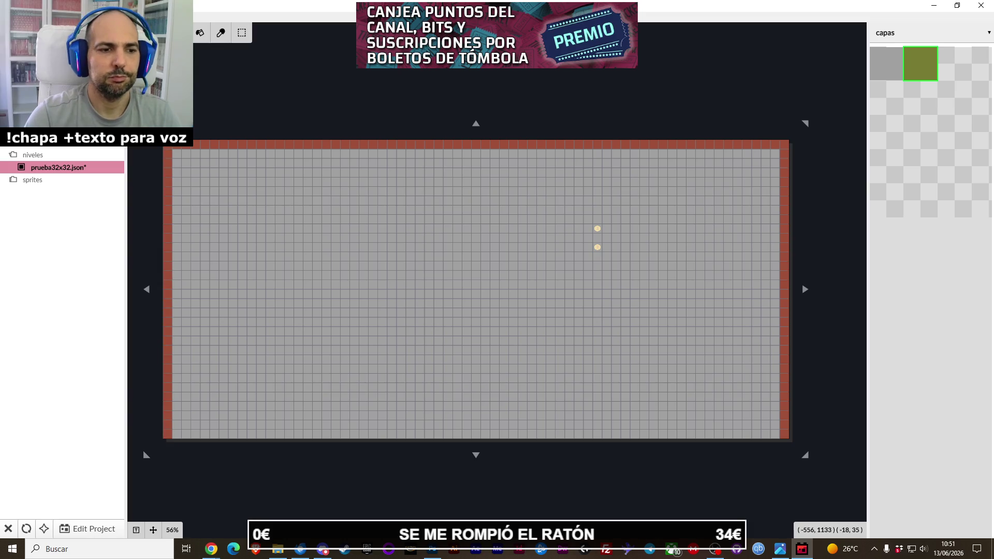
{"action": "left_click", "coordinate": [780, 549]}
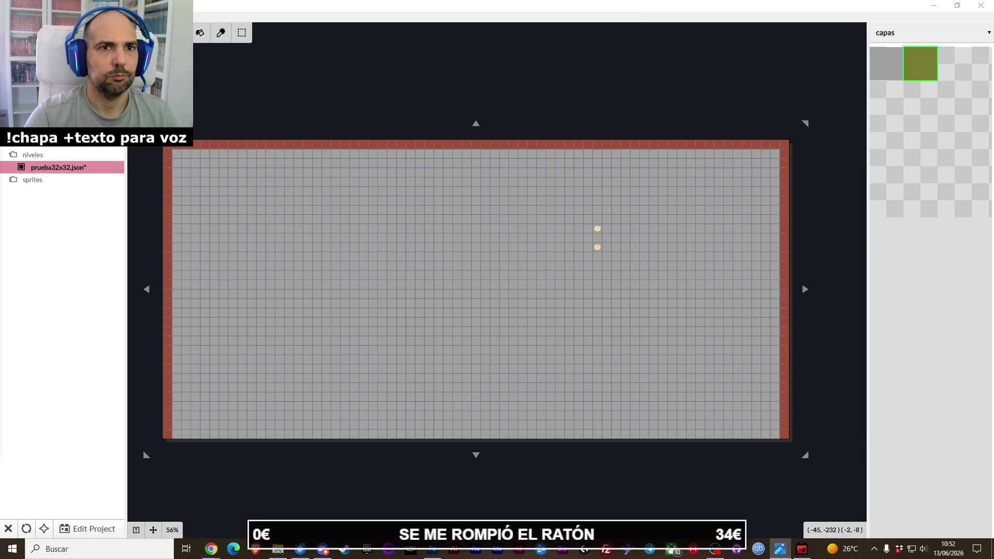
Paint a short vertical wall column joined by a horizontal wall near the top-left, plus a short wall row below.
{"action": "left_click", "coordinate": [172, 171]}
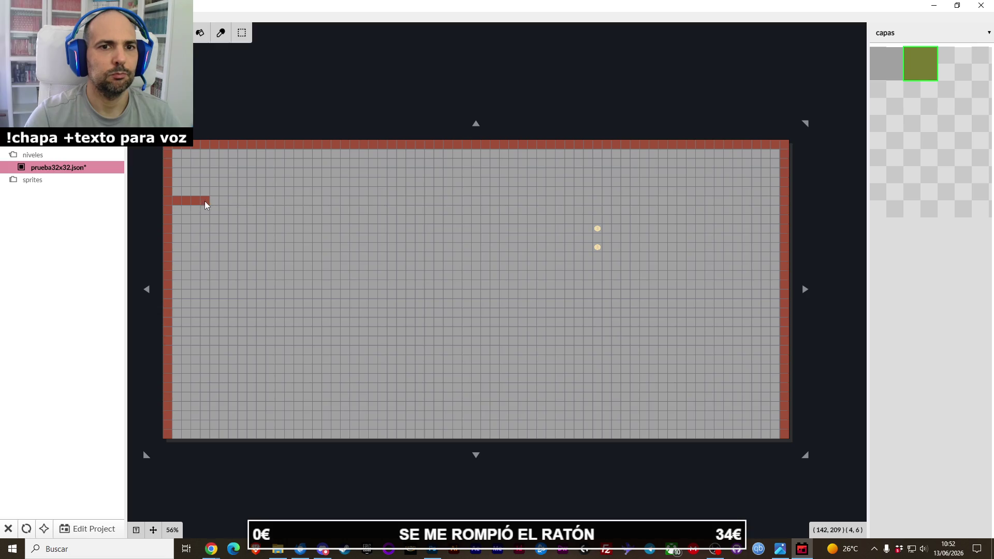
{"action": "left_click", "coordinate": [242, 192]}
{"action": "left_click", "coordinate": [244, 182]}
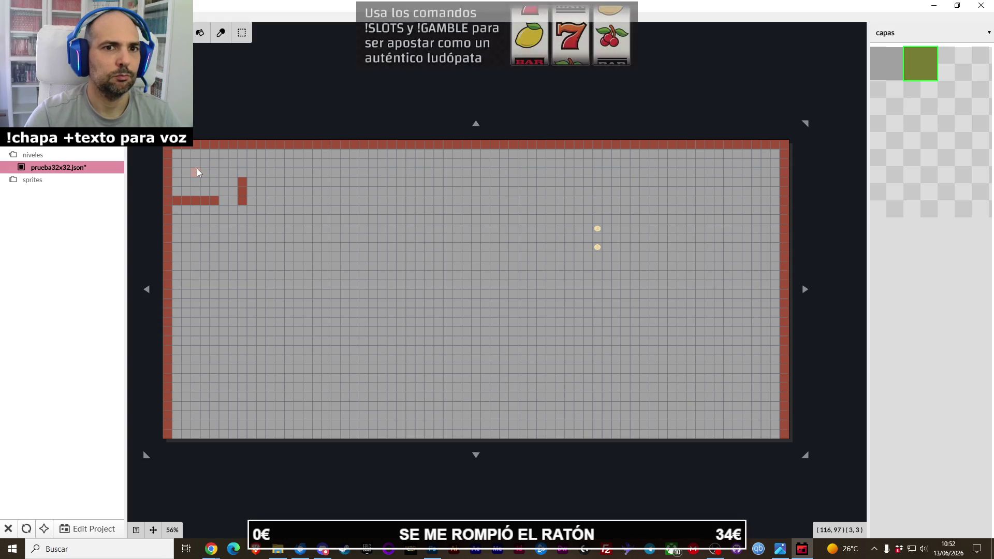
{"action": "mouse_move", "coordinate": [197, 173]}
{"action": "left_mouse_down"}
{"action": "mouse_move", "coordinate": [242, 178]}
{"action": "mouse_move", "coordinate": [244, 219]}
{"action": "left_mouse_up"}
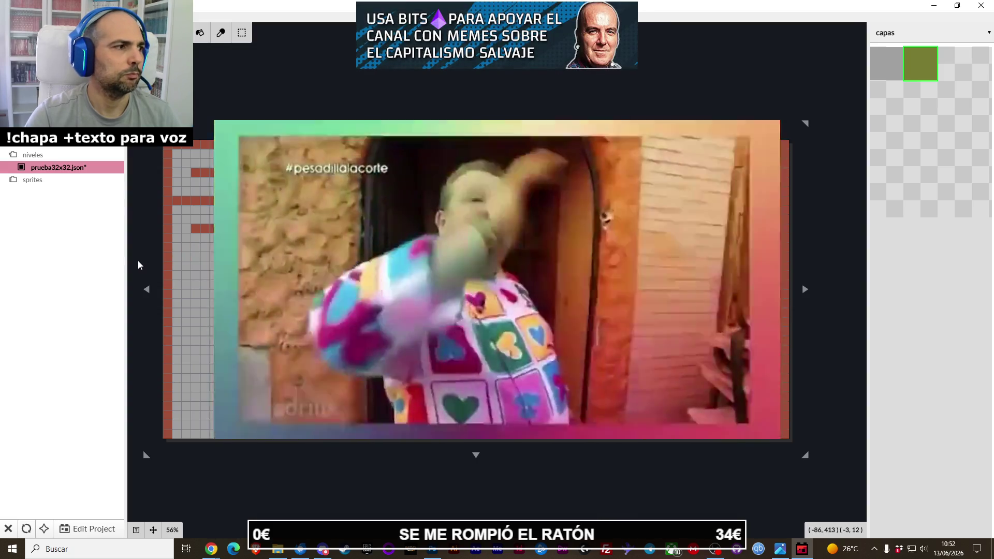
{"action": "left_click_drag", "start_coordinate": [176, 254], "coordinate": [213, 254]}
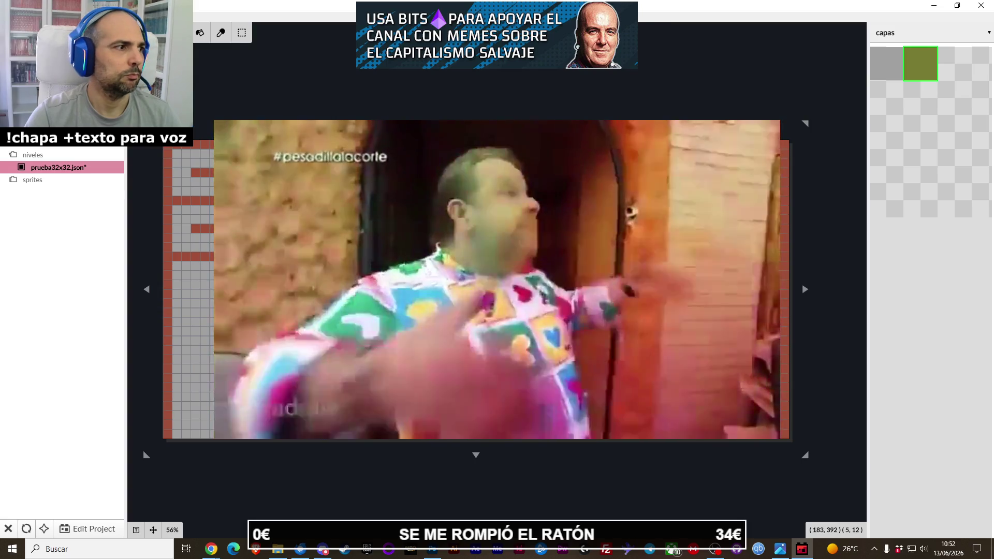
Add a short wall row lower on the left side and a long vertical wall running downward.
{"action": "left_click", "coordinate": [178, 293]}
{"action": "left_click_drag", "start_coordinate": [186, 293], "coordinate": [197, 293]}
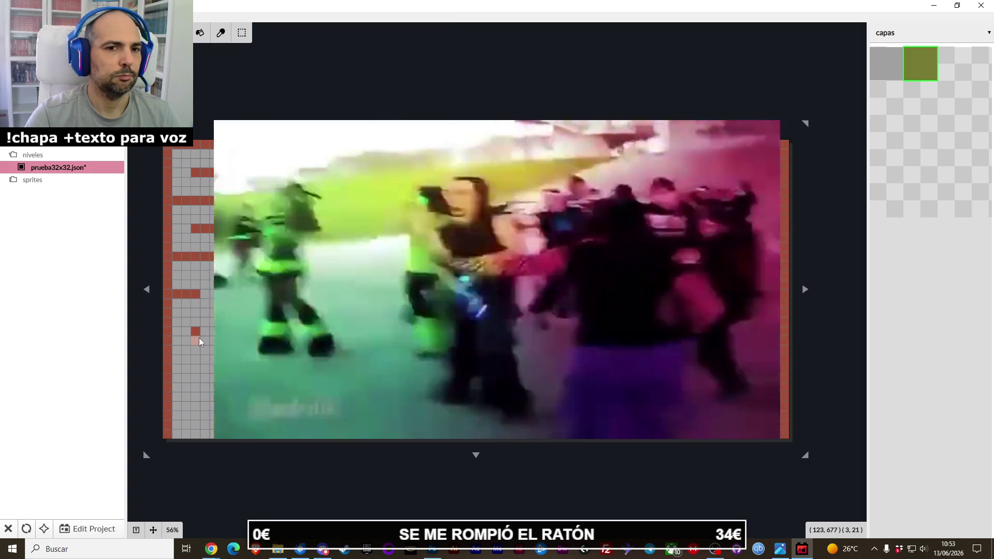
{"action": "left_click_drag", "start_coordinate": [194, 333], "coordinate": [198, 412]}
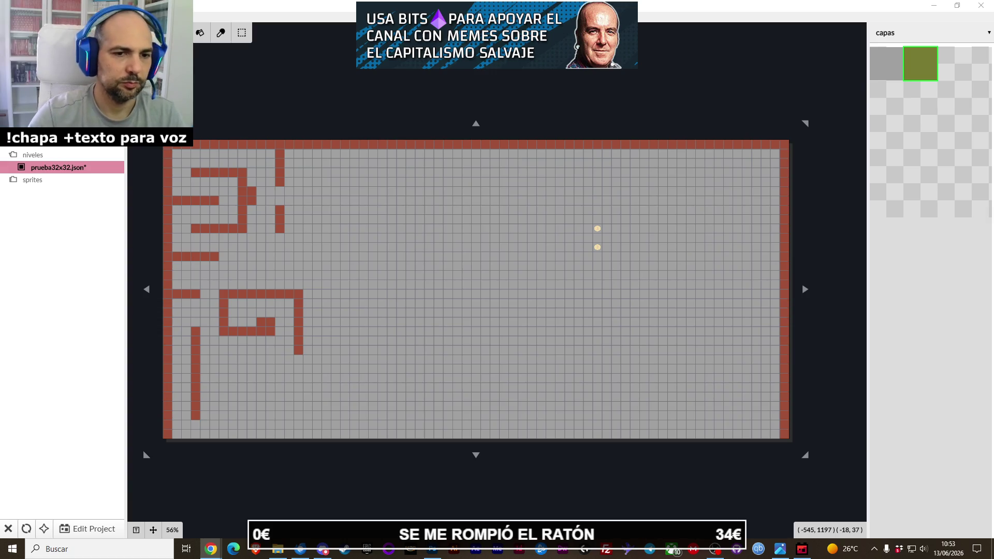
Bring up and maximize the Tómbola spreadsheet, then switch back to it from the editor.
{"action": "mouse_move", "coordinate": [217, 554]}
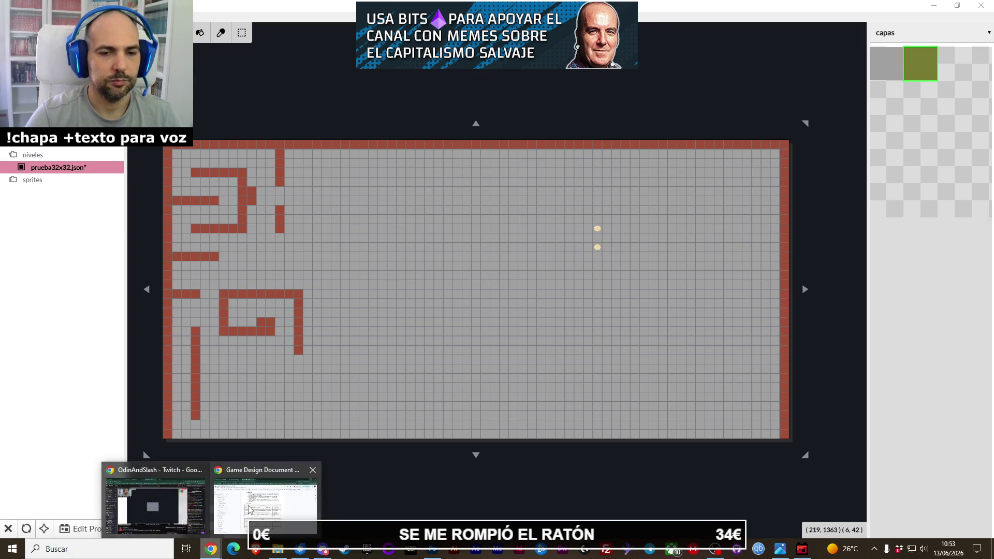
{"action": "left_click", "coordinate": [148, 500]}
{"action": "left_click", "coordinate": [954, 11]}
{"action": "left_click", "coordinate": [802, 549]}
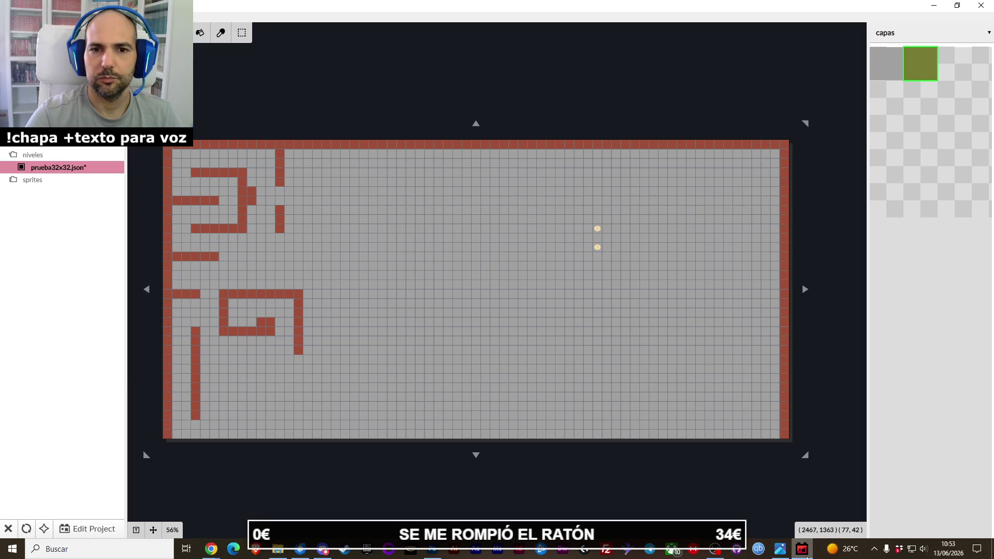
{"action": "key", "text": "alt+Tab"}
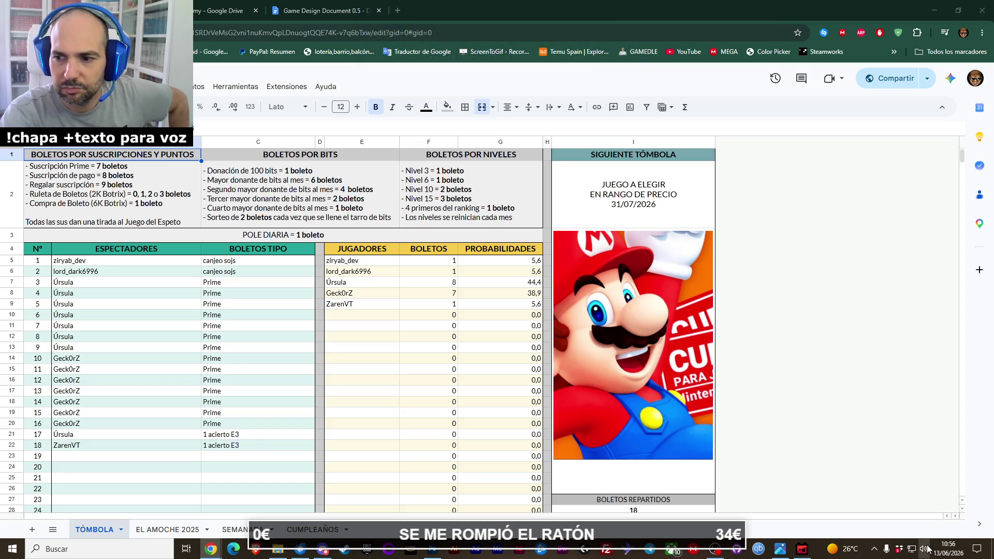
Lower the volume and switch back to the Ogmo level editor.
{"action": "key", "text": "XF86AudioLowerVolume"}
{"action": "key", "text": "XF86AudioLowerVolume"}
{"action": "key", "text": "XF86AudioLowerVolume"}
{"action": "key", "text": "XF86AudioLowerVolume"}
{"action": "key", "text": "XF86AudioLowerVolume"}
{"action": "key", "text": "XF86AudioLowerVolume"}
{"action": "key", "text": "XF86AudioLowerVolume"}
{"action": "key", "text": "XF86AudioLowerVolume"}
{"action": "key", "text": "XF86AudioLowerVolume"}
{"action": "left_click", "coordinate": [802, 549]}
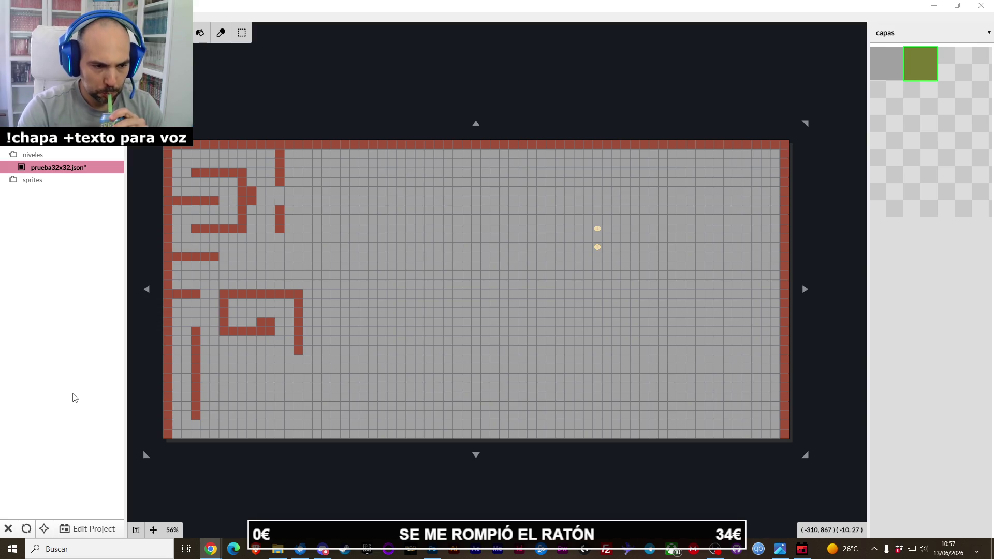
Paint a 2x2 wall block in the room's lower-left area.
{"action": "mouse_move", "coordinate": [201, 542]}
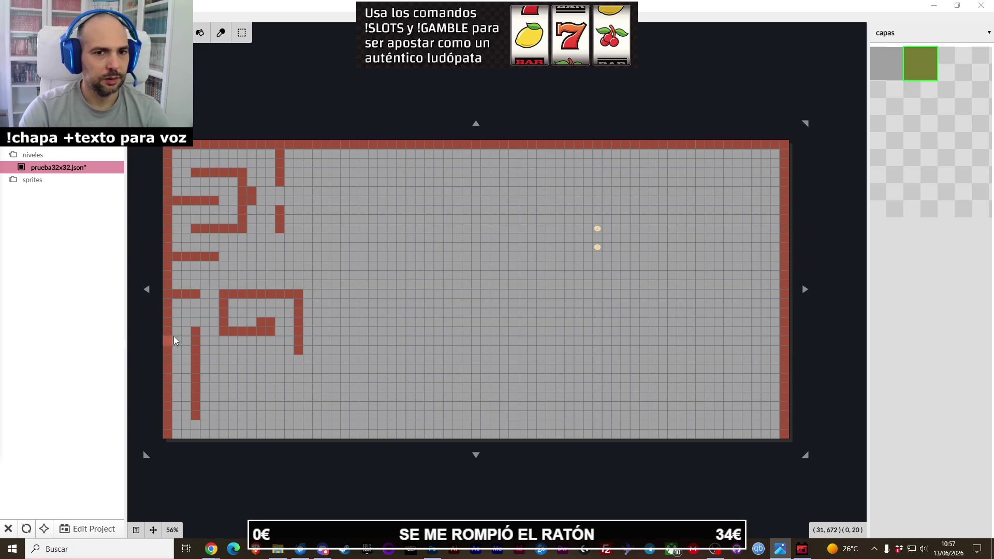
{"action": "left_click", "coordinate": [271, 360]}
{"action": "left_click_drag", "start_coordinate": [262, 361], "coordinate": [271, 370]}
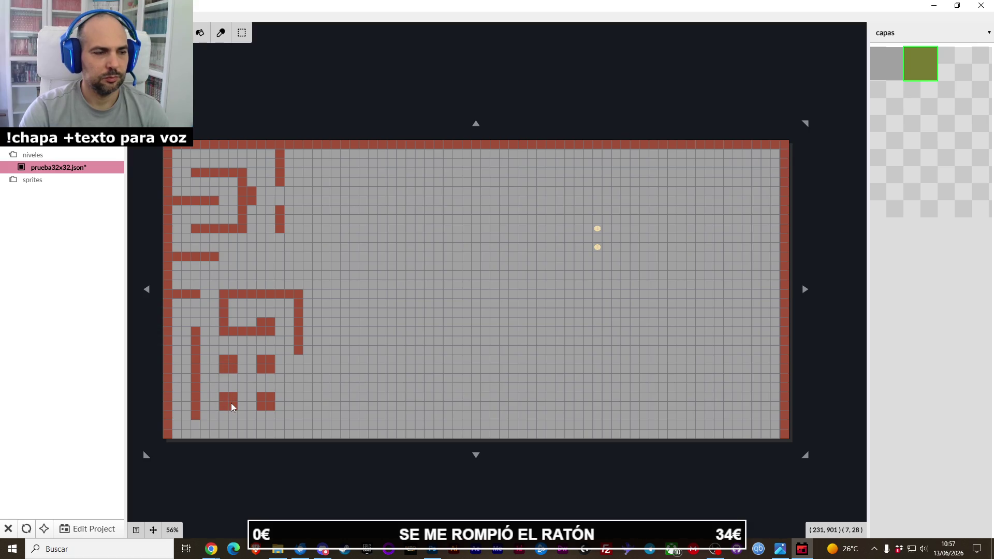
Extend the level about nine rows downward, select the light green tile, and close the level.
{"action": "scroll", "coordinate": [239, 416], "scroll_direction": "down", "scroll_amount": 1}
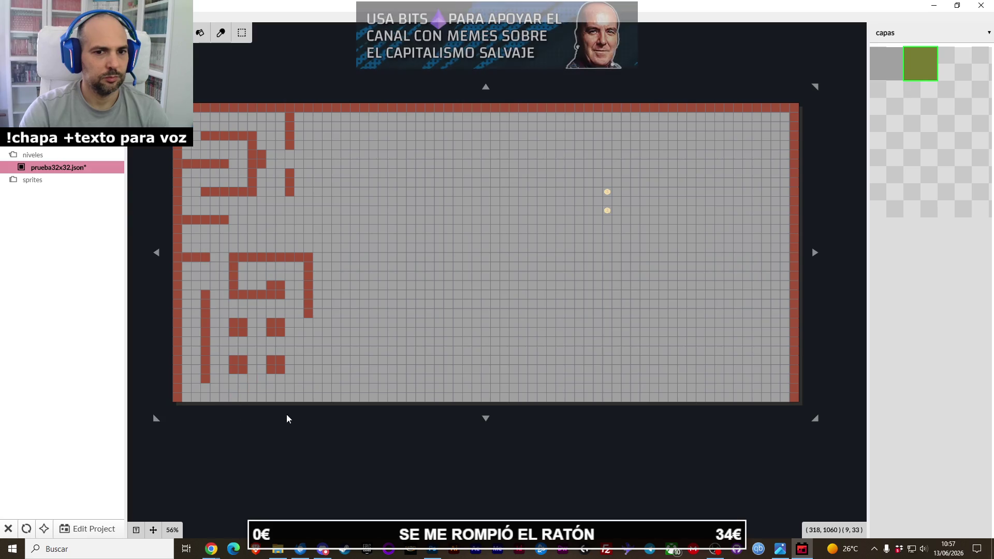
{"action": "left_click_drag", "start_coordinate": [487, 423], "coordinate": [486, 501]}
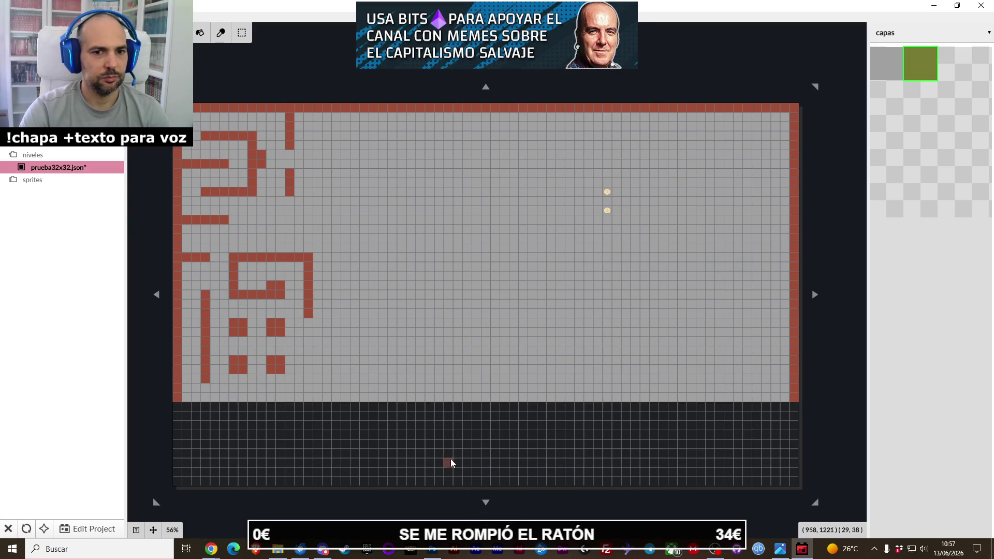
{"action": "scroll", "coordinate": [437, 453], "scroll_direction": "down", "scroll_amount": 2}
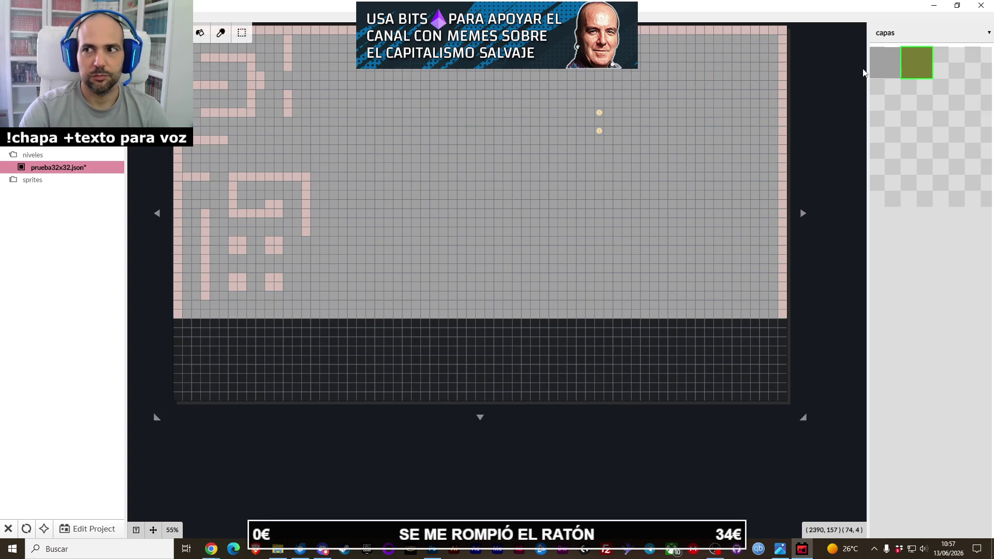
{"action": "left_click", "coordinate": [887, 63]}
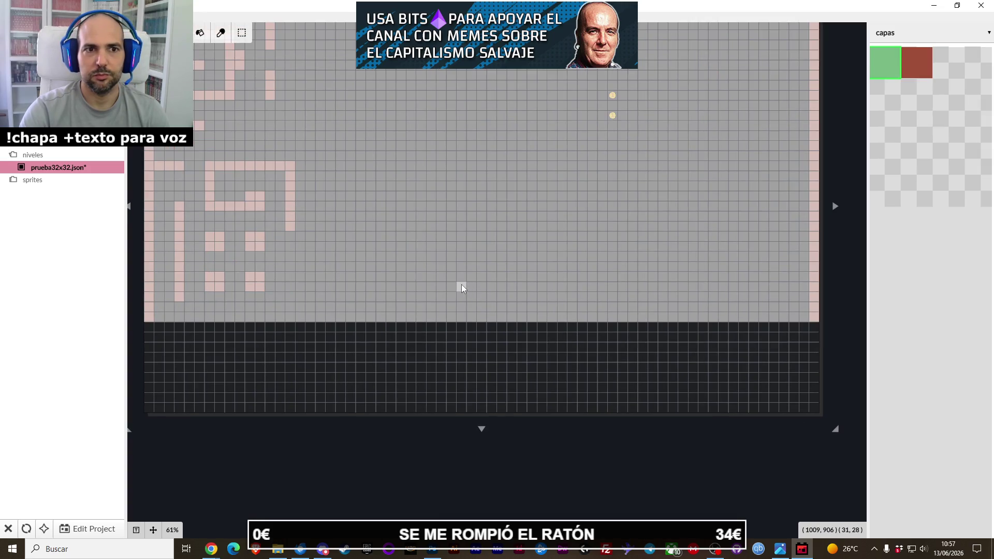
{"action": "key", "text": "ctrl+w"}
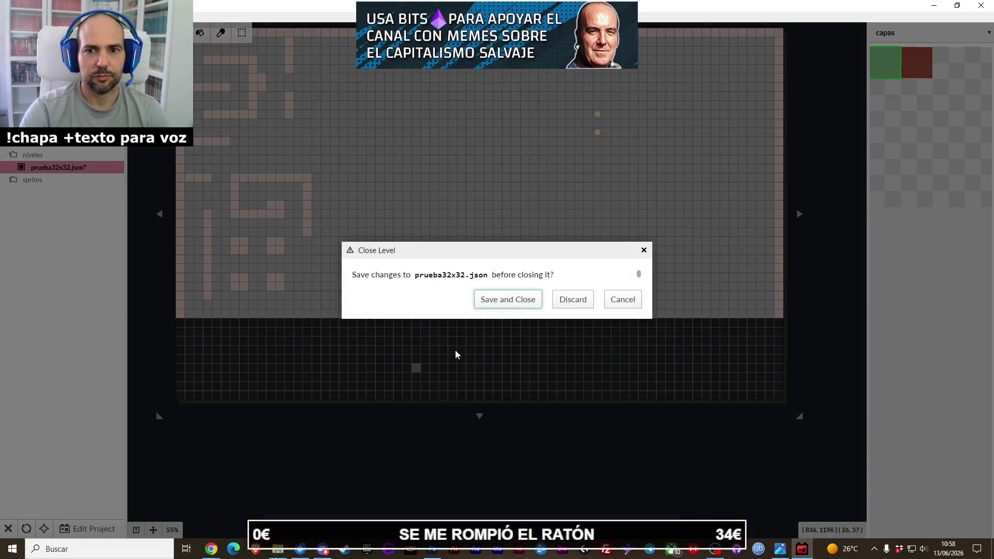
Save and close prueba32x32.json, reopen the level, and pick a two-by-four tile block.
{"action": "left_click", "coordinate": [520, 306]}
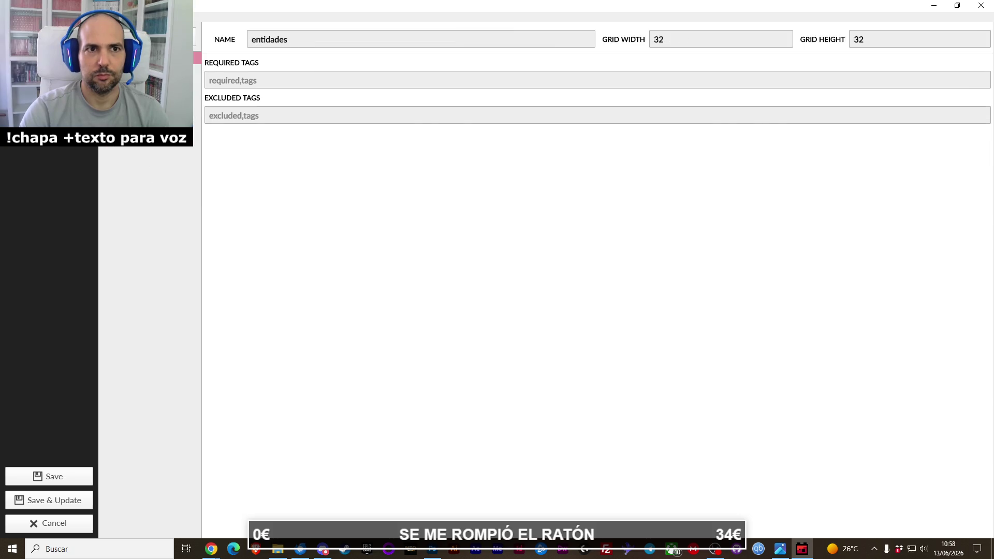
{"action": "left_click", "coordinate": [73, 501]}
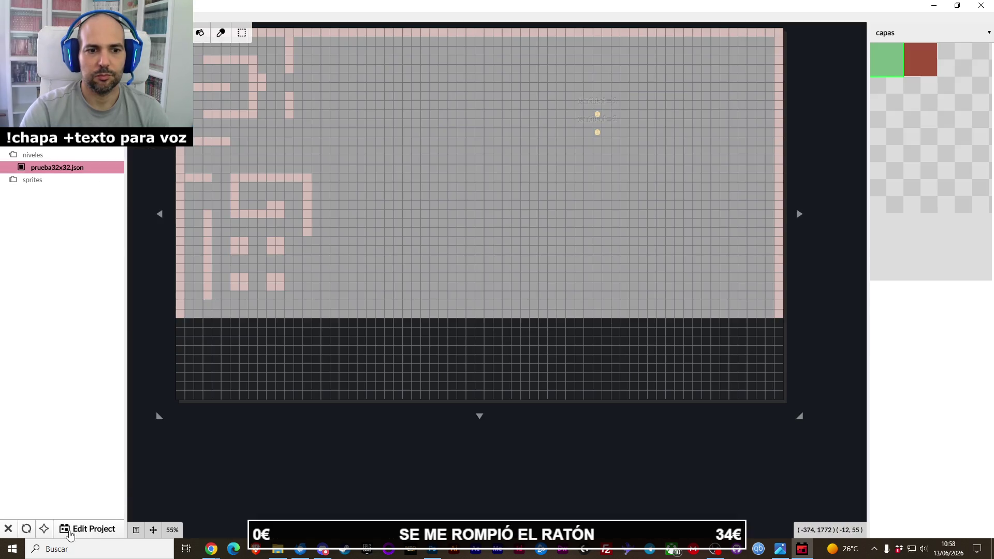
{"action": "left_click", "coordinate": [136, 531]}
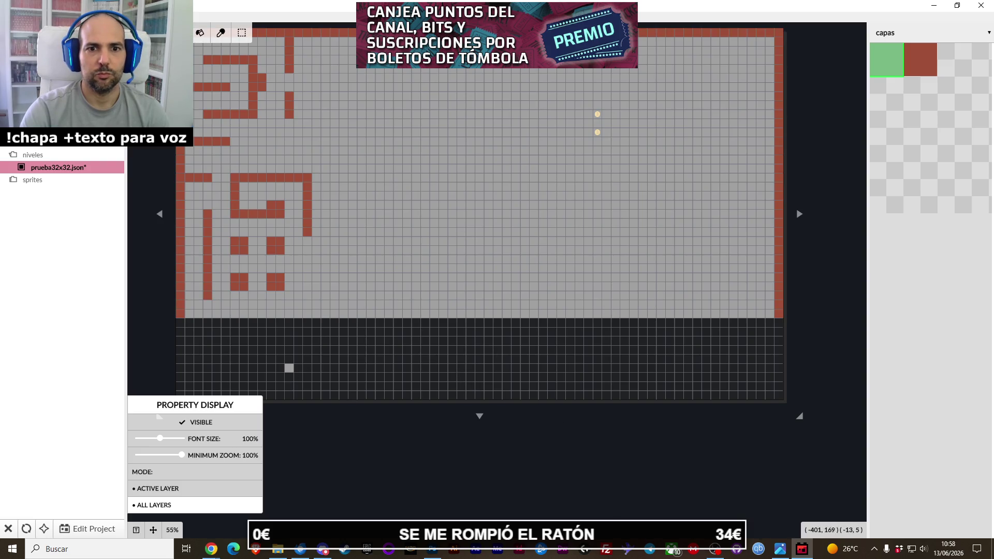
{"action": "left_click_drag", "start_coordinate": [911, 88], "coordinate": [931, 140]}
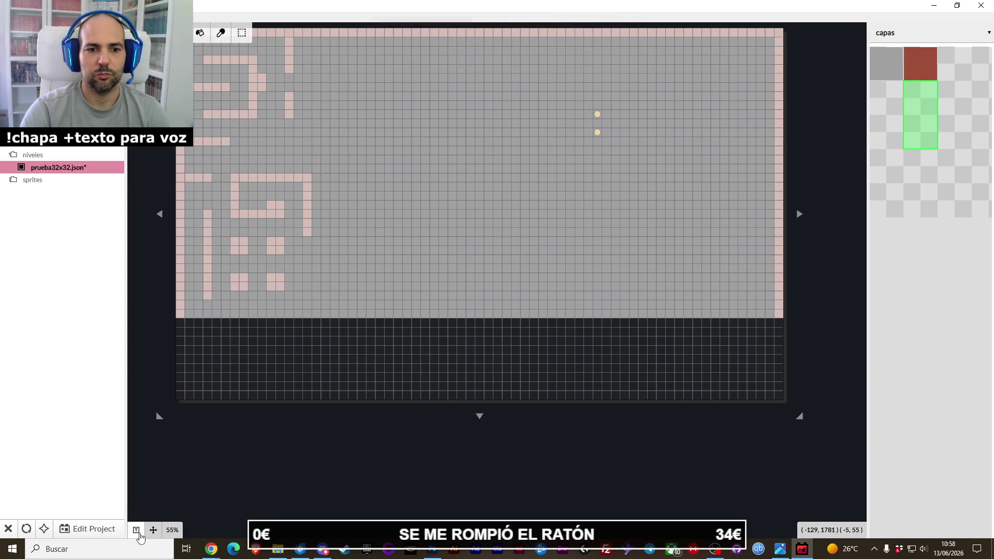
{"action": "left_click", "coordinate": [154, 531]}
Bring the Tómbola spreadsheet window to the front.
{"action": "scroll", "coordinate": [294, 391], "scroll_direction": "down", "scroll_amount": 5}
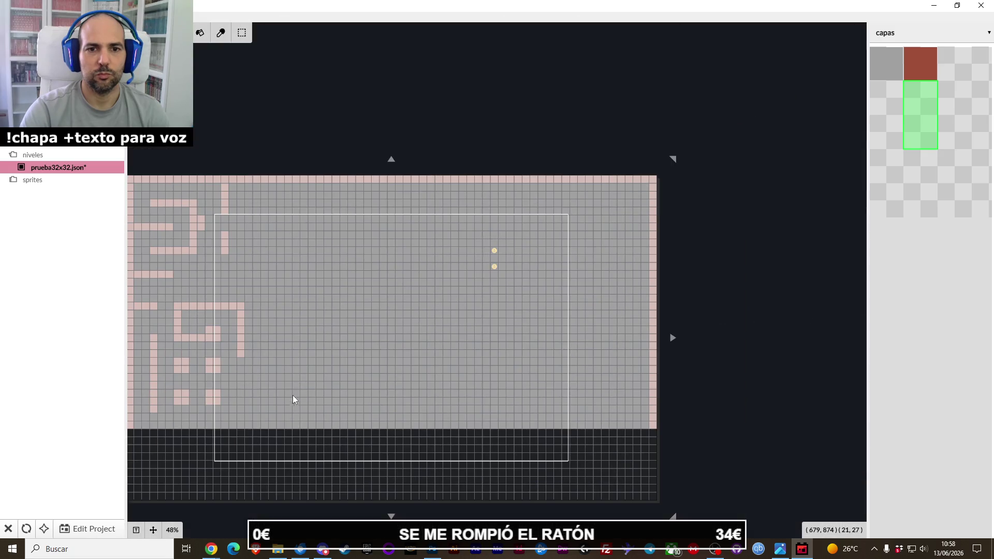
{"action": "scroll", "coordinate": [306, 359], "scroll_direction": "up", "scroll_amount": 1}
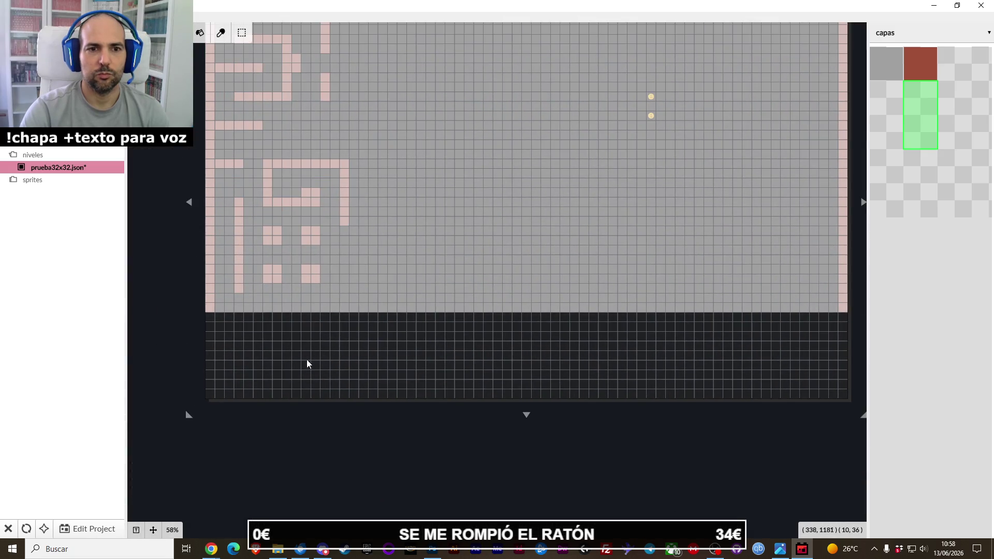
{"action": "scroll", "coordinate": [317, 366], "scroll_direction": "up", "scroll_amount": 1}
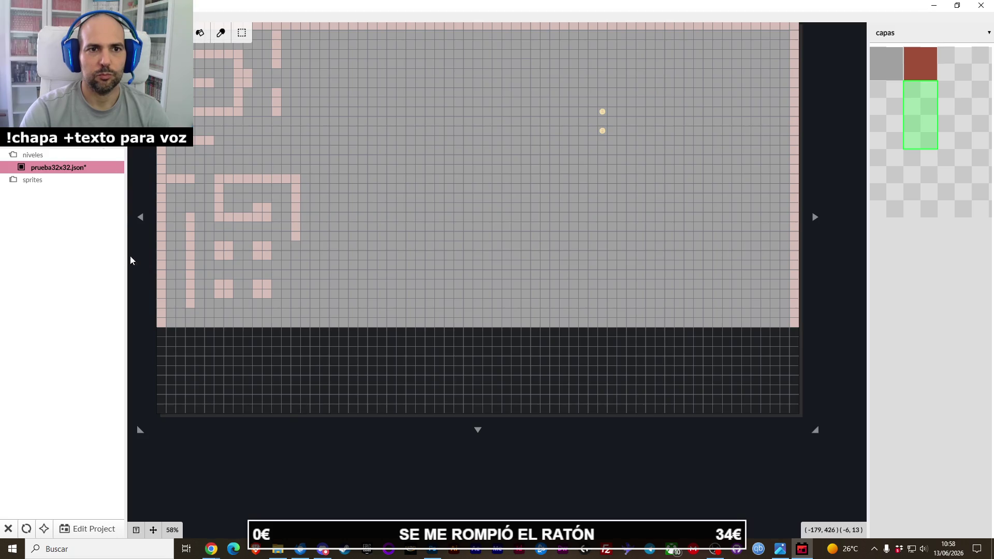
{"action": "mouse_move", "coordinate": [211, 549]}
{"action": "left_click", "coordinate": [243, 512]}
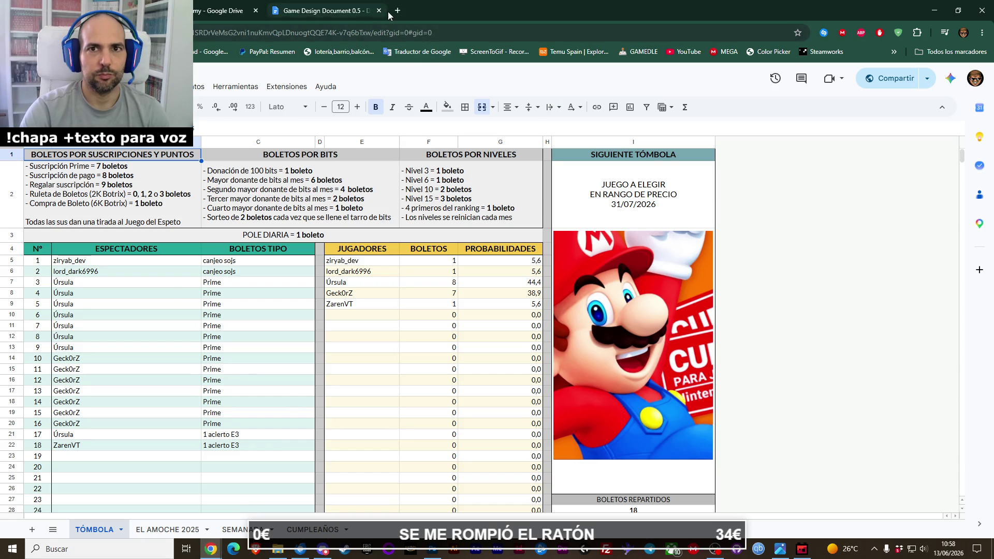
Search Google in a new tab for 'almazora temperatura' and review the 29 °C cloudy result.
{"action": "left_click", "coordinate": [397, 12]}
{"action": "type", "text": "alm"}
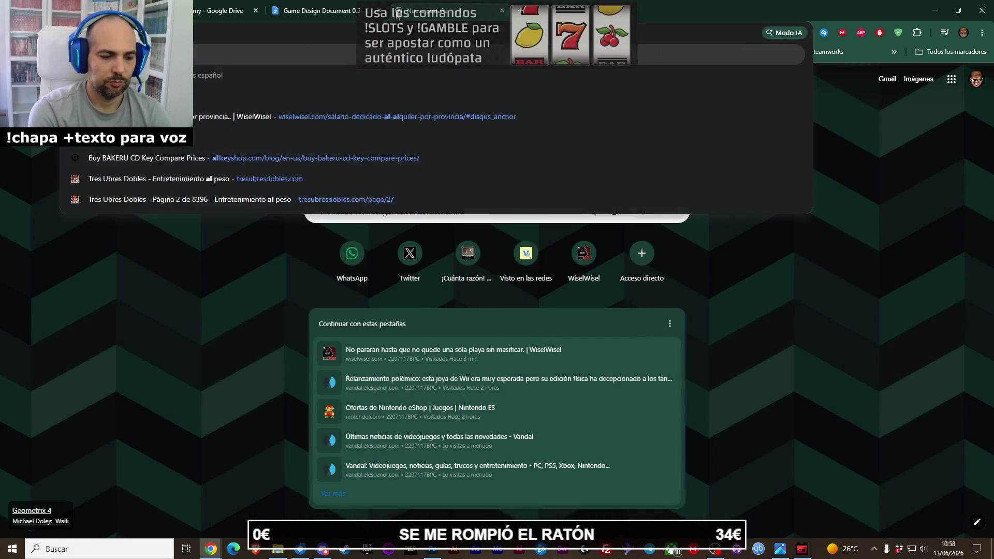
{"action": "type", "text": "azora temperatura"}
{"action": "key", "text": "Return"}
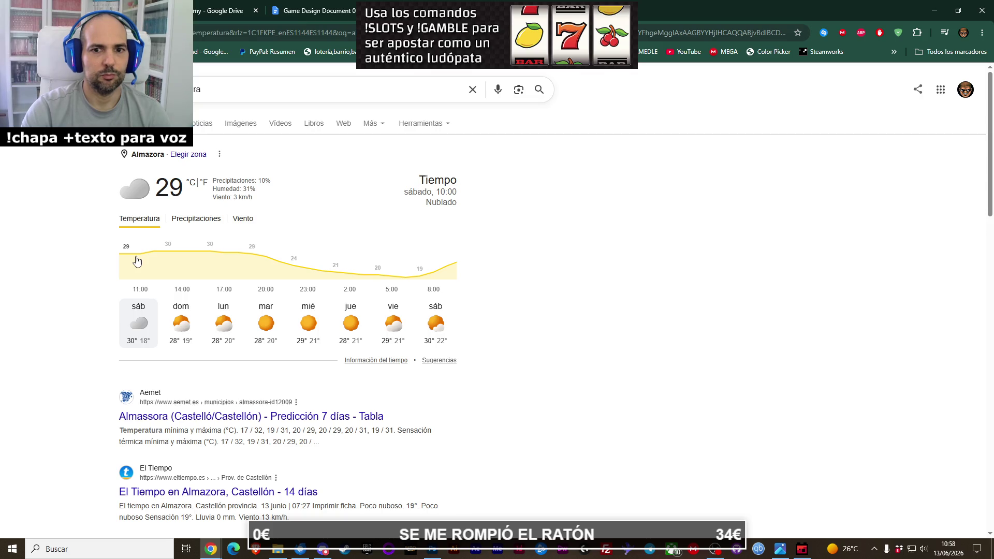
{"action": "scroll", "coordinate": [136, 260], "scroll_direction": "down", "scroll_amount": 1}
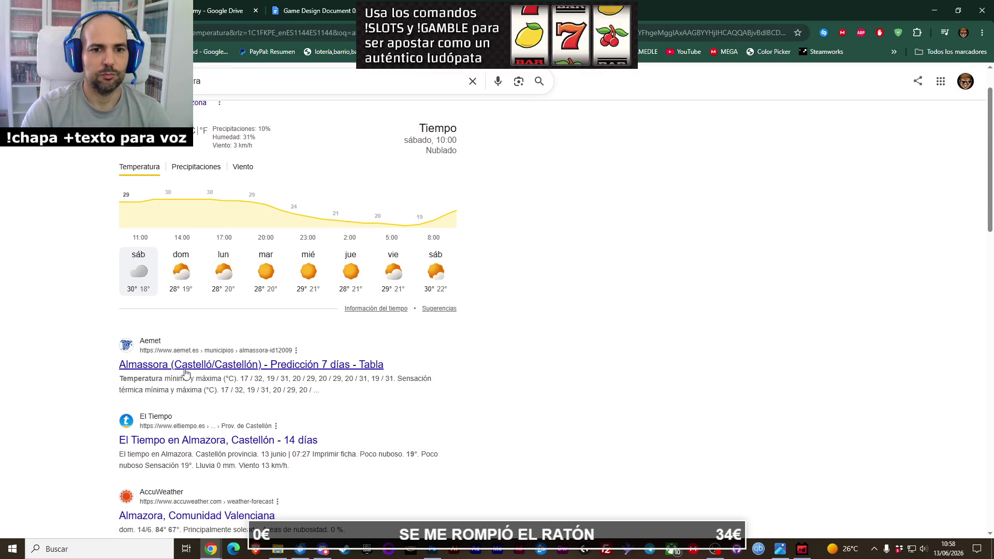
{"action": "scroll", "coordinate": [189, 238], "scroll_direction": "up", "scroll_amount": 1}
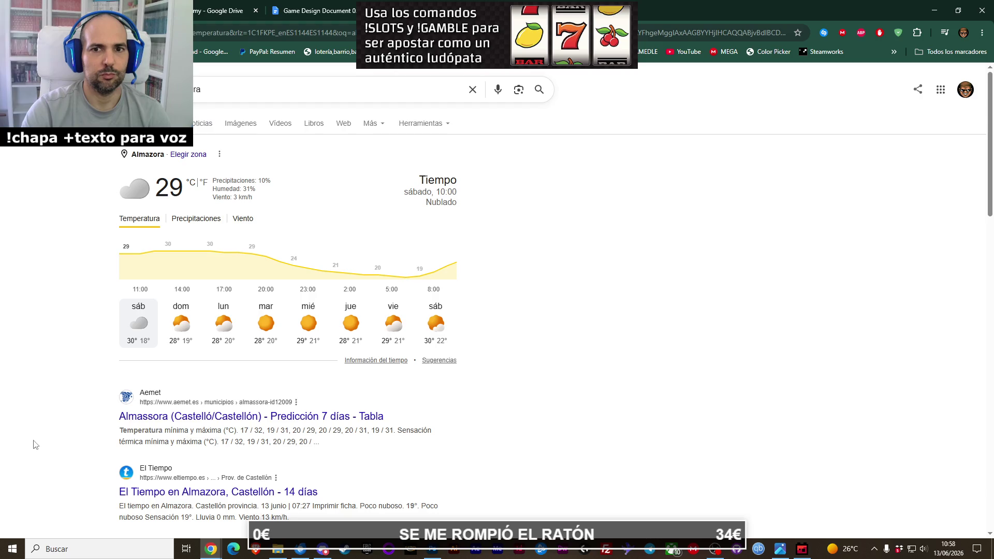
{"action": "scroll", "coordinate": [191, 404], "scroll_direction": "down", "scroll_amount": 3}
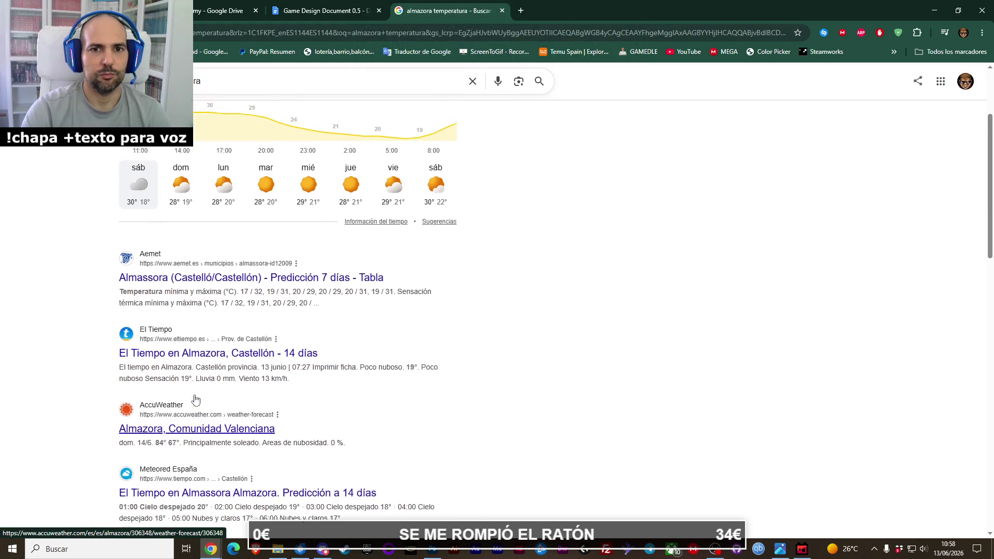
{"action": "scroll", "coordinate": [195, 399], "scroll_direction": "up", "scroll_amount": 3}
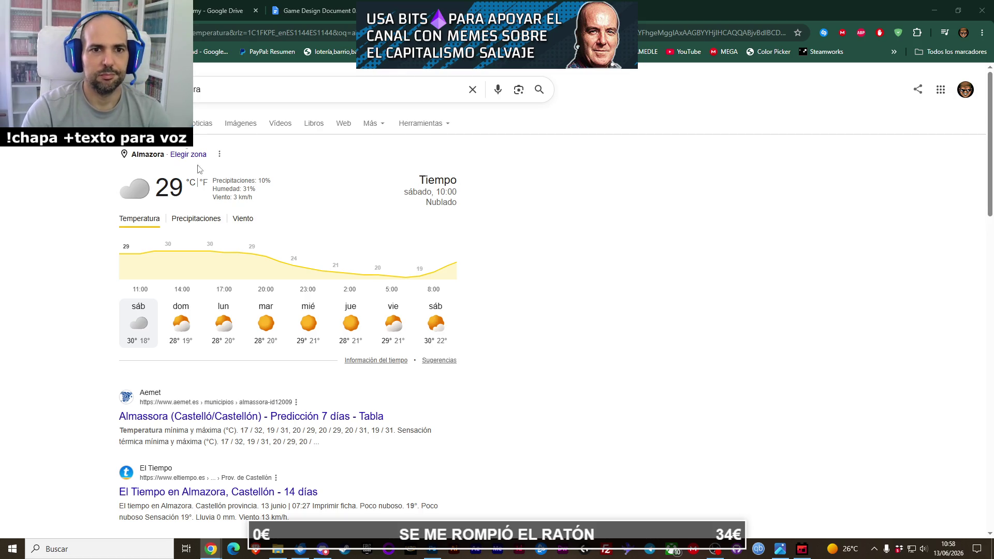
{"action": "scroll", "coordinate": [191, 208], "scroll_direction": "down", "scroll_amount": 4}
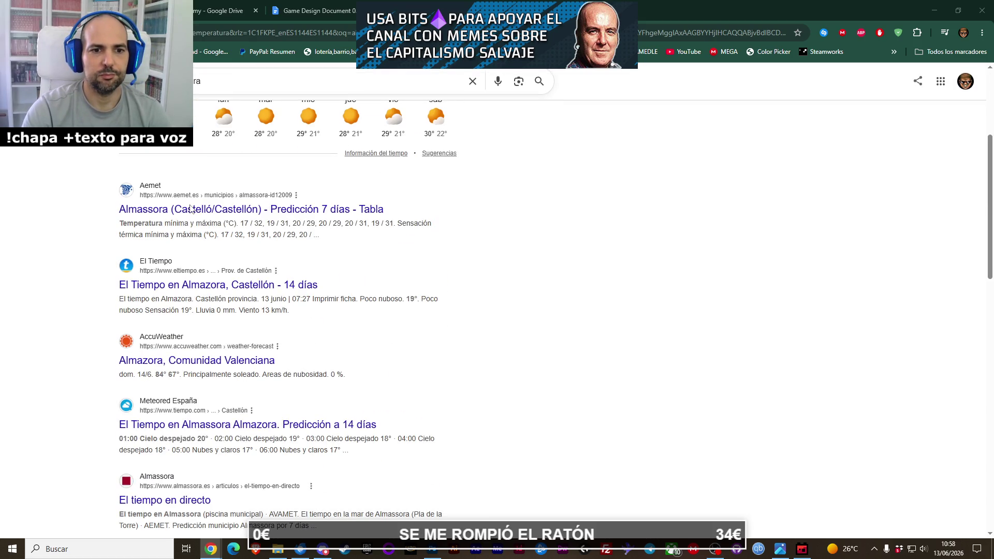
Open the AEMET seven-day forecast for Almassora and scroll through it.
{"action": "left_click", "coordinate": [192, 208]}
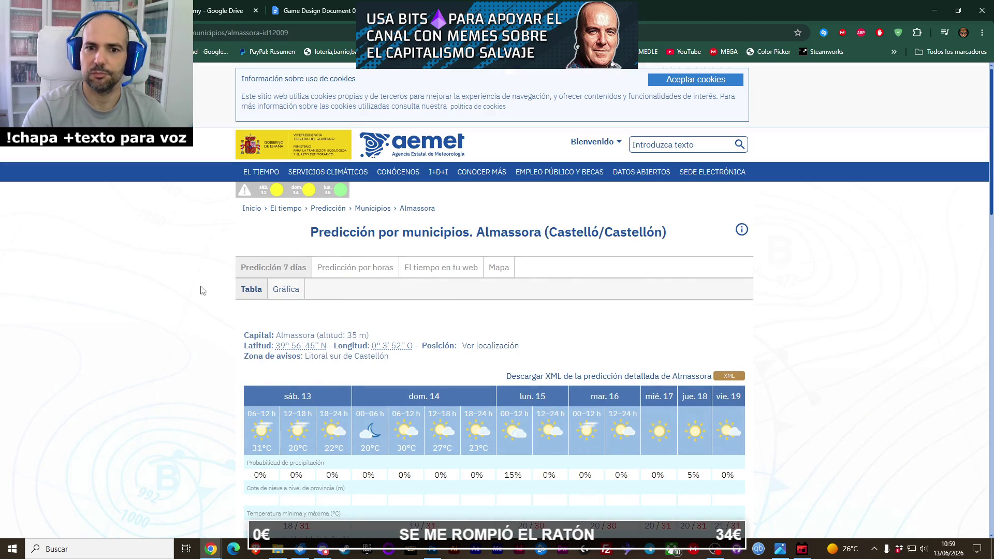
{"action": "scroll", "coordinate": [206, 291], "scroll_direction": "down", "scroll_amount": 3}
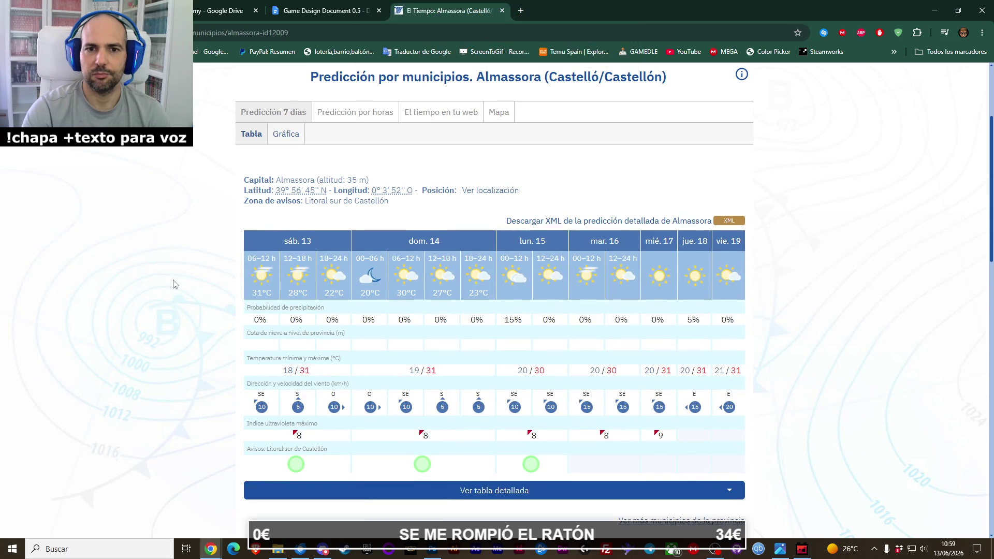
{"action": "scroll", "coordinate": [174, 284], "scroll_direction": "up", "scroll_amount": 3}
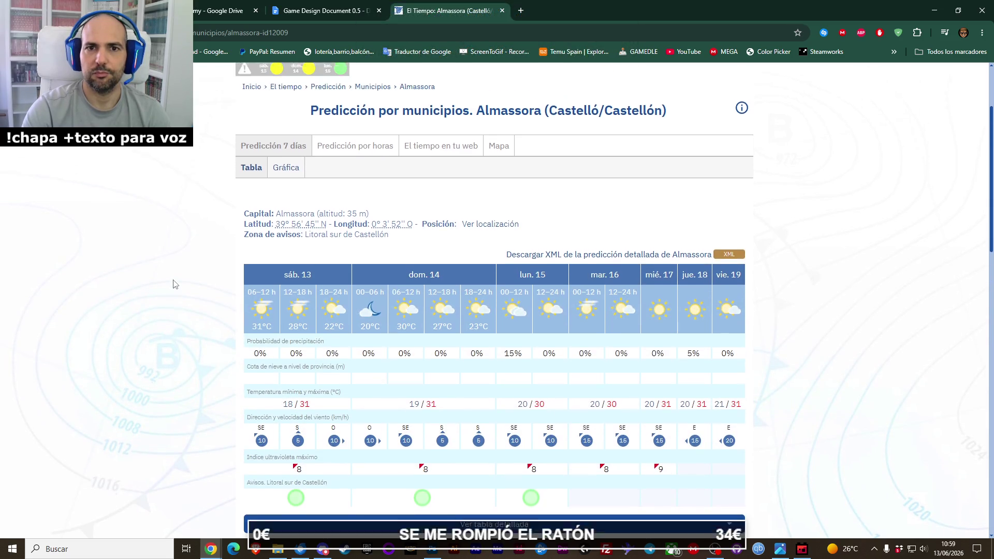
{"action": "scroll", "coordinate": [174, 284], "scroll_direction": "down", "scroll_amount": 6}
{"action": "scroll", "coordinate": [174, 284], "scroll_direction": "down", "scroll_amount": 4}
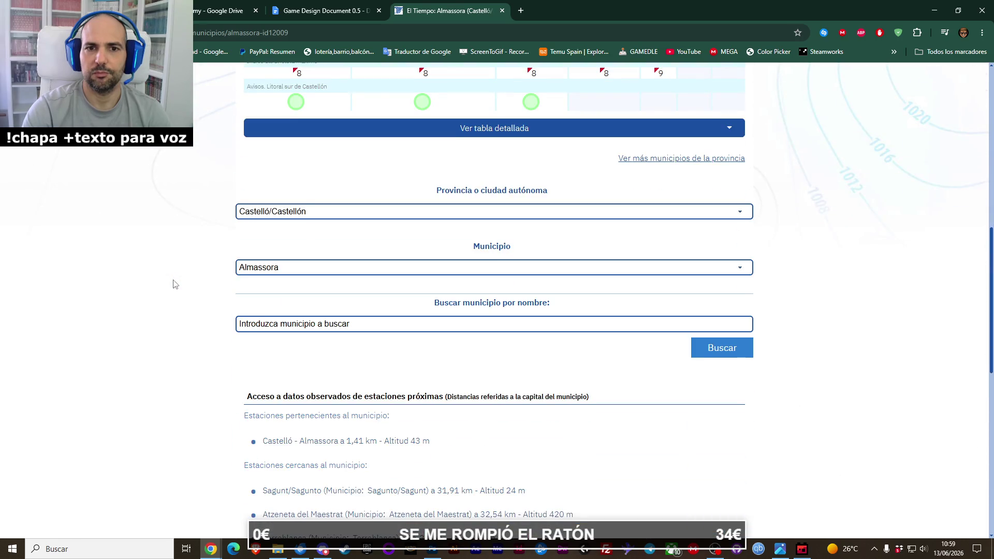
{"action": "scroll", "coordinate": [173, 285], "scroll_direction": "up", "scroll_amount": 5}
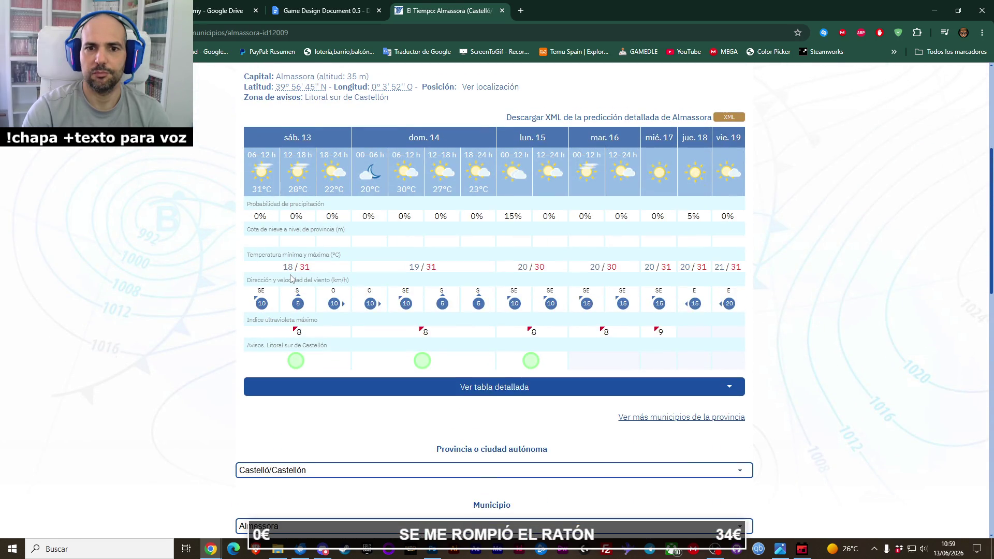
Highlight today's 18/31 °C temperatures, then return to the spreadsheet window.
{"action": "left_click_drag", "start_coordinate": [247, 259], "coordinate": [343, 270]}
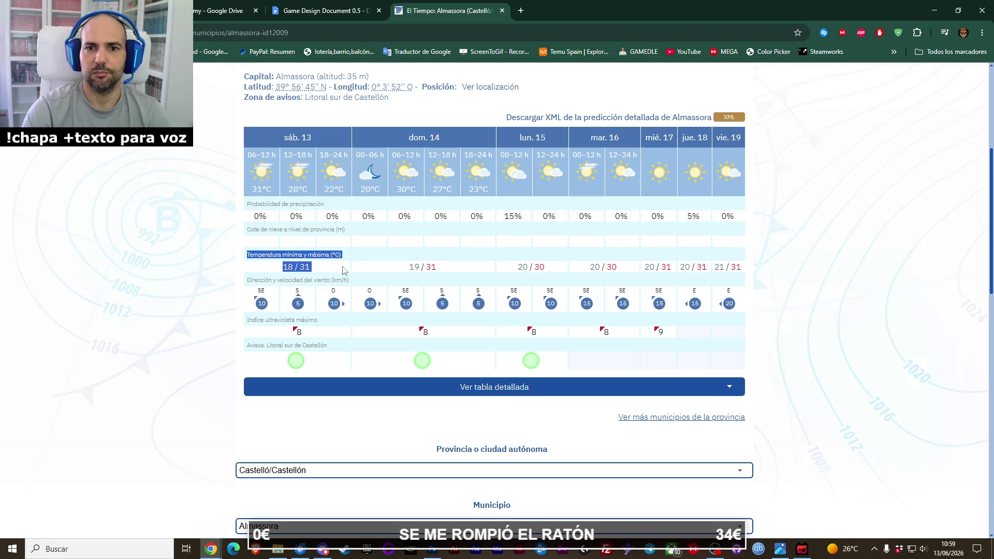
{"action": "left_click", "coordinate": [179, 335]}
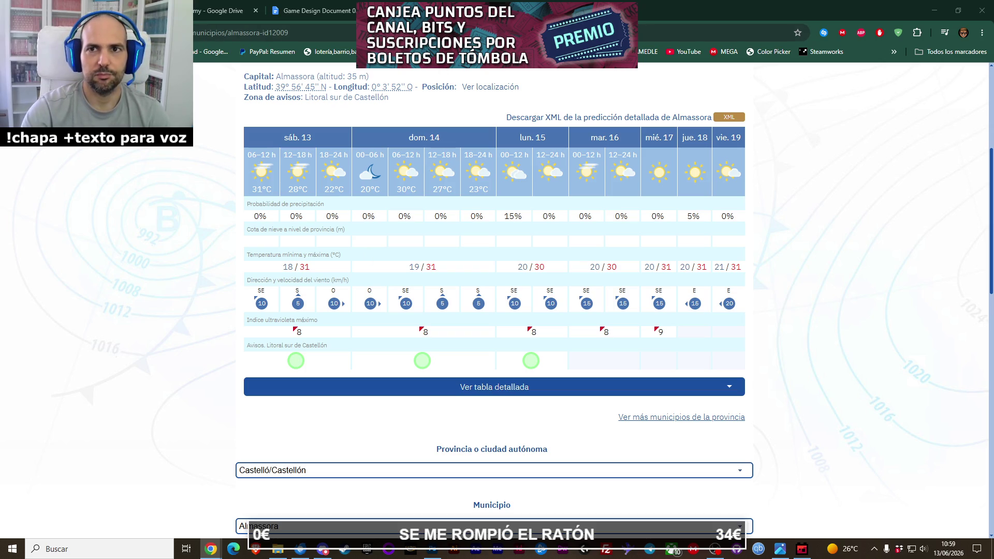
{"action": "key", "text": "alt+Tab"}
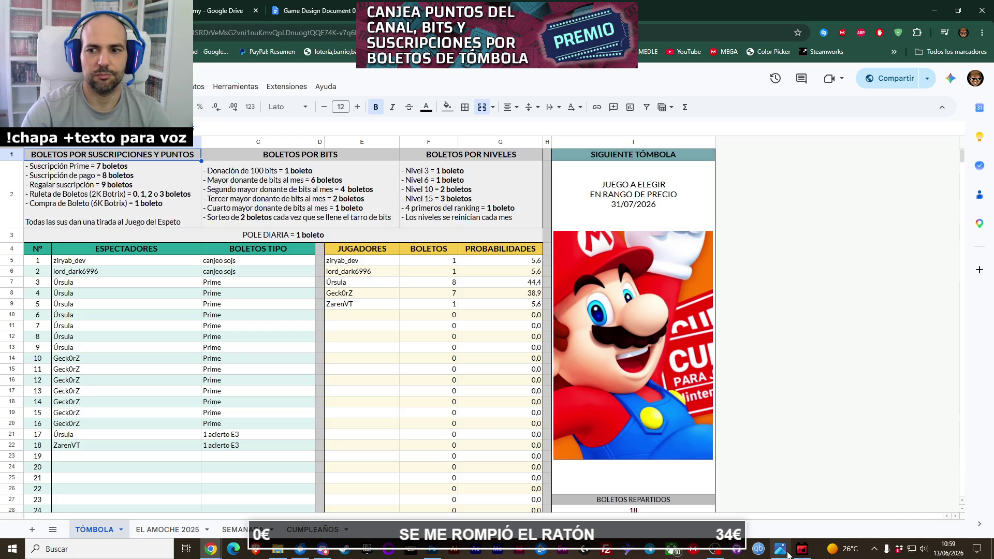
Return to the level editor and restore the brick wall tiles with undo then redo.
{"action": "left_click", "coordinate": [787, 553]}
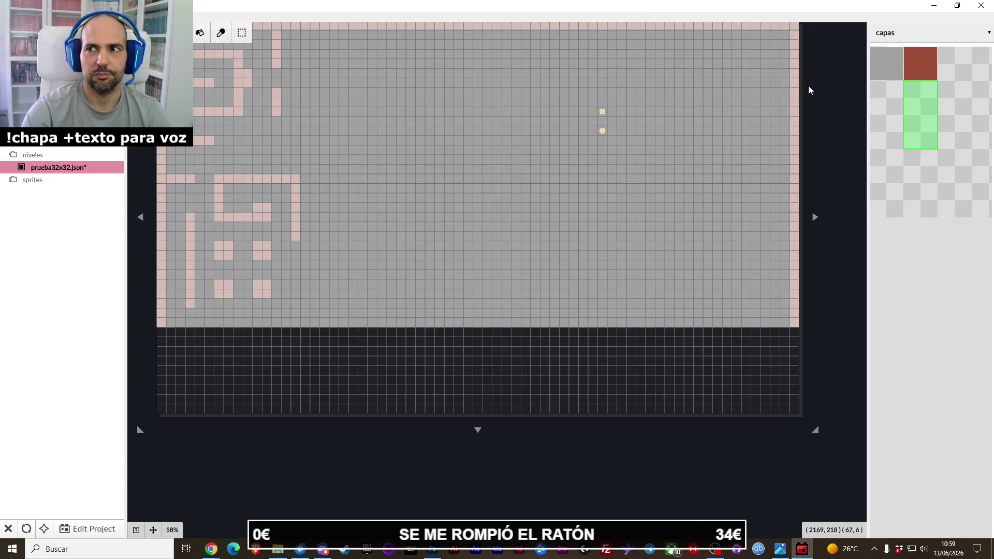
{"action": "left_click", "coordinate": [879, 74]}
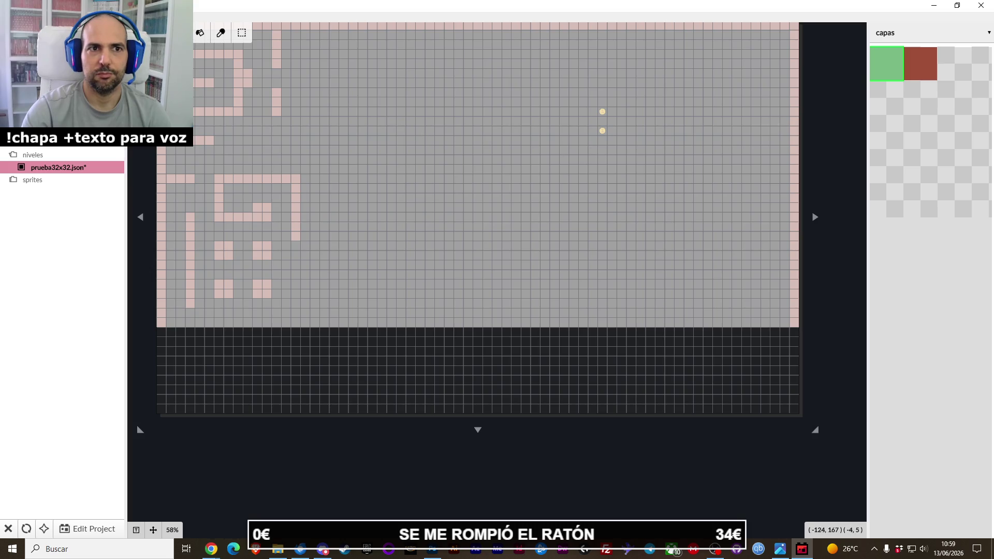
{"action": "key", "text": "ctrl+z"}
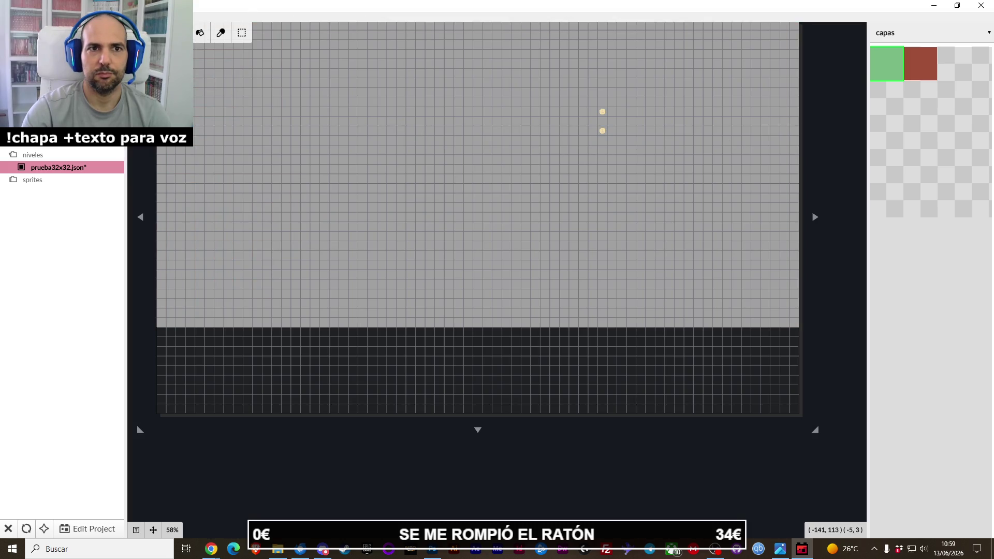
{"action": "key", "text": "ctrl+y"}
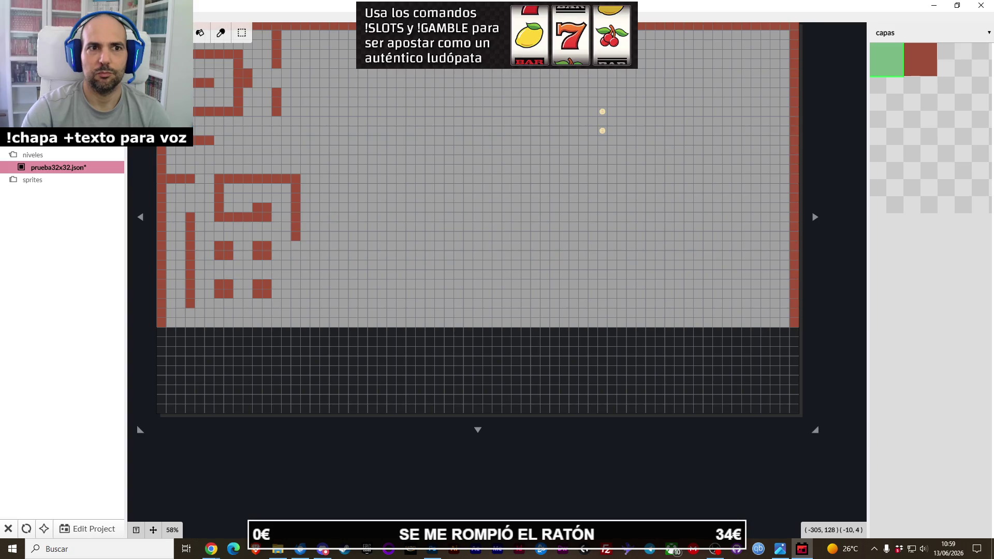
Browse the capas tile palette and select the grey floor tile.
{"action": "left_click", "coordinate": [900, 129]}
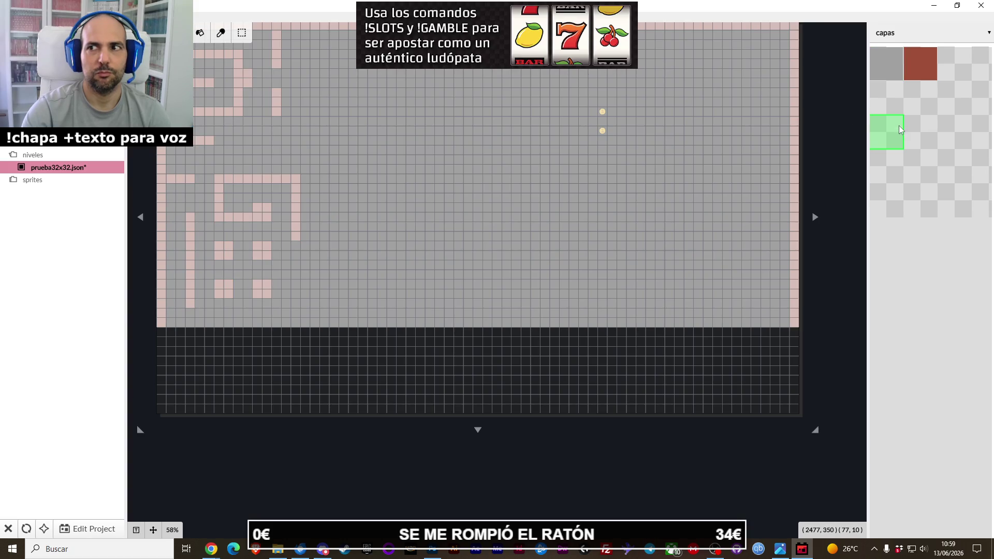
{"action": "scroll", "coordinate": [907, 118], "scroll_direction": "down", "scroll_amount": 1}
{"action": "scroll", "coordinate": [907, 118], "scroll_direction": "down", "scroll_amount": 1}
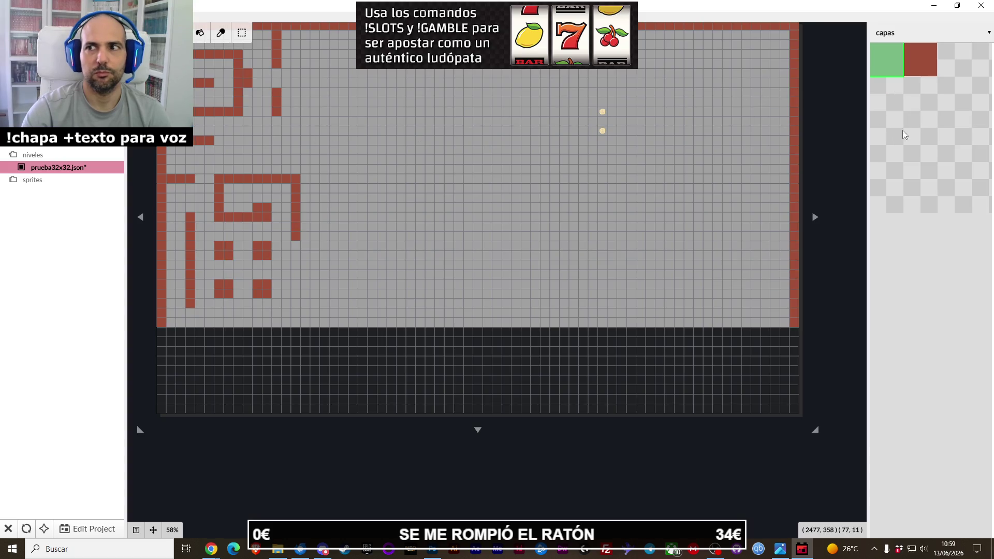
{"action": "scroll", "coordinate": [916, 138], "scroll_direction": "down", "scroll_amount": 2}
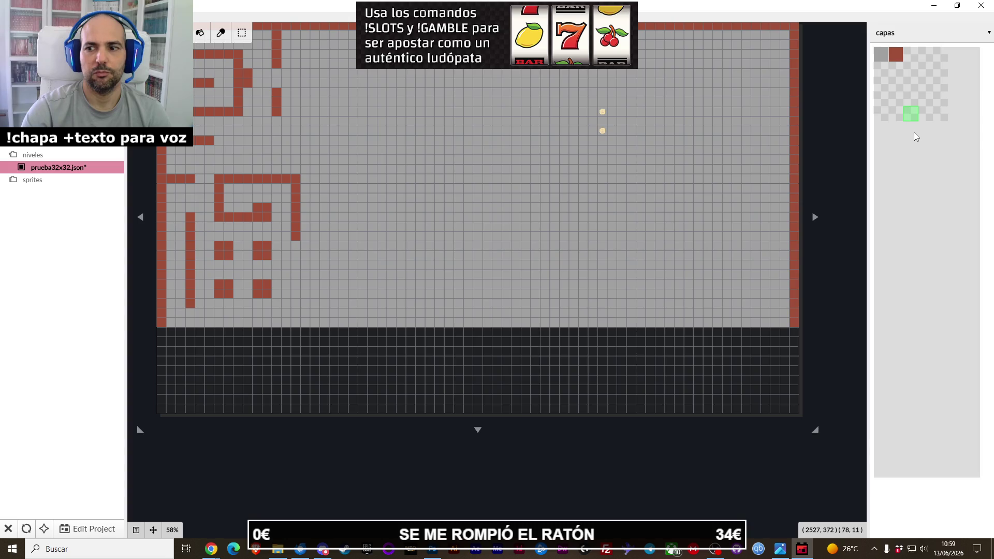
{"action": "scroll", "coordinate": [916, 137], "scroll_direction": "up", "scroll_amount": 2}
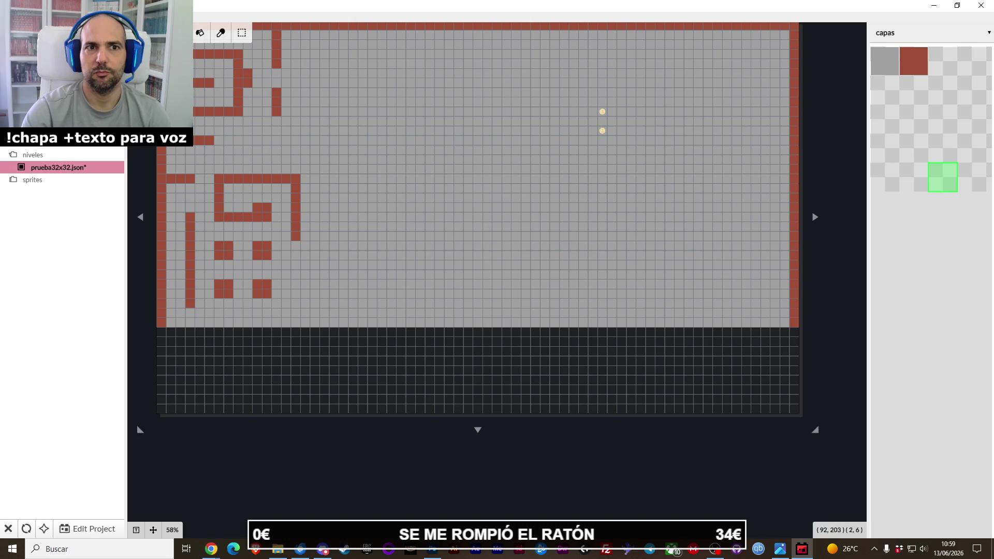
{"action": "scroll", "coordinate": [916, 137], "scroll_direction": "down", "scroll_amount": 2}
{"action": "scroll", "coordinate": [906, 103], "scroll_direction": "up", "scroll_amount": 2}
{"action": "scroll", "coordinate": [914, 104], "scroll_direction": "down", "scroll_amount": 2}
{"action": "scroll", "coordinate": [921, 105], "scroll_direction": "up", "scroll_amount": 1}
{"action": "left_click", "coordinate": [932, 163]}
{"action": "left_click", "coordinate": [892, 65]}
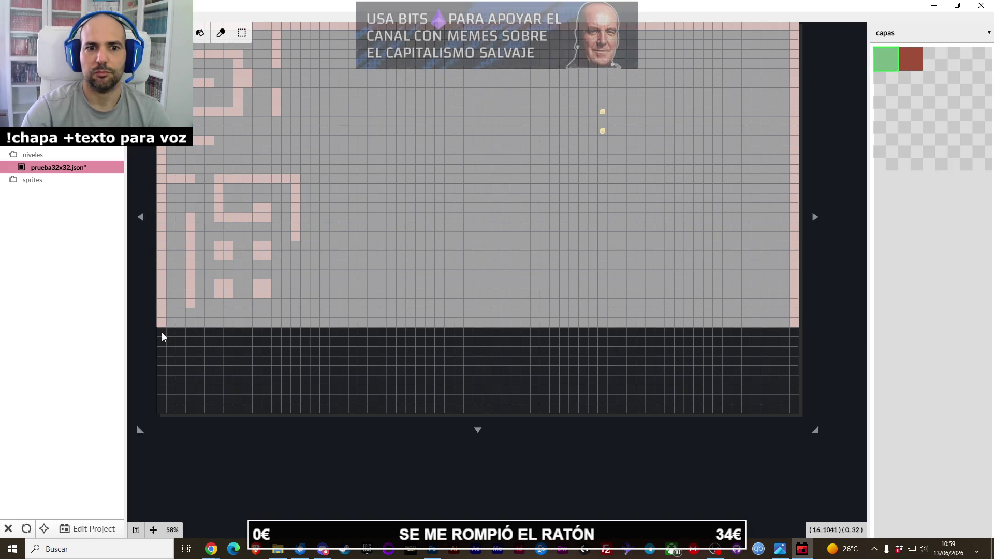
Paint grey floor across the dark extended bottom rows, then reselect the brick wall palette.
{"action": "left_click_drag", "start_coordinate": [160, 332], "coordinate": [795, 412]}
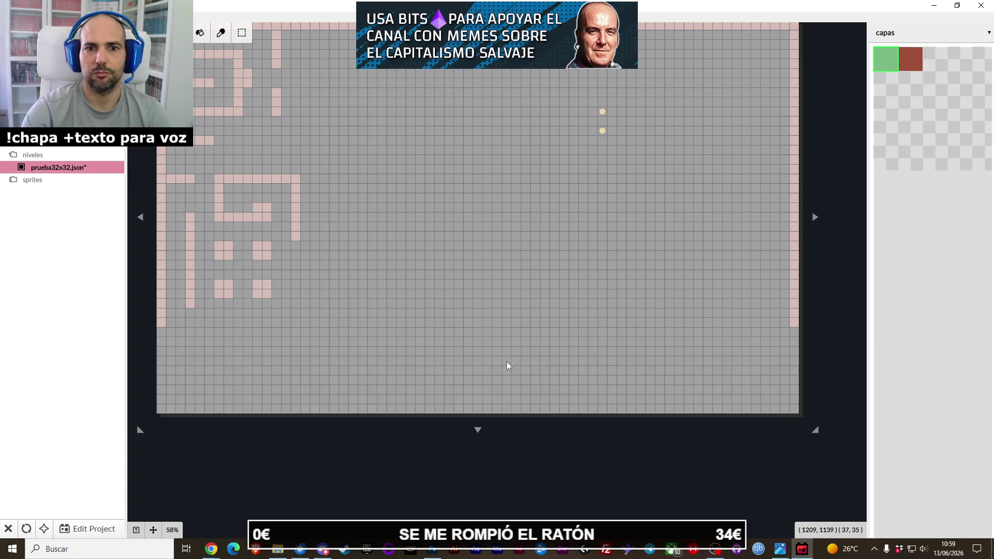
{"action": "left_click", "coordinate": [943, 177]}
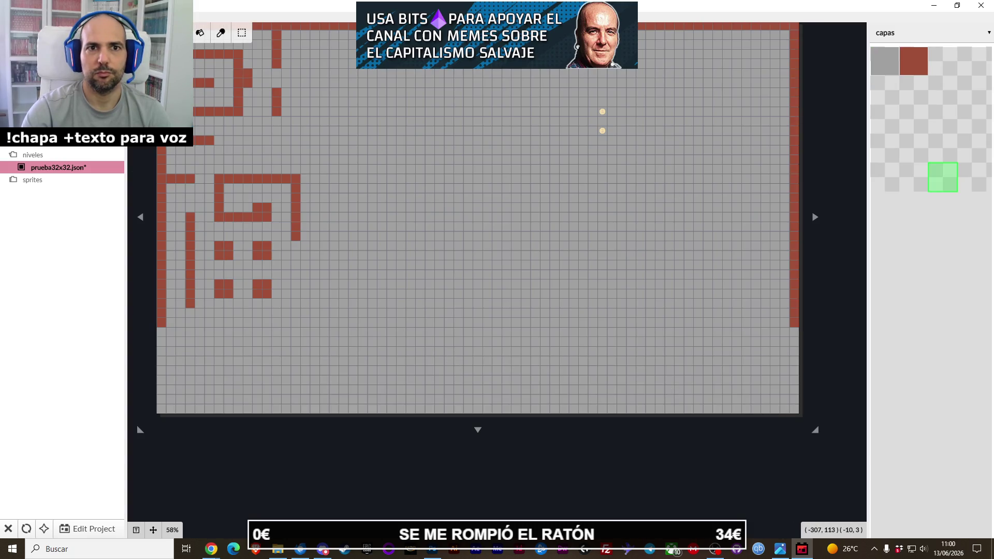
{"action": "left_click_drag", "start_coordinate": [136, 97], "coordinate": [151, 151]}
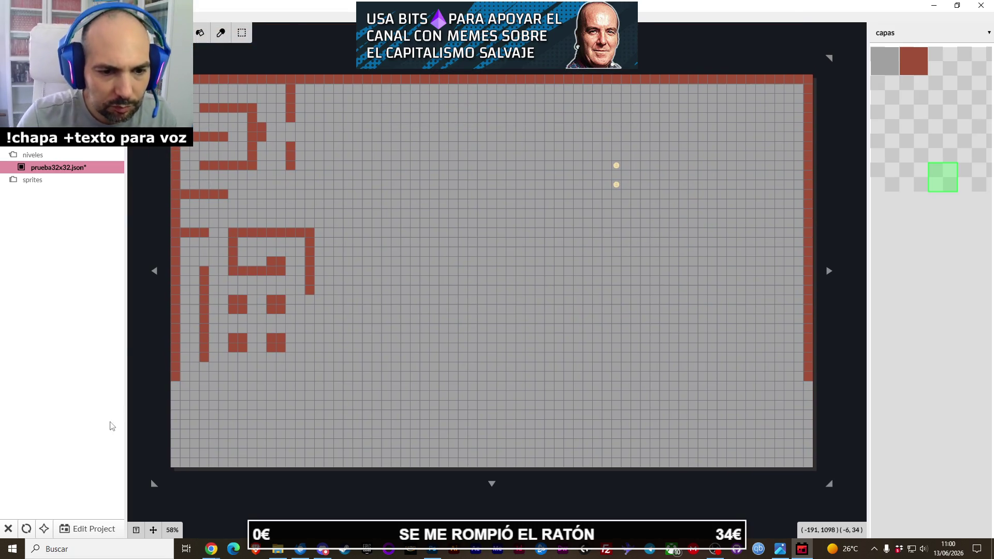
{"action": "left_click", "coordinate": [136, 529]}
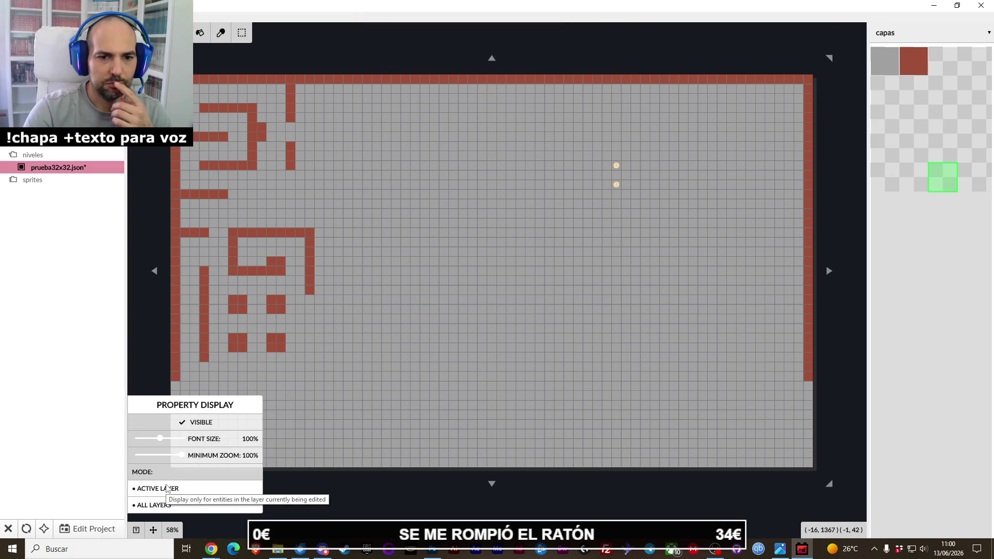
Set Property Display to All Layers and cycle between layers 1 and 2.
{"action": "left_click", "coordinate": [180, 492]}
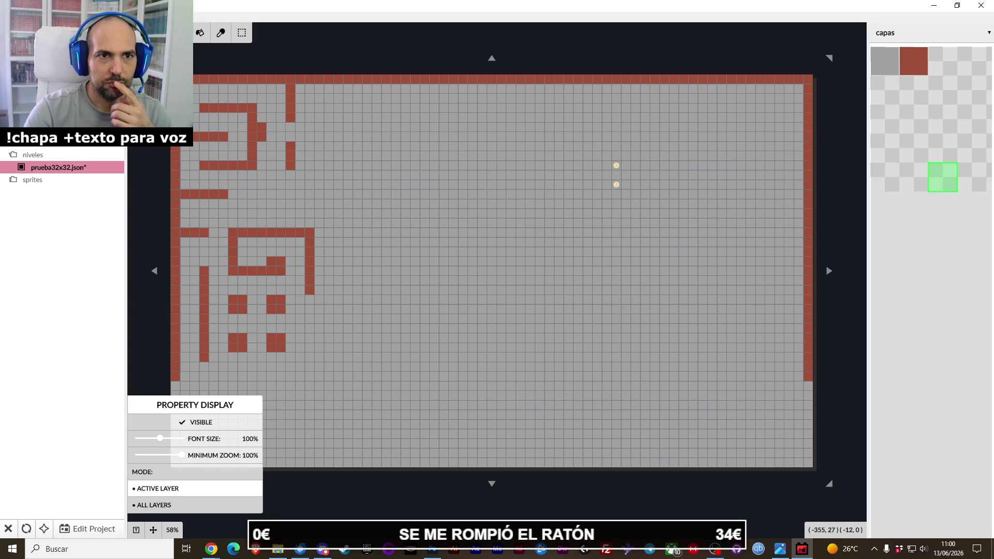
{"action": "left_click", "coordinate": [190, 506]}
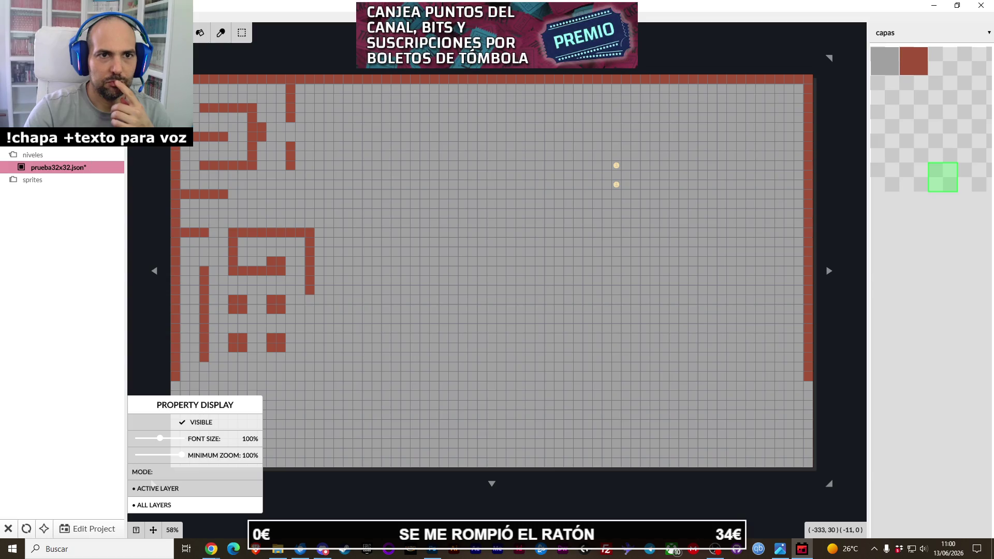
{"action": "key", "text": "2"}
{"action": "key", "text": "1"}
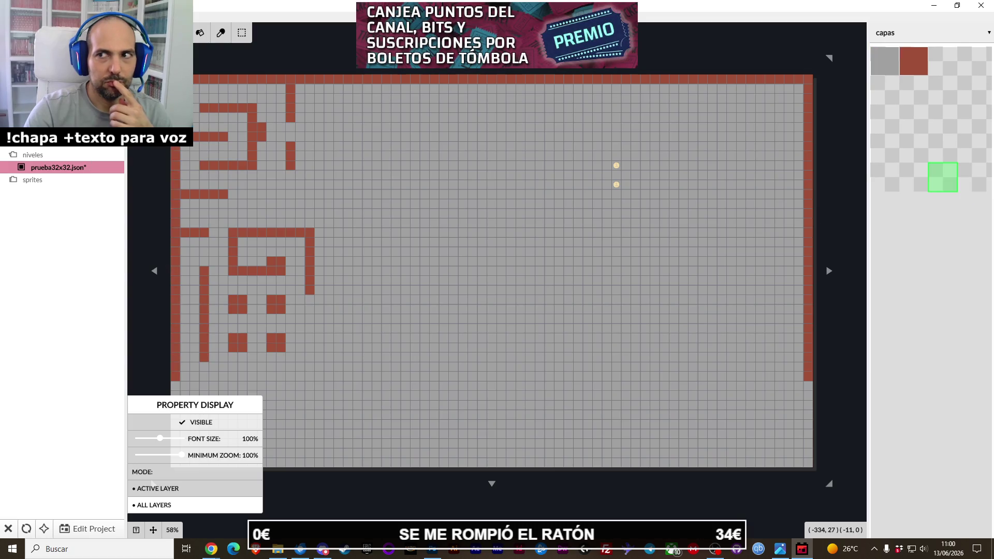
{"action": "key", "text": "2"}
{"action": "key", "text": "1"}
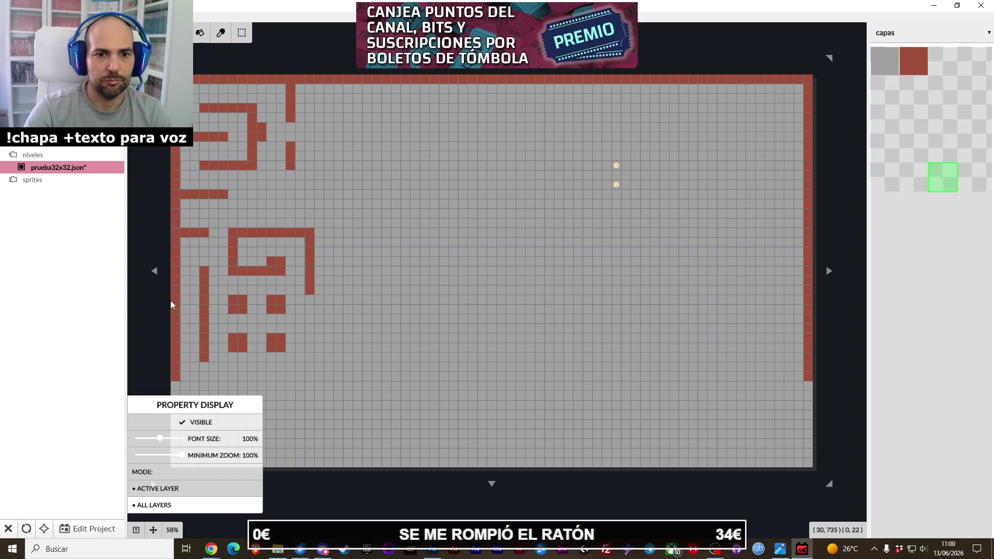
{"action": "left_click", "coordinate": [136, 530]}
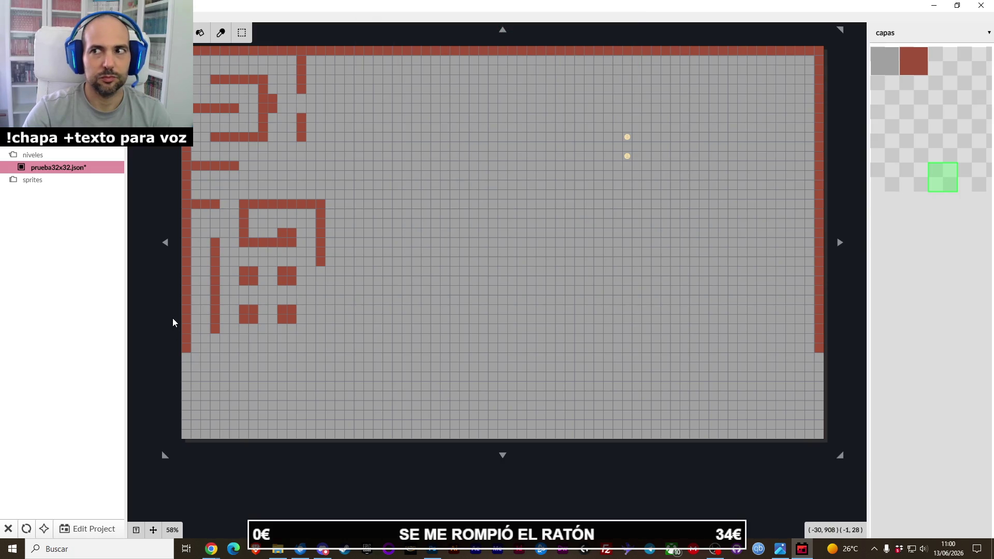
Undo the last line fill, then extend the left brick wall and draw a wall row under the cluster.
{"action": "key", "text": "ctrl+z"}
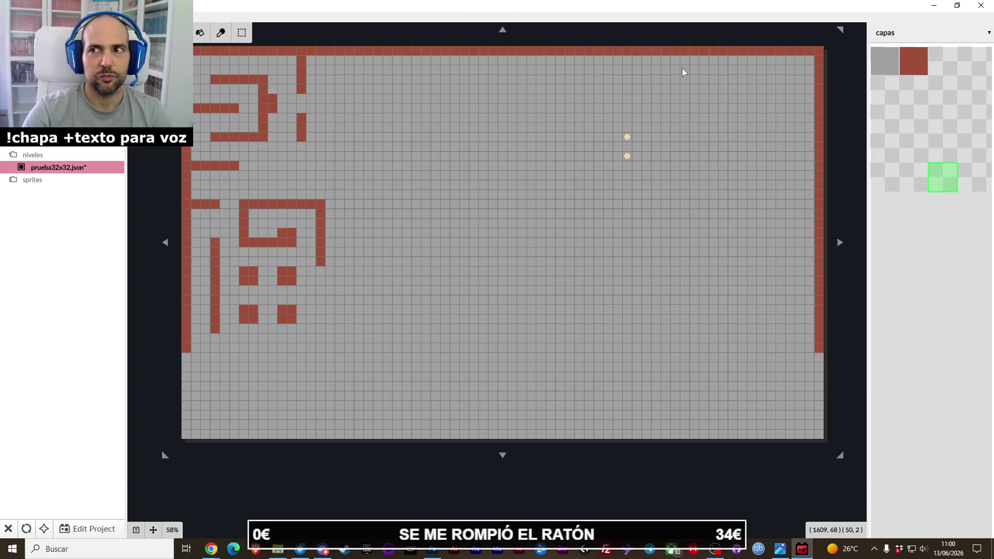
{"action": "left_click", "coordinate": [901, 71]}
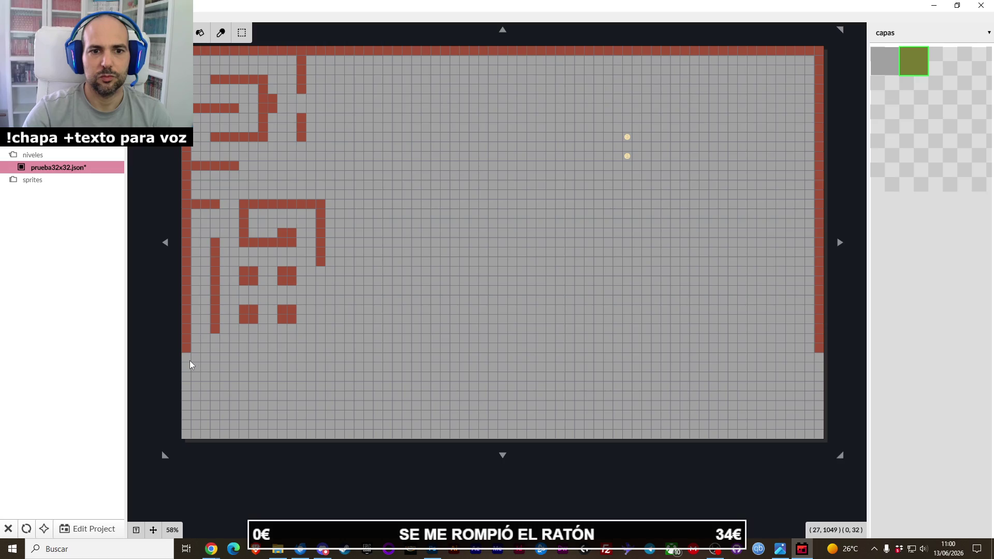
{"action": "left_click_drag", "start_coordinate": [187, 436], "coordinate": [186, 438]}
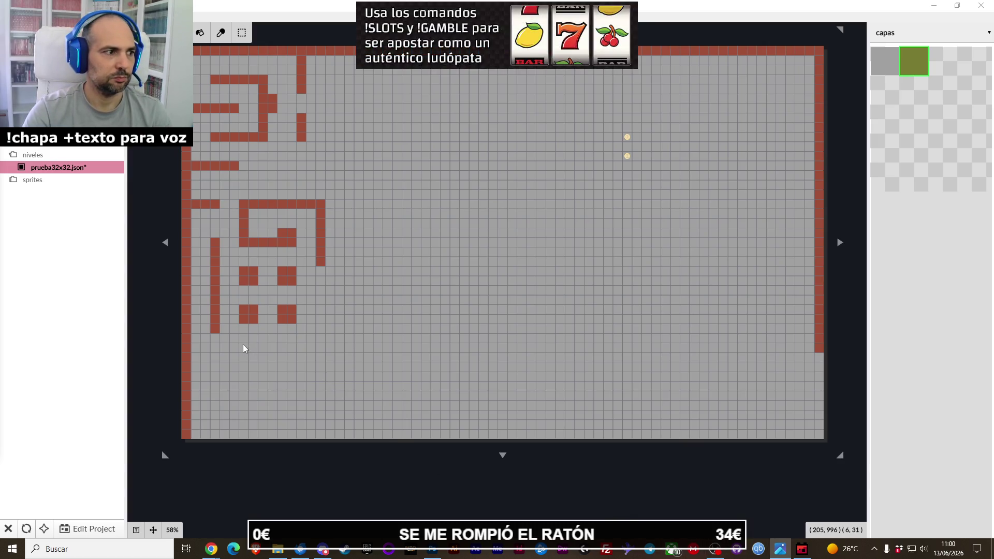
{"action": "left_click_drag", "start_coordinate": [246, 348], "coordinate": [290, 349]}
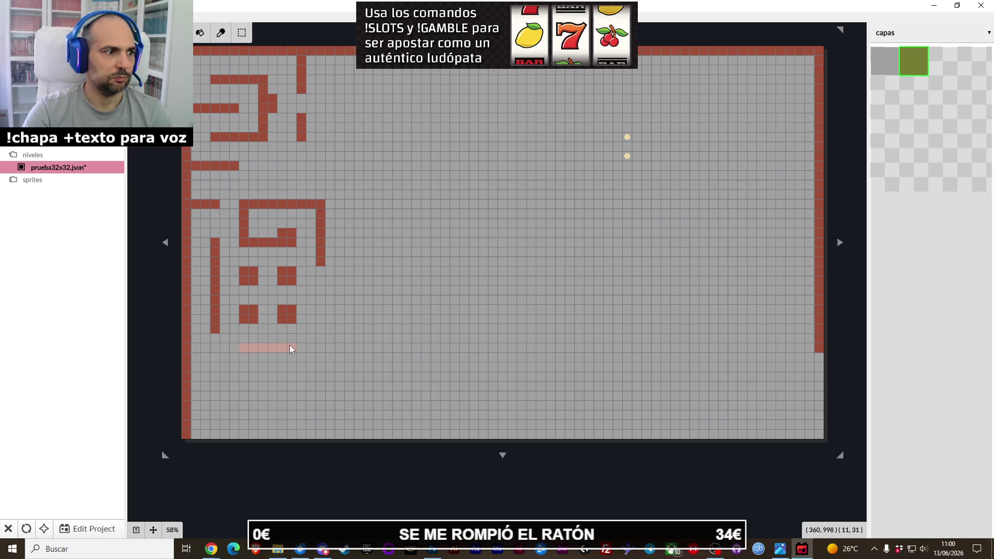
{"action": "left_click_drag", "start_coordinate": [290, 350], "coordinate": [327, 350]}
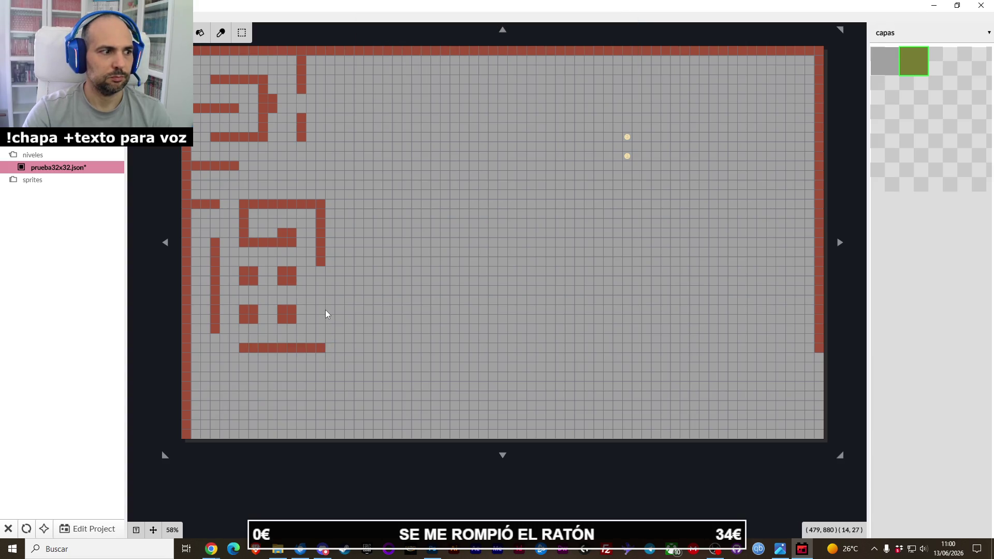
Extend the enclosure and inner walls down, and draw the bottom and right brick border walls.
{"action": "left_click_drag", "start_coordinate": [325, 284], "coordinate": [322, 269]}
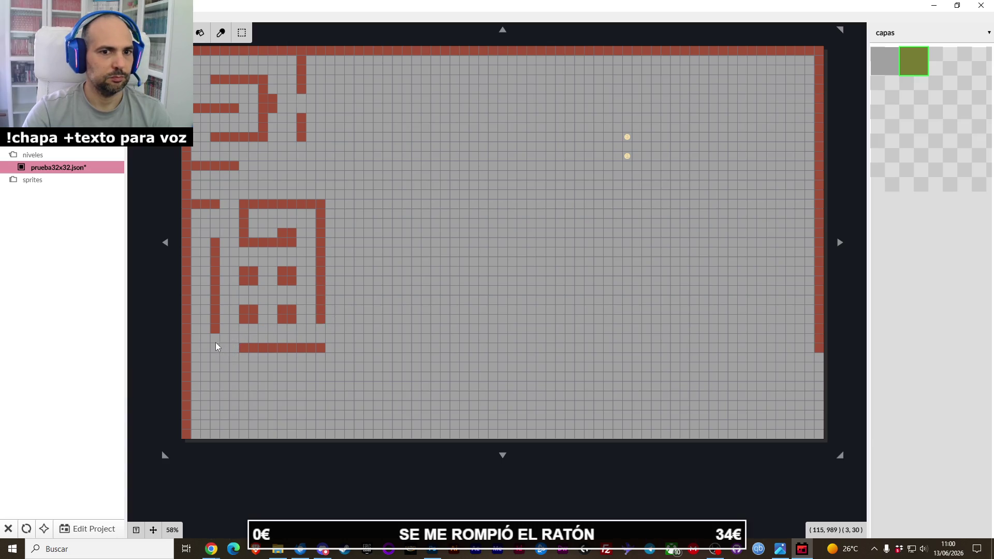
{"action": "left_click_drag", "start_coordinate": [216, 345], "coordinate": [216, 349]}
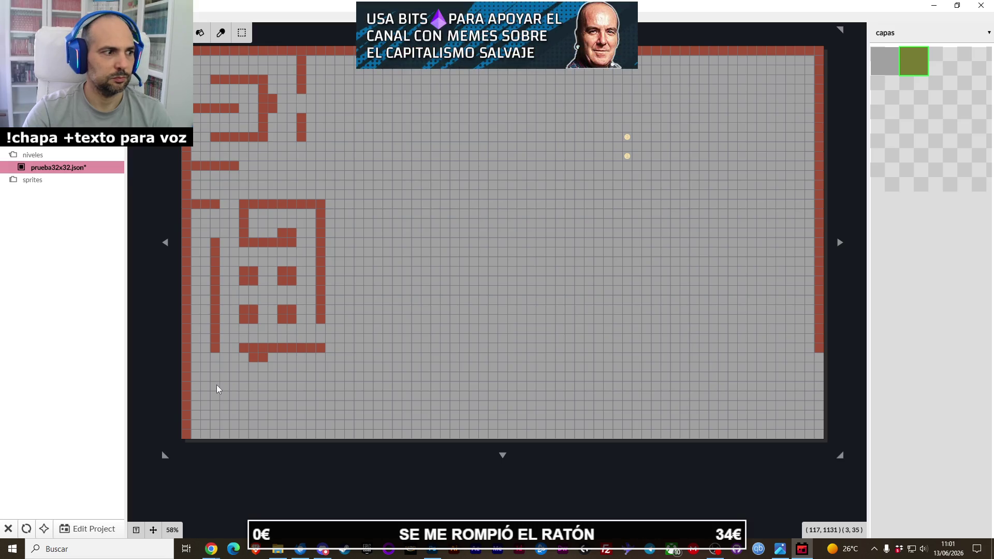
{"action": "left_click_drag", "start_coordinate": [195, 398], "coordinate": [819, 398]}
{"action": "left_click_drag", "start_coordinate": [823, 358], "coordinate": [820, 355]}
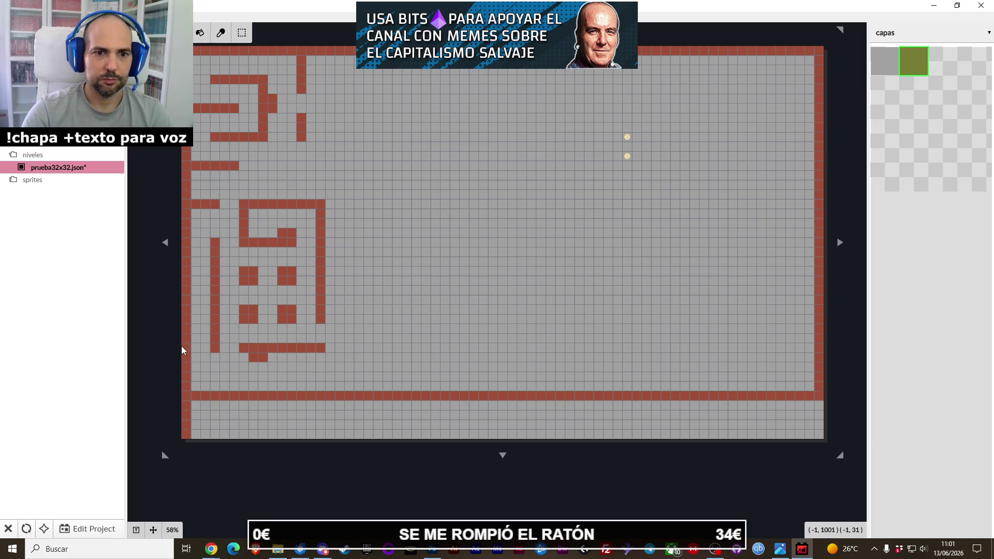
Extend the left wall further down and trim the map's bottom back to the brick border.
{"action": "left_click_drag", "start_coordinate": [188, 409], "coordinate": [189, 436]}
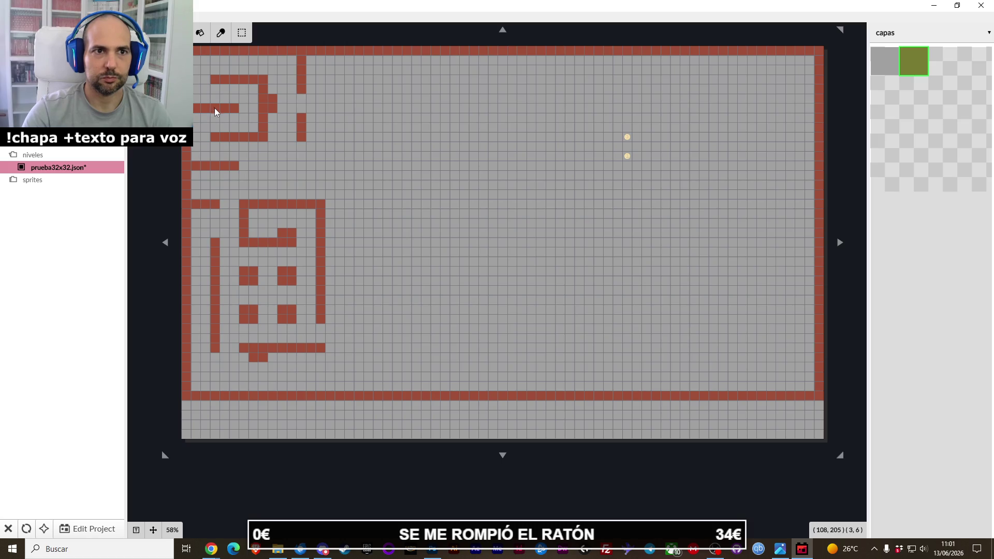
{"action": "left_click_drag", "start_coordinate": [499, 457], "coordinate": [511, 464]}
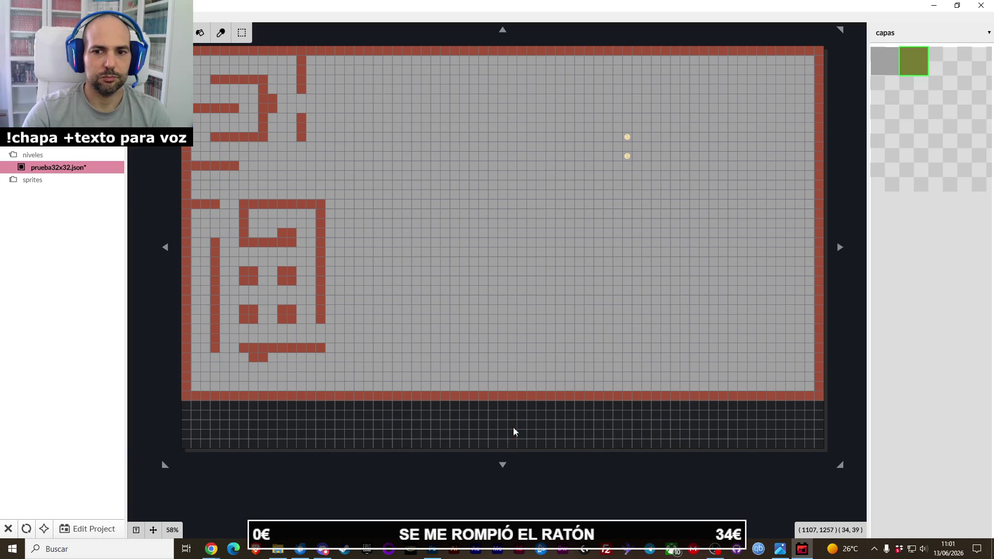
{"action": "left_click_drag", "start_coordinate": [506, 461], "coordinate": [505, 417]}
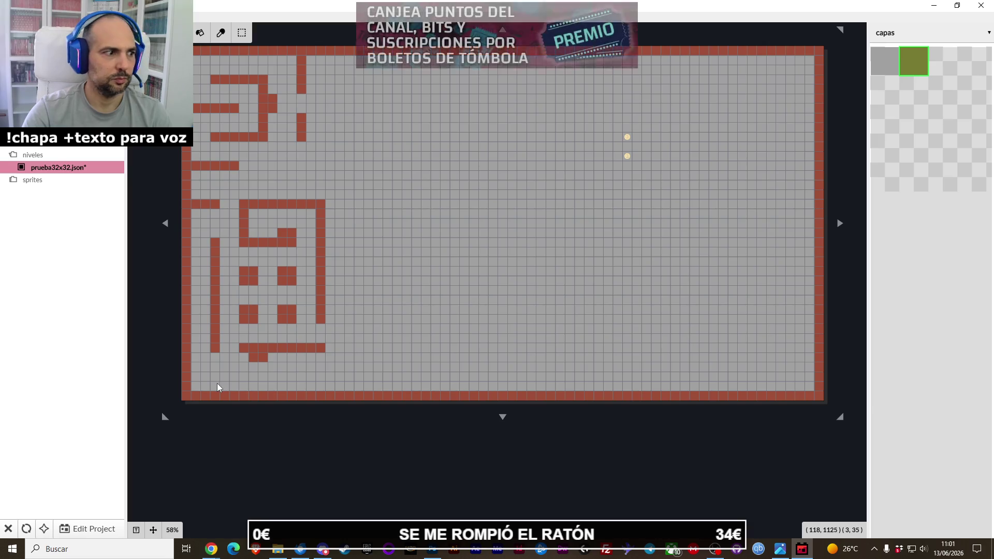
Draw the brick wall line along the bottom row, then switch to the browser photo.
{"action": "left_click_drag", "start_coordinate": [217, 388], "coordinate": [227, 389]}
{"action": "key", "text": "ctrl+z"}
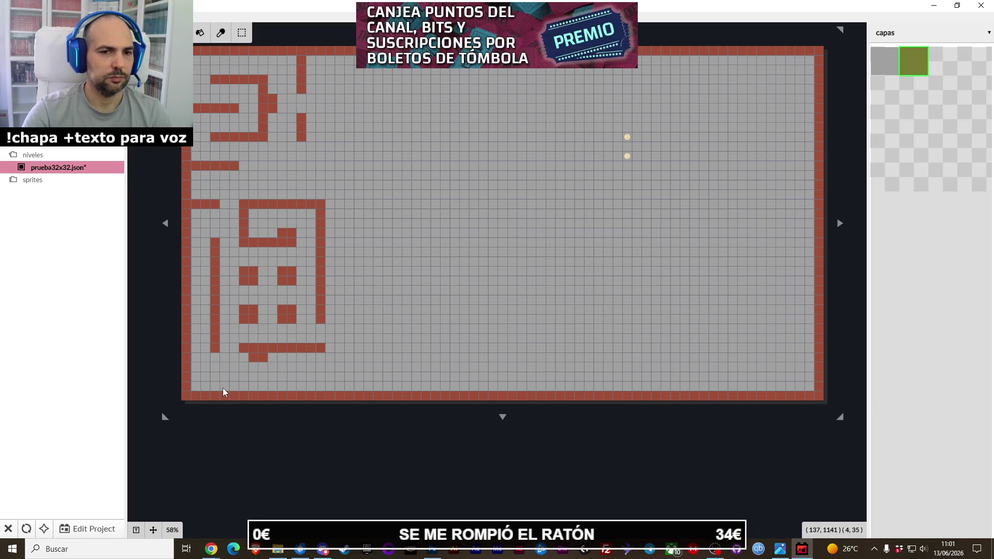
{"action": "mouse_move", "coordinate": [504, 418]}
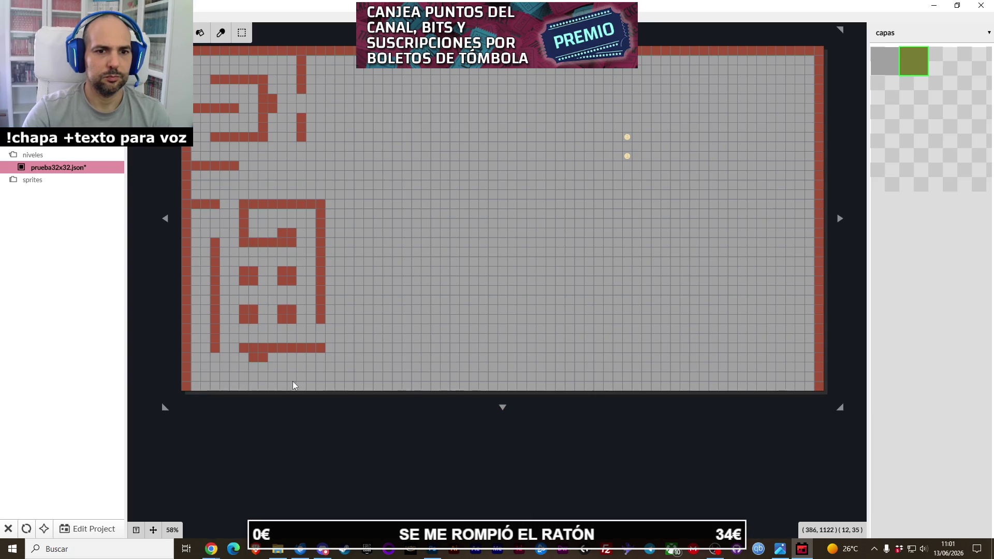
{"action": "left_click_drag", "start_coordinate": [198, 391], "coordinate": [810, 386]}
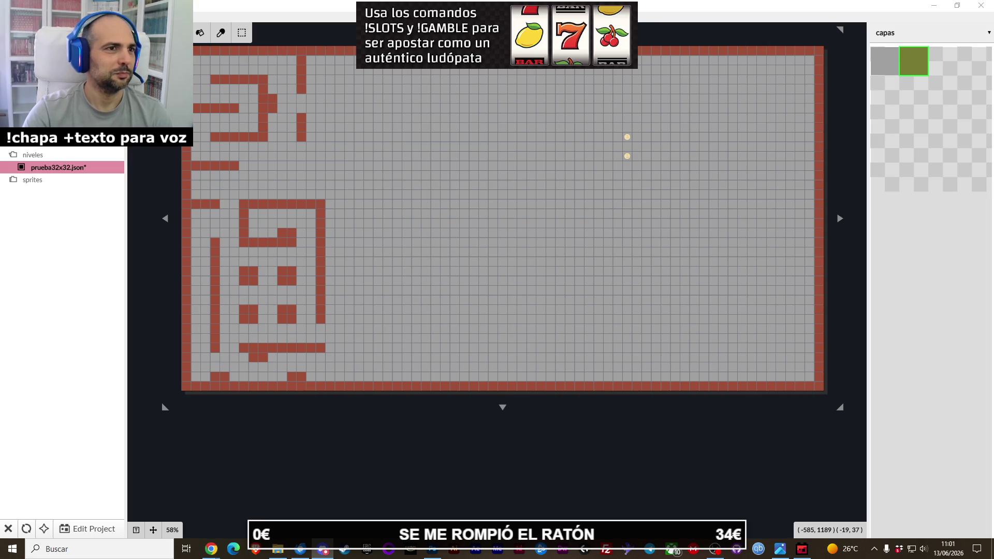
{"action": "key", "text": "alt+Tab"}
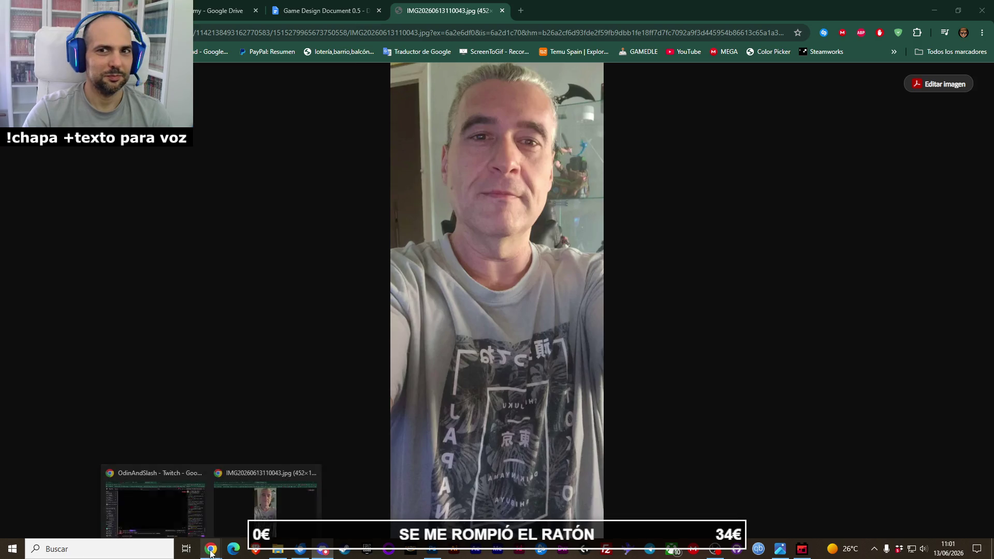
Bring Chrome forward and move from the photo to the TÓMBOLA raffle spreadsheet.
{"action": "left_click", "coordinate": [69, 496]}
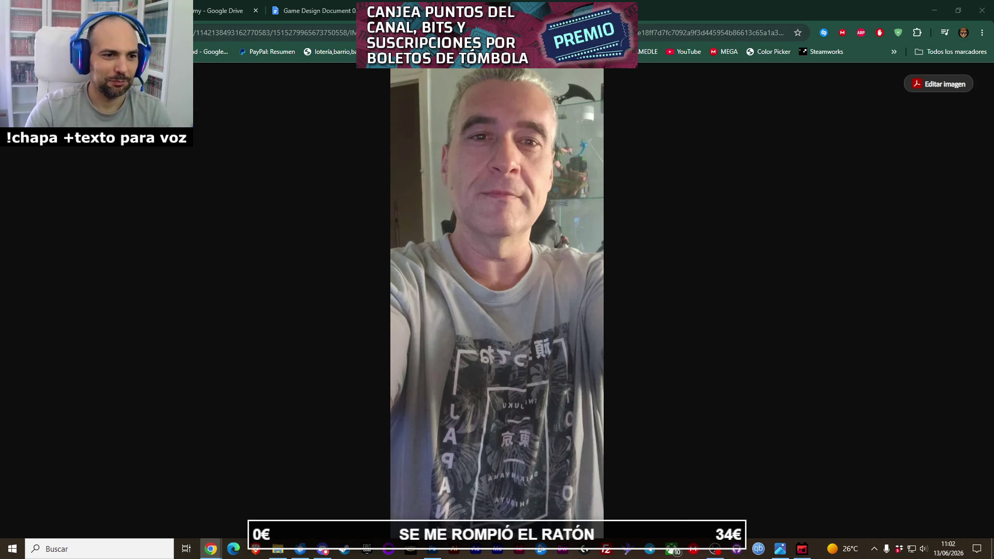
{"action": "key", "text": "ctrl+w"}
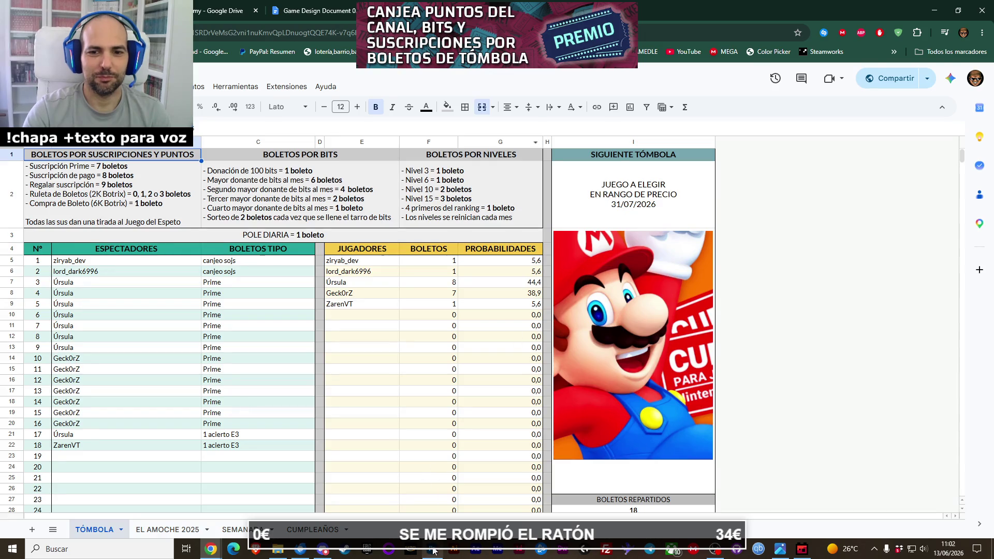
Bring the prueba32x32.json level in Ogmo Editor back in front of the TÓMBOLA spreadsheet.
{"action": "left_click", "coordinate": [801, 552]}
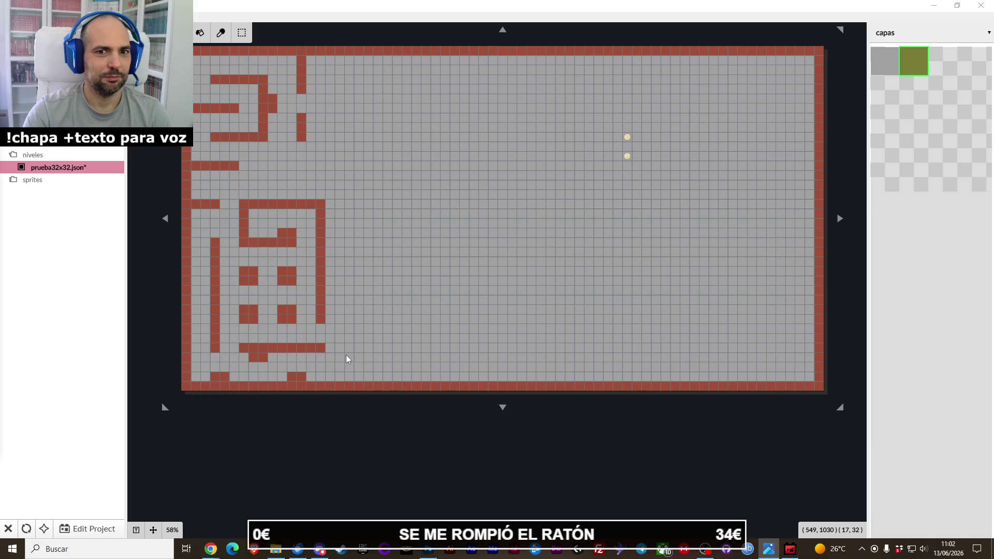
Paint a vertical wall column right of the maze block, erase a one-tile gap, and add two stepped horizontal rows.
{"action": "left_click_drag", "start_coordinate": [347, 356], "coordinate": [350, 337]}
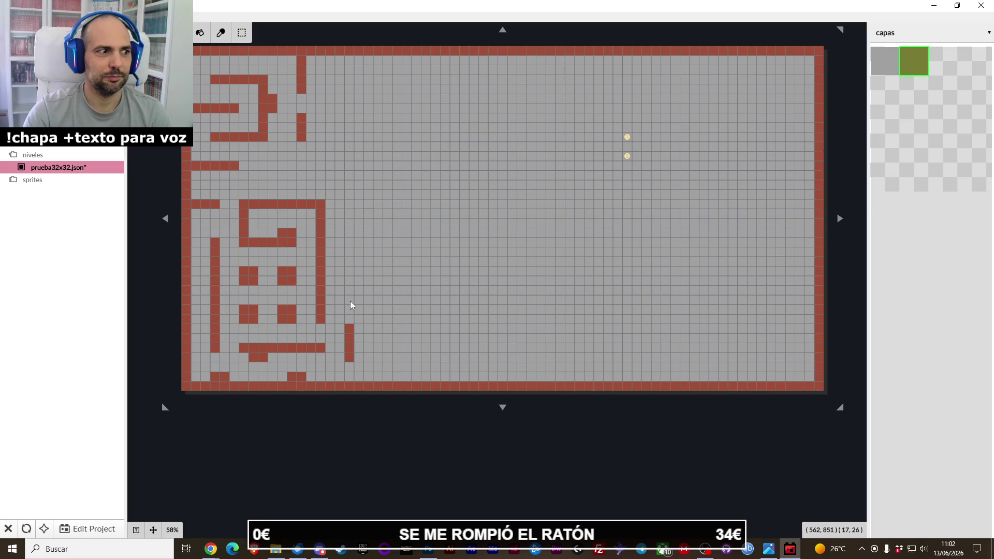
{"action": "left_click_drag", "start_coordinate": [352, 275], "coordinate": [352, 273]}
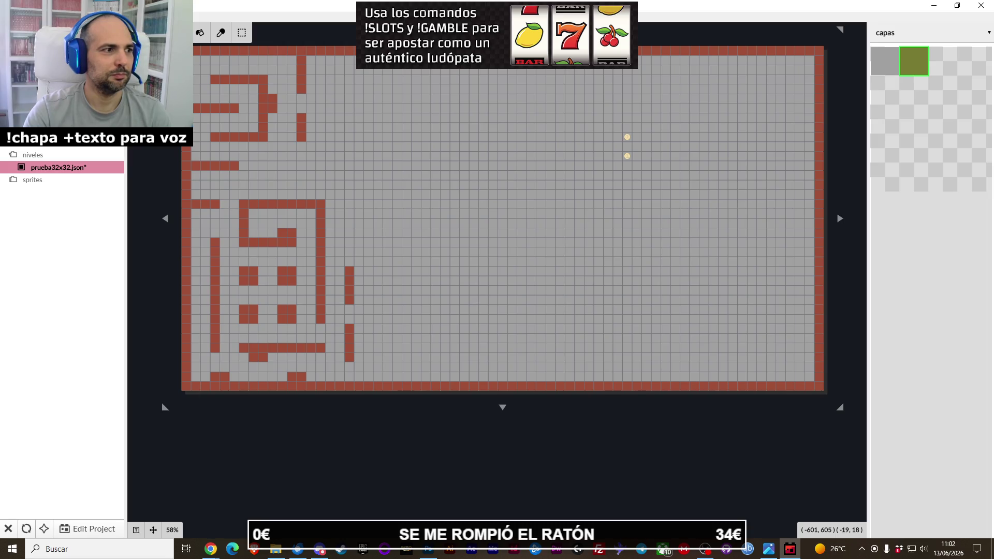
{"action": "left_click", "coordinate": [349, 193]}
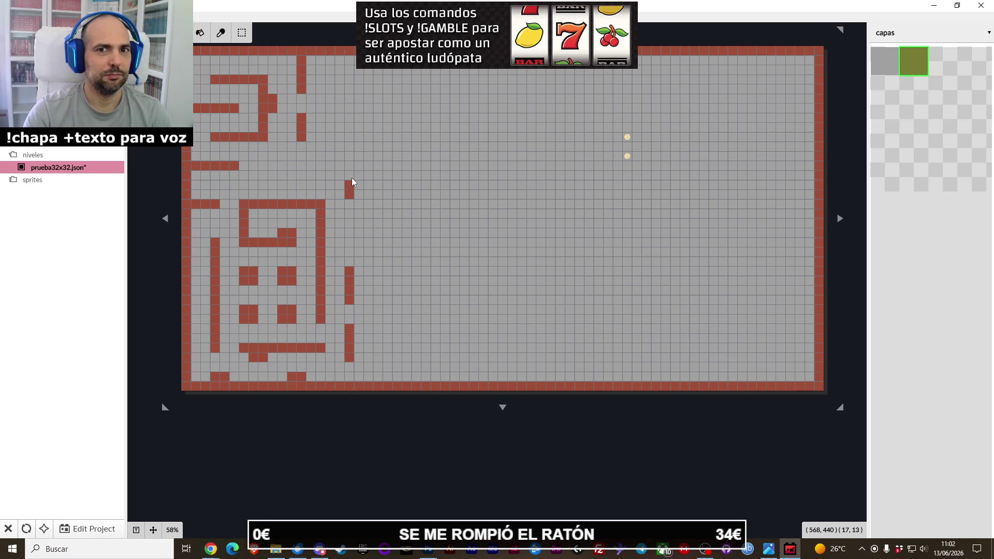
{"action": "left_click_drag", "start_coordinate": [350, 164], "coordinate": [350, 227]}
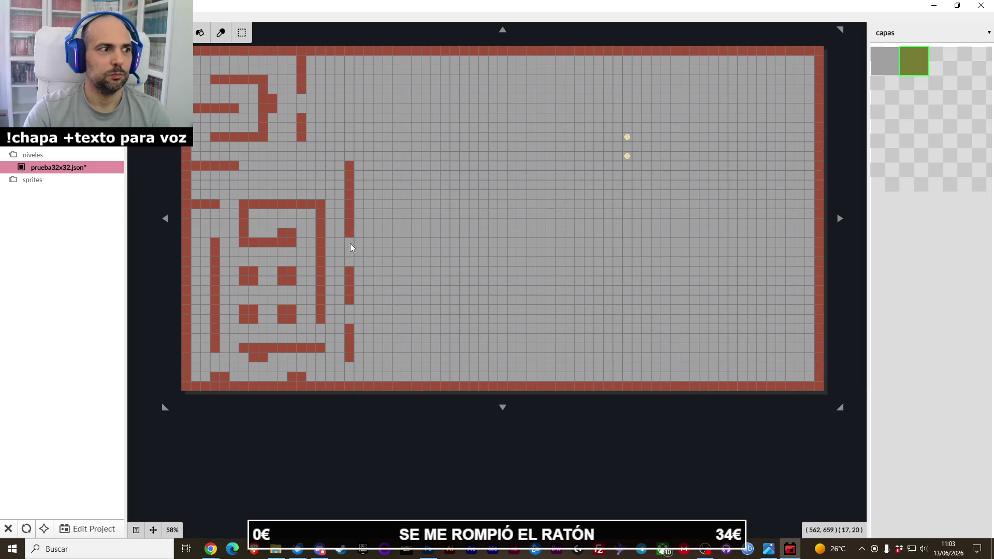
{"action": "right_click", "coordinate": [350, 234]}
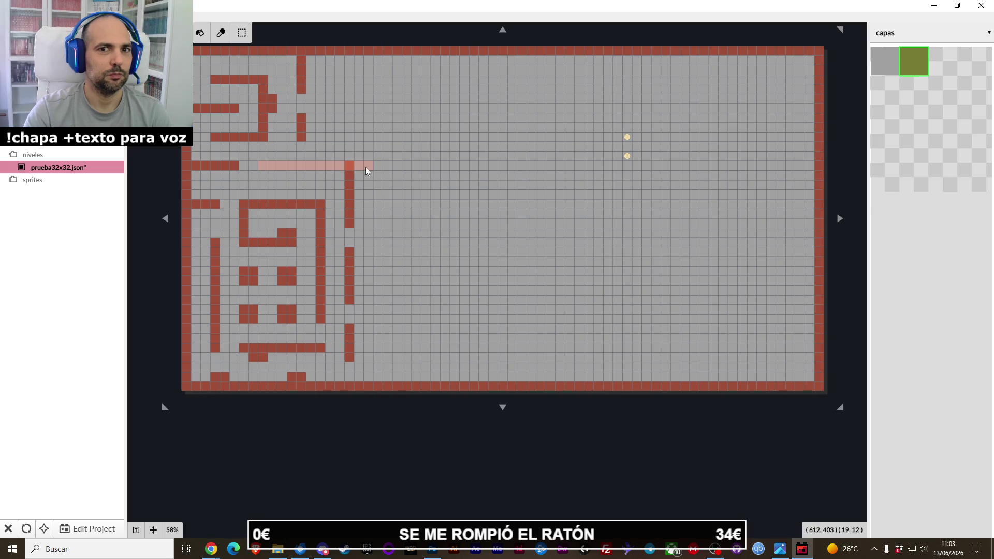
{"action": "left_click_drag", "start_coordinate": [337, 165], "coordinate": [365, 167]}
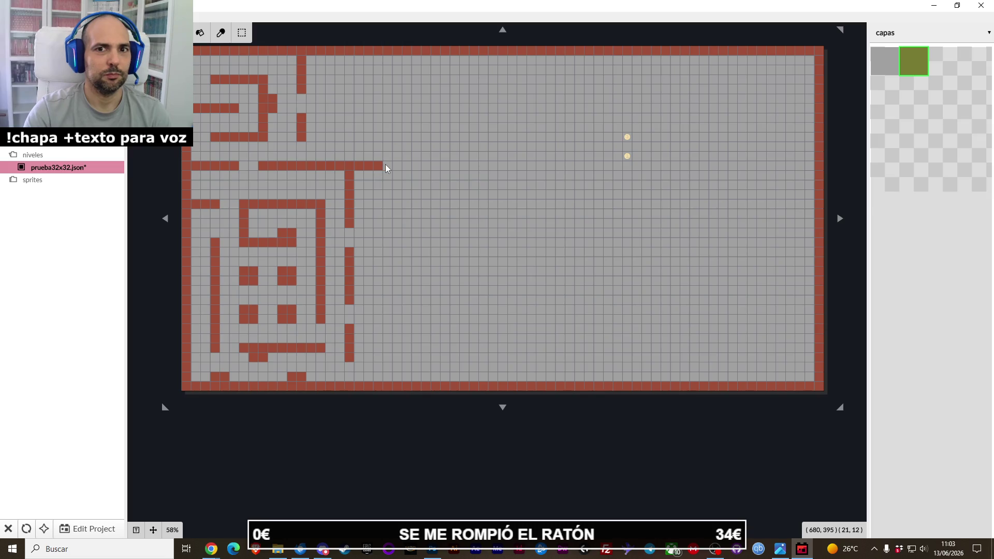
{"action": "left_click_drag", "start_coordinate": [375, 175], "coordinate": [458, 175]}
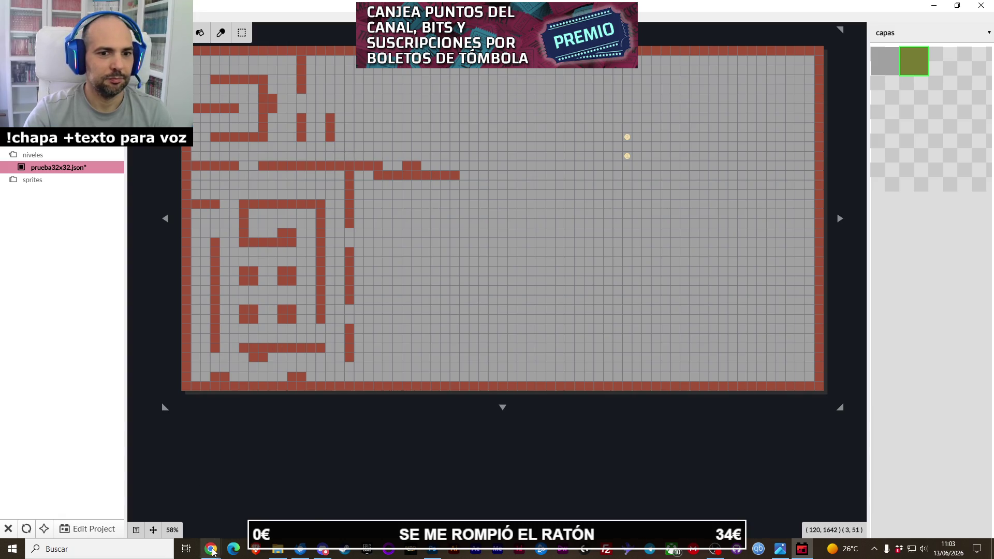
Switch to Chrome and open YouTube in a new tab.
{"action": "mouse_move", "coordinate": [210, 549]}
{"action": "left_click", "coordinate": [272, 497]}
{"action": "left_click", "coordinate": [402, 13]}
{"action": "left_click", "coordinate": [674, 55]}
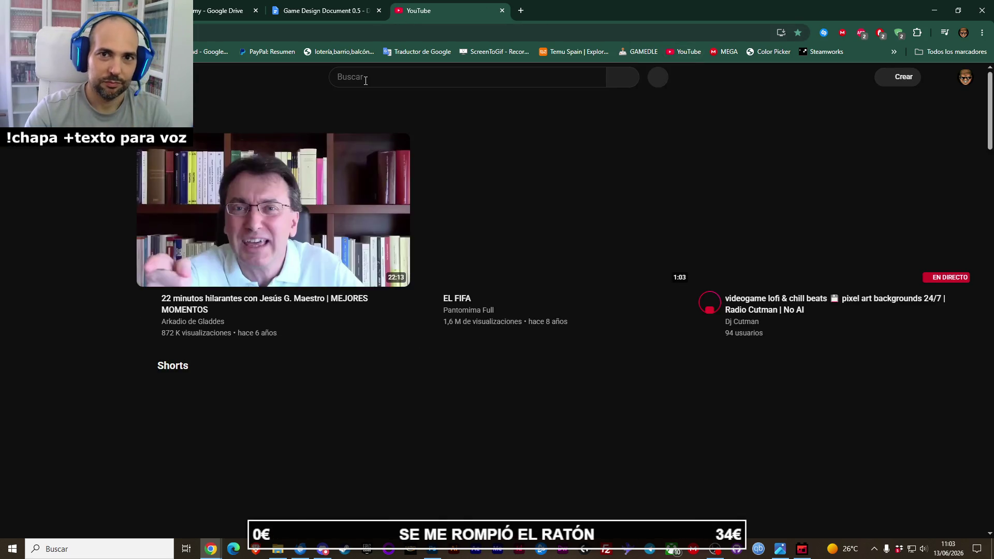
Search YouTube for 'soy un vampiro el pedazo te miro' from the 'soy un vampiro el' suggestions.
{"action": "left_click", "coordinate": [365, 80]}
{"action": "type", "text": "soy un"}
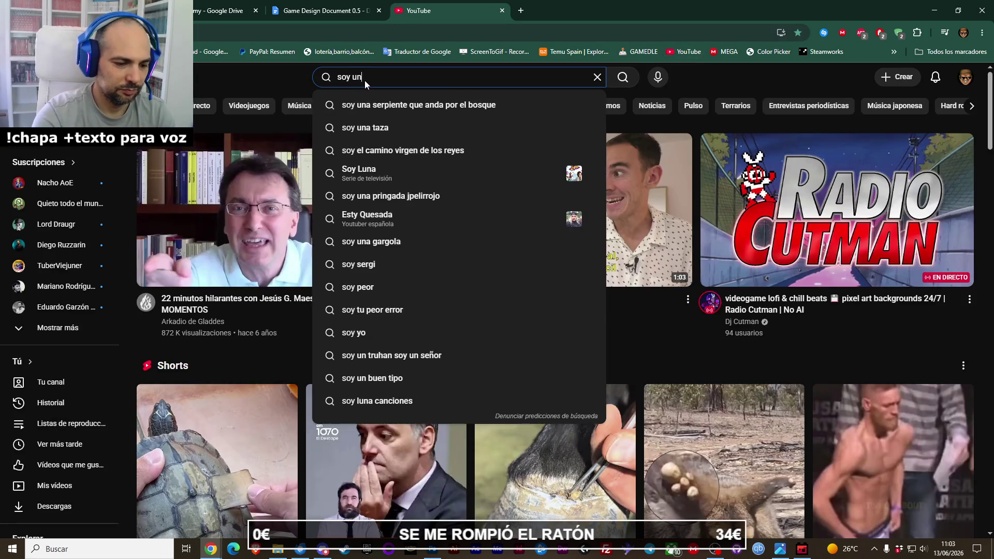
{"action": "type", "text": " vampiro el"}
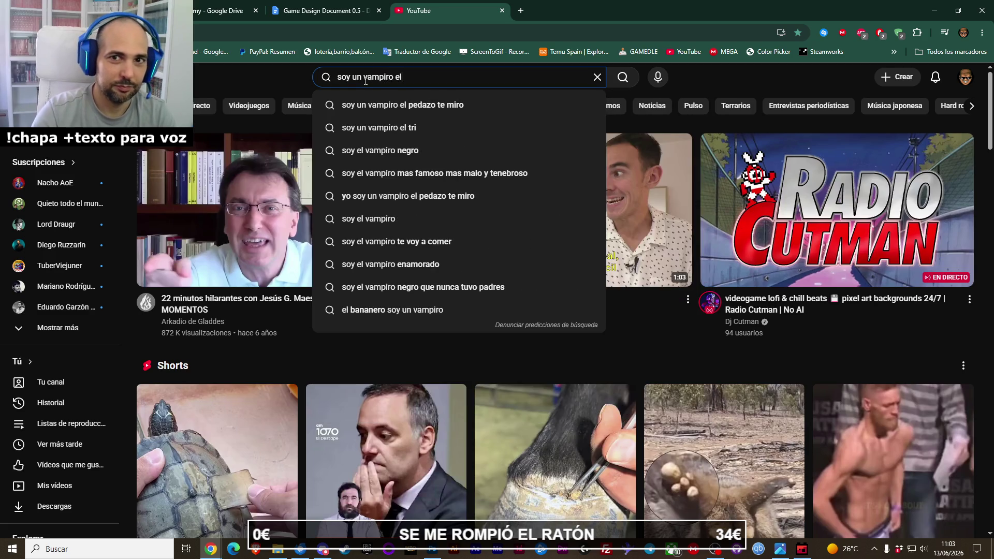
{"action": "left_click", "coordinate": [362, 105]}
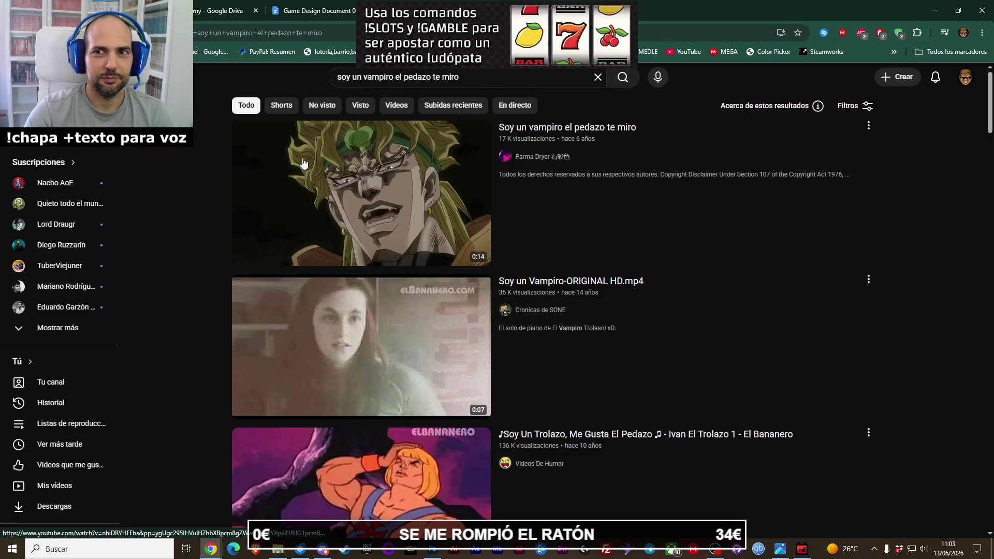
Play a vampiro video from the search results and restart it from the beginning.
{"action": "scroll", "coordinate": [243, 261], "scroll_direction": "down", "scroll_amount": 5}
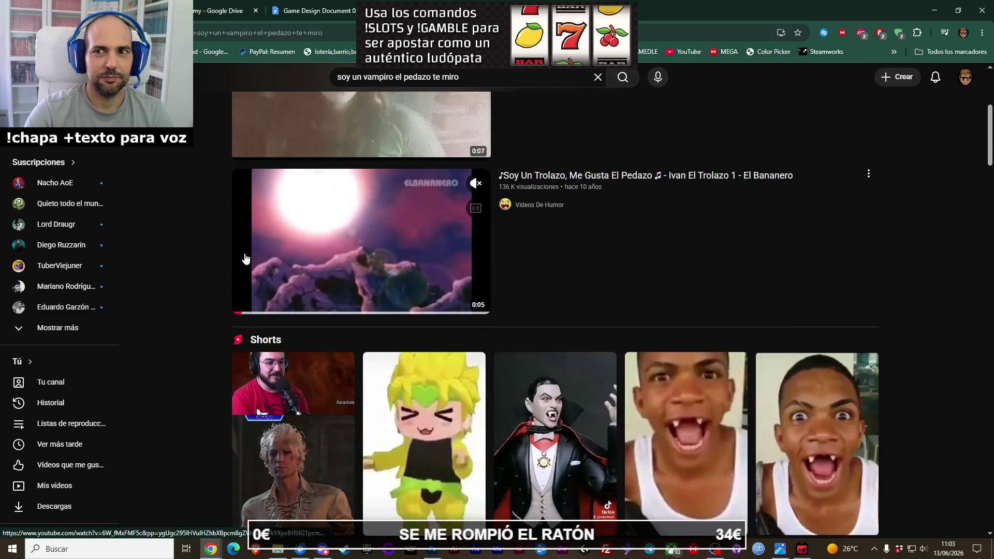
{"action": "scroll", "coordinate": [246, 258], "scroll_direction": "down", "scroll_amount": 6}
{"action": "scroll", "coordinate": [246, 259], "scroll_direction": "down", "scroll_amount": 5}
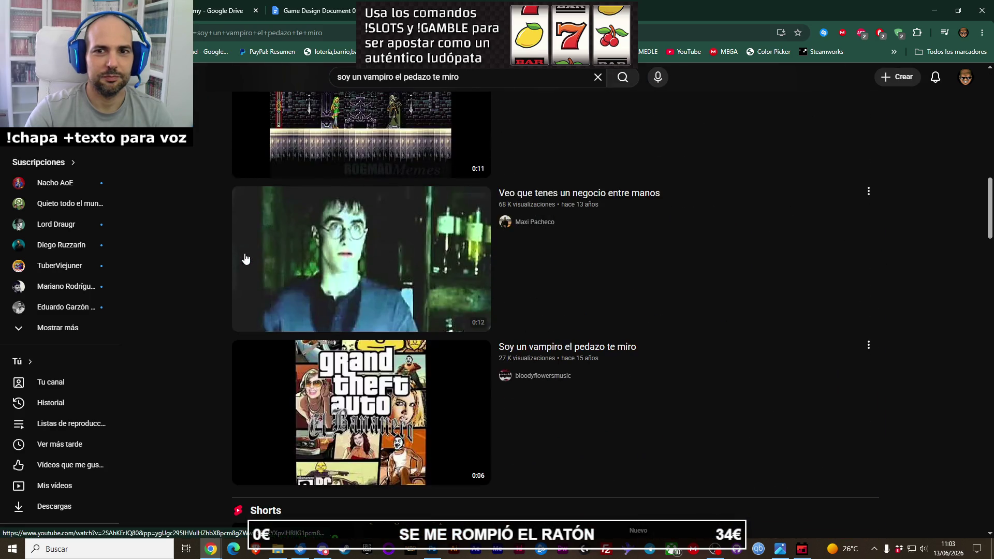
{"action": "scroll", "coordinate": [246, 259], "scroll_direction": "down", "scroll_amount": 3}
{"action": "scroll", "coordinate": [245, 259], "scroll_direction": "down", "scroll_amount": 5}
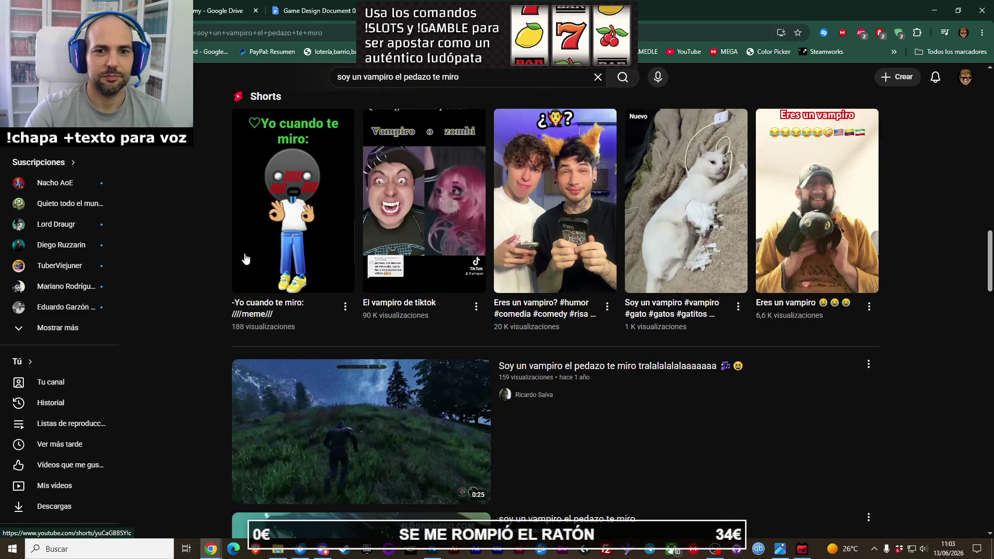
{"action": "scroll", "coordinate": [245, 259], "scroll_direction": "down", "scroll_amount": 7}
{"action": "scroll", "coordinate": [244, 238], "scroll_direction": "up", "scroll_amount": 9}
{"action": "right_click", "coordinate": [243, 229]}
{"action": "left_click", "coordinate": [227, 309]}
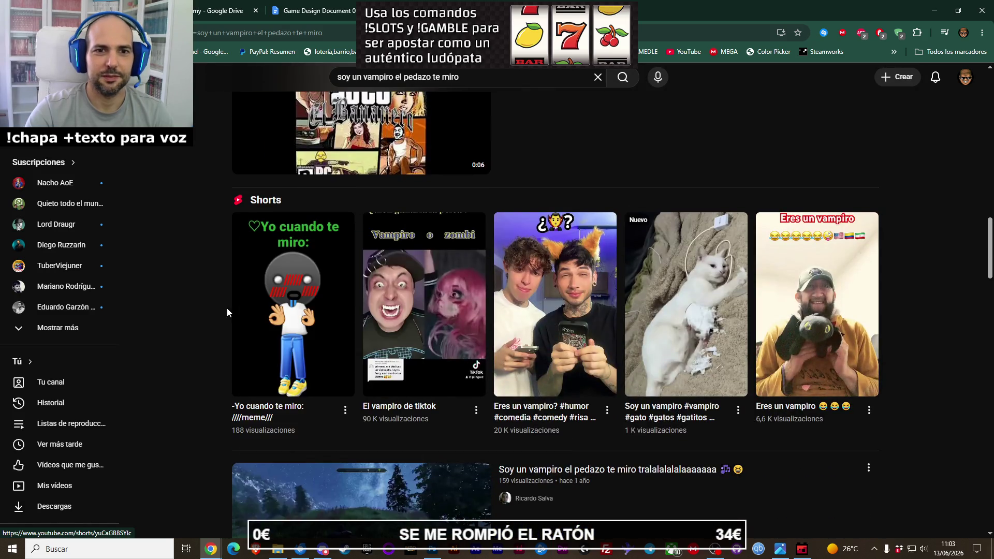
{"action": "scroll", "coordinate": [227, 310], "scroll_direction": "down", "scroll_amount": 6}
{"action": "left_click", "coordinate": [300, 238]}
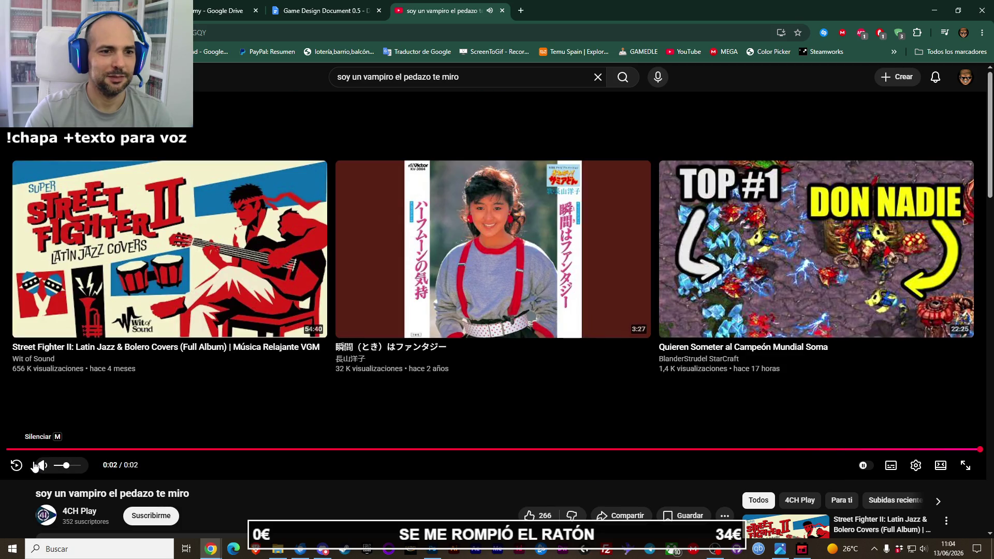
{"action": "left_click", "coordinate": [16, 465]}
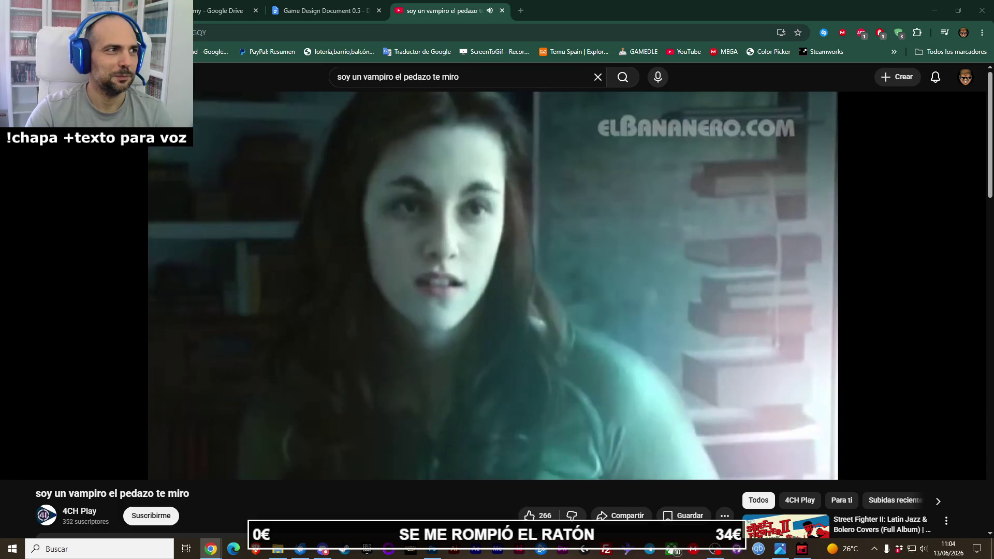
Go back to the results and play the 'Llego el Bigote!!!!!' video.
{"action": "key", "text": "alt+Left"}
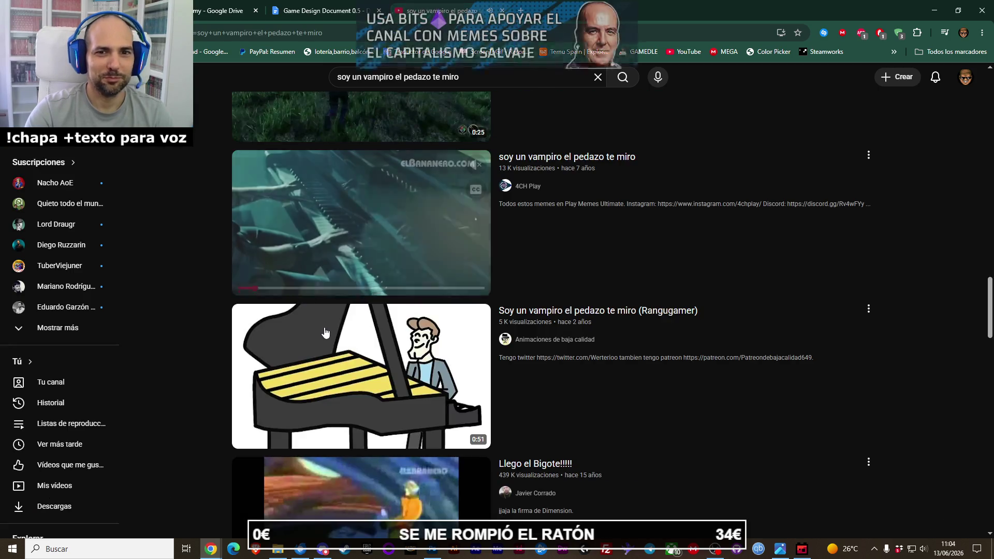
{"action": "scroll", "coordinate": [320, 325], "scroll_direction": "down", "scroll_amount": 2}
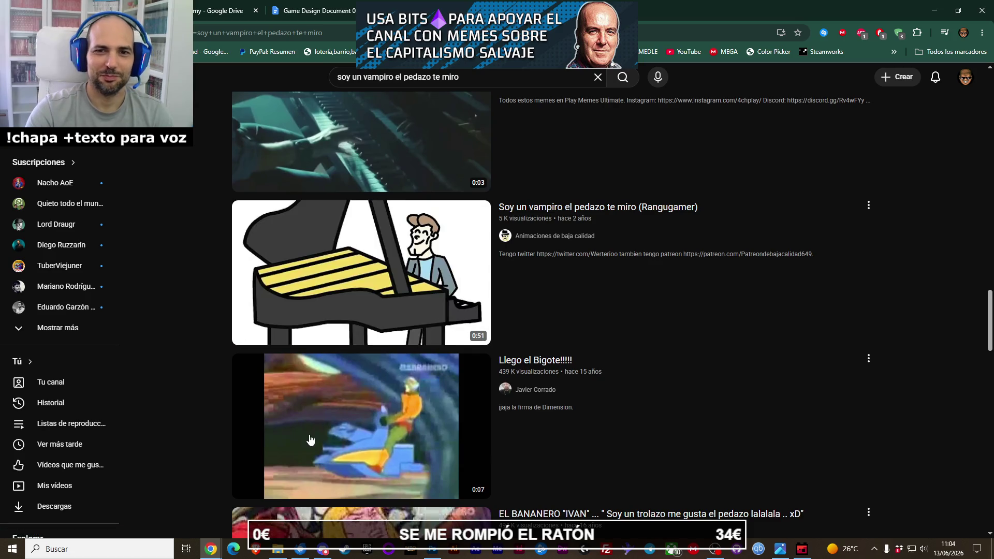
{"action": "scroll", "coordinate": [310, 440], "scroll_direction": "down", "scroll_amount": 1}
{"action": "scroll", "coordinate": [300, 363], "scroll_direction": "down", "scroll_amount": 3}
{"action": "left_click", "coordinate": [291, 329]}
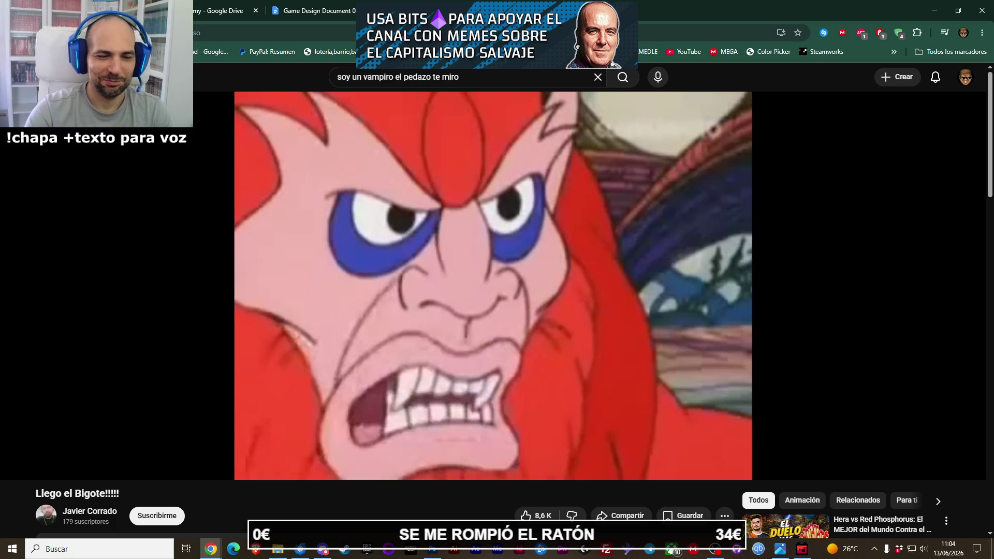
Return to the results and play the 'Soy un Vampiro-ORIGINAL HD.mp4' video.
{"action": "key", "text": "alt+Left"}
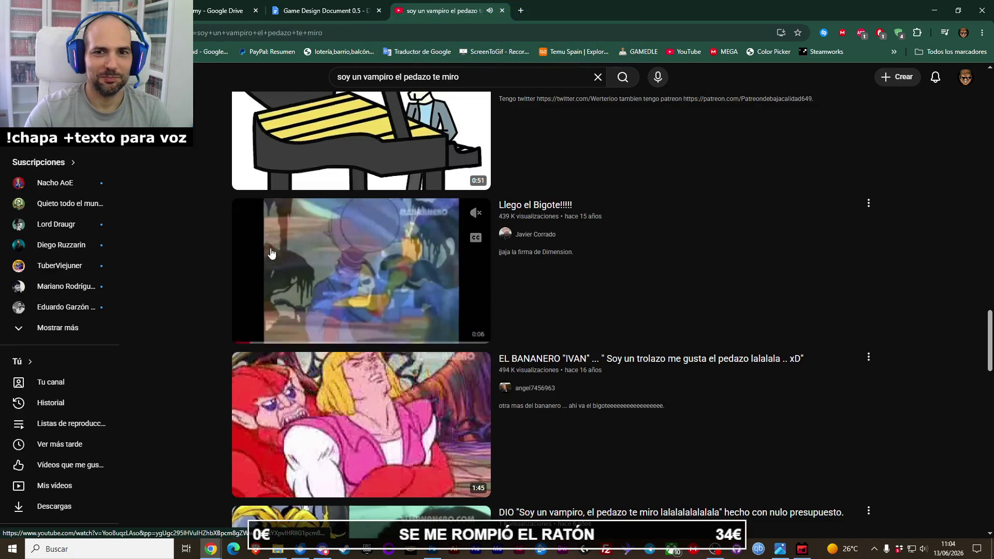
{"action": "scroll", "coordinate": [284, 280], "scroll_direction": "up", "scroll_amount": 2}
{"action": "scroll", "coordinate": [284, 280], "scroll_direction": "up", "scroll_amount": 8}
{"action": "scroll", "coordinate": [283, 280], "scroll_direction": "up", "scroll_amount": 5}
{"action": "scroll", "coordinate": [283, 279], "scroll_direction": "up", "scroll_amount": 5}
{"action": "scroll", "coordinate": [283, 280], "scroll_direction": "up", "scroll_amount": 5}
{"action": "scroll", "coordinate": [284, 279], "scroll_direction": "up", "scroll_amount": 5}
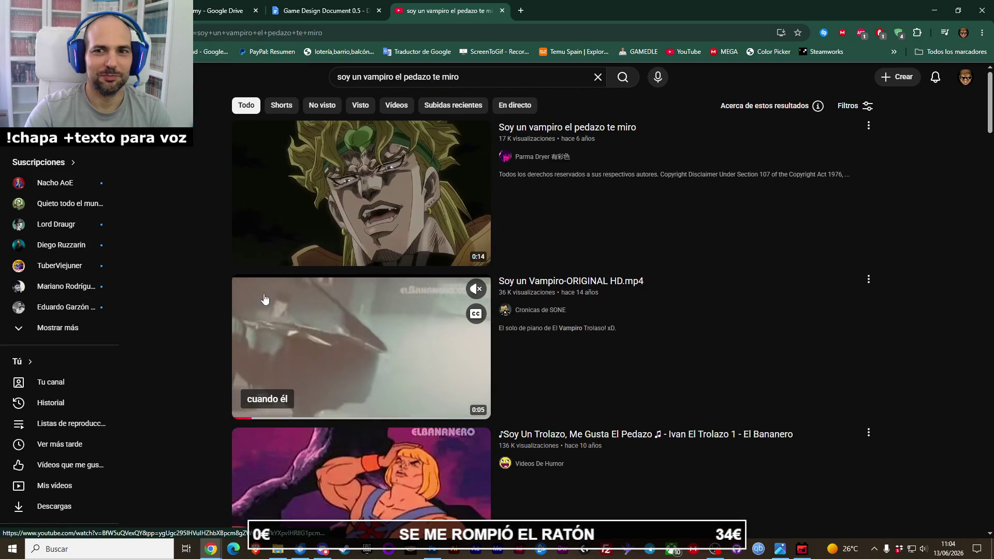
{"action": "left_click", "coordinate": [397, 330]}
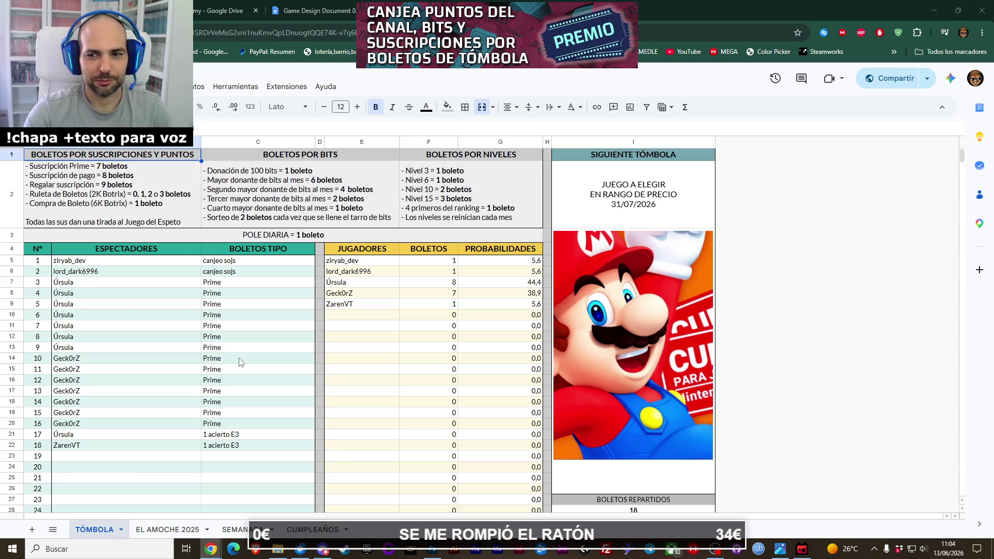
Back in the Ogmo level, paint two horizontal brick rows in the upper maze.
{"action": "left_click", "coordinate": [802, 548]}
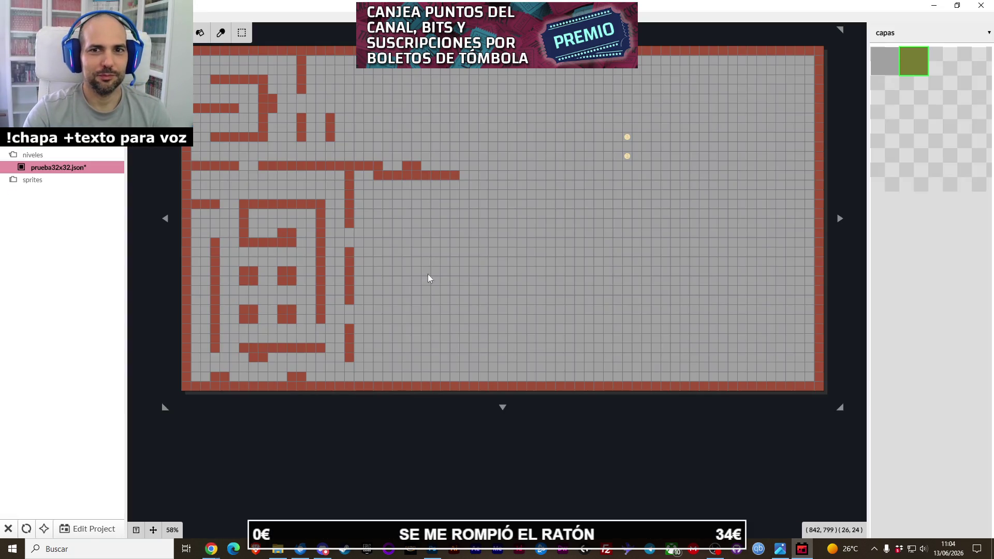
{"action": "left_click_drag", "start_coordinate": [432, 284], "coordinate": [395, 289]}
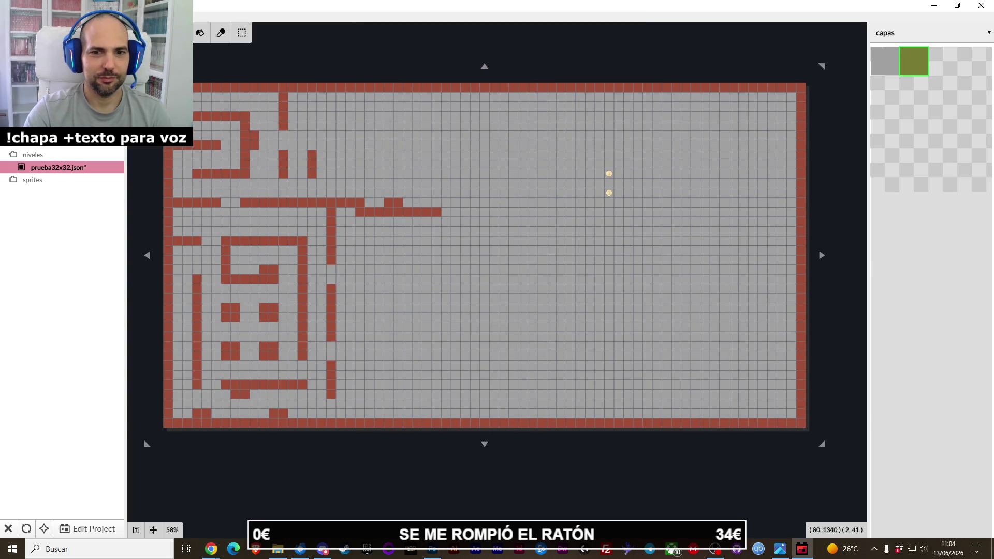
{"action": "left_click", "coordinate": [787, 554]}
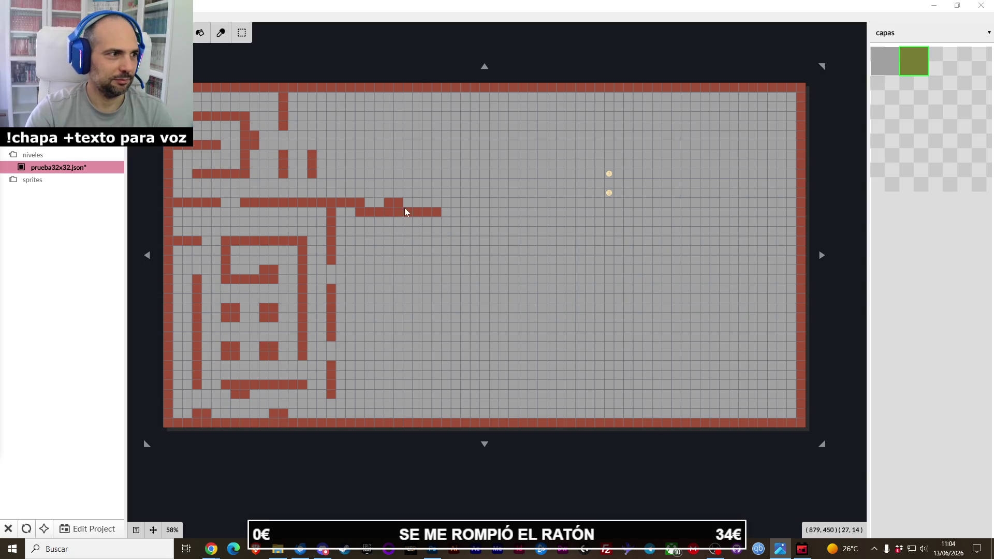
{"action": "left_click", "coordinate": [312, 145]}
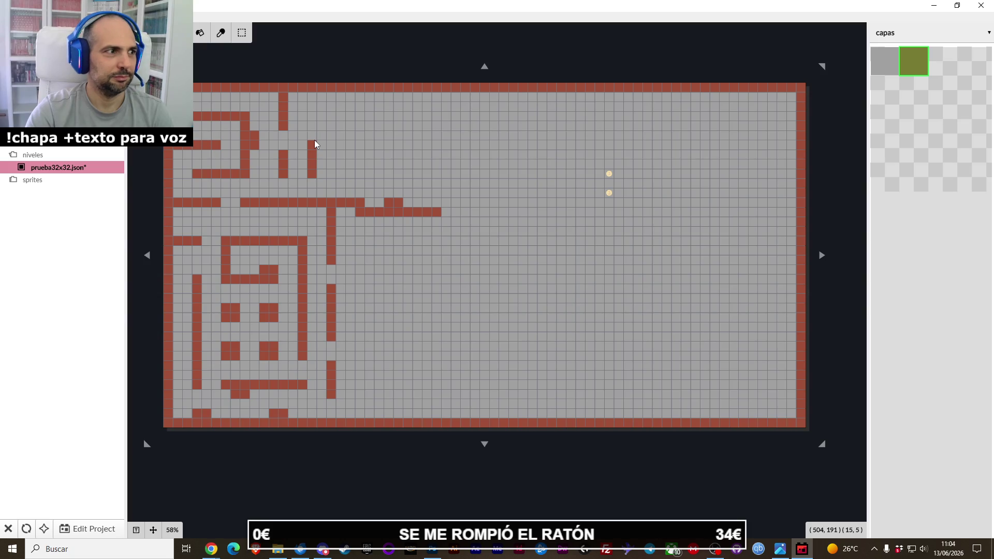
{"action": "left_click_drag", "start_coordinate": [322, 141], "coordinate": [401, 145]}
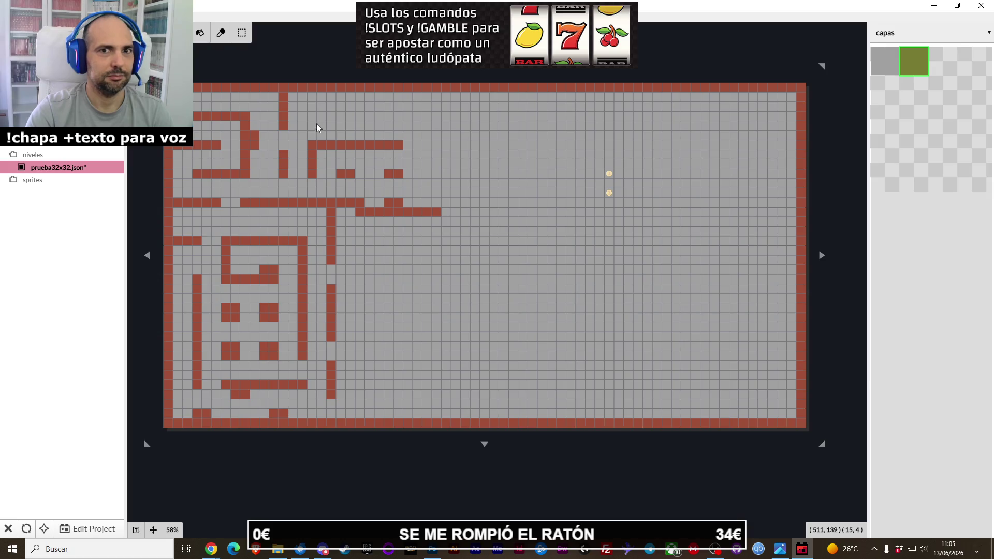
{"action": "left_click_drag", "start_coordinate": [313, 119], "coordinate": [426, 118]}
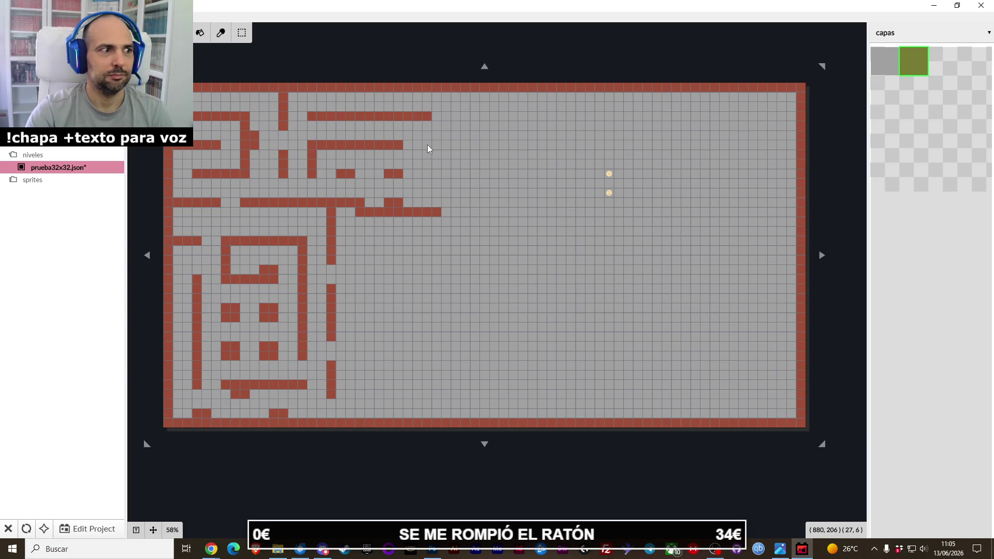
Paint a short vertical brick wall hanging down from the upper wall row.
{"action": "mouse_move", "coordinate": [427, 148]}
{"action": "left_mouse_down"}
{"action": "mouse_move", "coordinate": [434, 183]}
{"action": "mouse_move", "coordinate": [412, 196]}
{"action": "left_mouse_up"}
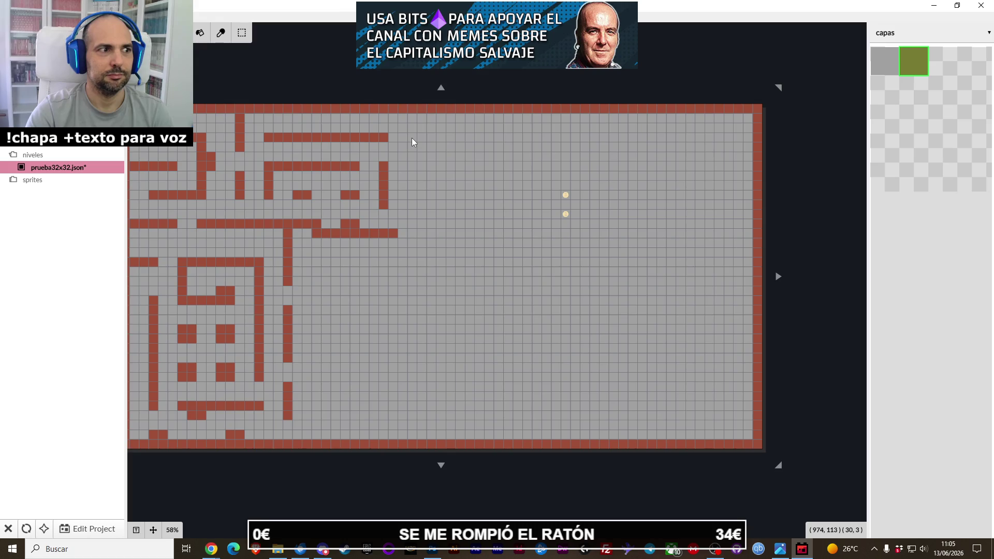
{"action": "left_click_drag", "start_coordinate": [412, 201], "coordinate": [412, 201]}
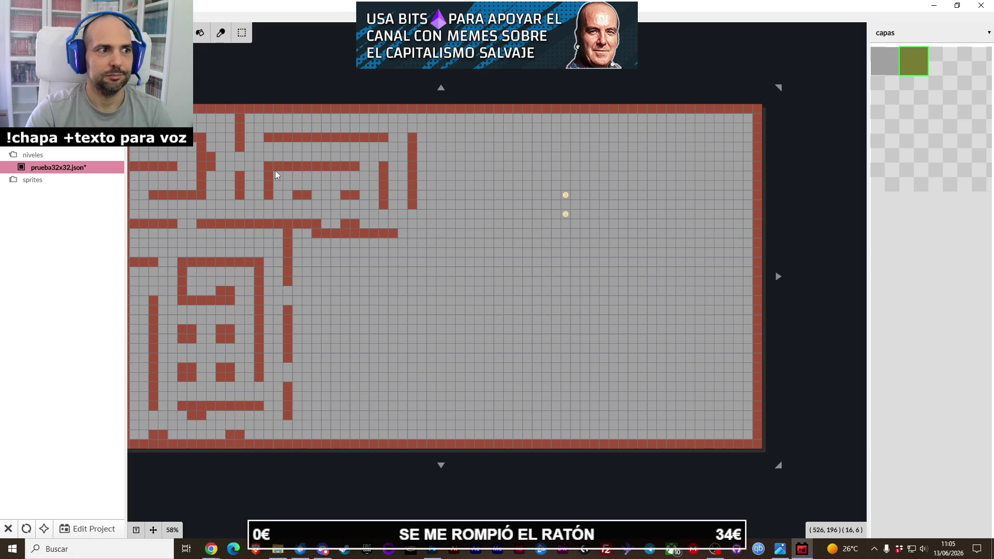
{"action": "left_click_drag", "start_coordinate": [319, 212], "coordinate": [359, 183]}
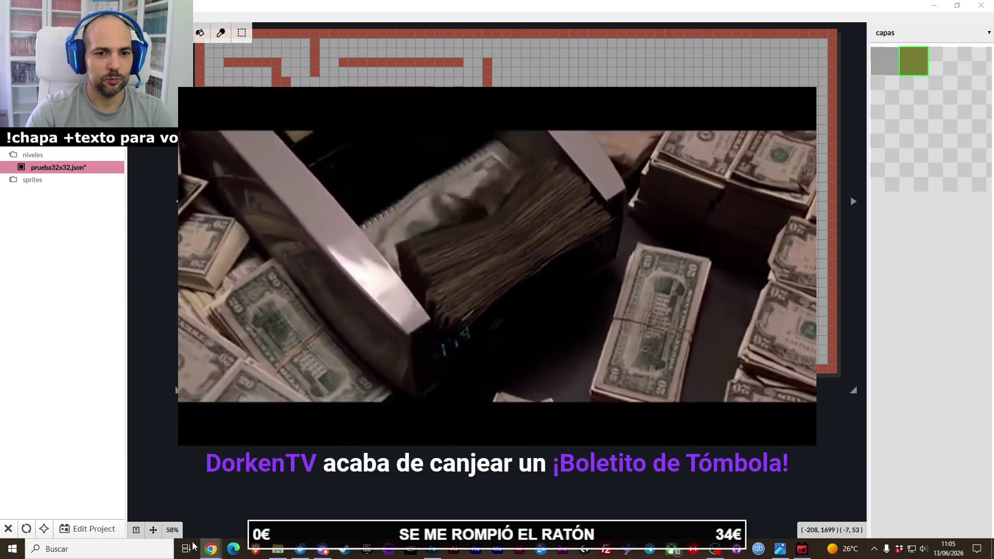
In the raffle sheet, enter the new viewer's name in B23 and 'canjeo boletito' in C23, then return to Ogmo.
{"action": "mouse_move", "coordinate": [210, 549]}
{"action": "left_click", "coordinate": [220, 469]}
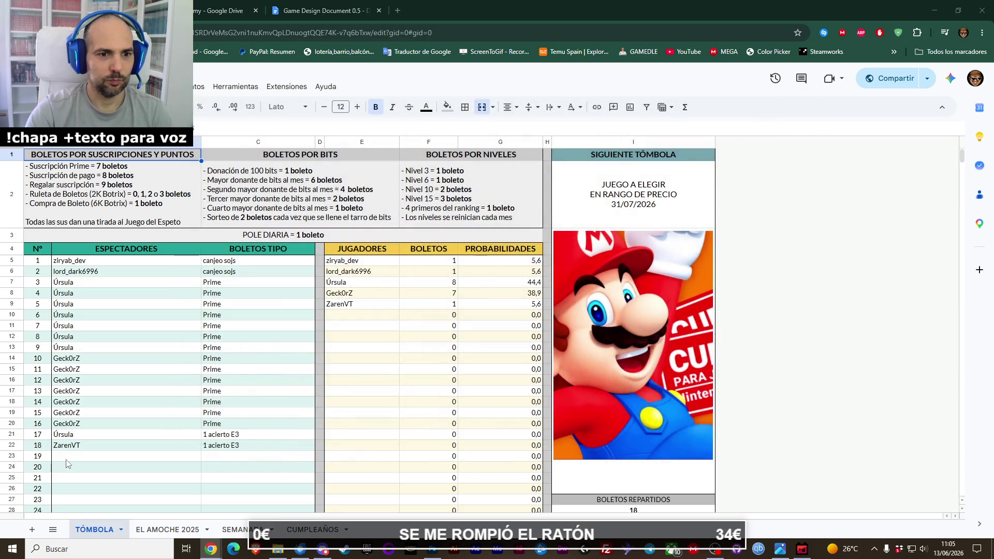
{"action": "left_click", "coordinate": [68, 456]}
{"action": "type", "text": "DorkenTV"}
{"action": "left_click", "coordinate": [218, 456]}
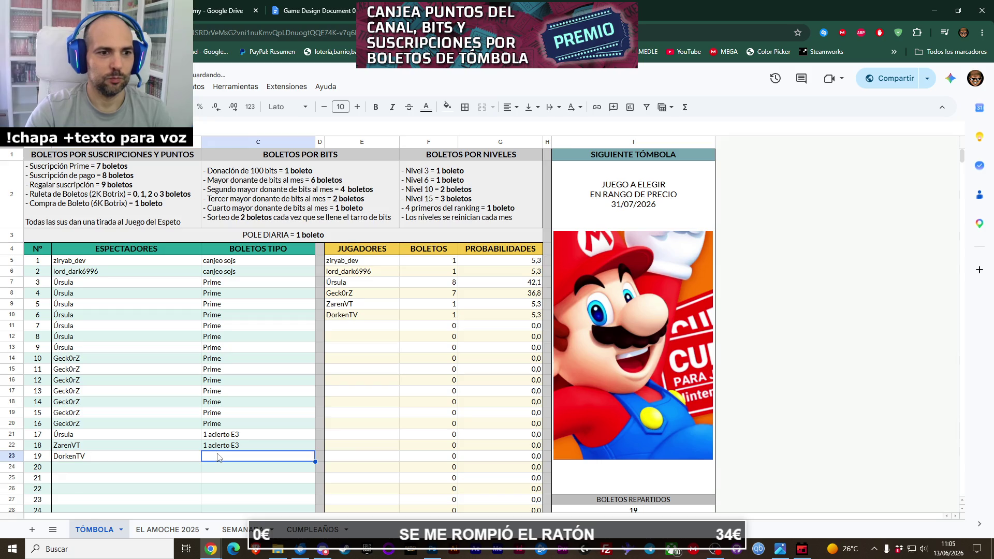
{"action": "type", "text": "canjeo boletito"}
{"action": "key", "text": "Return"}
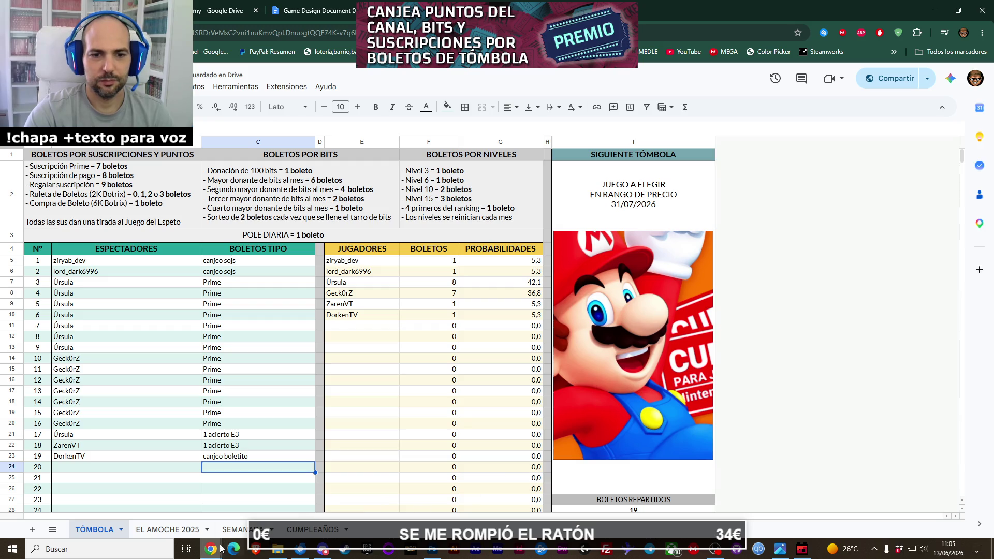
{"action": "left_click", "coordinate": [253, 517]}
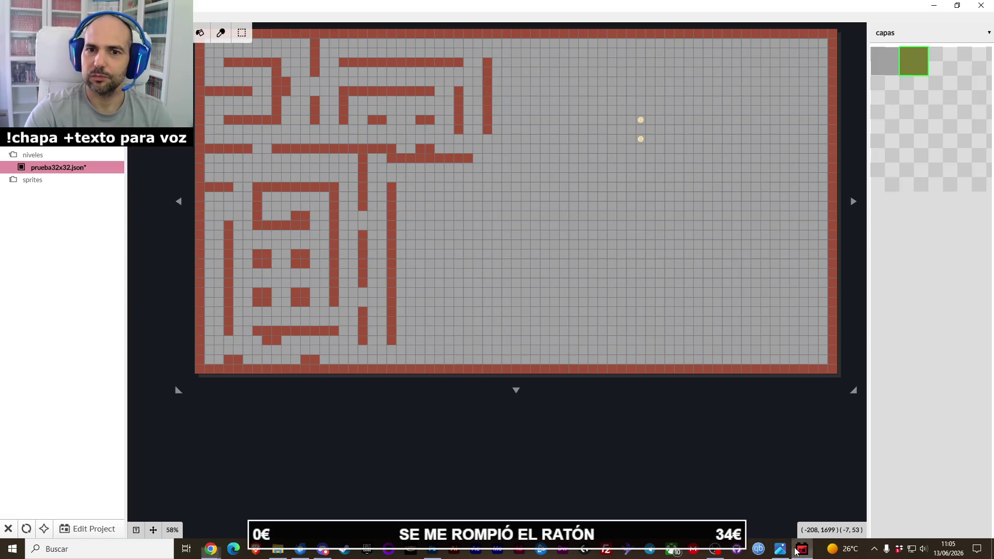
{"action": "left_click", "coordinate": [798, 550]}
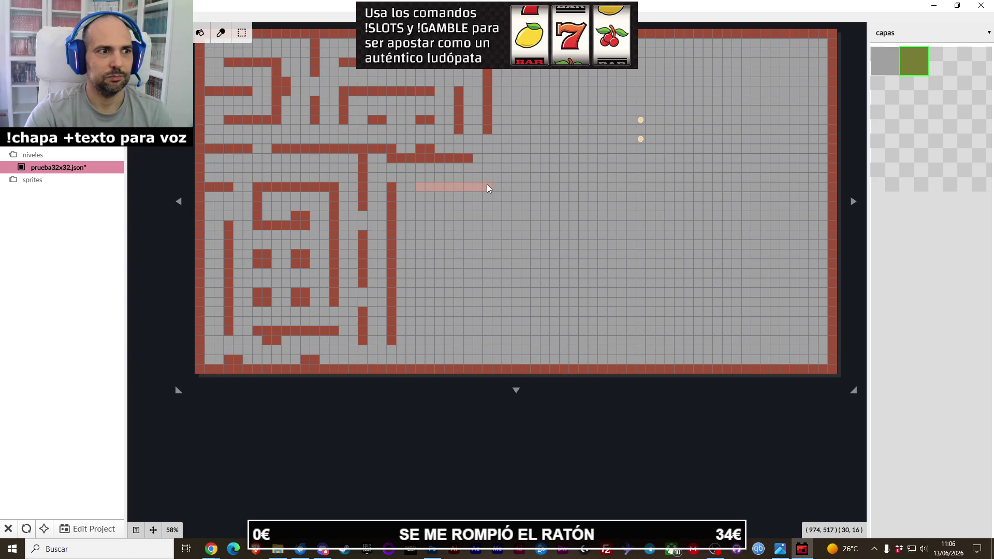
Paint a middle wall row, a lower horizontal wall with a short vertical drop, and a square pillar.
{"action": "left_click_drag", "start_coordinate": [487, 185], "coordinate": [487, 186]}
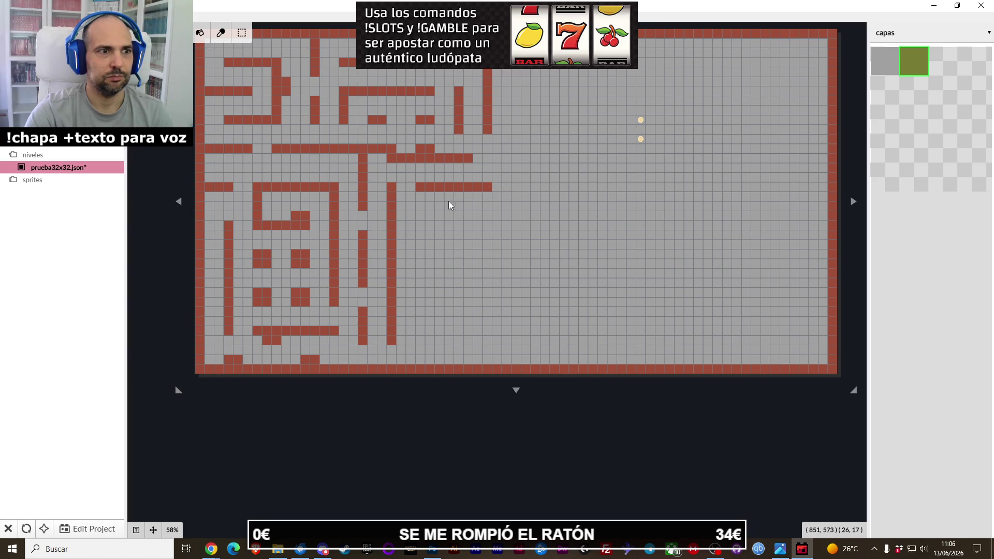
{"action": "left_click", "coordinate": [420, 220]}
{"action": "left_click_drag", "start_coordinate": [402, 340], "coordinate": [479, 339]}
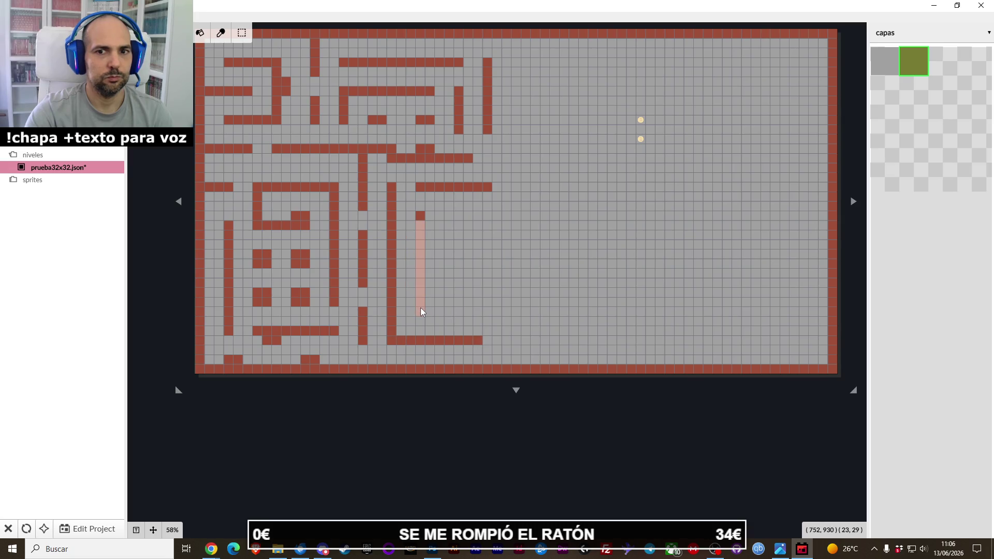
{"action": "left_click_drag", "start_coordinate": [420, 309], "coordinate": [421, 310]}
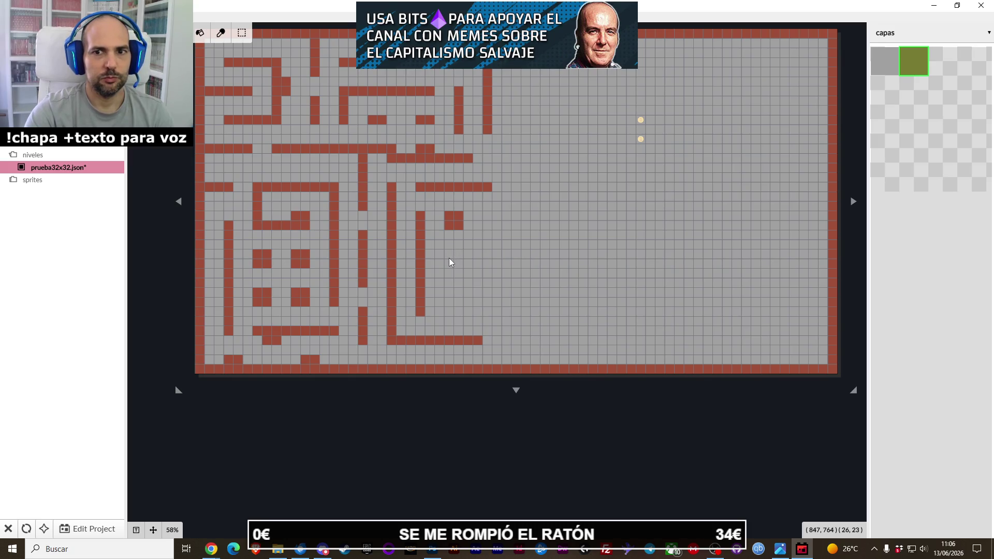
{"action": "left_click", "coordinate": [458, 283]}
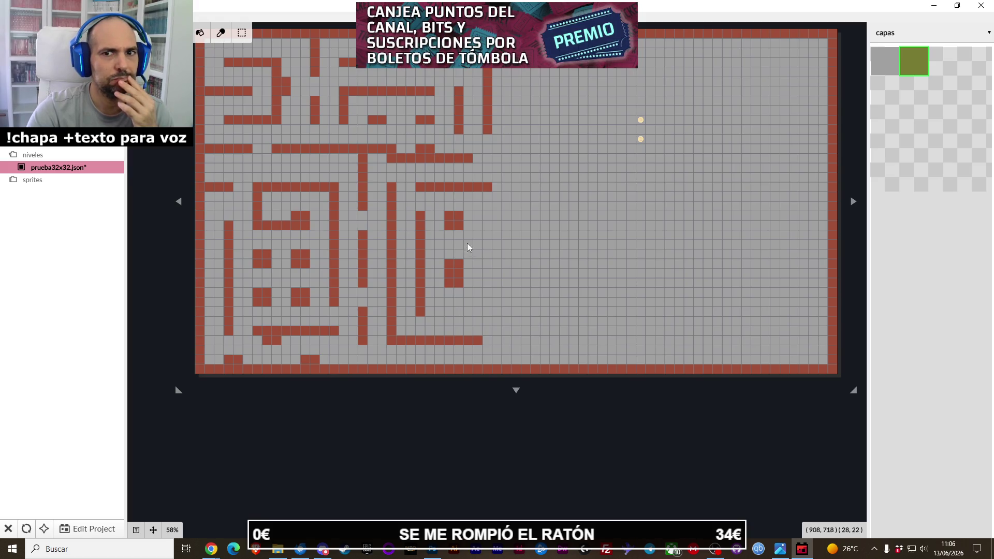
Add rectangular wall blocks around the pillar and extend the middle and bottom rows two cells right.
{"action": "left_click_drag", "start_coordinate": [490, 218], "coordinate": [515, 224]}
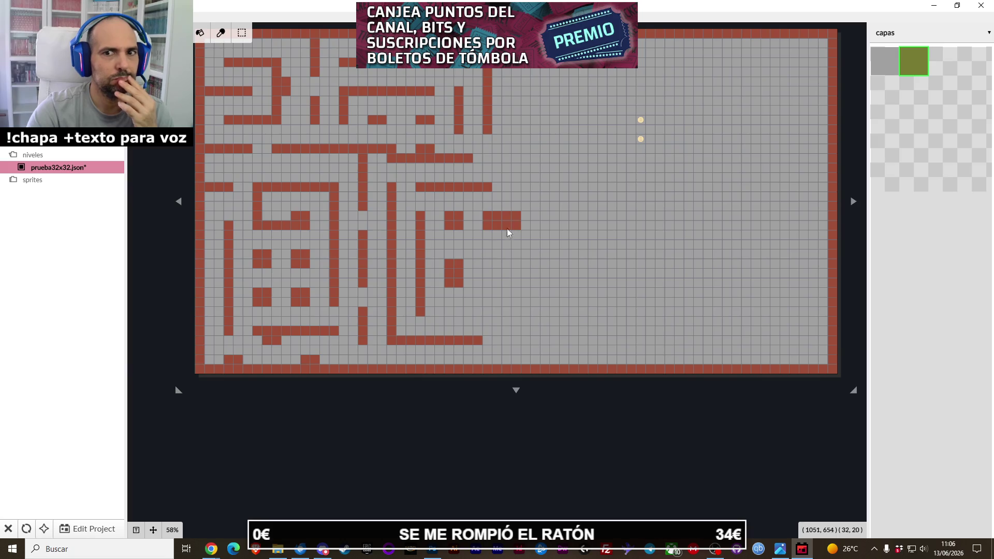
{"action": "left_click_drag", "start_coordinate": [449, 252], "coordinate": [459, 276]}
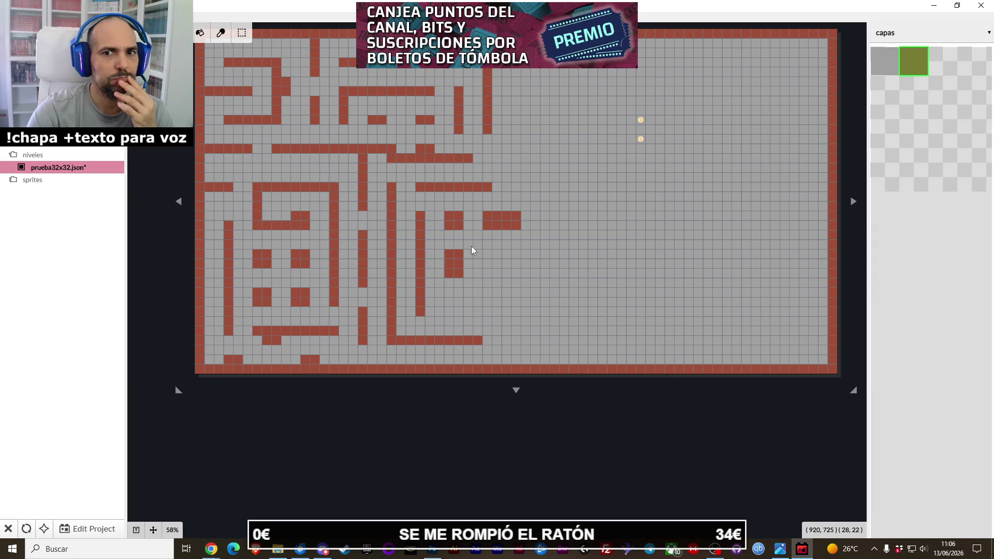
{"action": "left_click_drag", "start_coordinate": [486, 255], "coordinate": [514, 262]}
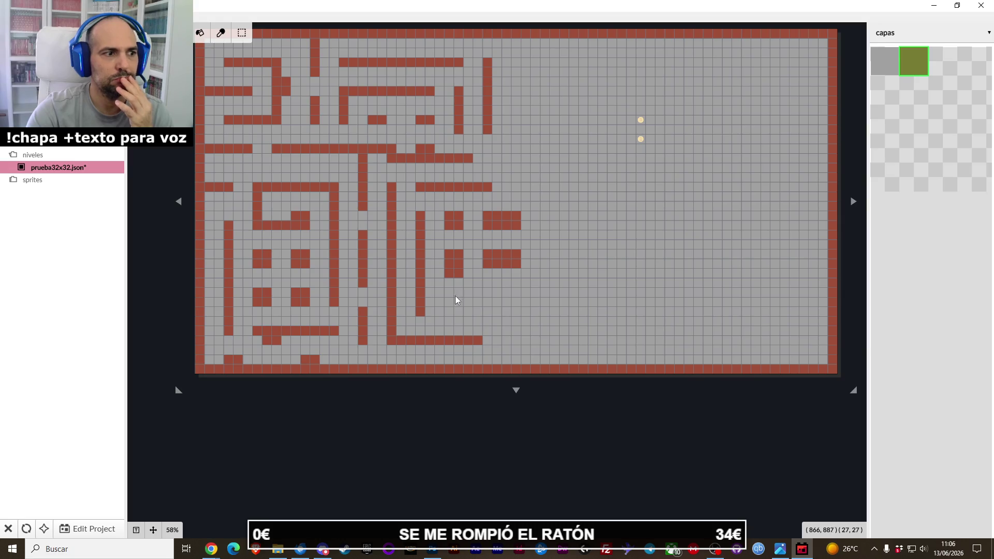
{"action": "left_click_drag", "start_coordinate": [467, 305], "coordinate": [479, 312]}
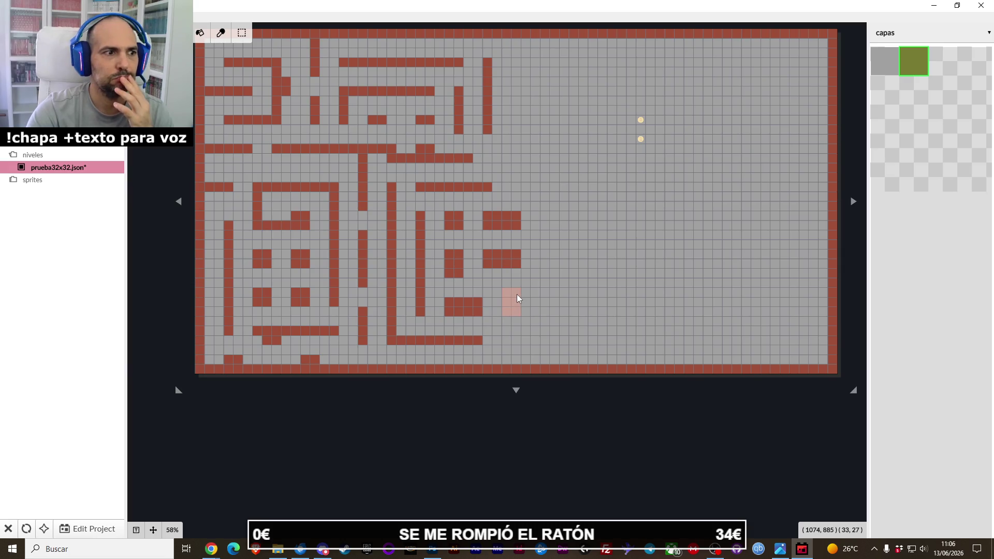
{"action": "left_click_drag", "start_coordinate": [517, 295], "coordinate": [517, 295]}
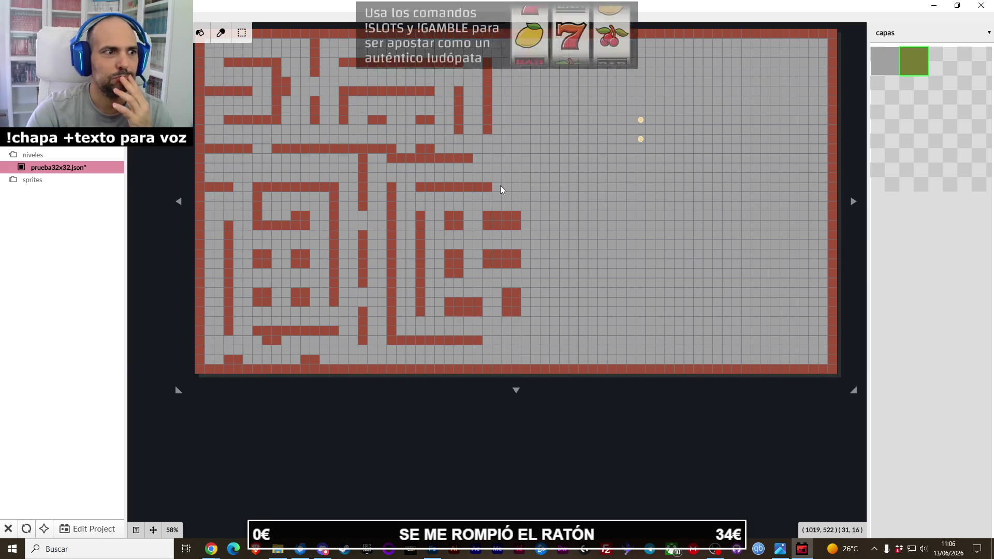
{"action": "left_click_drag", "start_coordinate": [497, 186], "coordinate": [515, 187]}
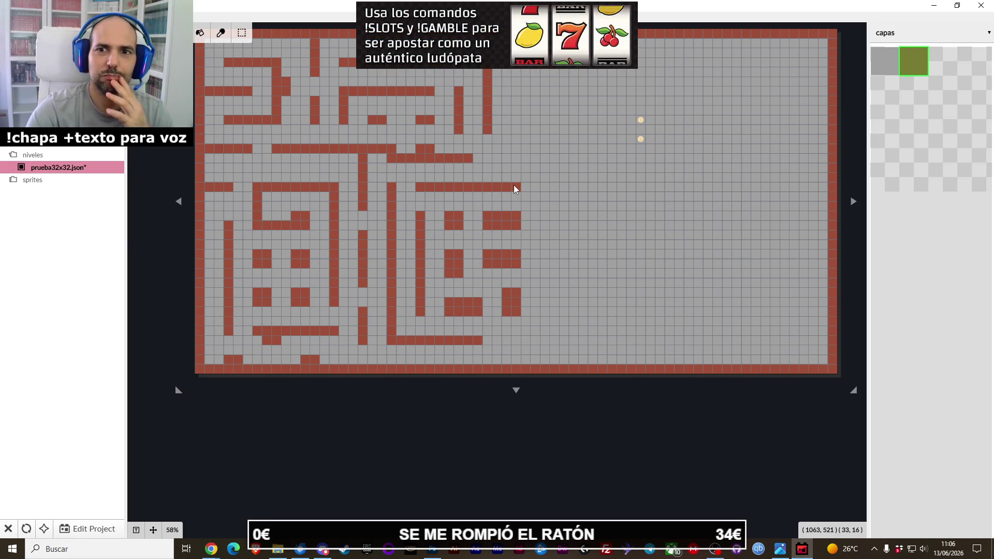
{"action": "left_click_drag", "start_coordinate": [486, 340], "coordinate": [515, 341]}
Draw a long vertical wall through the middle, a long wall reaching right, and short walls in the new section.
{"action": "key", "text": "alt+Tab"}
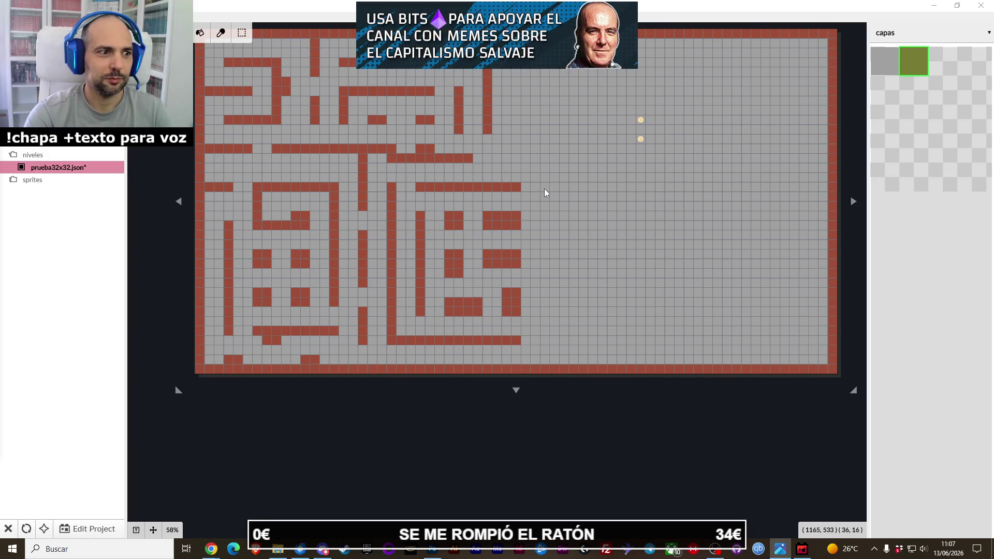
{"action": "left_click_drag", "start_coordinate": [545, 188], "coordinate": [545, 337]}
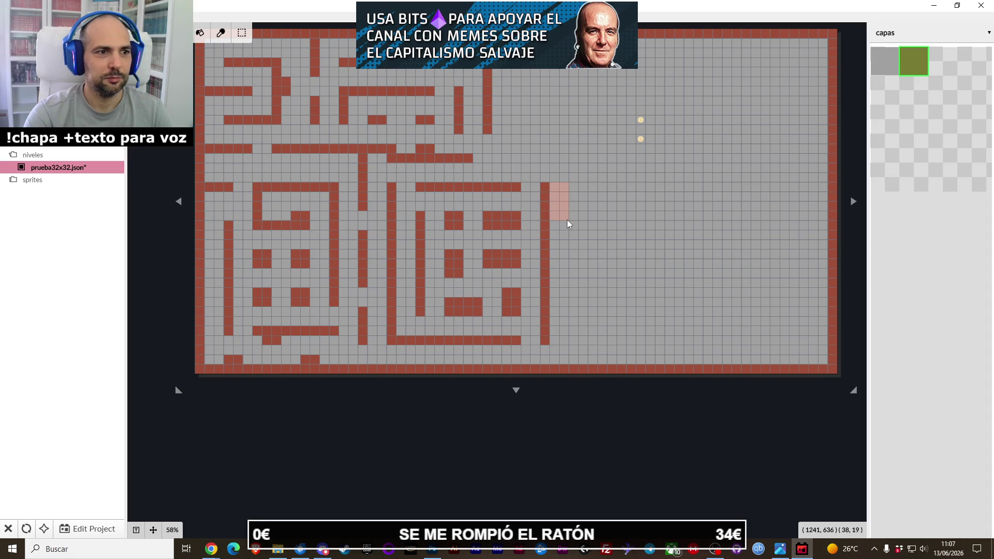
{"action": "left_click_drag", "start_coordinate": [567, 219], "coordinate": [567, 219]}
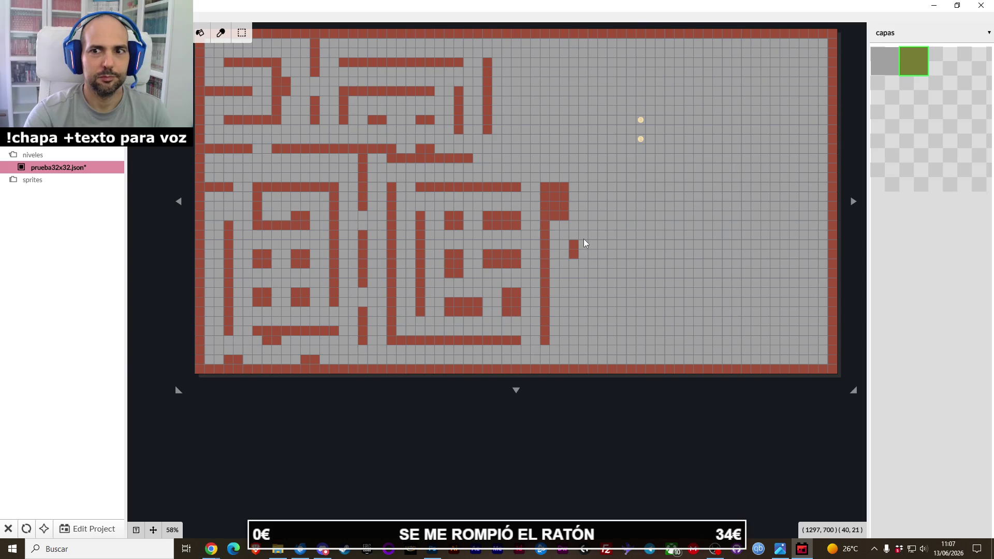
{"action": "left_click_drag", "start_coordinate": [757, 241], "coordinate": [756, 242]}
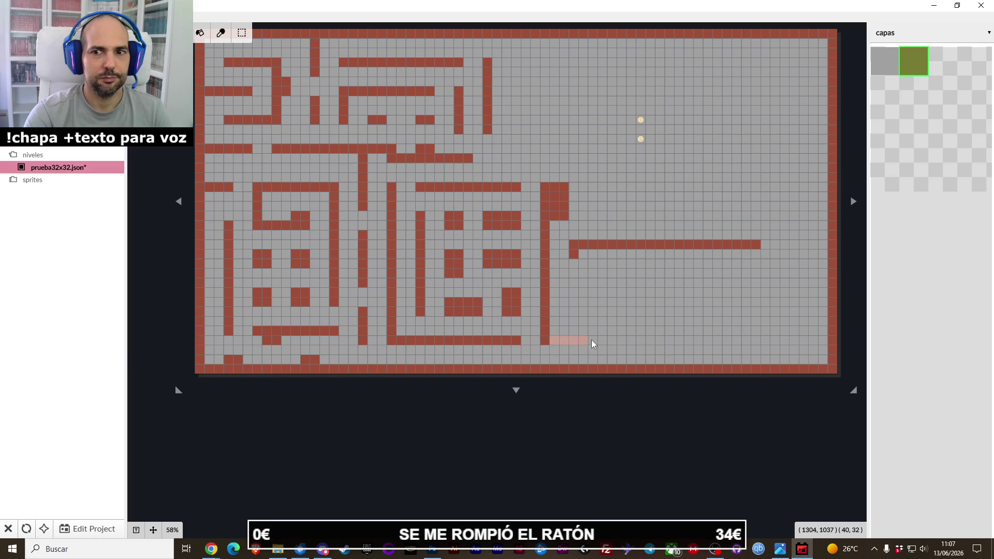
{"action": "left_click_drag", "start_coordinate": [588, 339], "coordinate": [617, 339]}
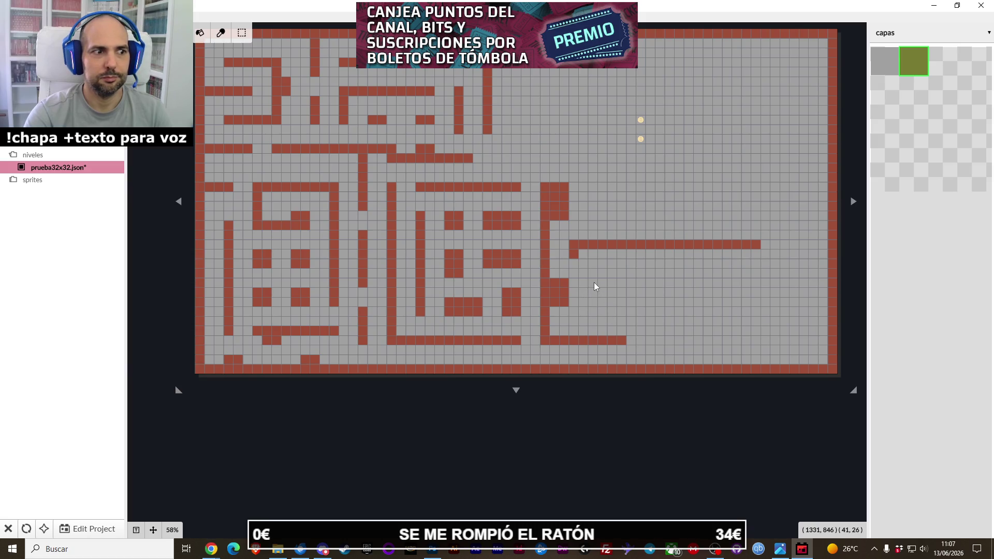
{"action": "mouse_move", "coordinate": [602, 282]}
{"action": "left_mouse_down"}
{"action": "mouse_move", "coordinate": [629, 284]}
{"action": "mouse_move", "coordinate": [626, 275]}
{"action": "left_mouse_up"}
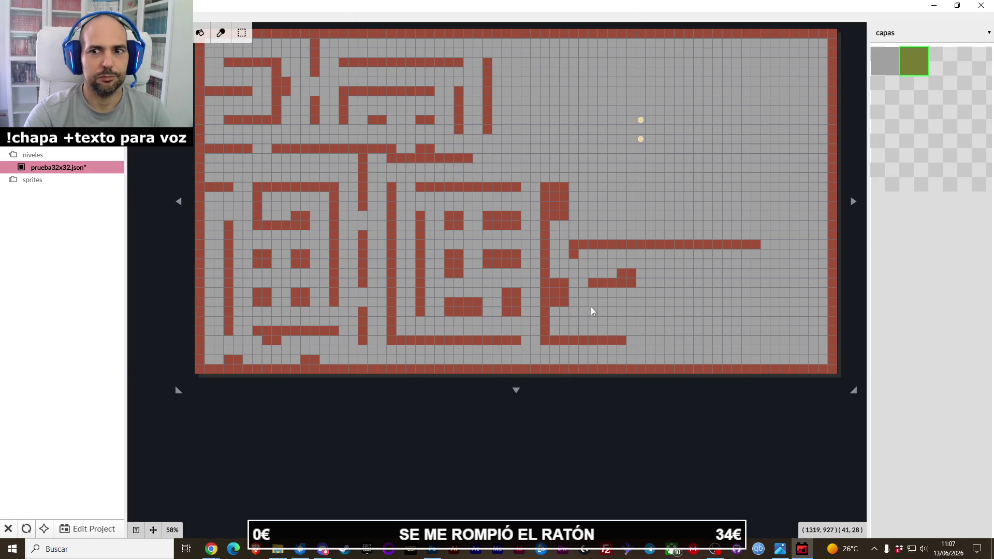
{"action": "mouse_move", "coordinate": [594, 312]}
{"action": "left_mouse_down"}
{"action": "mouse_move", "coordinate": [660, 311]}
{"action": "mouse_move", "coordinate": [558, 338]}
{"action": "left_mouse_up"}
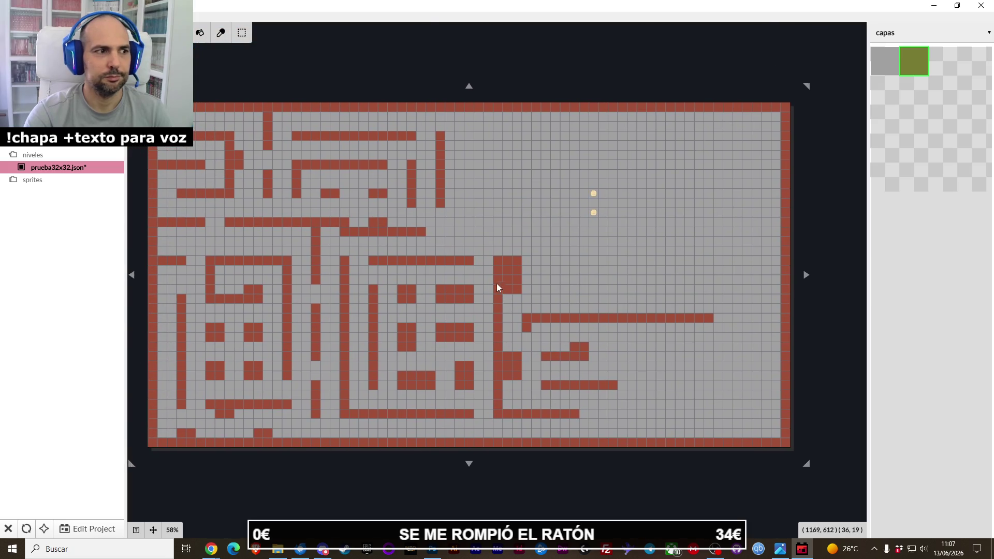
Extend the middle maze wall right with a top strip and downward drop, capping the row's end tile.
{"action": "left_click_drag", "start_coordinate": [487, 208], "coordinate": [477, 244]}
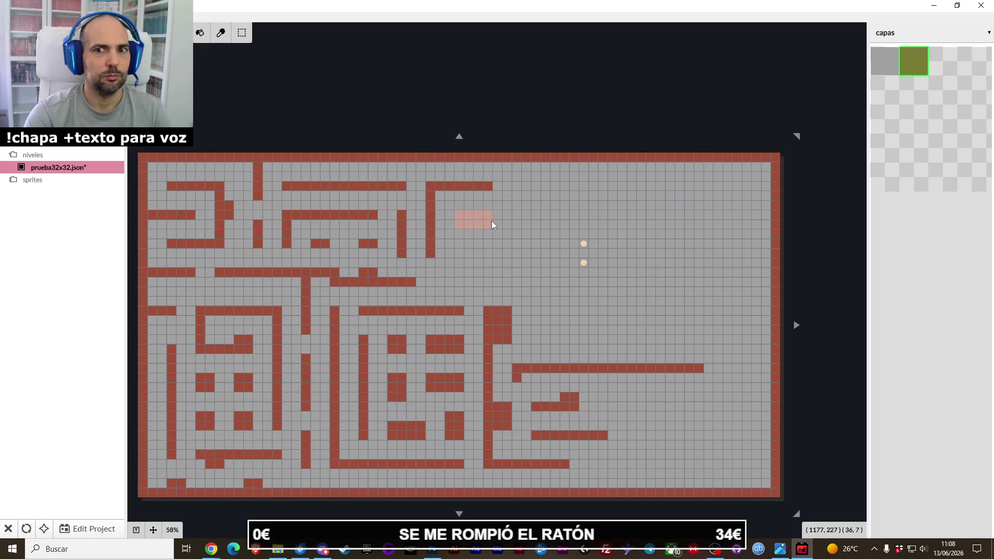
{"action": "left_click_drag", "start_coordinate": [479, 221], "coordinate": [492, 219]}
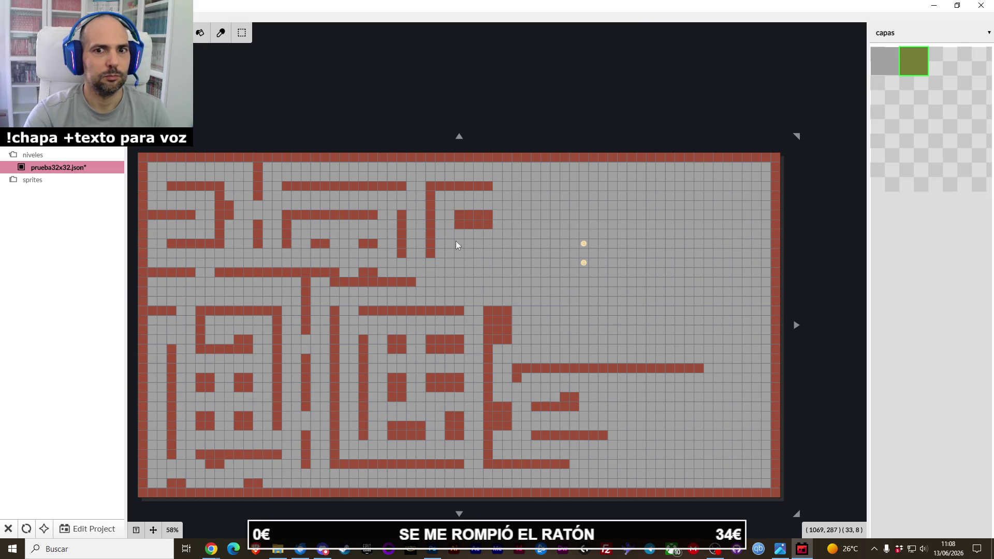
{"action": "left_click_drag", "start_coordinate": [440, 254], "coordinate": [501, 253]}
{"action": "mouse_move", "coordinate": [498, 262]}
{"action": "left_mouse_down"}
{"action": "mouse_move", "coordinate": [498, 281]}
{"action": "mouse_move", "coordinate": [446, 283]}
{"action": "left_mouse_up"}
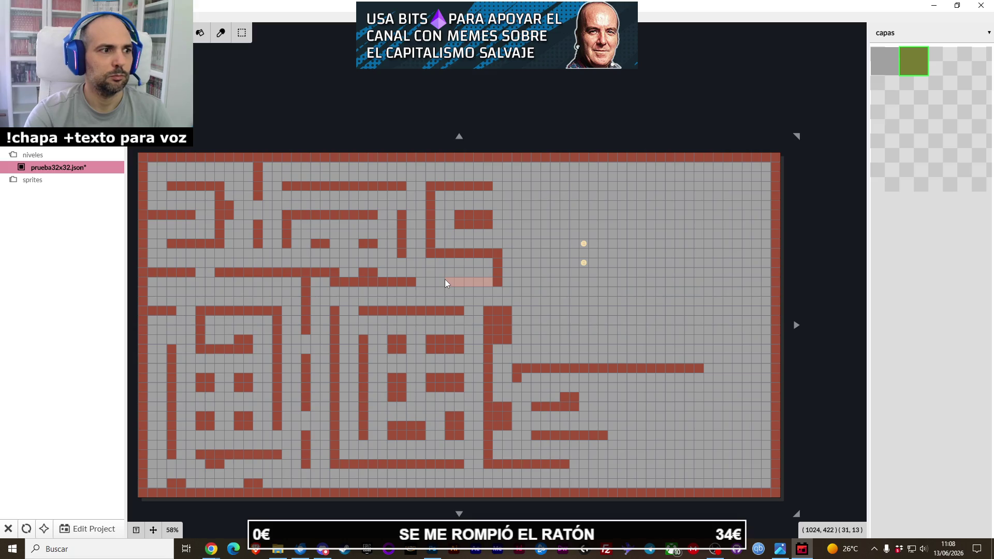
{"action": "left_click_drag", "start_coordinate": [446, 279], "coordinate": [460, 280]}
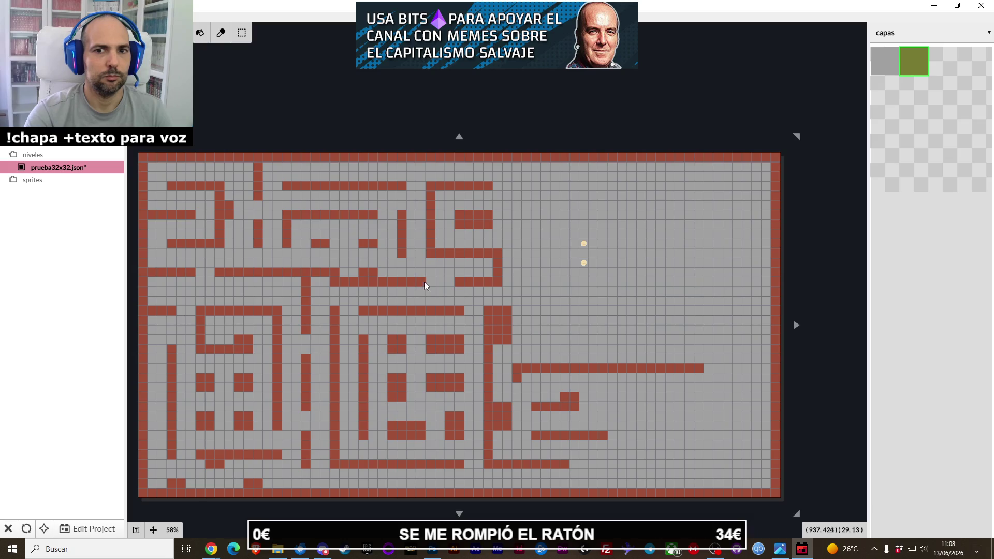
{"action": "left_click", "coordinate": [427, 284]}
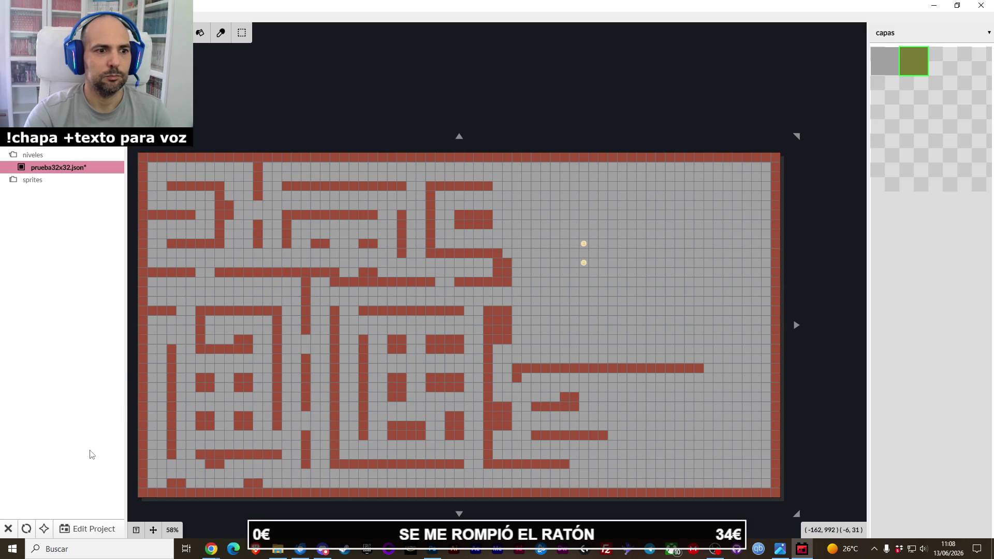
{"action": "left_click_drag", "start_coordinate": [531, 272], "coordinate": [513, 286]}
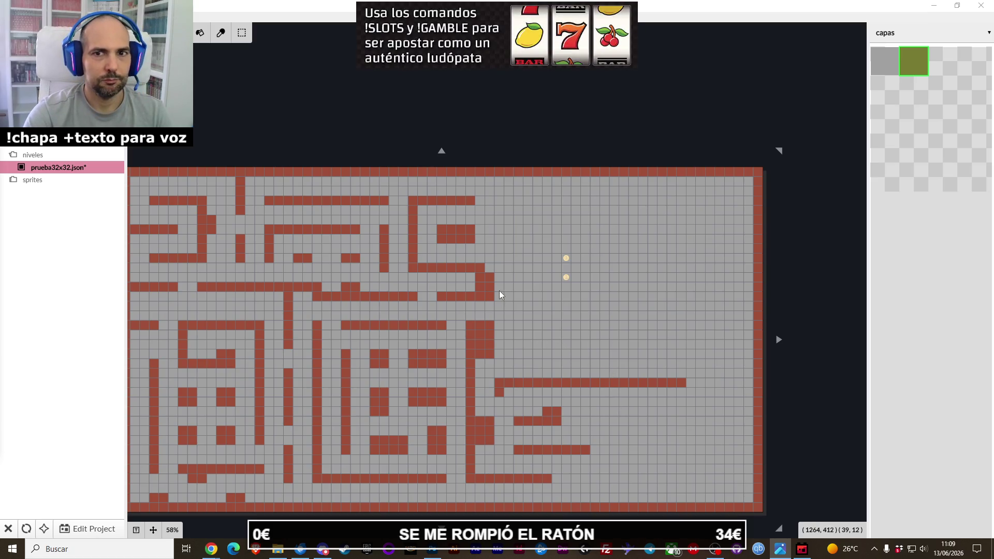
Paint a wall hanging down from the top border, with a foot and a short top arm.
{"action": "mouse_move", "coordinate": [500, 182]}
{"action": "left_mouse_down"}
{"action": "mouse_move", "coordinate": [496, 232]}
{"action": "mouse_move", "coordinate": [515, 239]}
{"action": "left_mouse_up"}
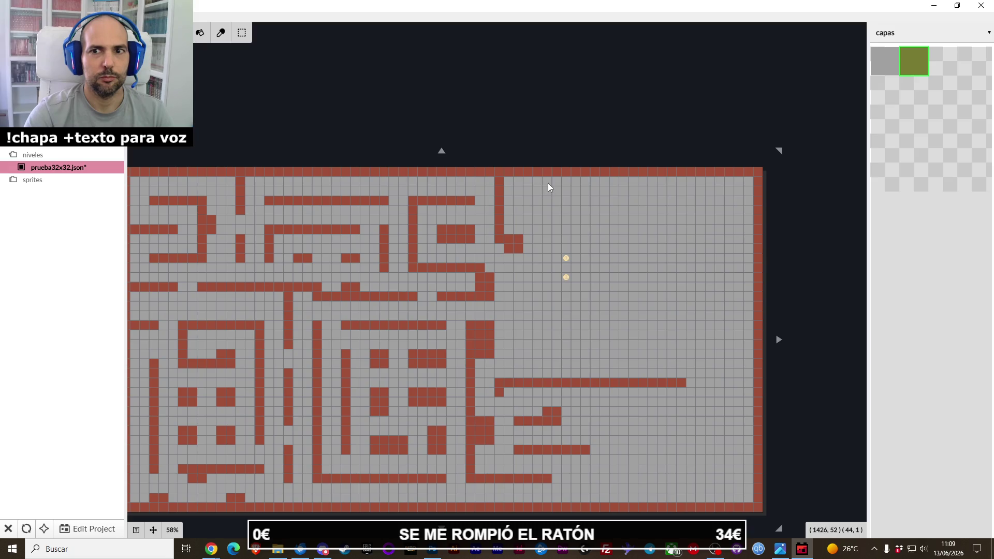
{"action": "left_click_drag", "start_coordinate": [548, 189], "coordinate": [527, 209]}
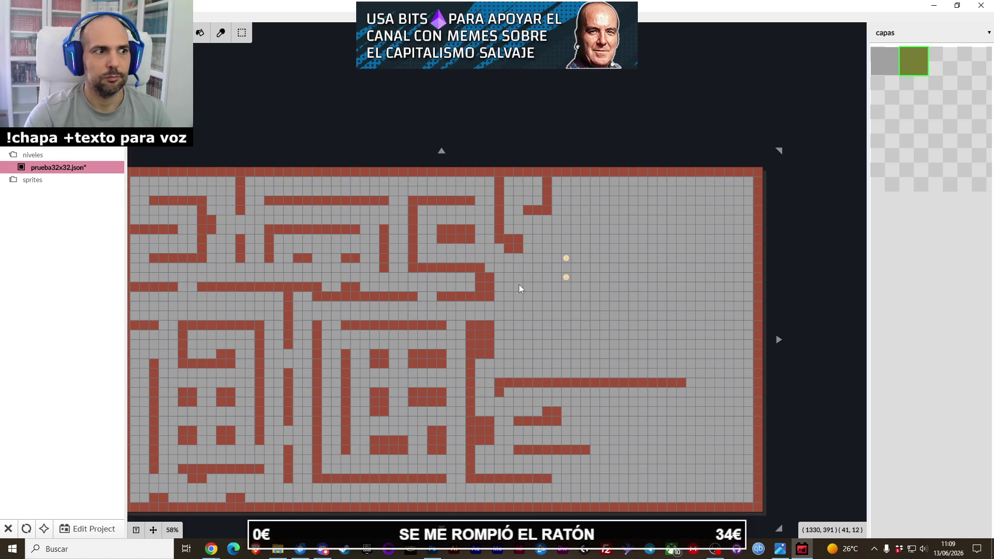
{"action": "left_click_drag", "start_coordinate": [522, 339], "coordinate": [522, 355]}
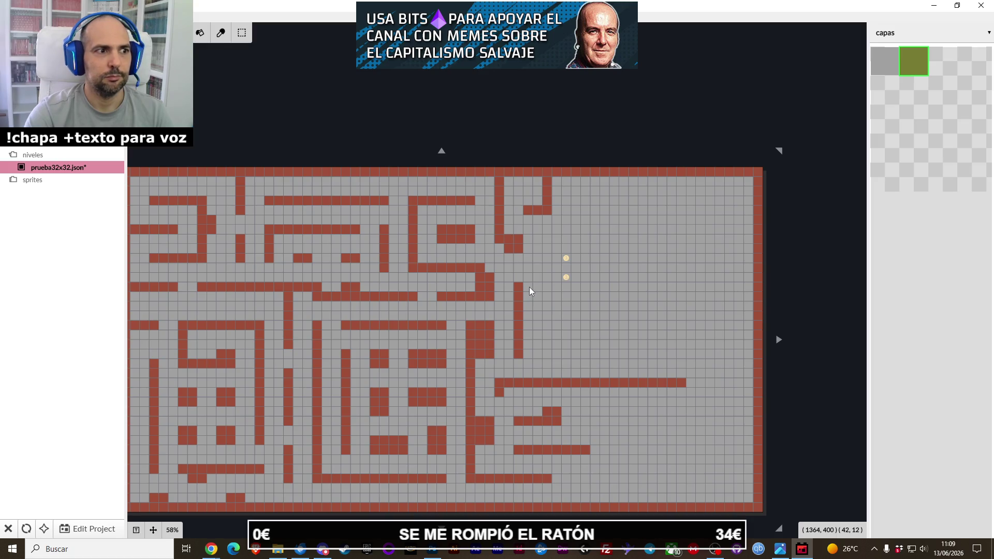
{"action": "left_click_drag", "start_coordinate": [529, 287], "coordinate": [551, 284]}
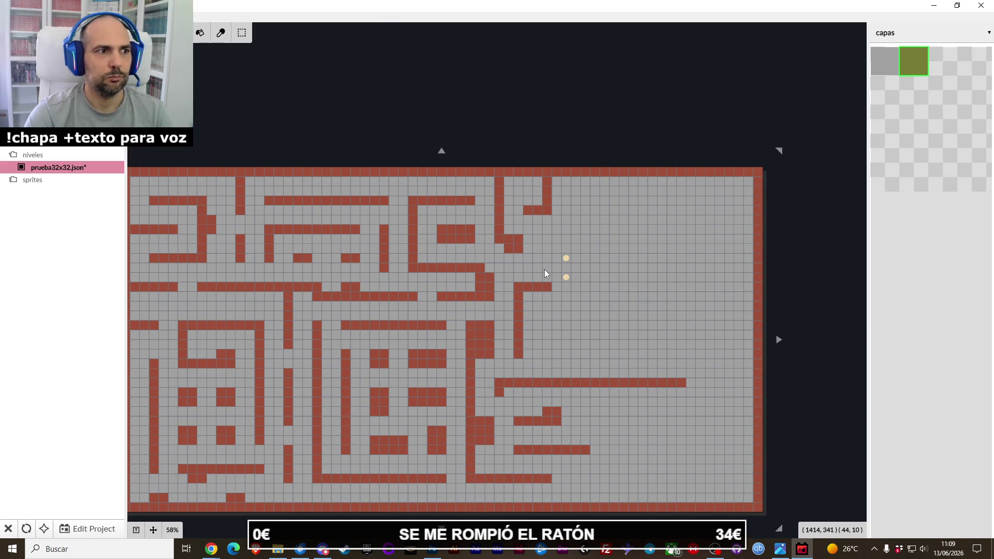
Paint a vertical wall just left of the two coins, running down to the long horizontal wall.
{"action": "left_click_drag", "start_coordinate": [547, 249], "coordinate": [548, 273]}
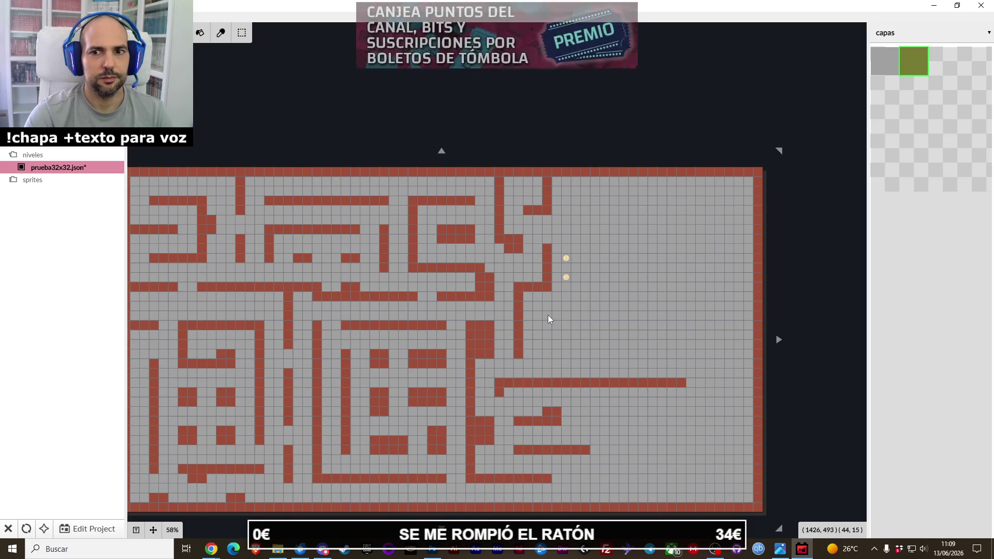
{"action": "left_click_drag", "start_coordinate": [548, 315], "coordinate": [543, 373]}
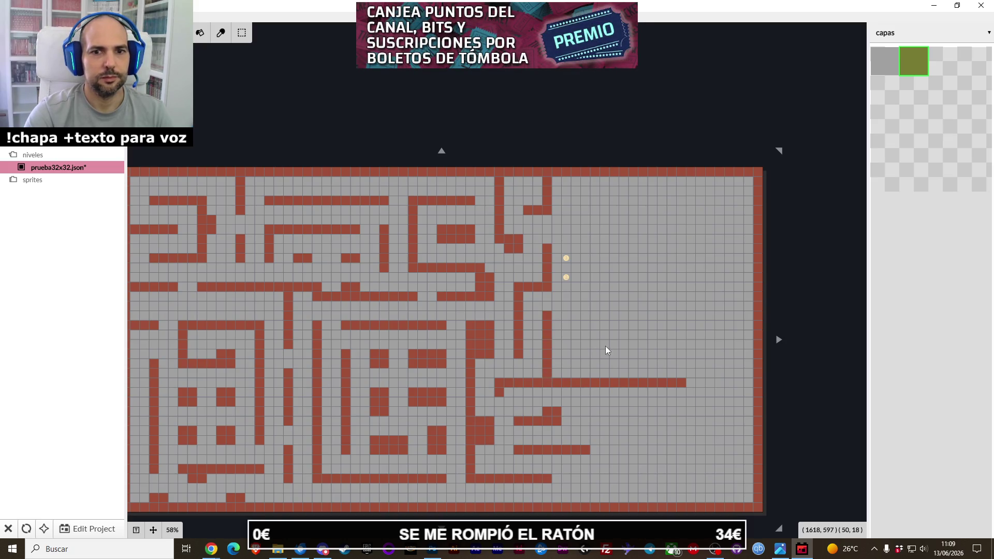
{"action": "left_click_drag", "start_coordinate": [604, 345], "coordinate": [532, 334]}
{"action": "left_click_drag", "start_coordinate": [551, 395], "coordinate": [506, 357]}
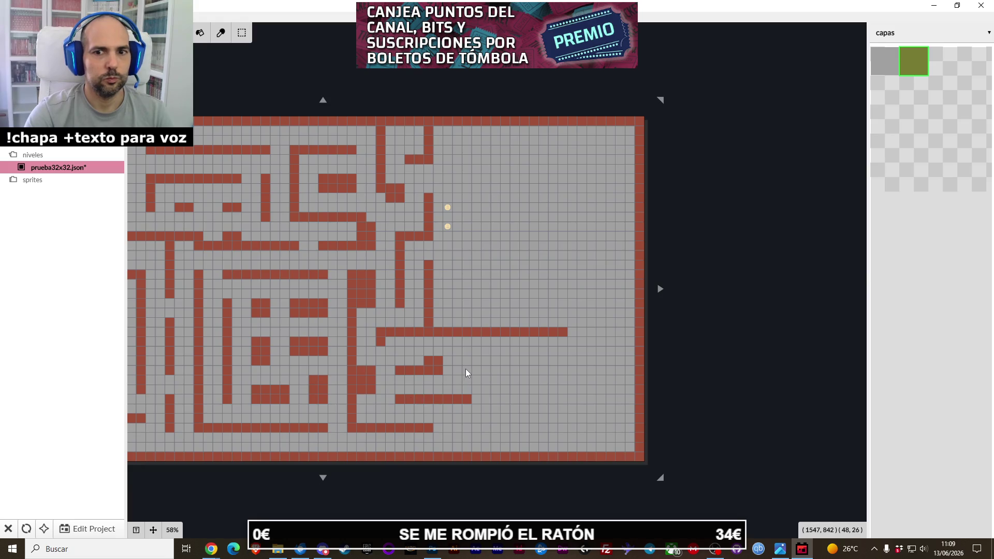
Paint a long lower-right horizontal wall and add single-brick bumps to both parallel walls, erasing one misplaced.
{"action": "left_click_drag", "start_coordinate": [467, 368], "coordinate": [607, 367]}
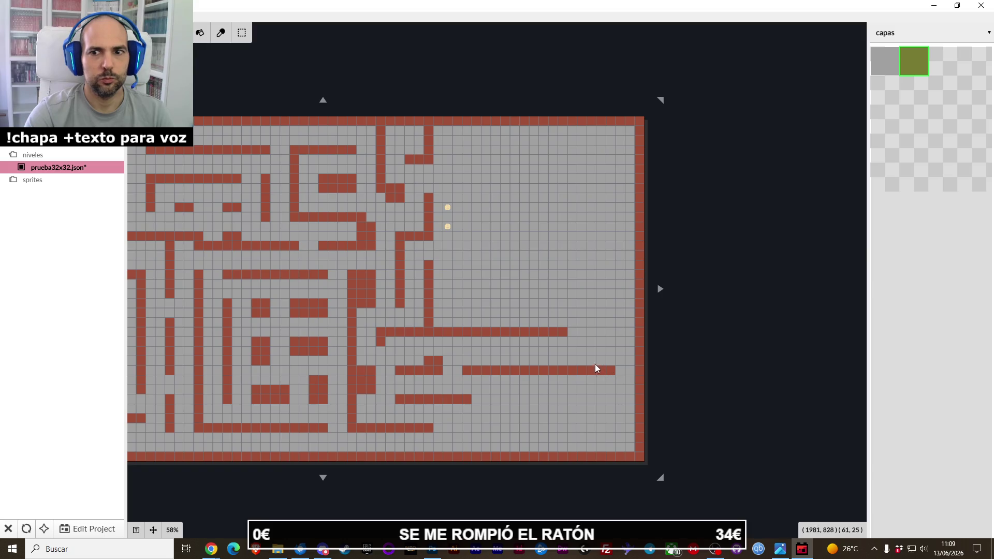
{"action": "left_click", "coordinate": [574, 360]}
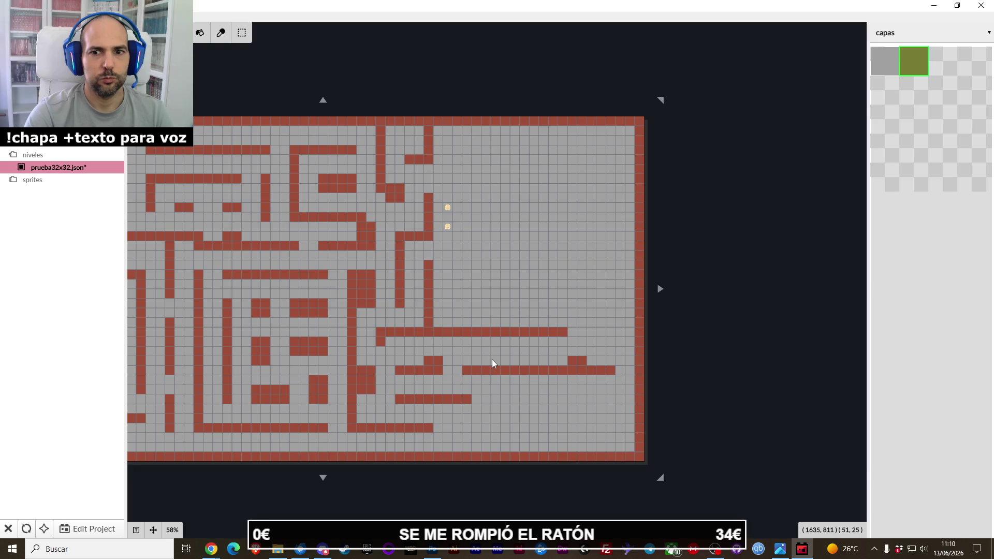
{"action": "left_click", "coordinate": [513, 363]}
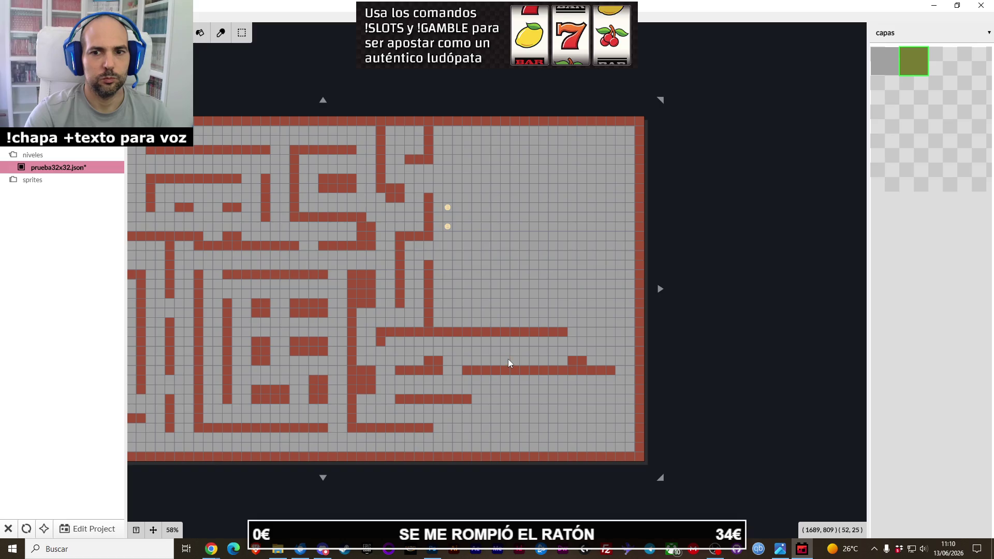
{"action": "right_click", "coordinate": [580, 359]}
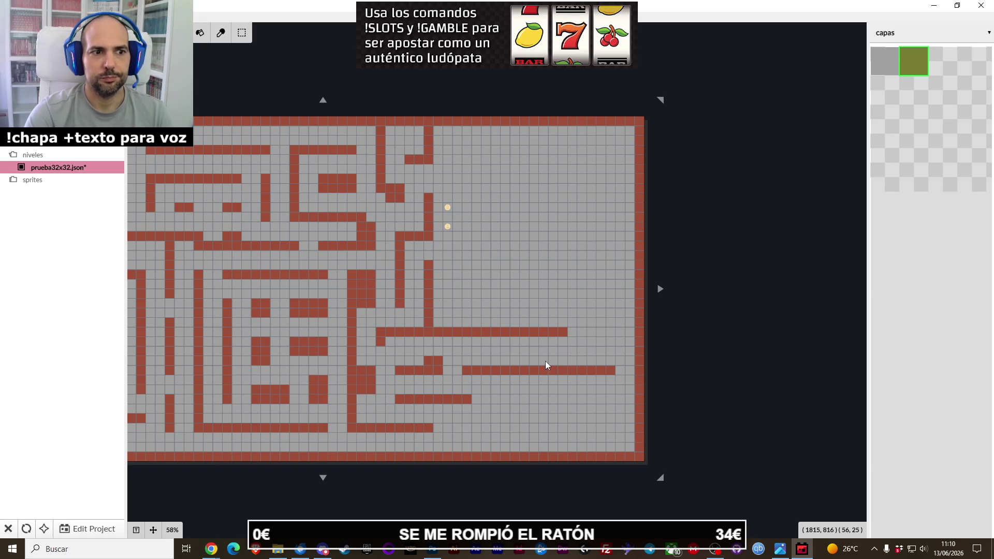
{"action": "left_click_drag", "start_coordinate": [470, 344], "coordinate": [474, 341]}
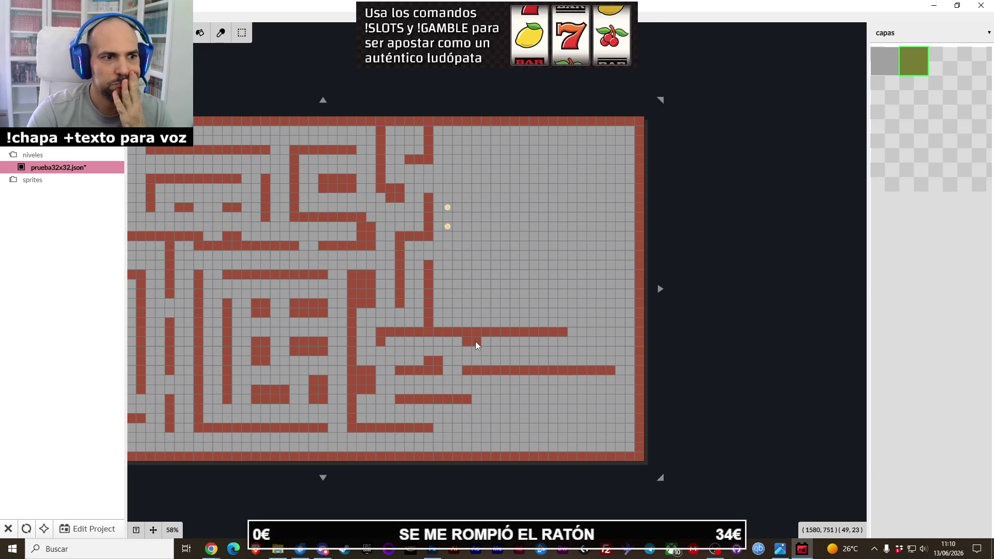
{"action": "left_click_drag", "start_coordinate": [508, 361], "coordinate": [513, 361]}
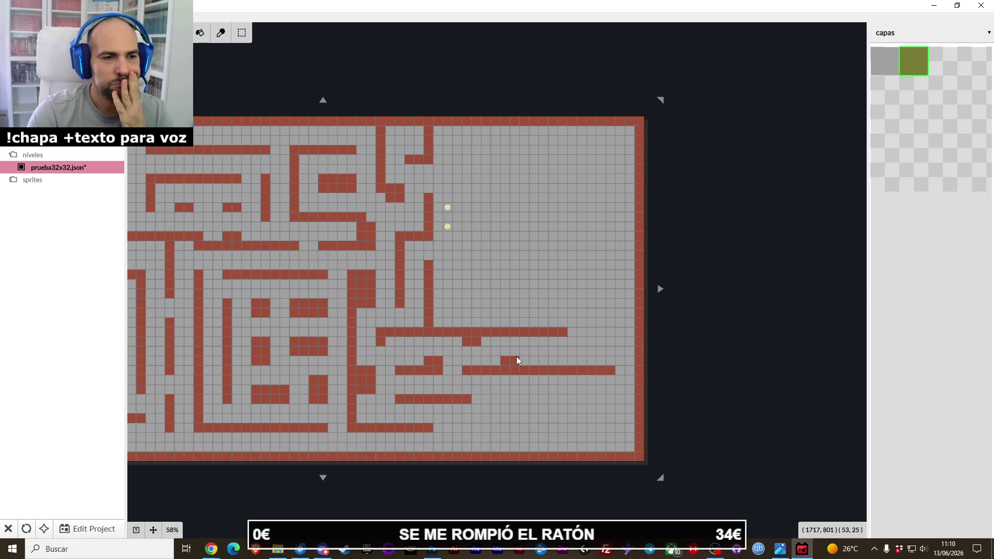
{"action": "left_click", "coordinate": [552, 342]}
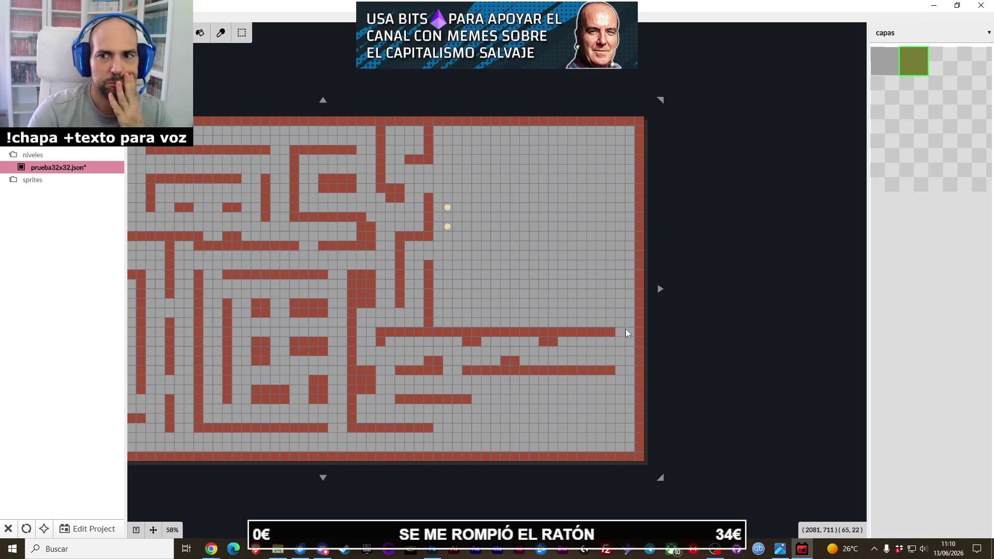
Add one column on the right, paint it as the brick border, clear the old border column, and patch the corner.
{"action": "left_click", "coordinate": [661, 291]}
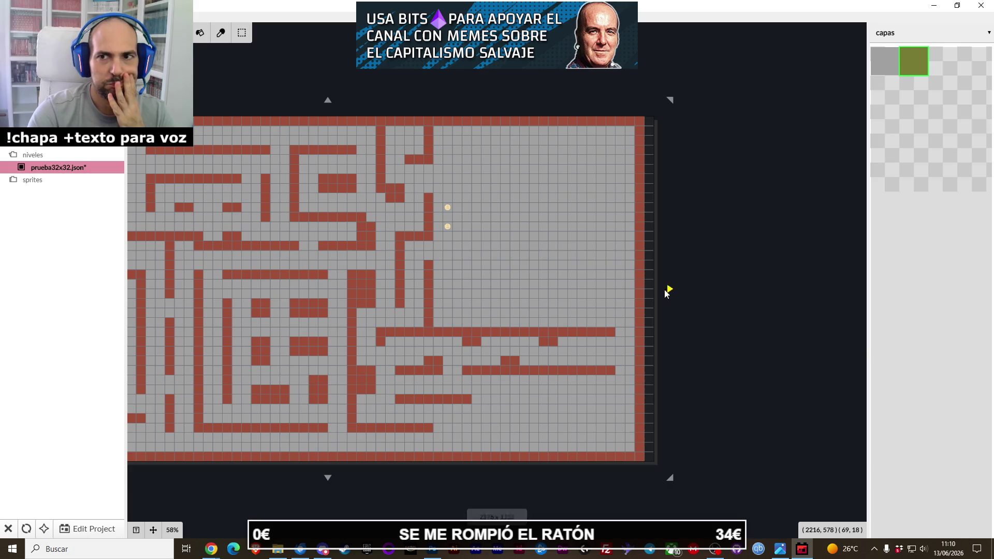
{"action": "left_click_drag", "start_coordinate": [643, 134], "coordinate": [652, 450]}
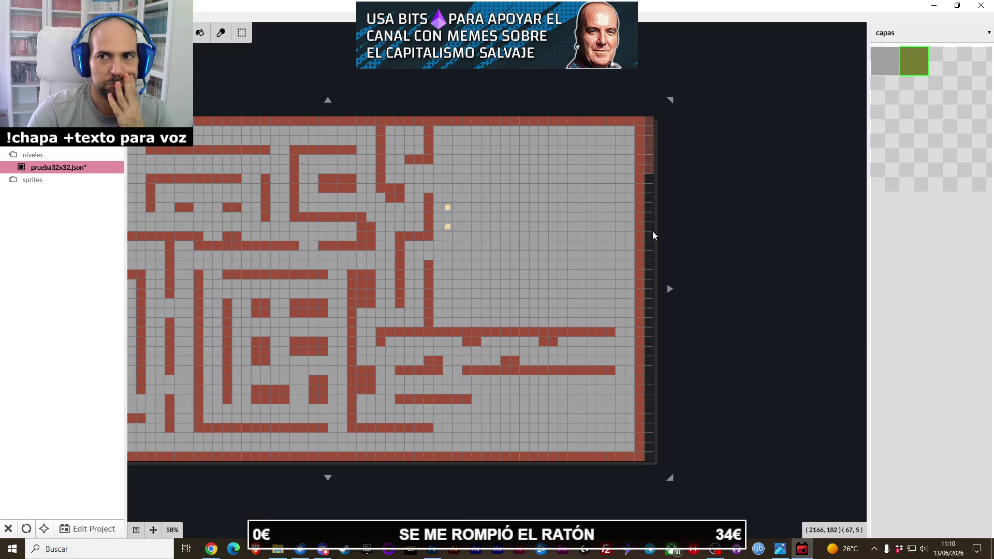
{"action": "left_click_drag", "start_coordinate": [644, 451], "coordinate": [643, 140]}
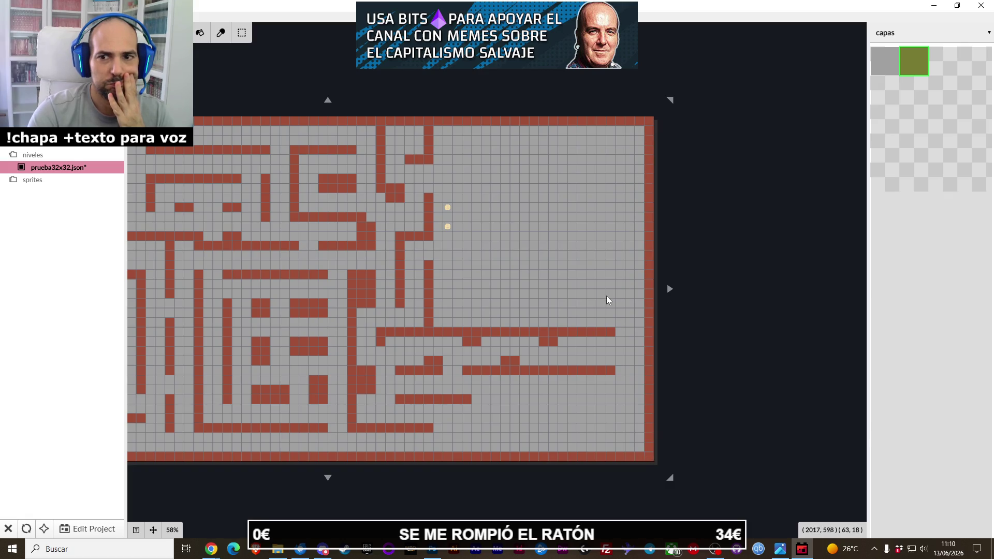
{"action": "left_click_drag", "start_coordinate": [640, 438], "coordinate": [641, 447]}
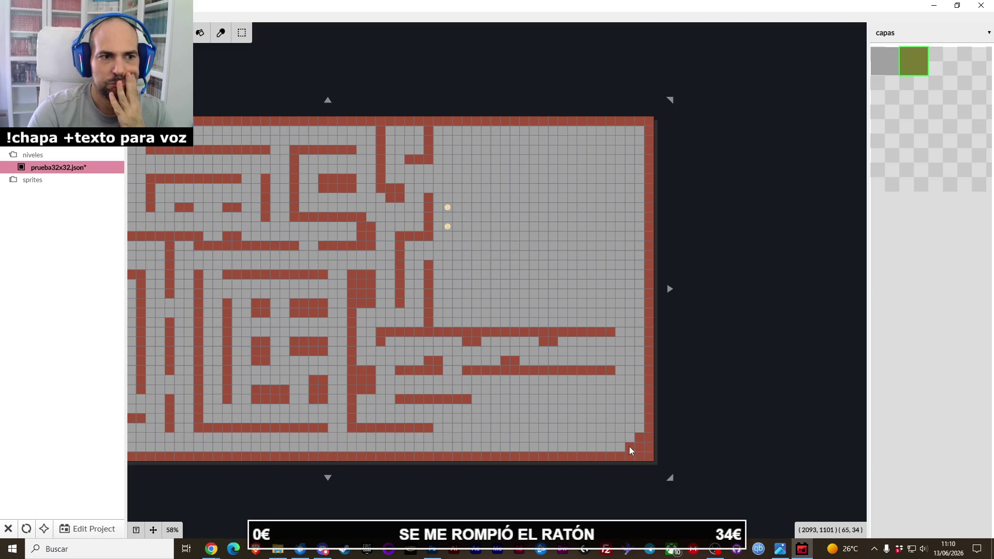